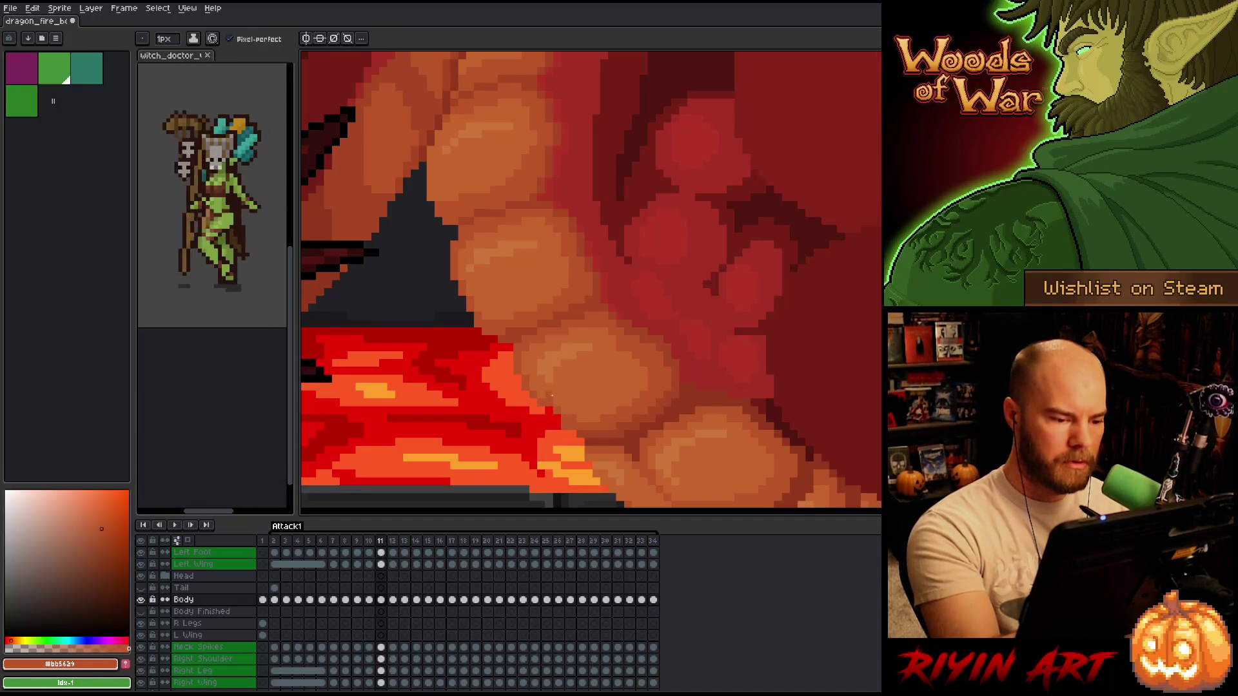
- Eyedrop the lighter and darker belly oranges from the lower and upper plates
alt+click(559, 391)
alt+click(565, 402)
alt+click(584, 399)
drag(754, 371, 636, 395)
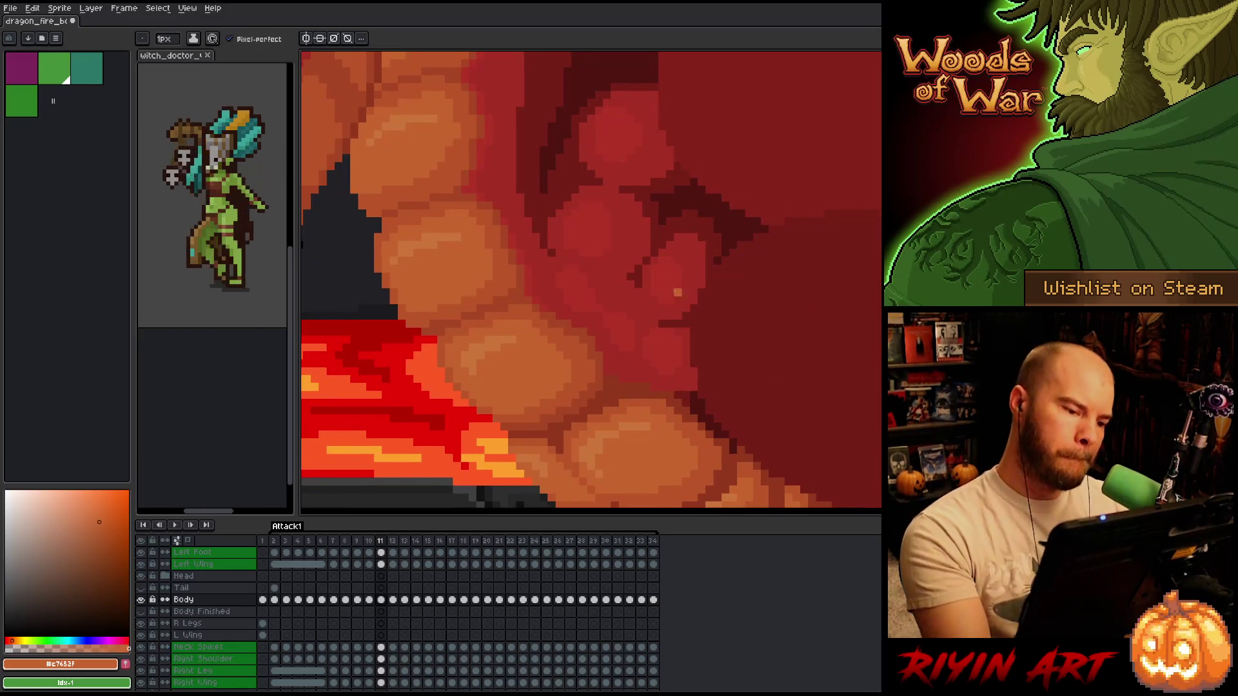
key(alt)
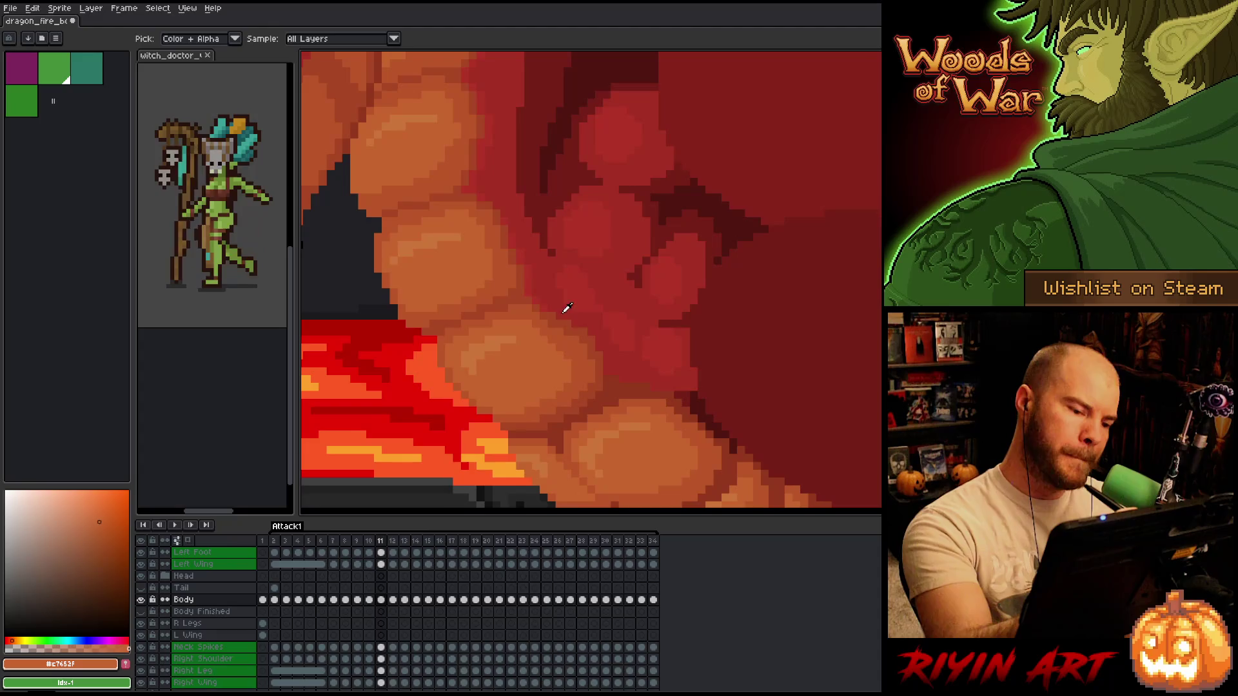
alt+click(560, 324)
alt+click(567, 338)
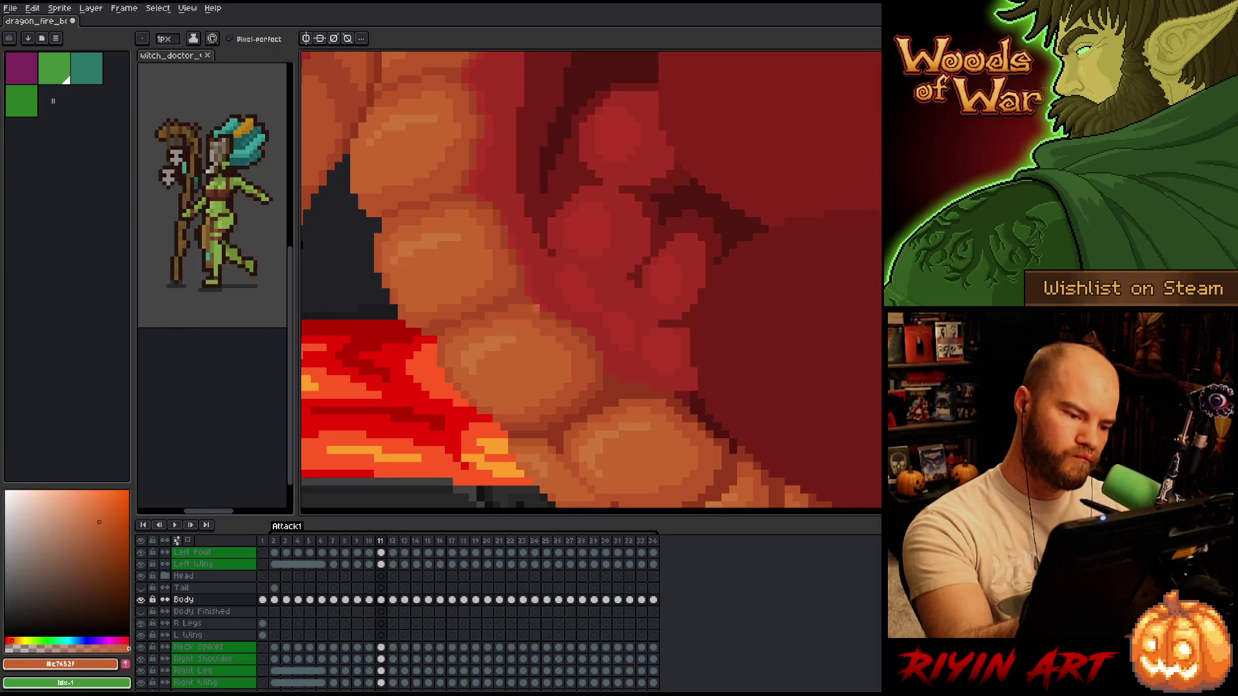
alt+click(536, 300)
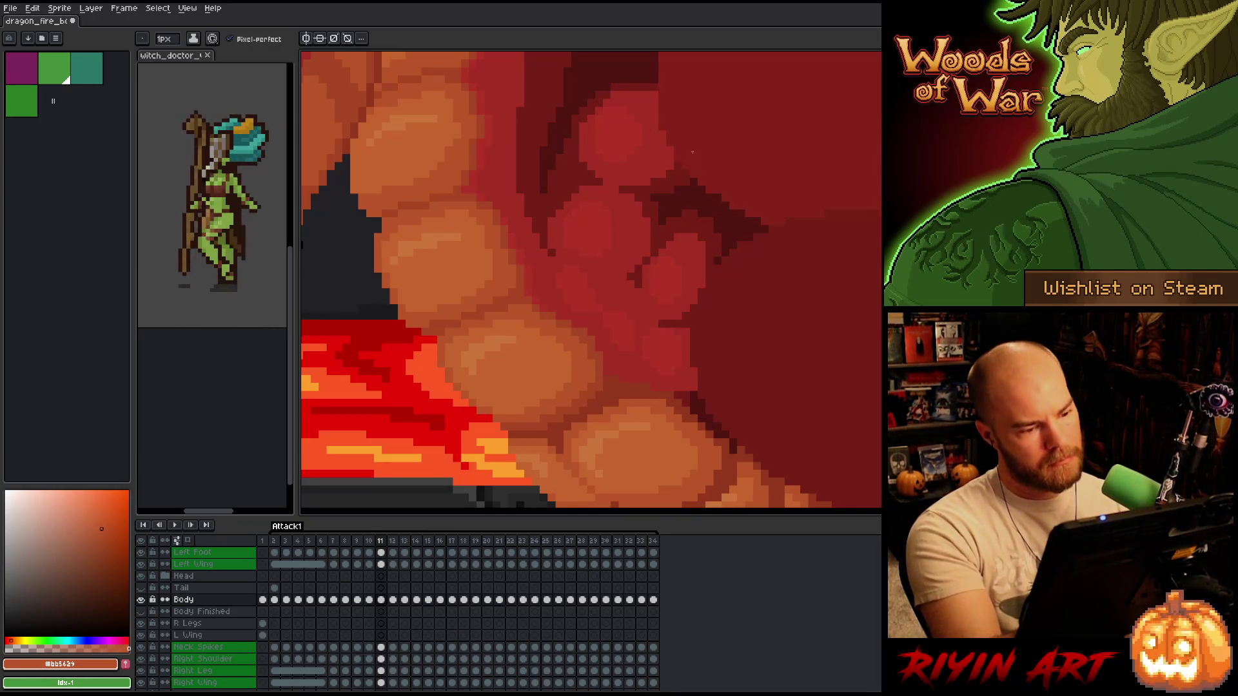
alt+click(680, 219)
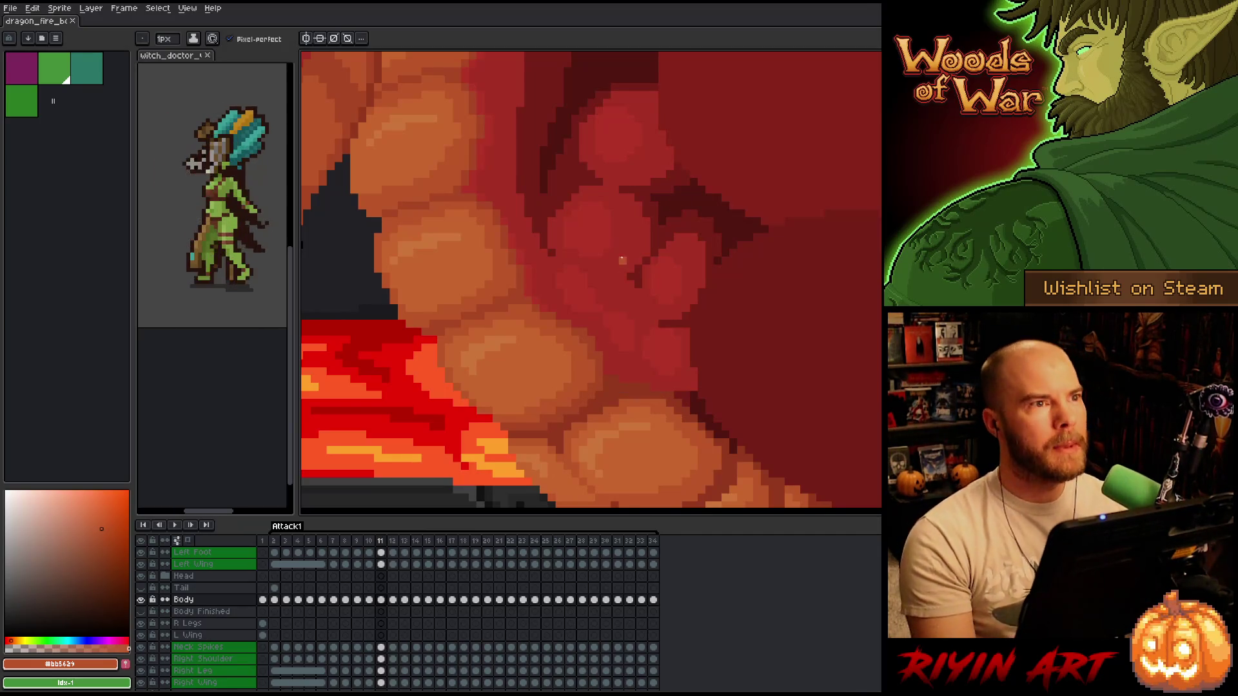
- Flip between frames 10 and 11 to compare, ending on frame 11
scroll(622, 260, down, 1)
key(Left)
key(Right)
key(Left)
key(Right)
key(Left)
key(Right)
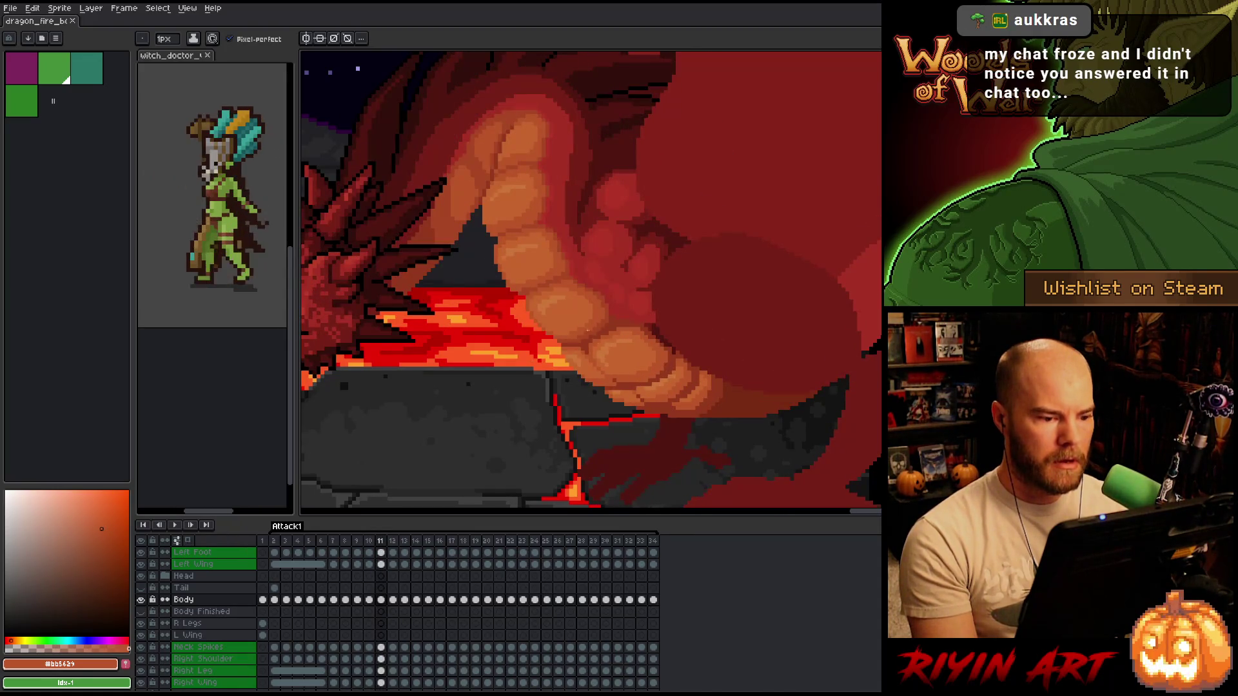
scroll(587, 331, up, 2)
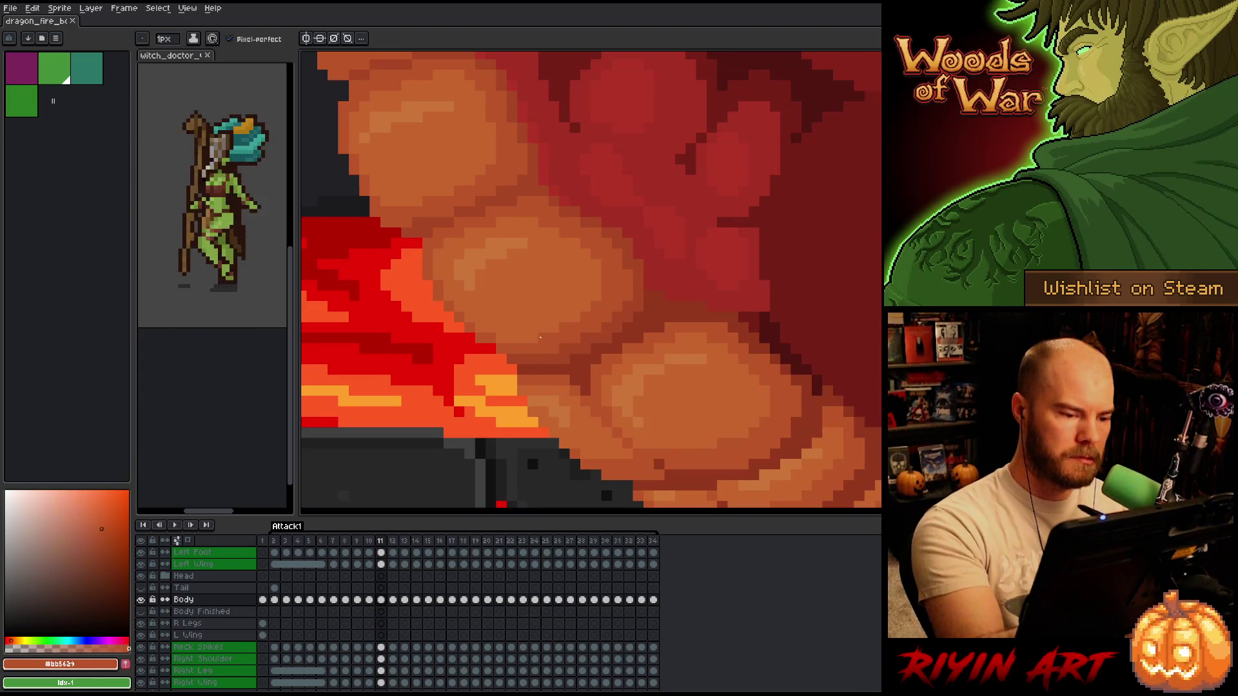
- Choose a darker orange and an even darker red-brown for plate shadows, then sample a darker belly red
alt+click(567, 343)
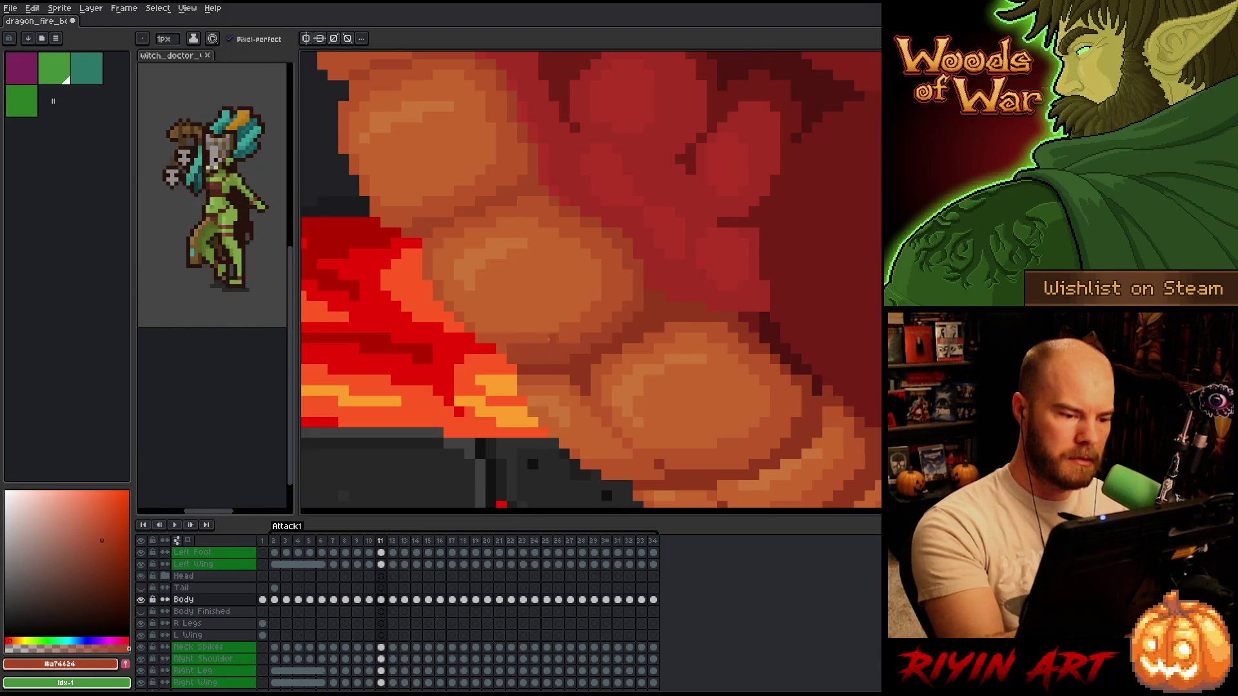
alt+click(583, 359)
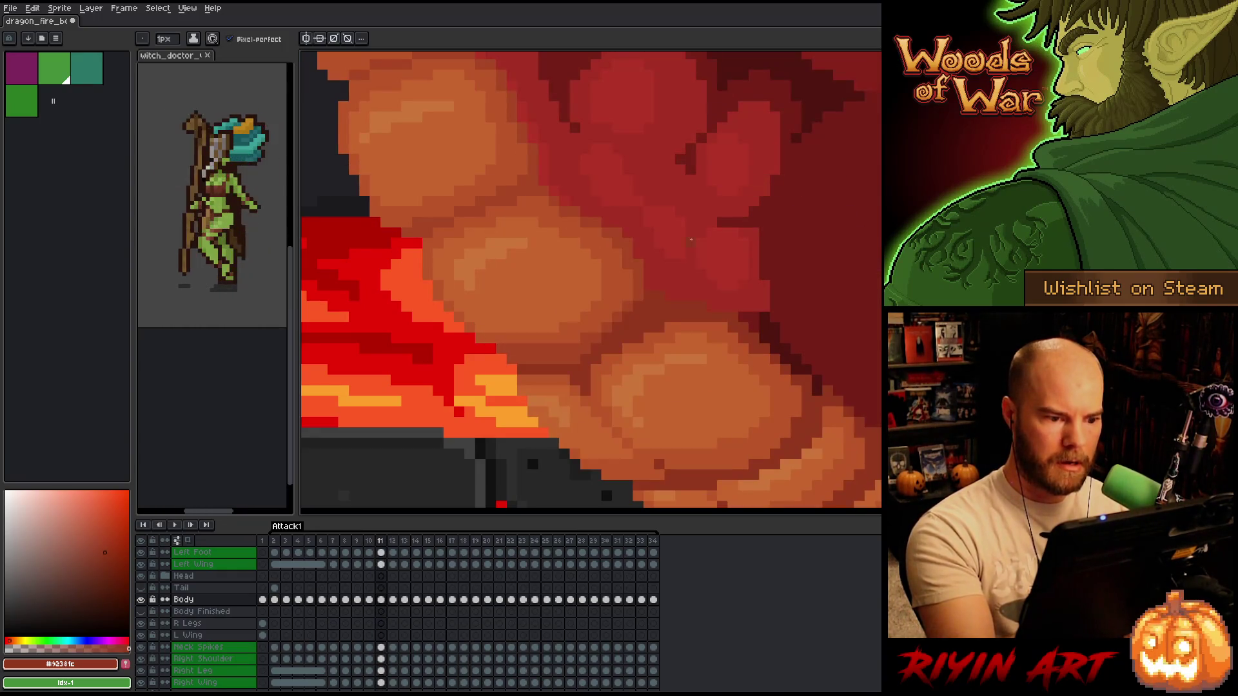
alt+click(613, 323)
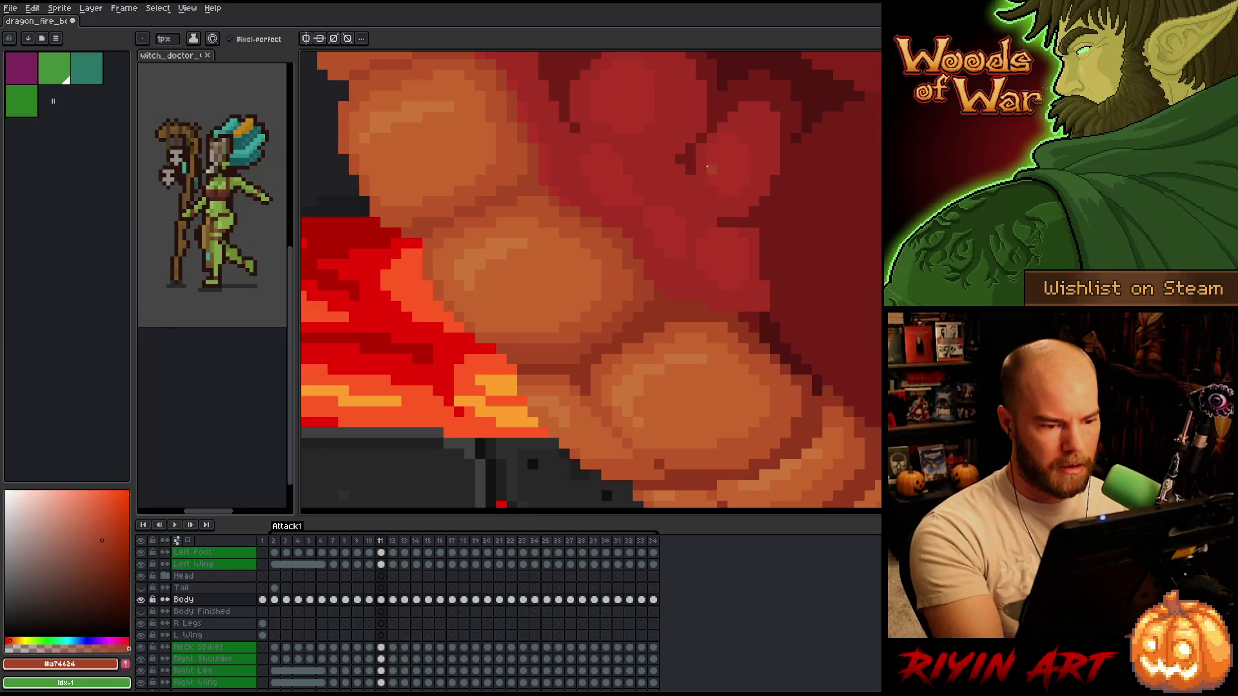
key(comma)
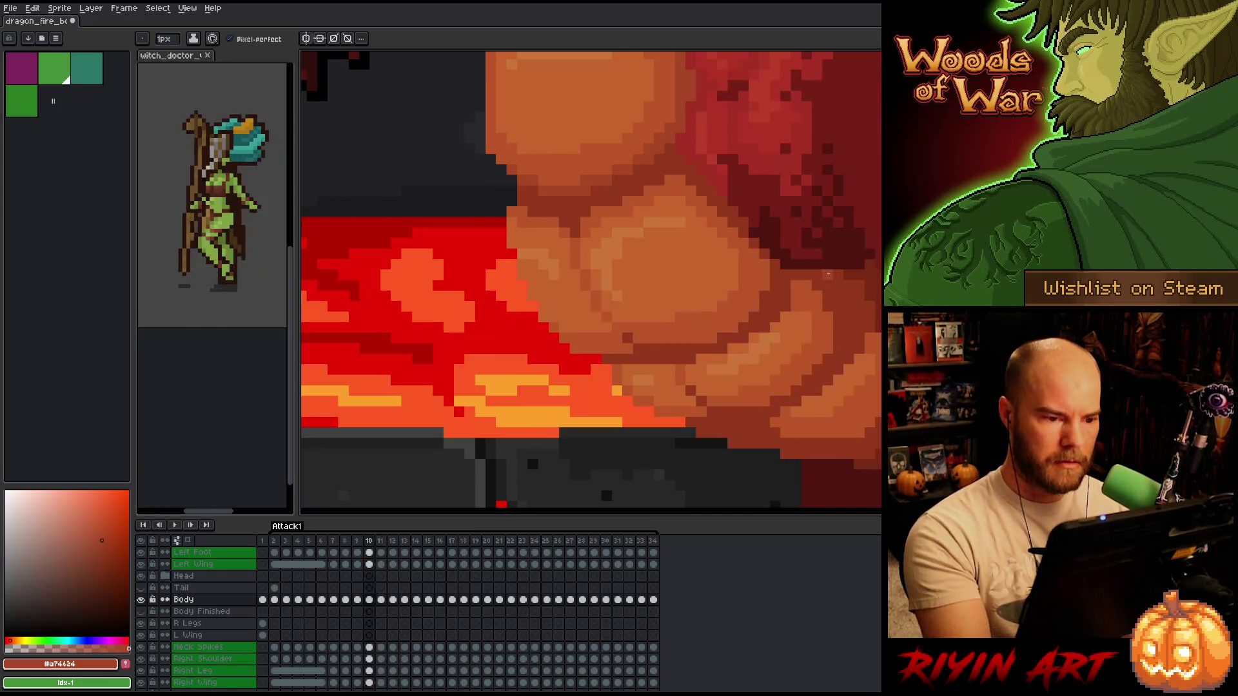
key(period)
alt+click(709, 236)
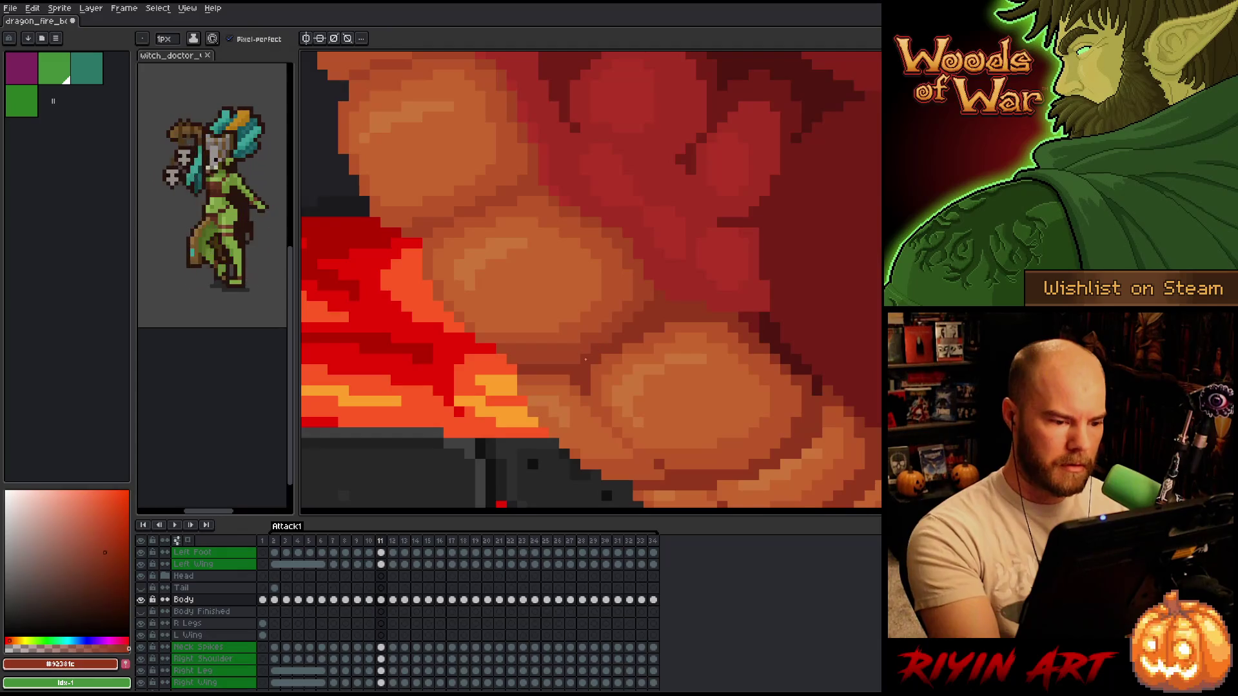
- Compare the raised-head frame 10 with the lowered-head frame 11, ending on frame 11
scroll(709, 236, down, 4)
scroll(752, 284, up, 1)
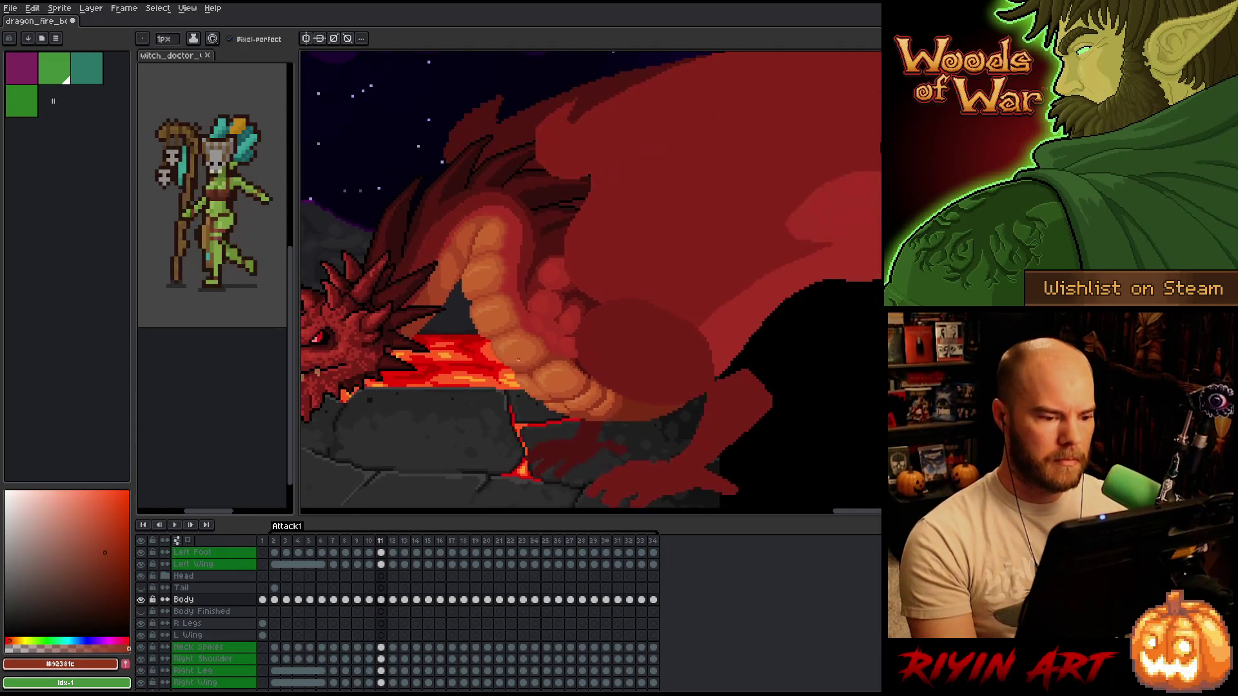
key(comma)
key(period)
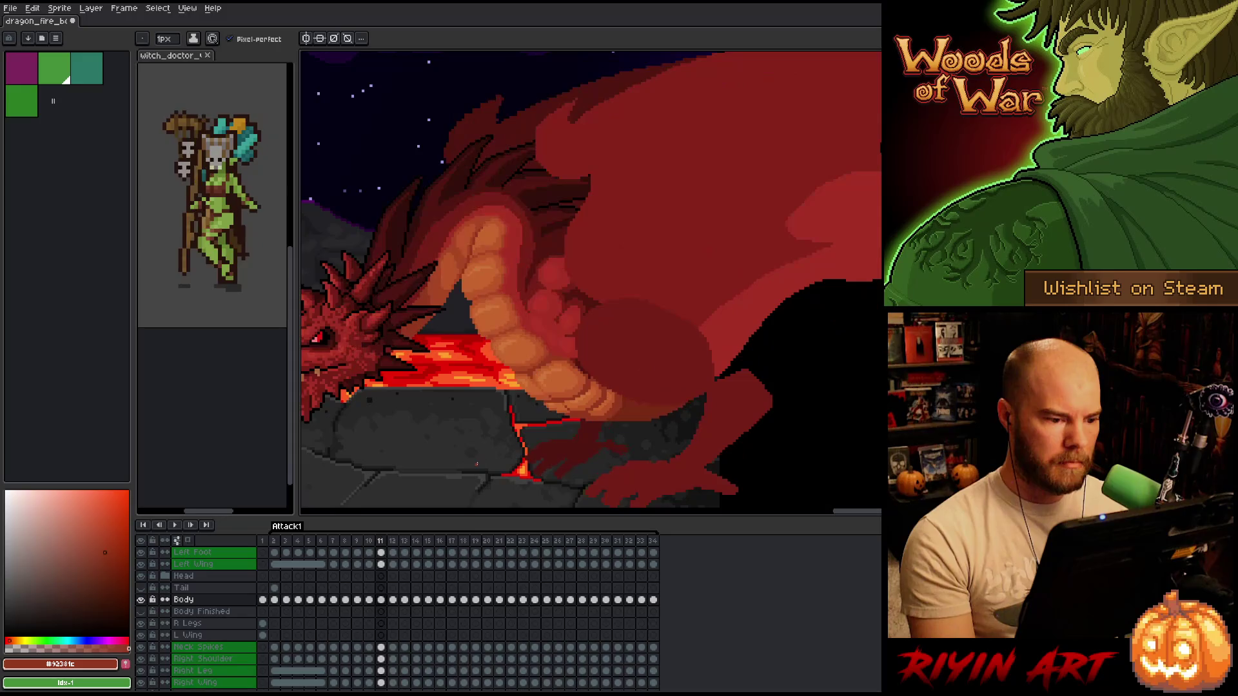
key(comma)
key(period)
key(comma)
key(period)
scroll(512, 351, up, 3)
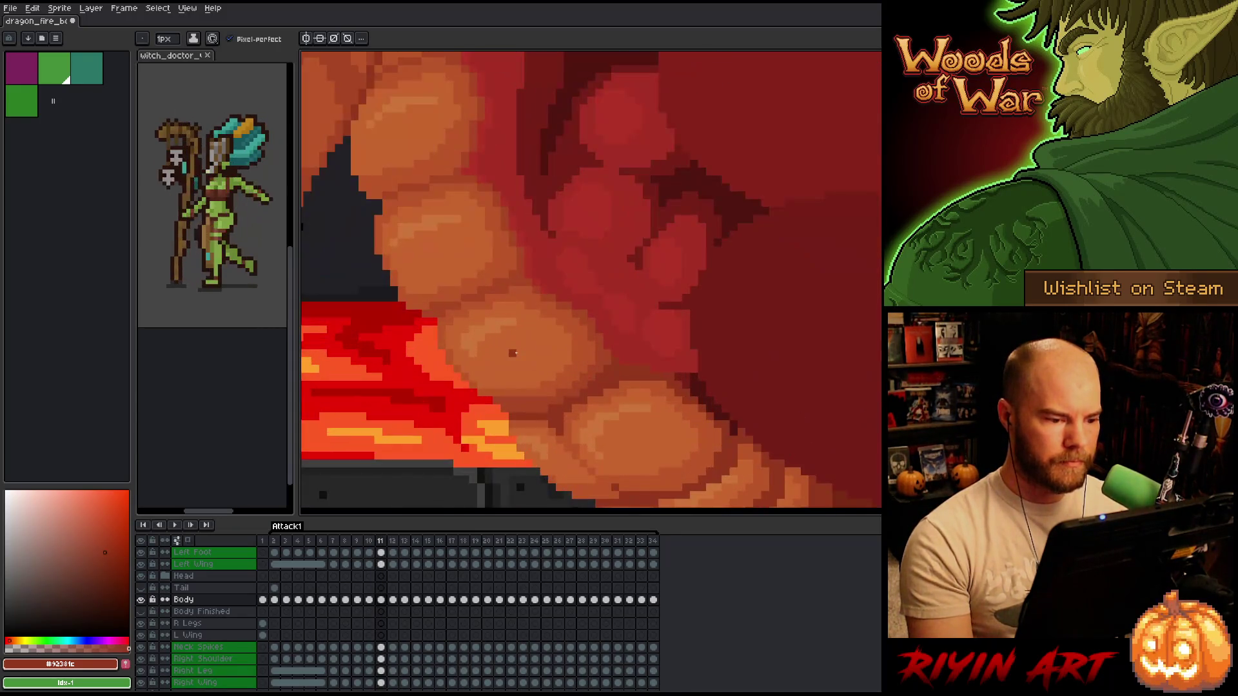
- Sample the mid-dark, darker and base belly oranges on frame 11, checking against frame 10
alt+click(540, 285)
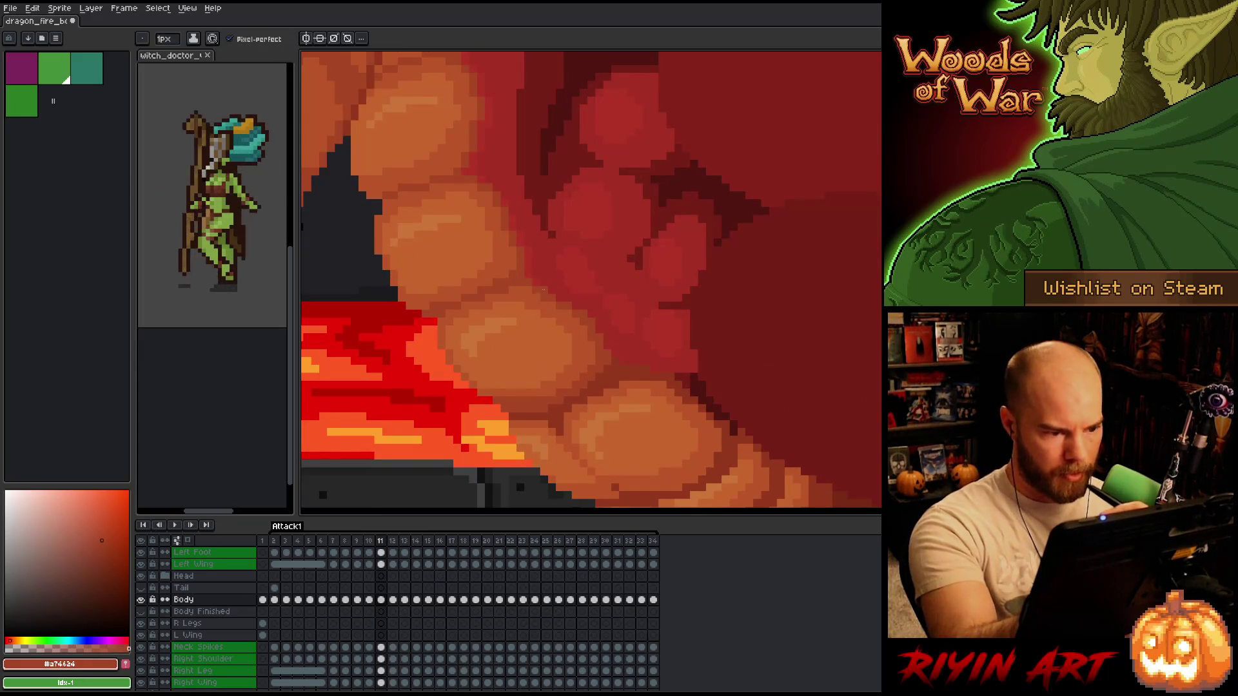
alt+click(567, 309)
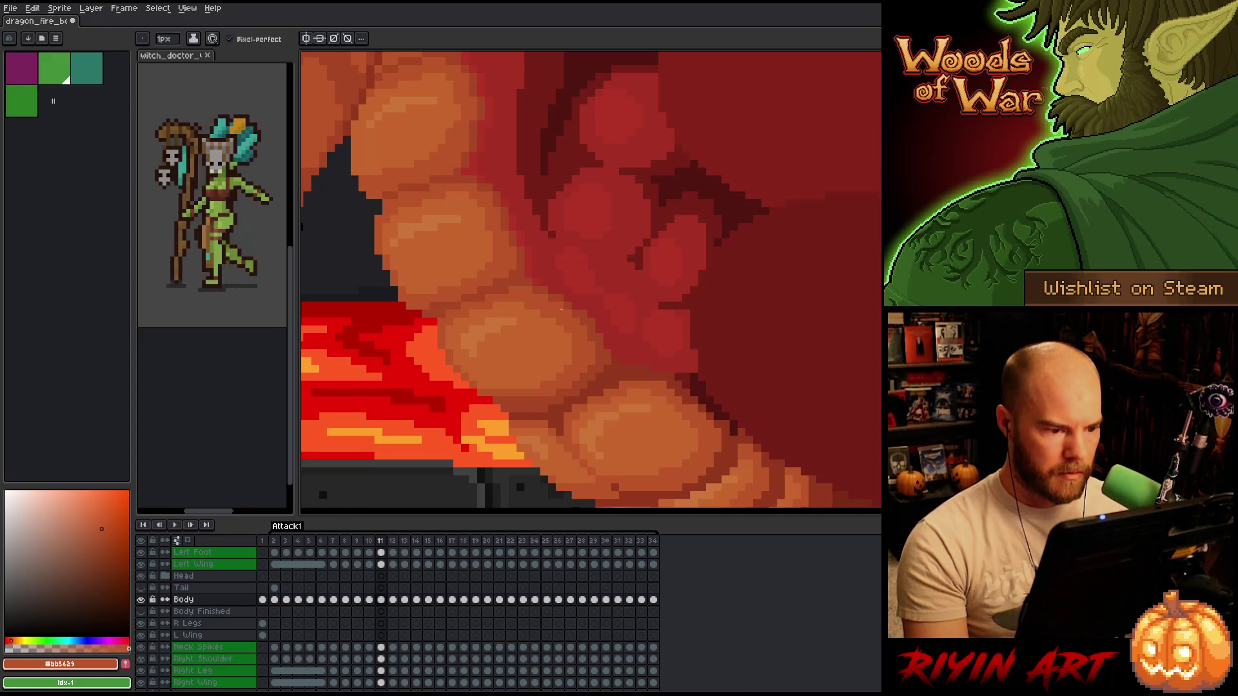
key(comma)
key(period)
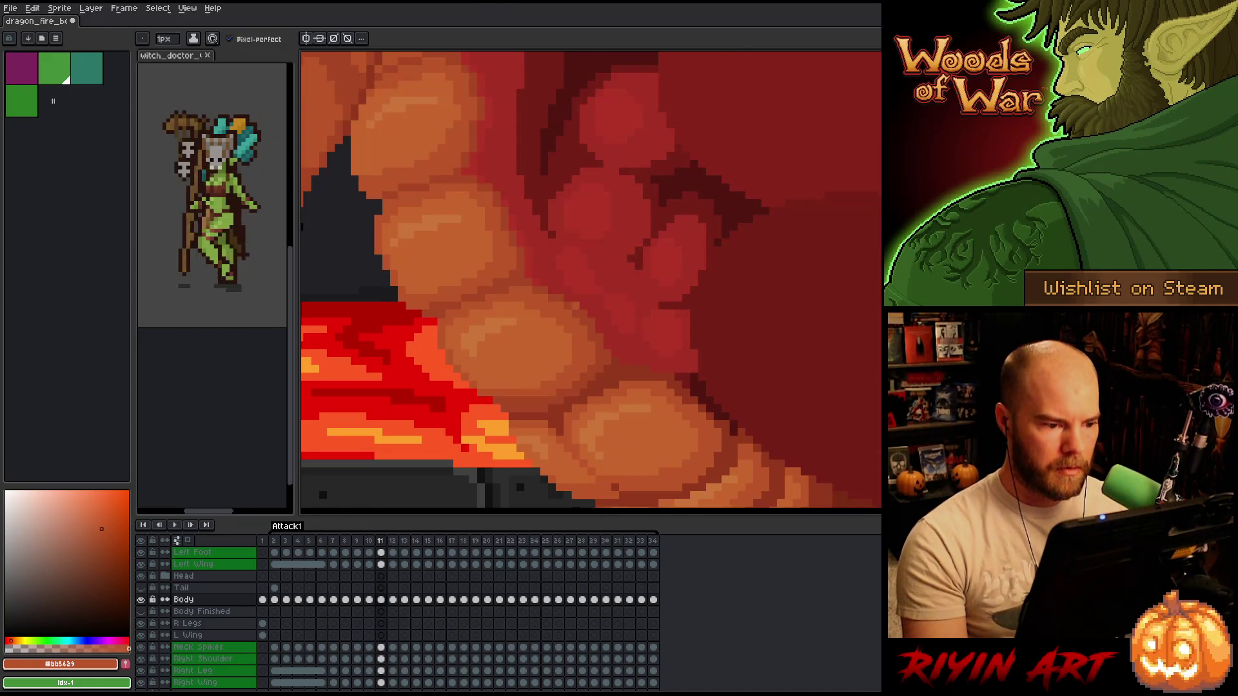
alt+click(574, 307)
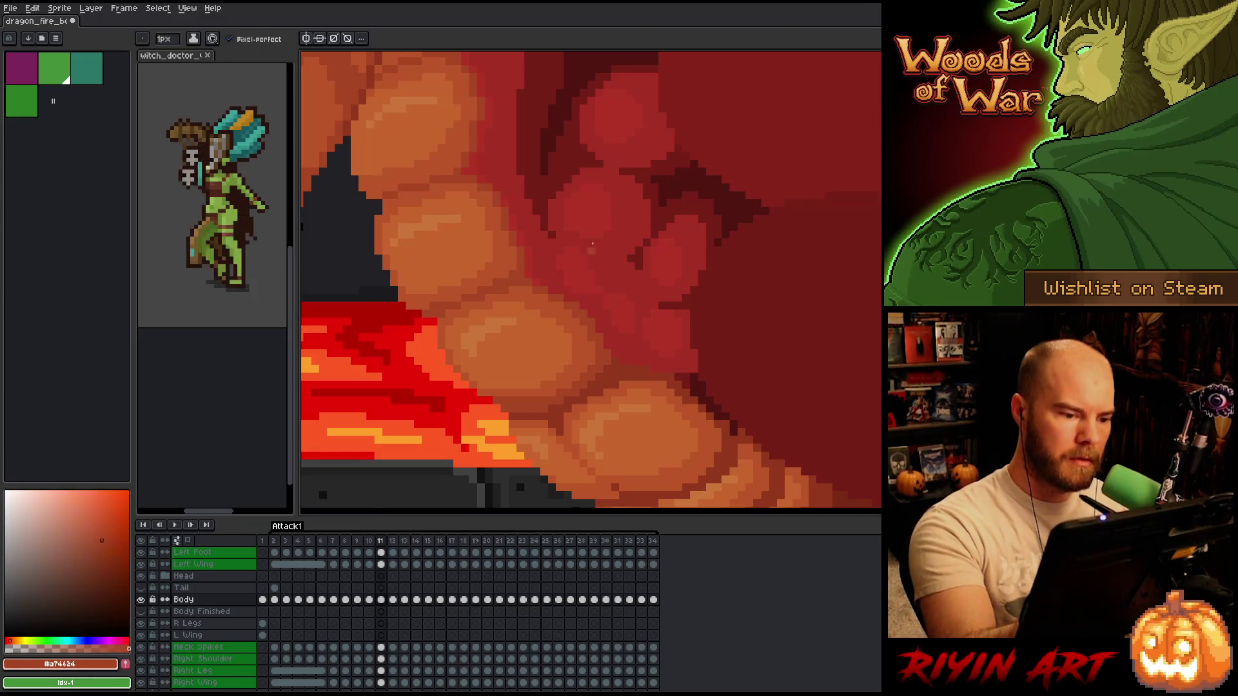
scroll(654, 259, down, 3)
key(comma)
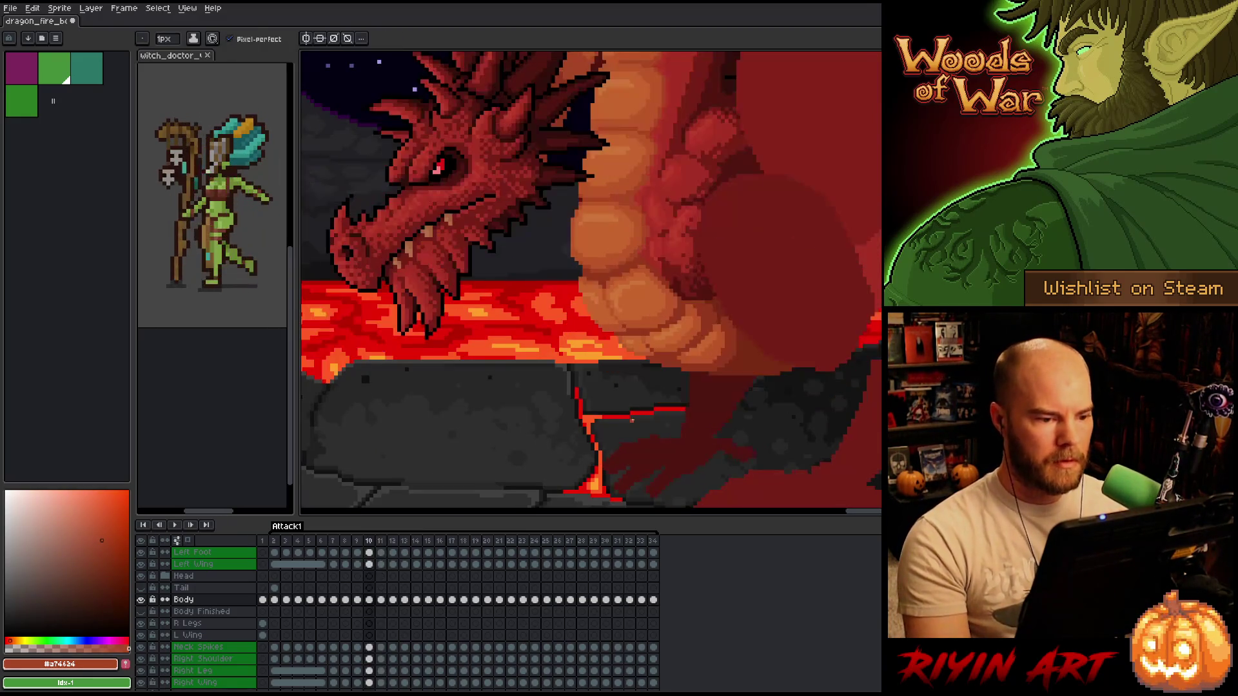
key(period)
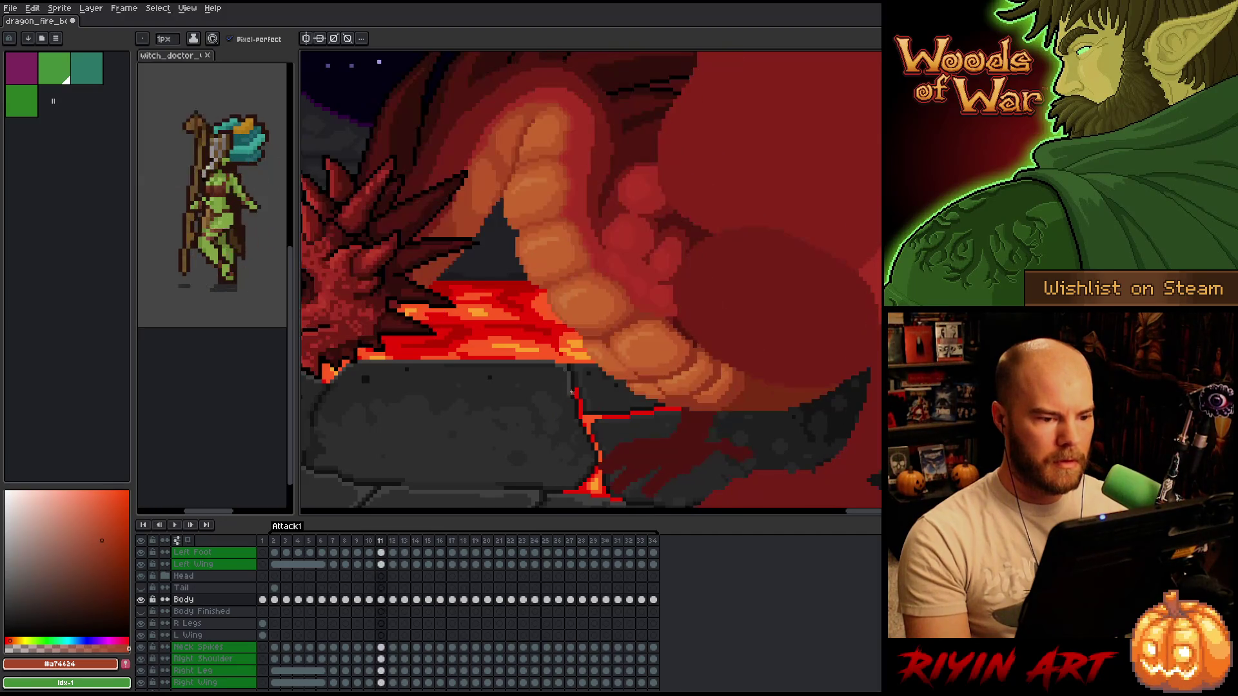
alt+click(622, 293)
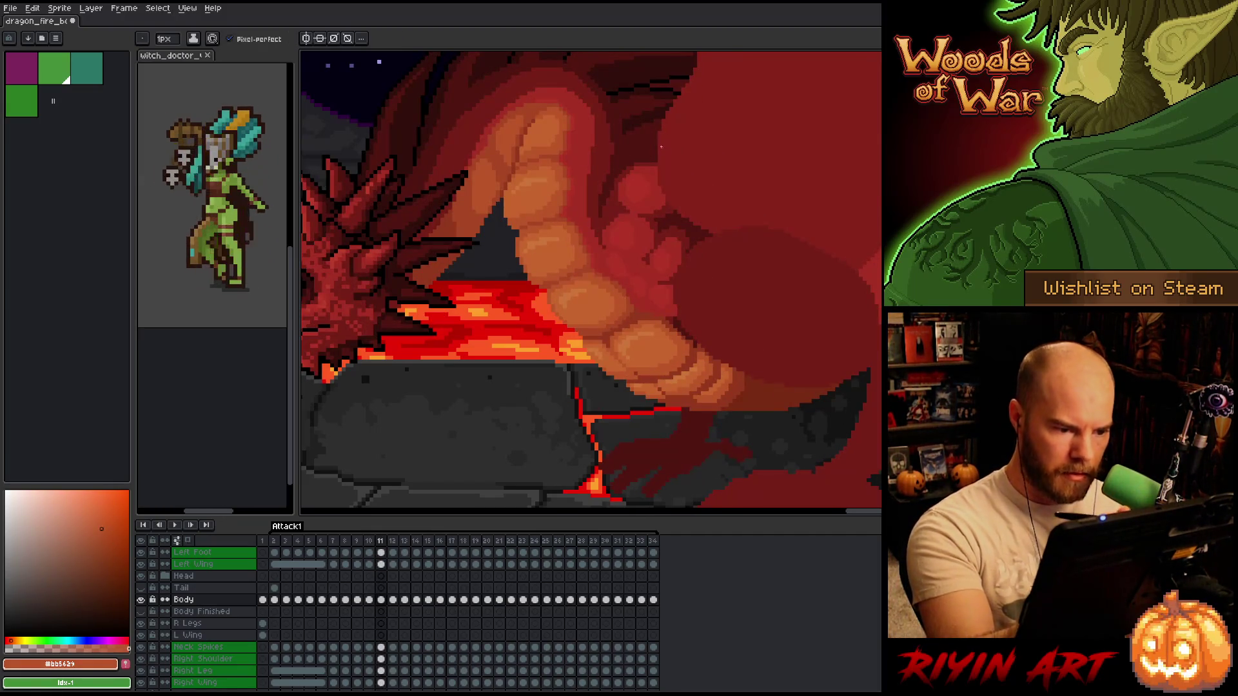
- Save the file, touch up a belly-plate pixel, and zoom out to the whole scene
key(ctrl+s)
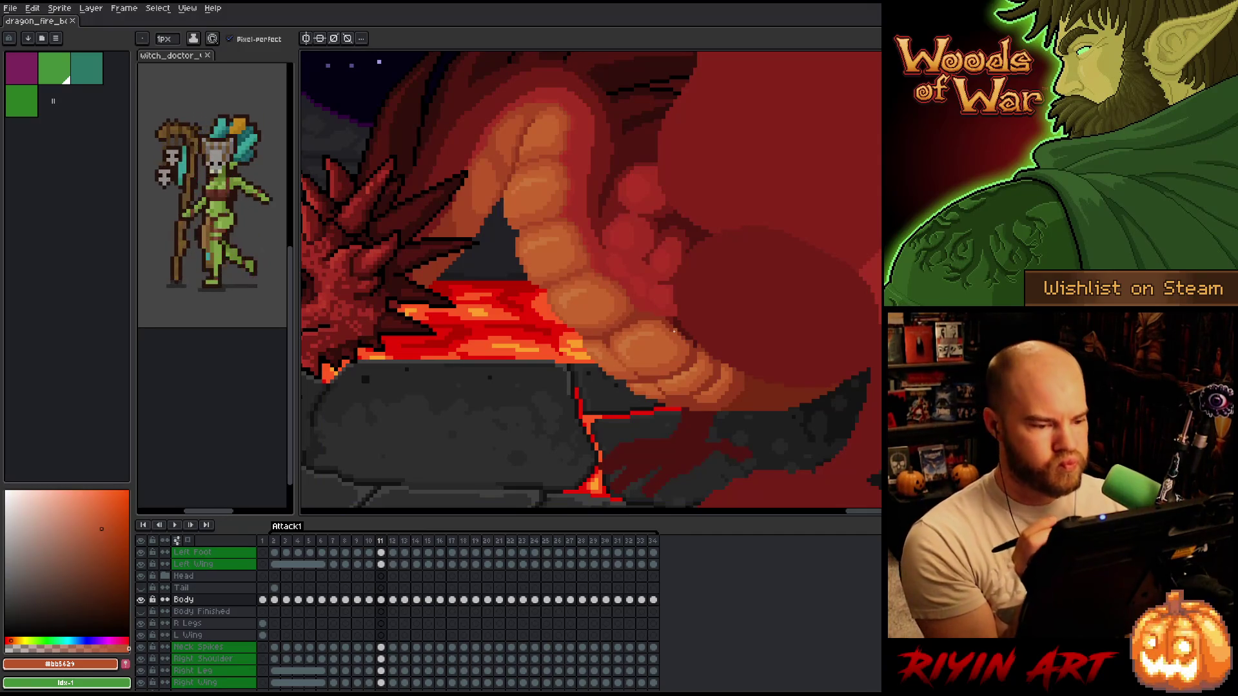
scroll(675, 330, up, 4)
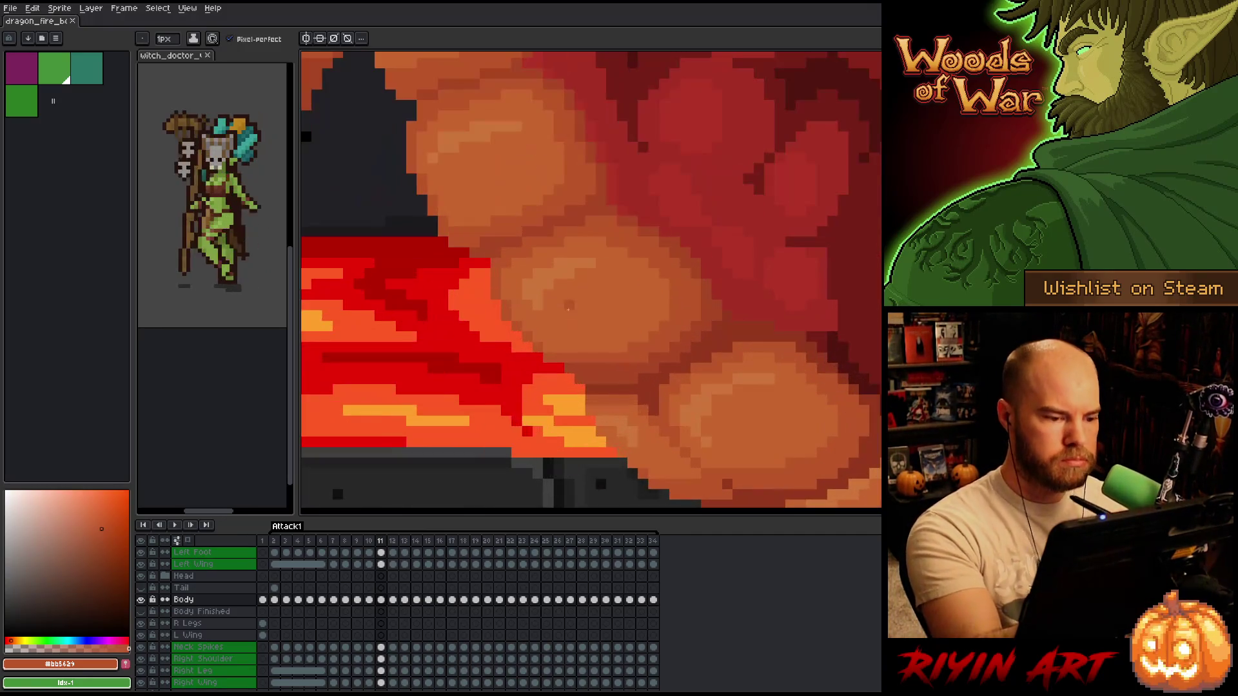
click(544, 389)
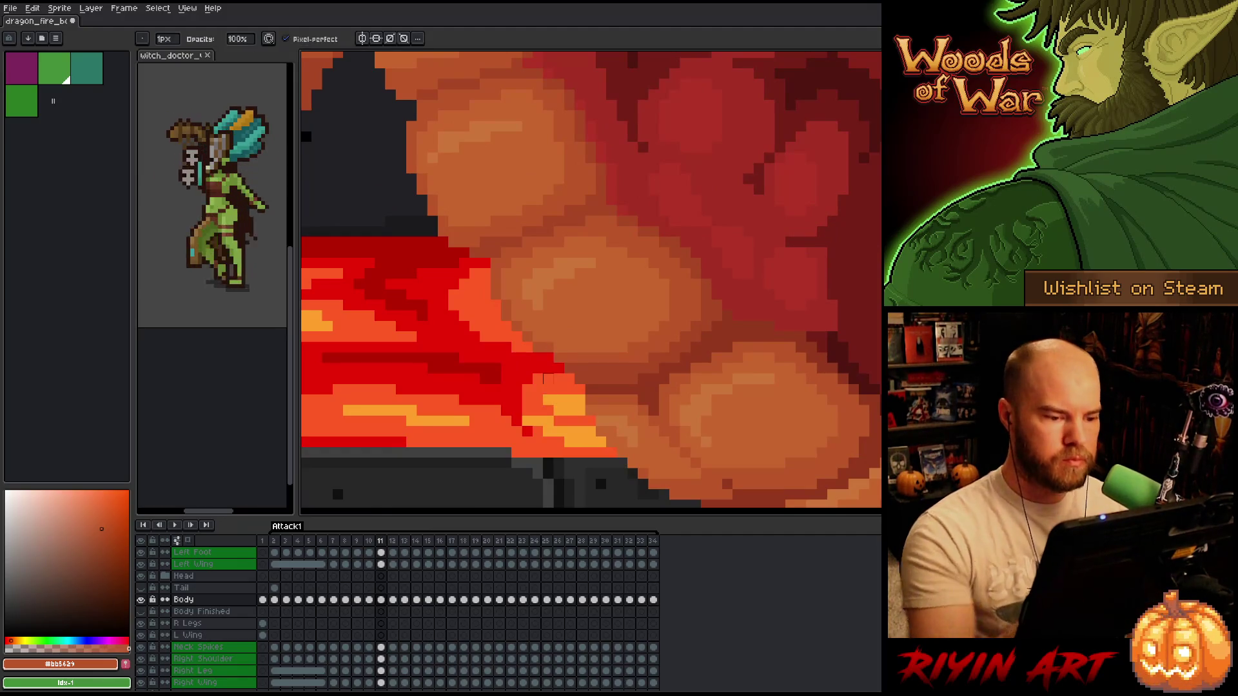
scroll(546, 380, down, 5)
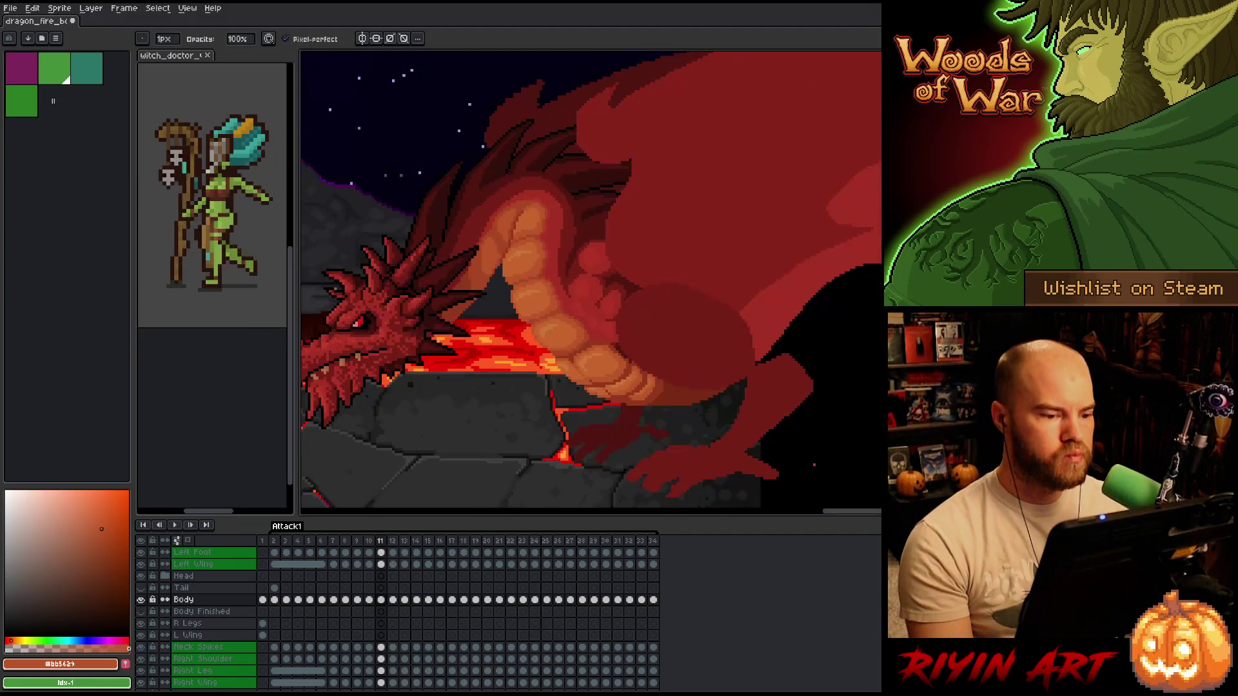
scroll(526, 346, up, 2)
scroll(544, 277, up, 2)
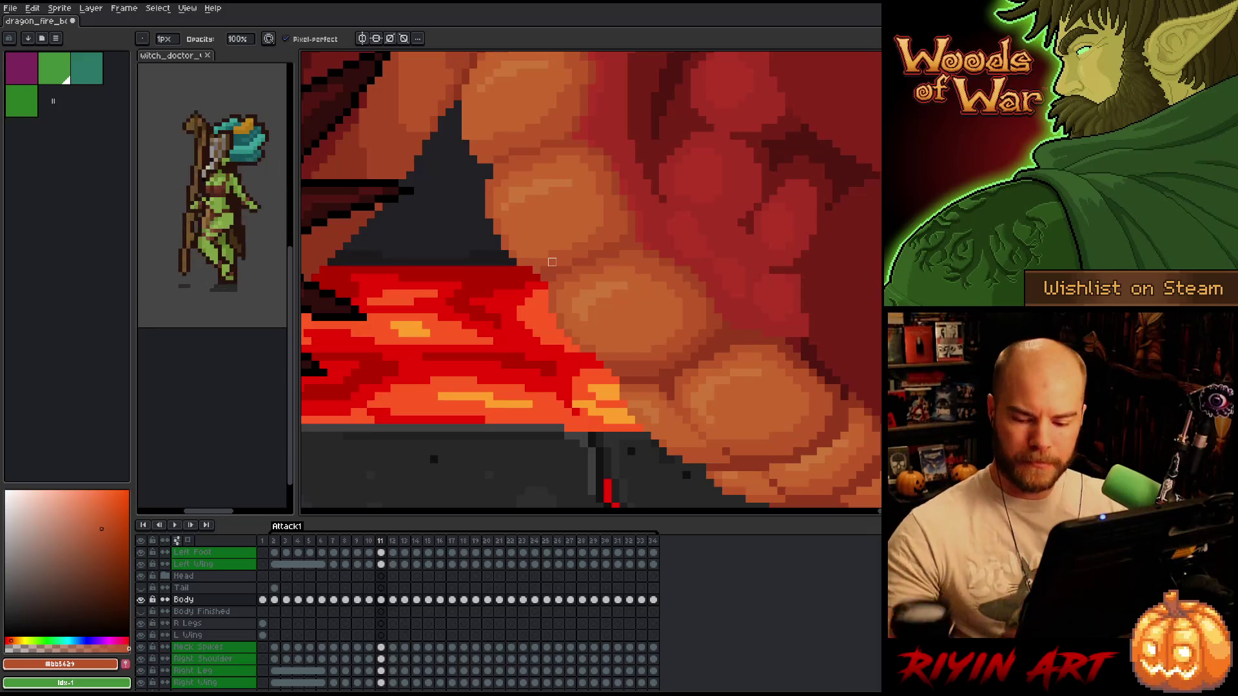
- Switch to the eraser and touch up a belly-plate pixel on frame 11
key(e)
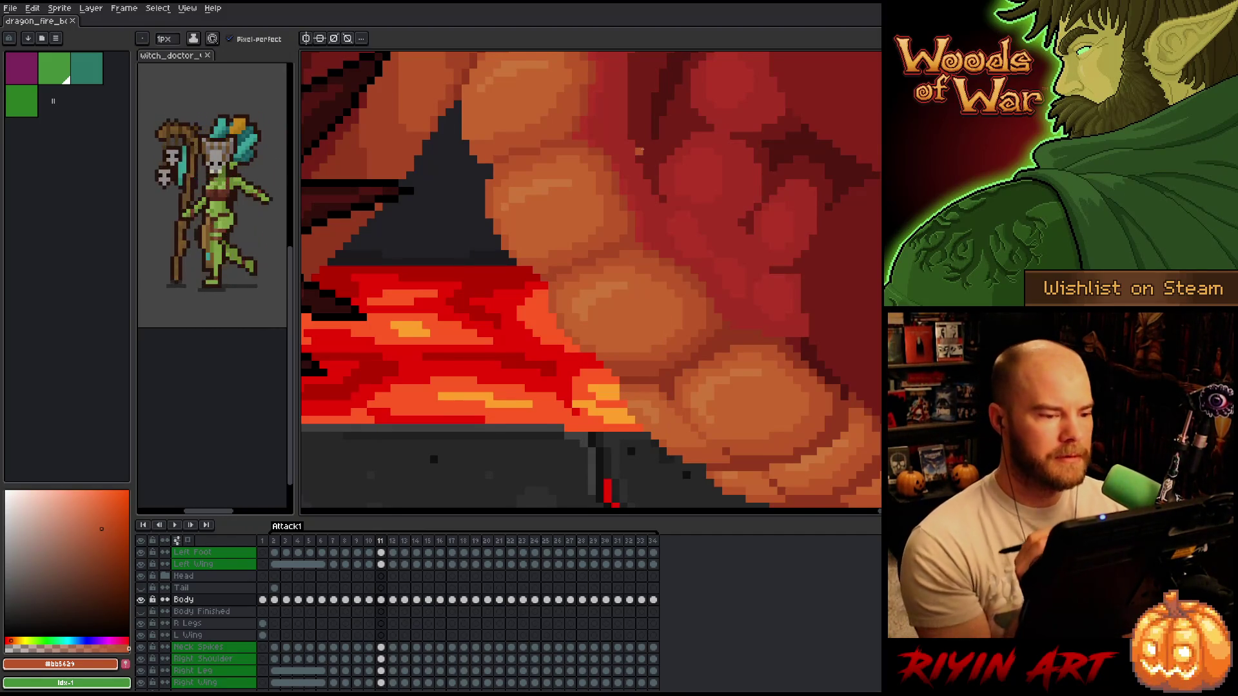
click(556, 258)
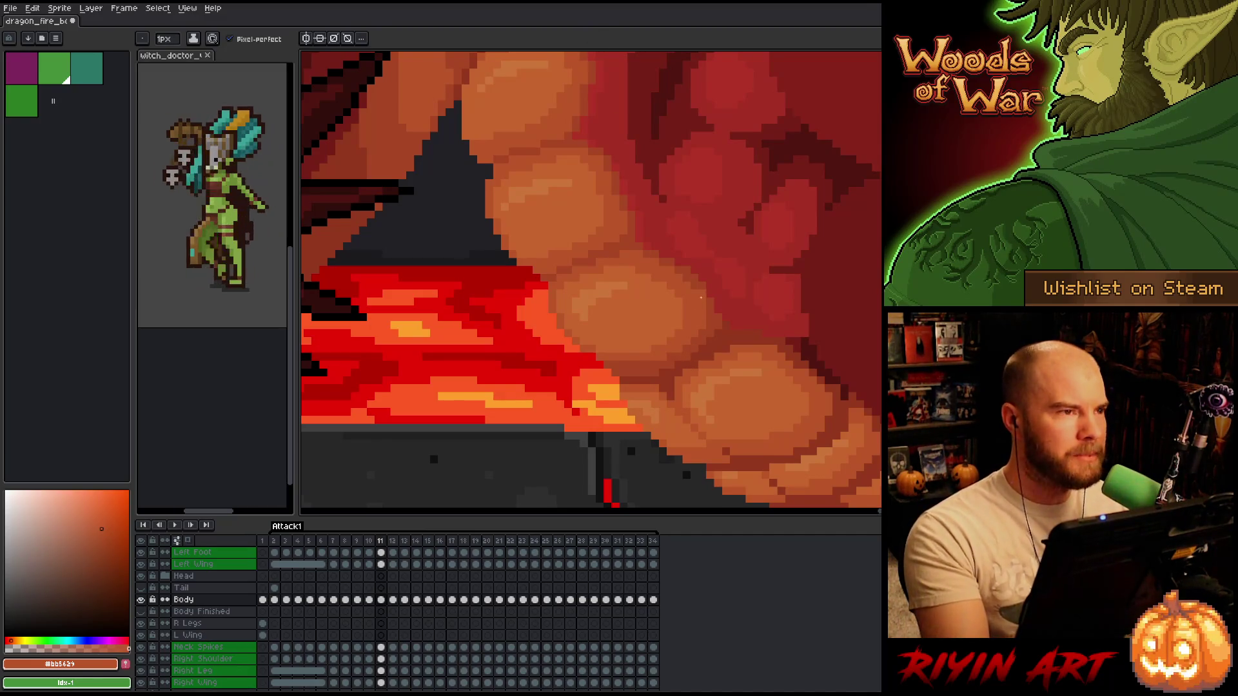
drag(699, 344, 680, 362)
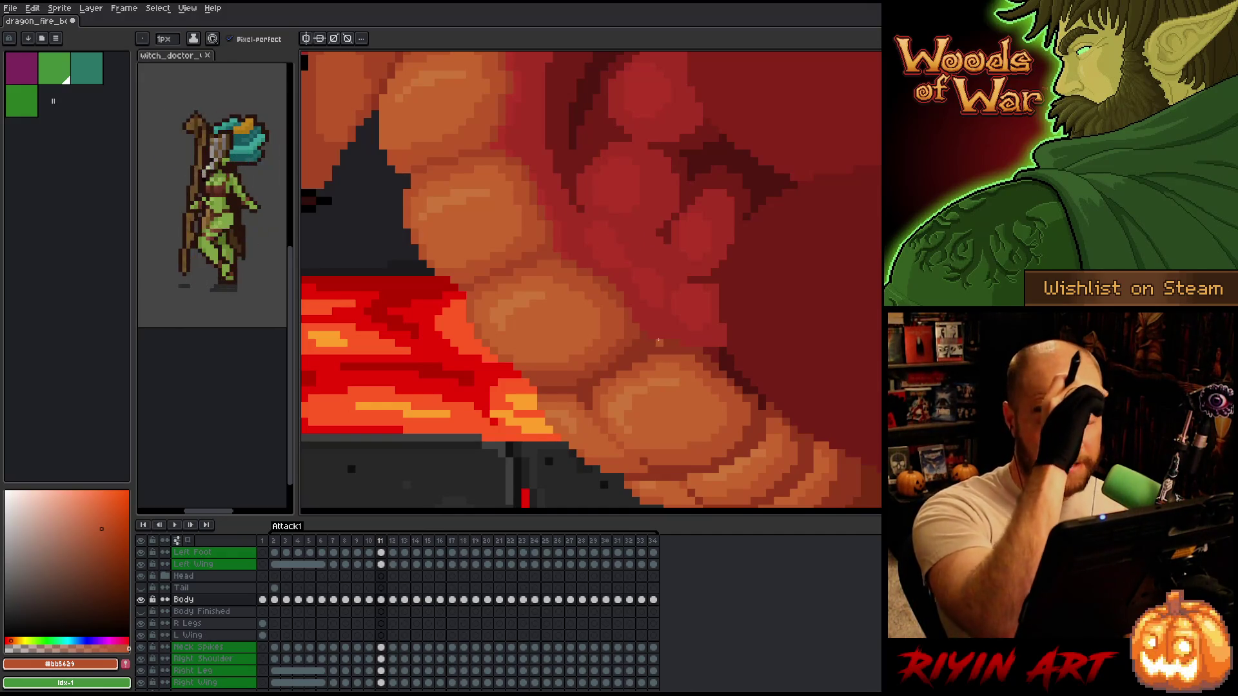
- Dismiss the canvas context menu and review the shaded belly plates
right_click(658, 341)
key(Escape)
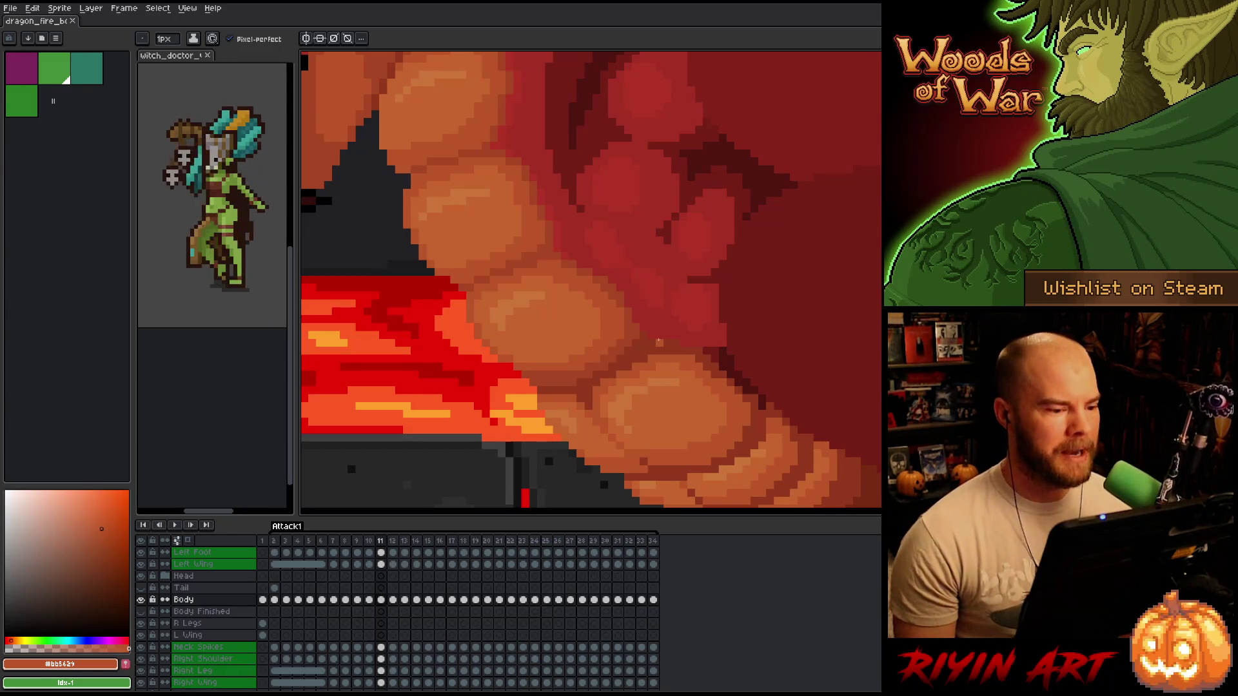
key(space)
- Pan along the belly and sample the dark red #b13327 and brownish orange #a74624
drag(658, 406, 706, 389)
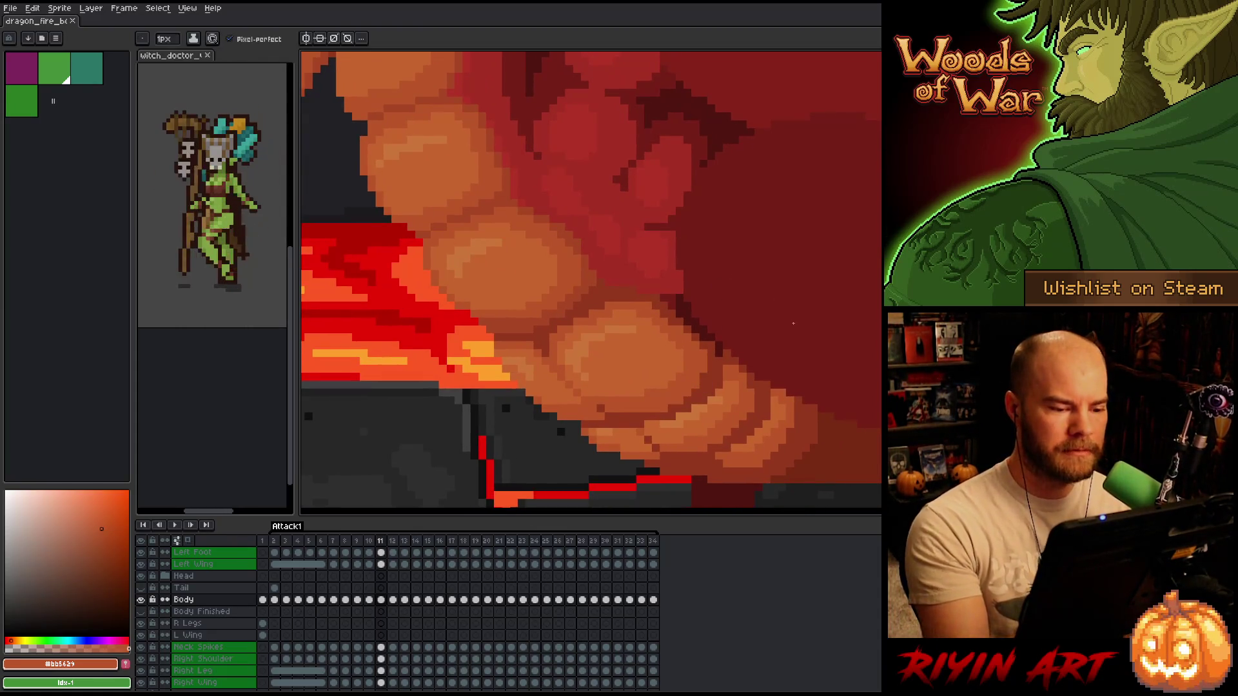
drag(691, 345, 707, 370)
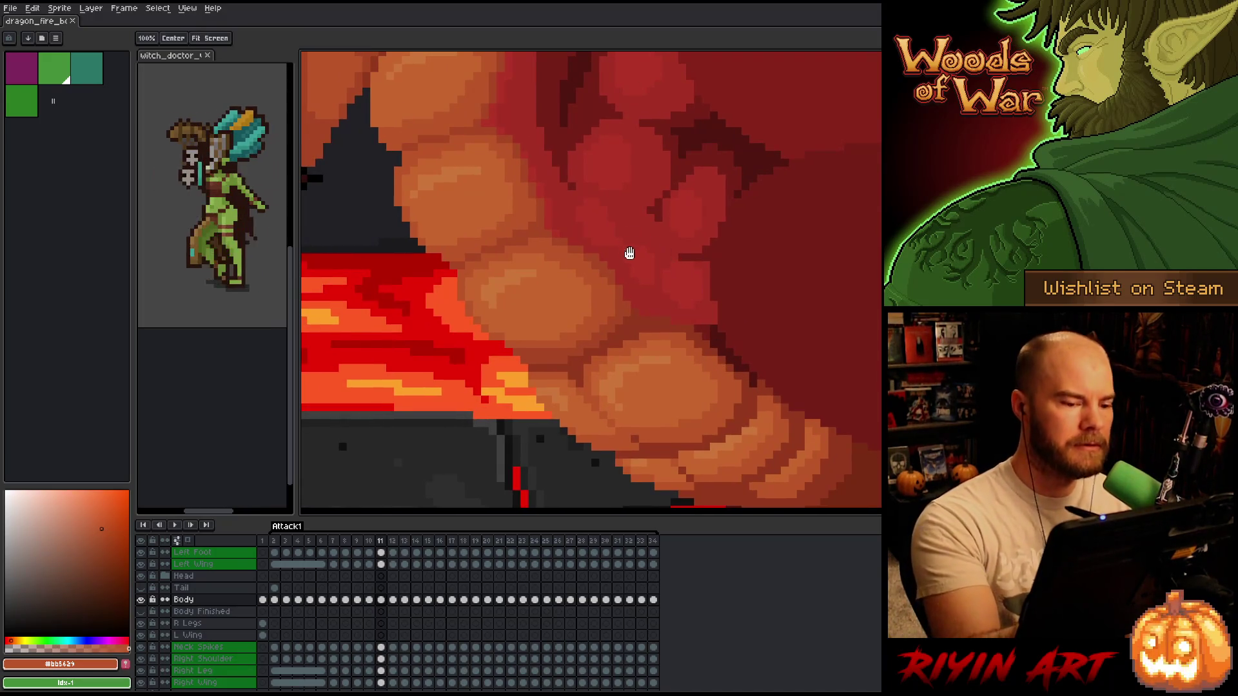
mouse_move(705, 323)
mouse_down()
mouse_move(781, 375)
mouse_move(815, 323)
mouse_move(740, 335)
mouse_up()
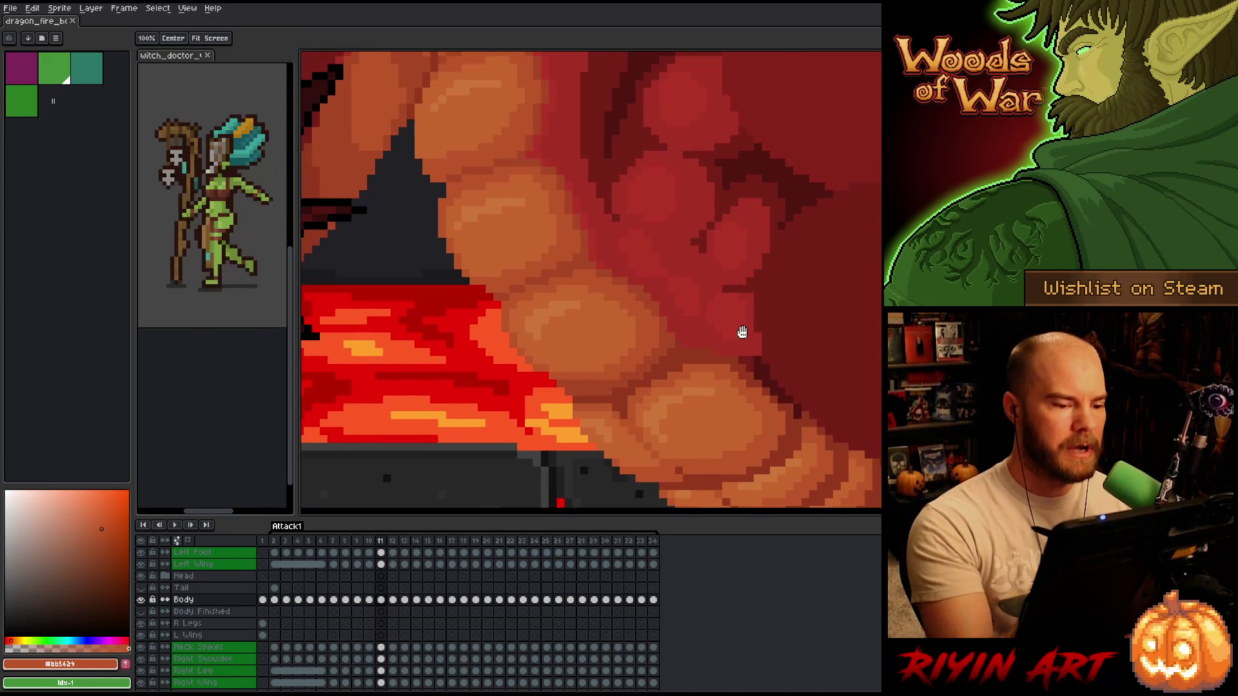
alt+click(601, 257)
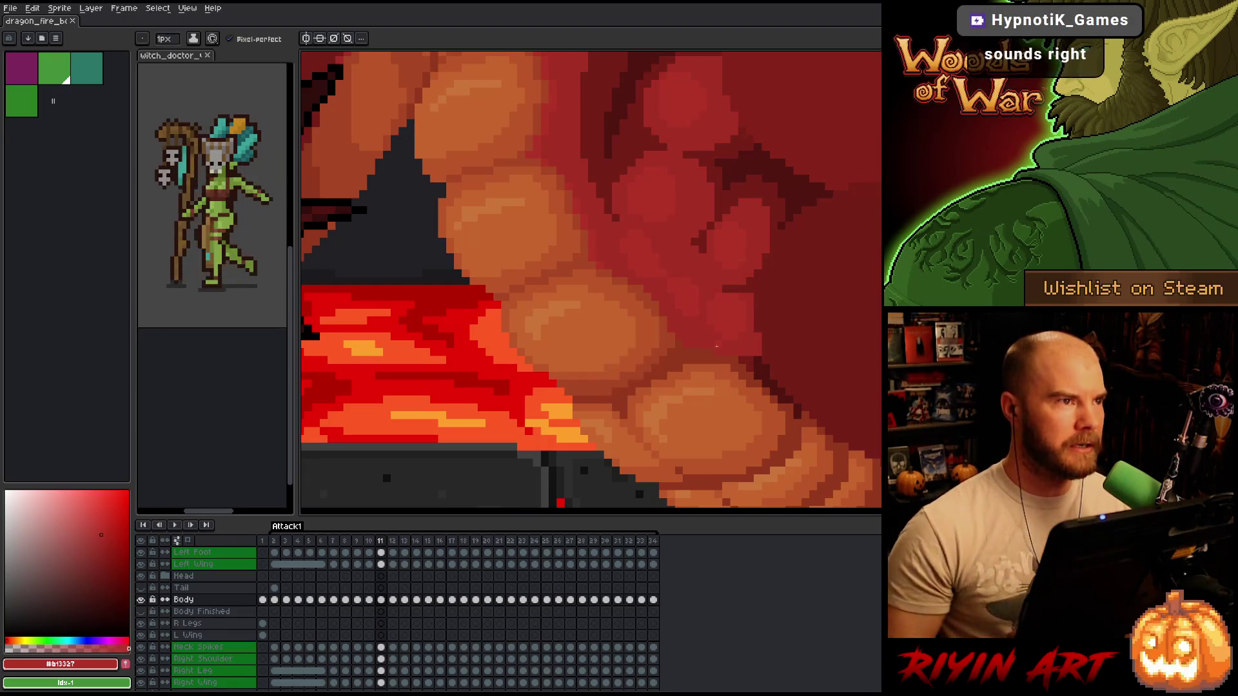
scroll(640, 356, down, 2)
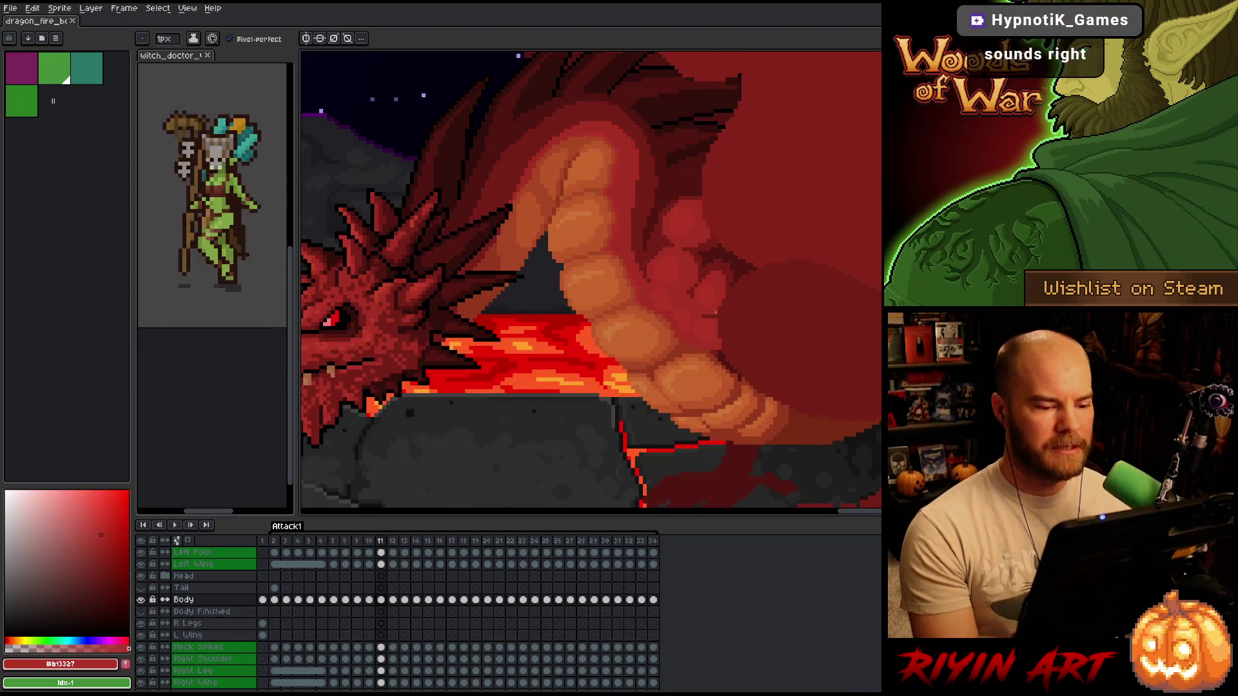
scroll(716, 311, up, 2)
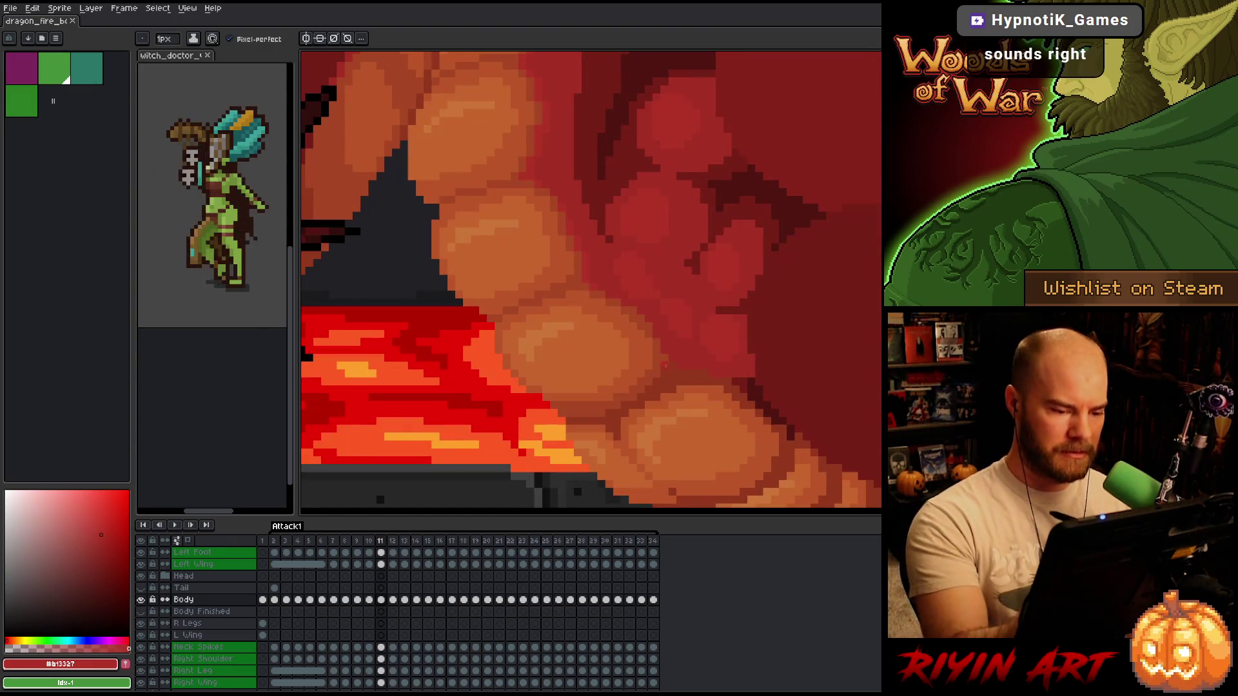
alt+click(659, 363)
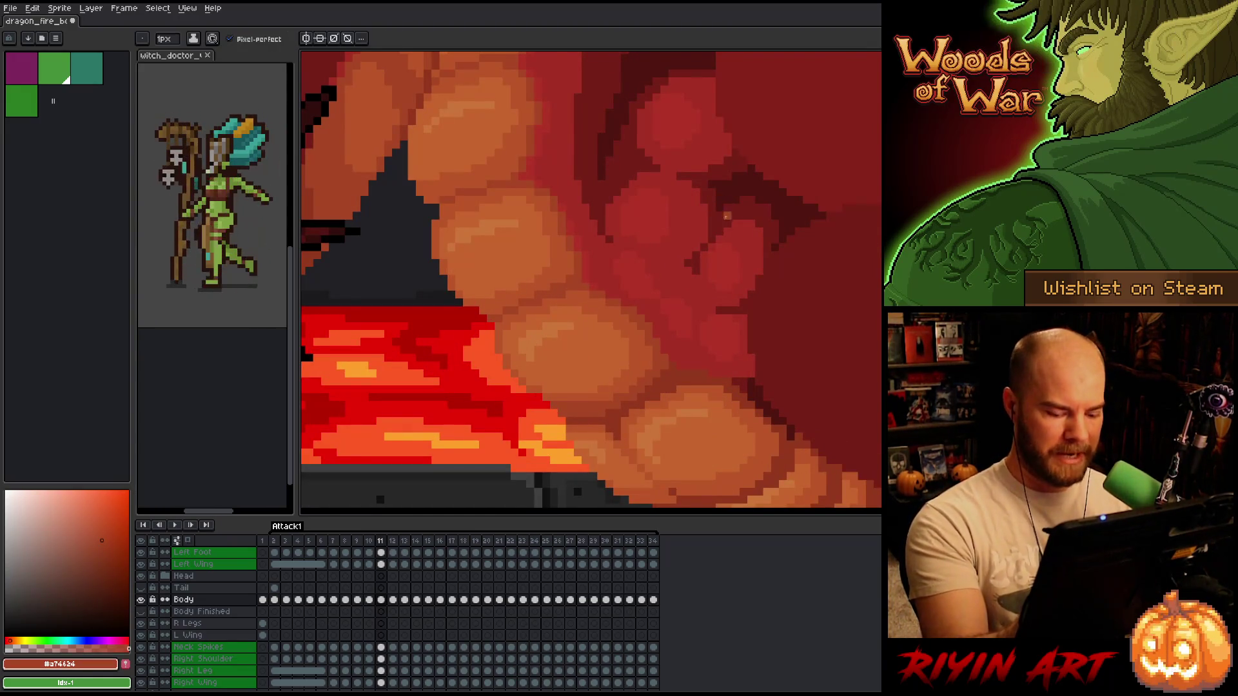
- Compare frames 10 and 11, then advance to frame 12
key(comma)
key(period)
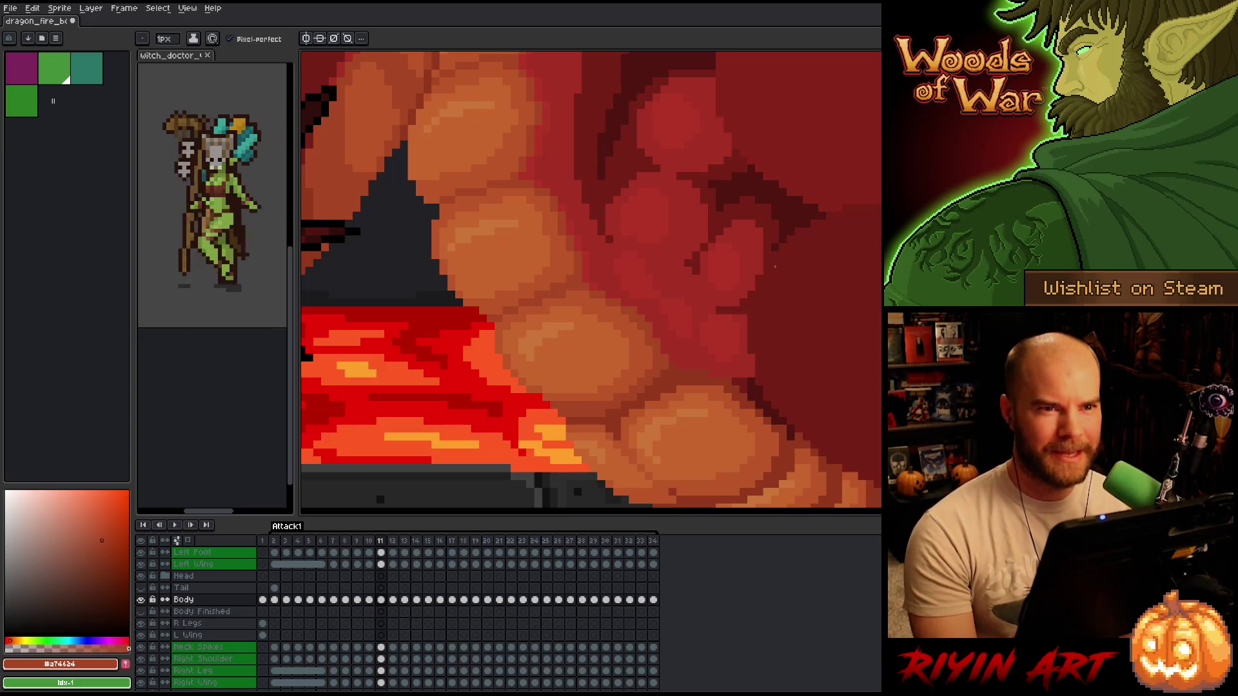
key(comma)
key(period)
key(comma)
key(period)
key(period)
key(comma)
key(period)
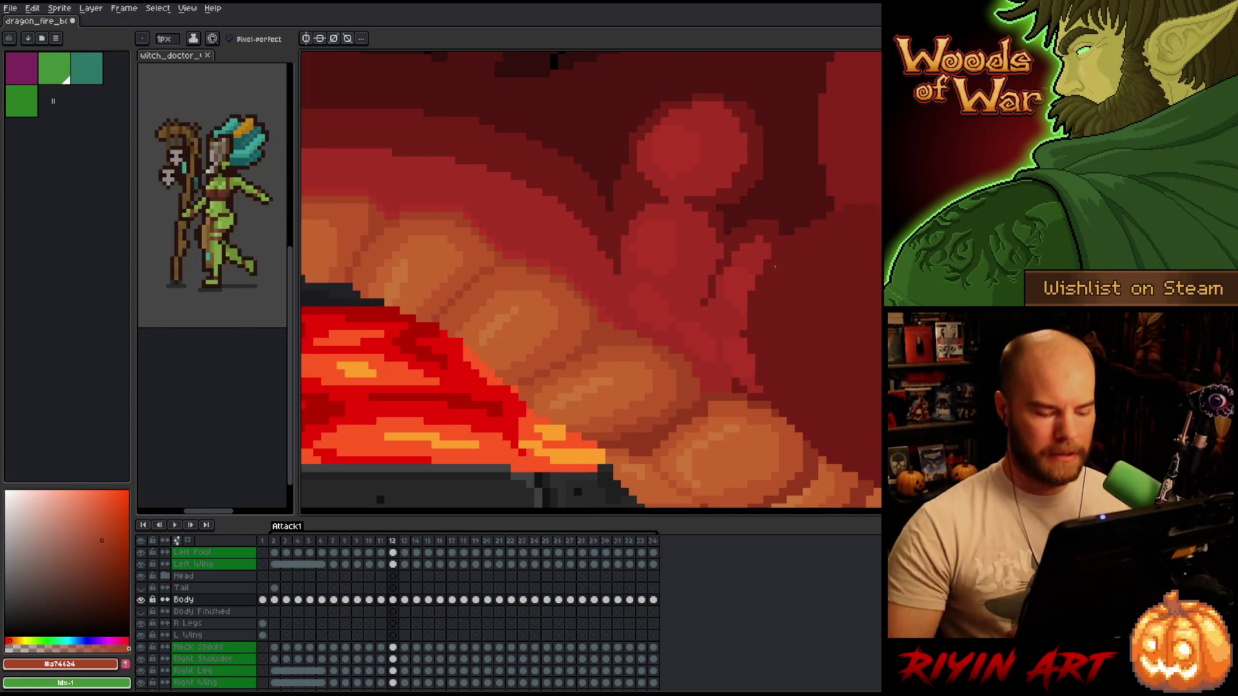
- Zoom and pan over the dragon while stepping between frames 10 and 11
scroll(571, 402, up, 1)
scroll(571, 405, down, 1)
scroll(567, 413, up, 2)
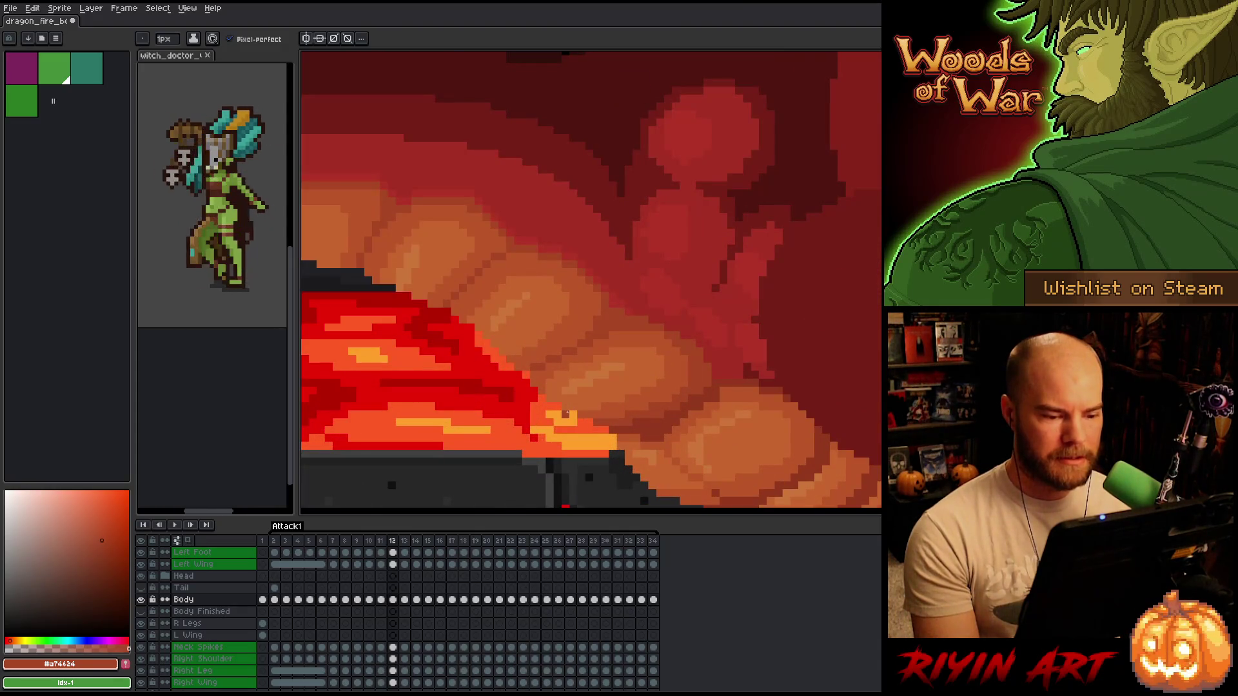
scroll(566, 412, down, 4)
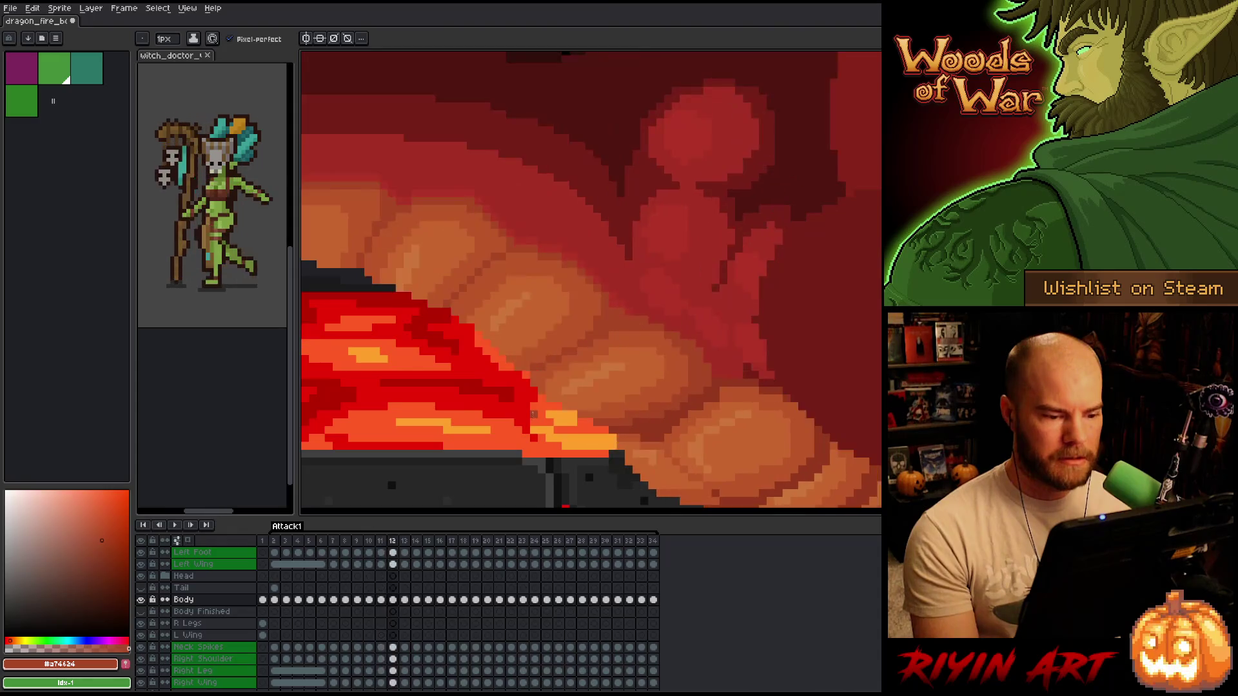
key(comma)
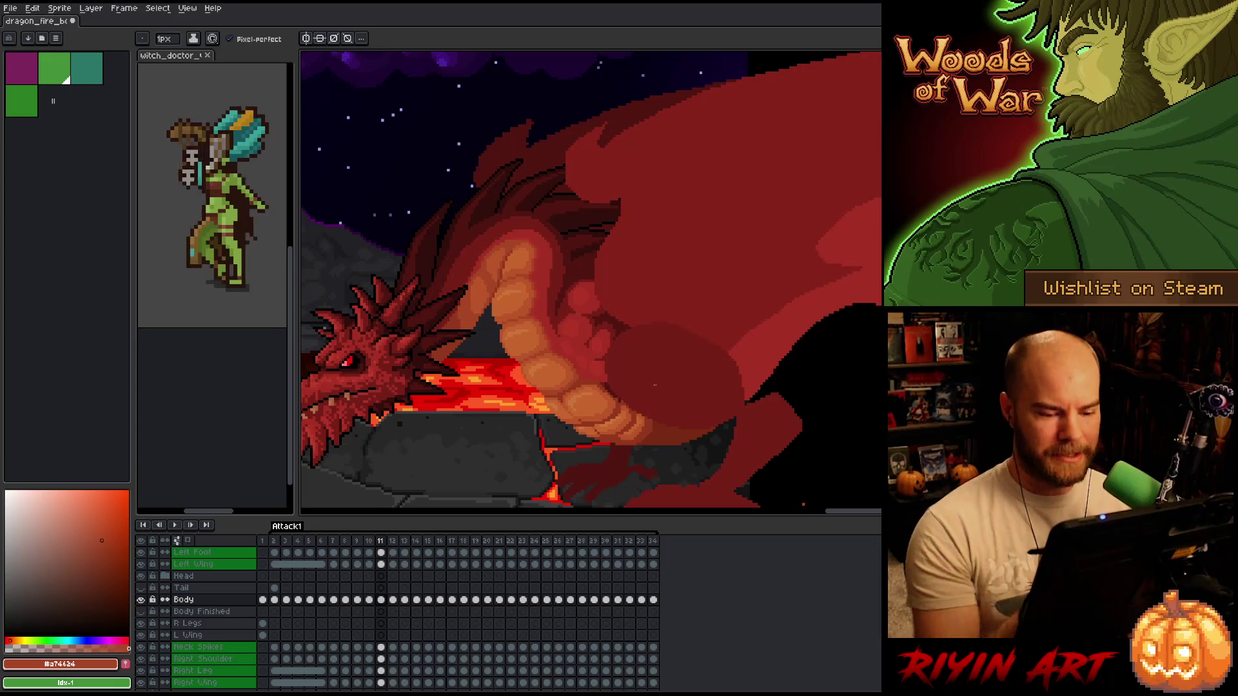
drag(803, 508, 807, 479)
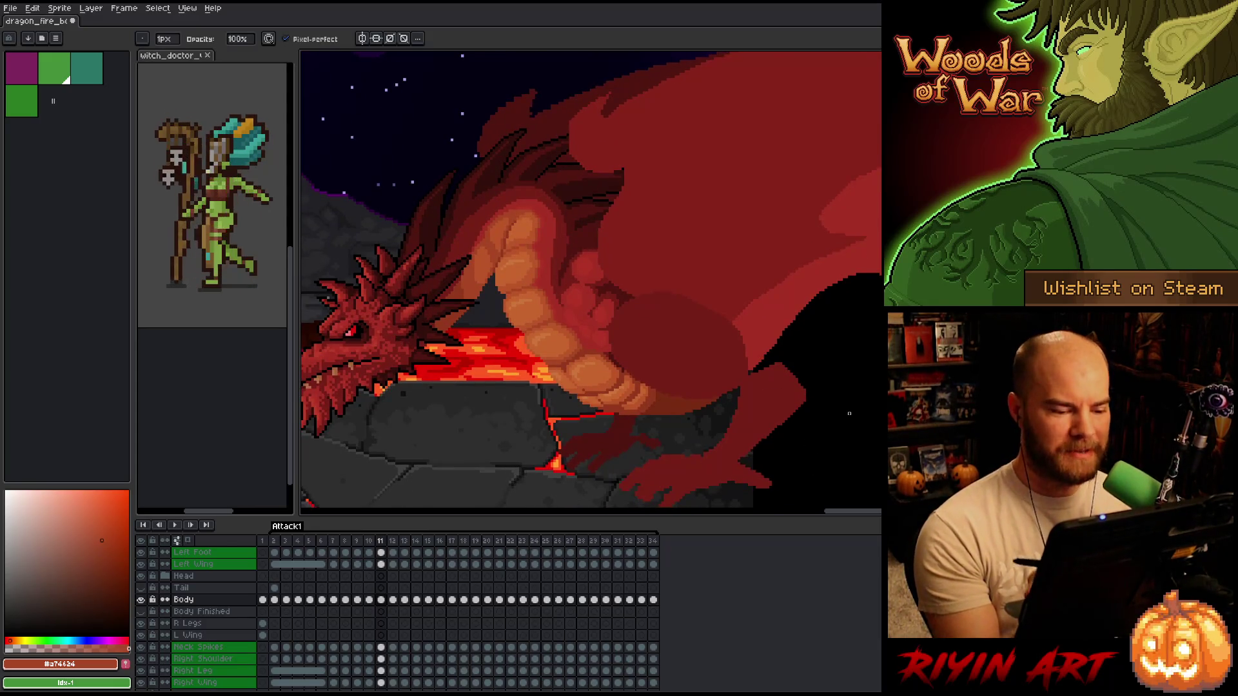
scroll(545, 343, up, 3)
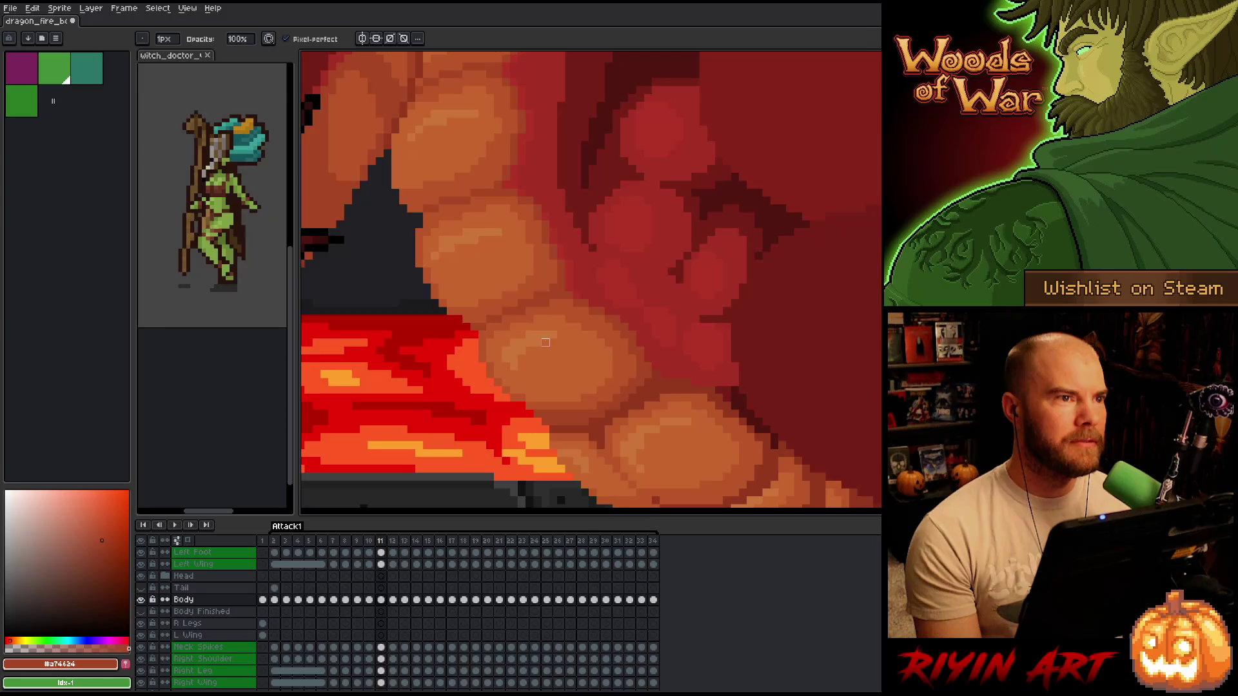
scroll(545, 342, down, 4)
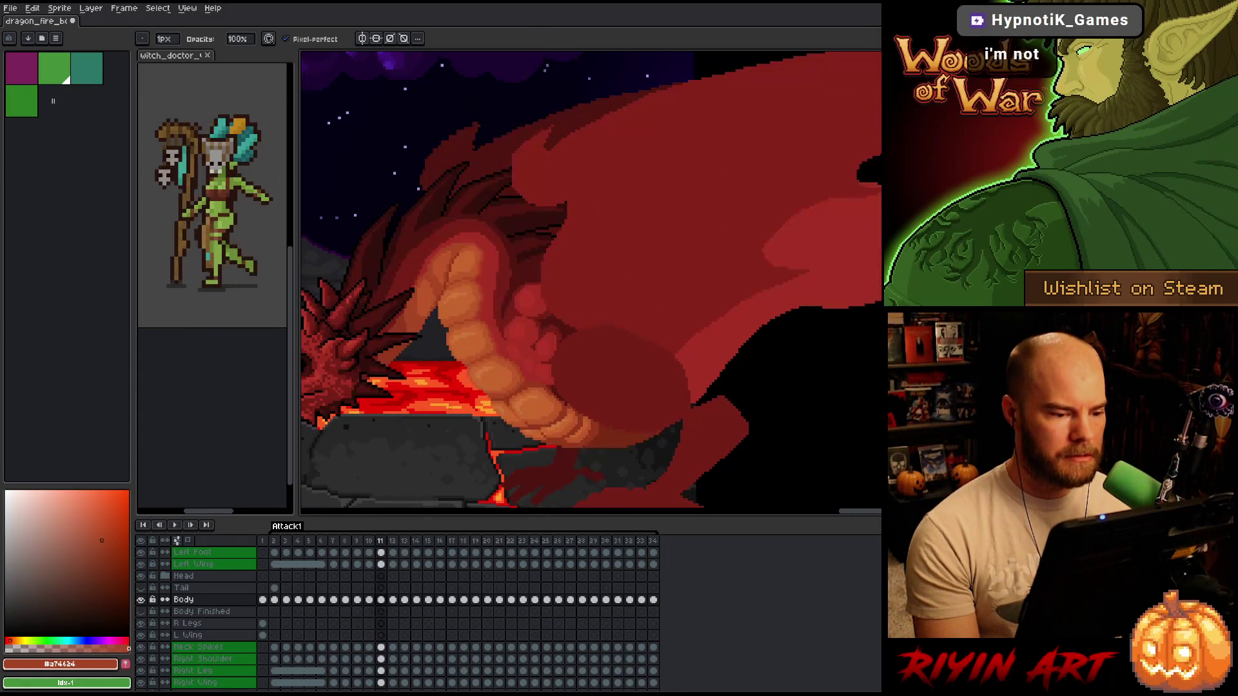
key(Right)
key(Left)
key(Right)
key(Left)
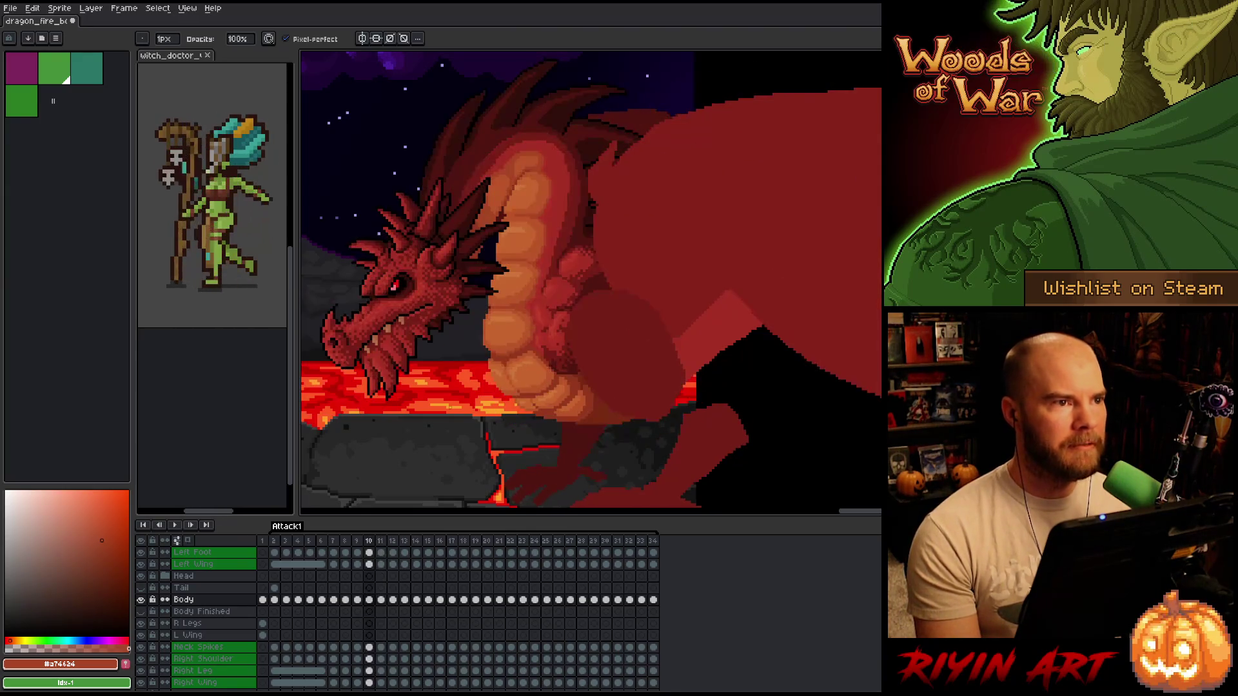
scroll(460, 399, up, 3)
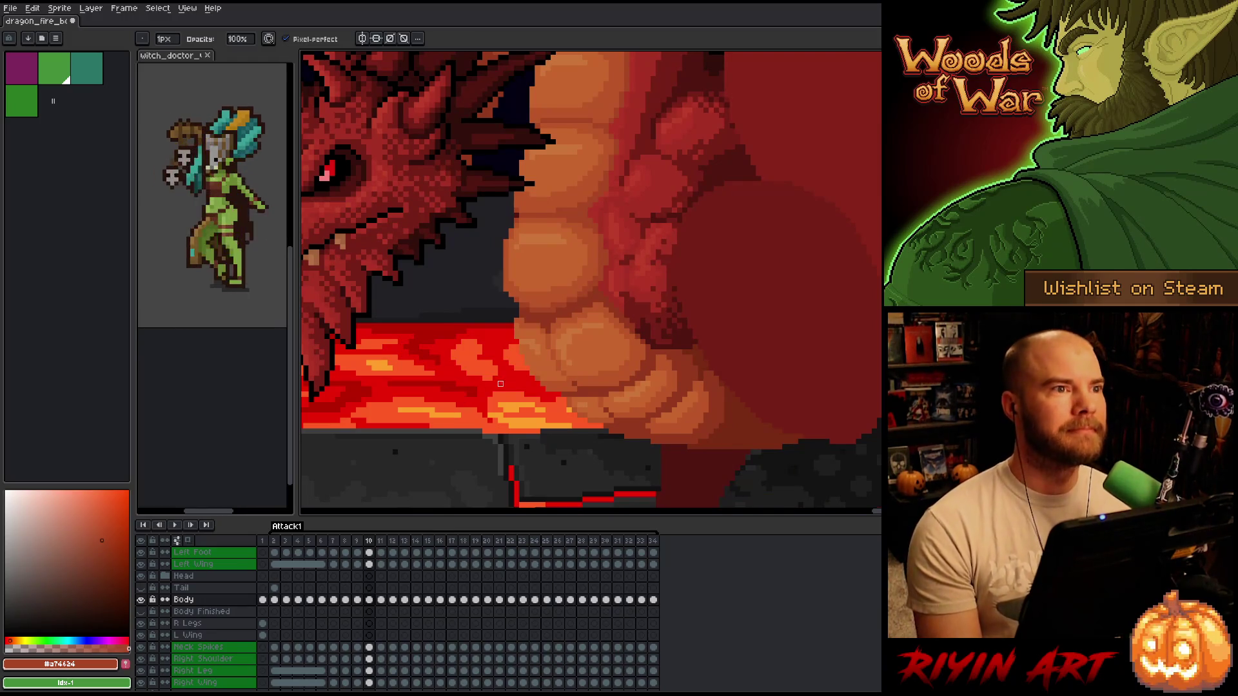
key(Right)
scroll(485, 425, down, 3)
scroll(485, 425, up, 4)
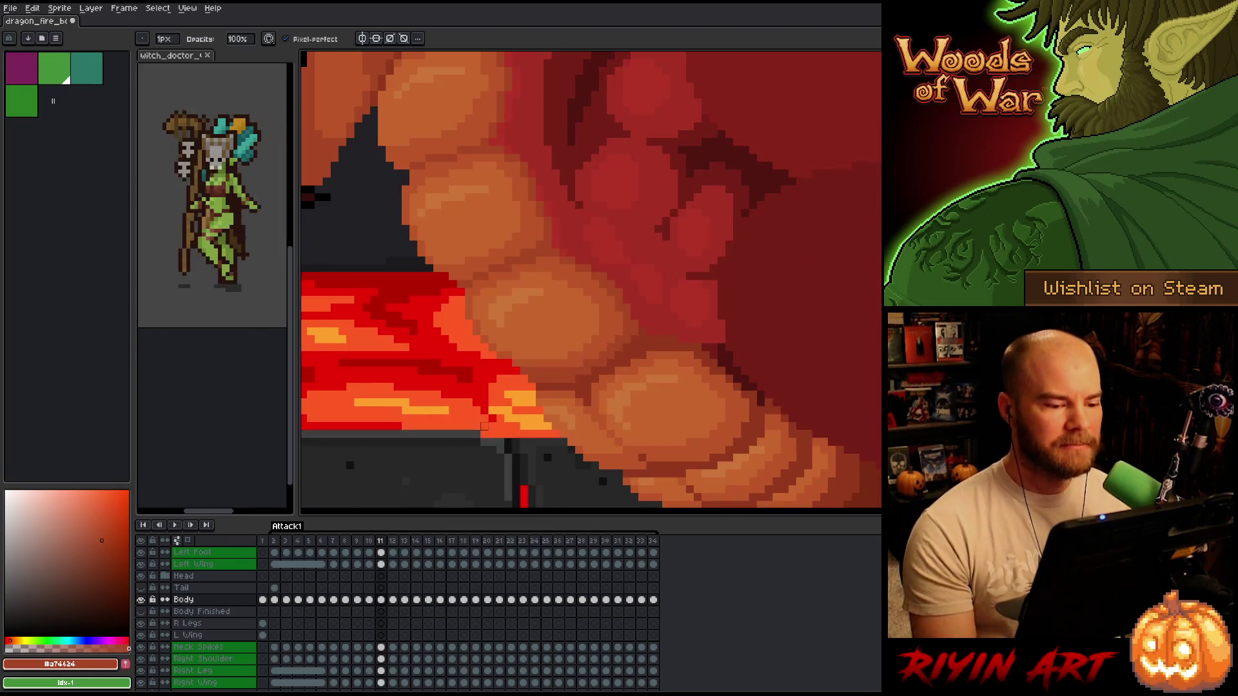
- Switch to the eraser and sample the deep red #a52f24 from the dragon
key(e)
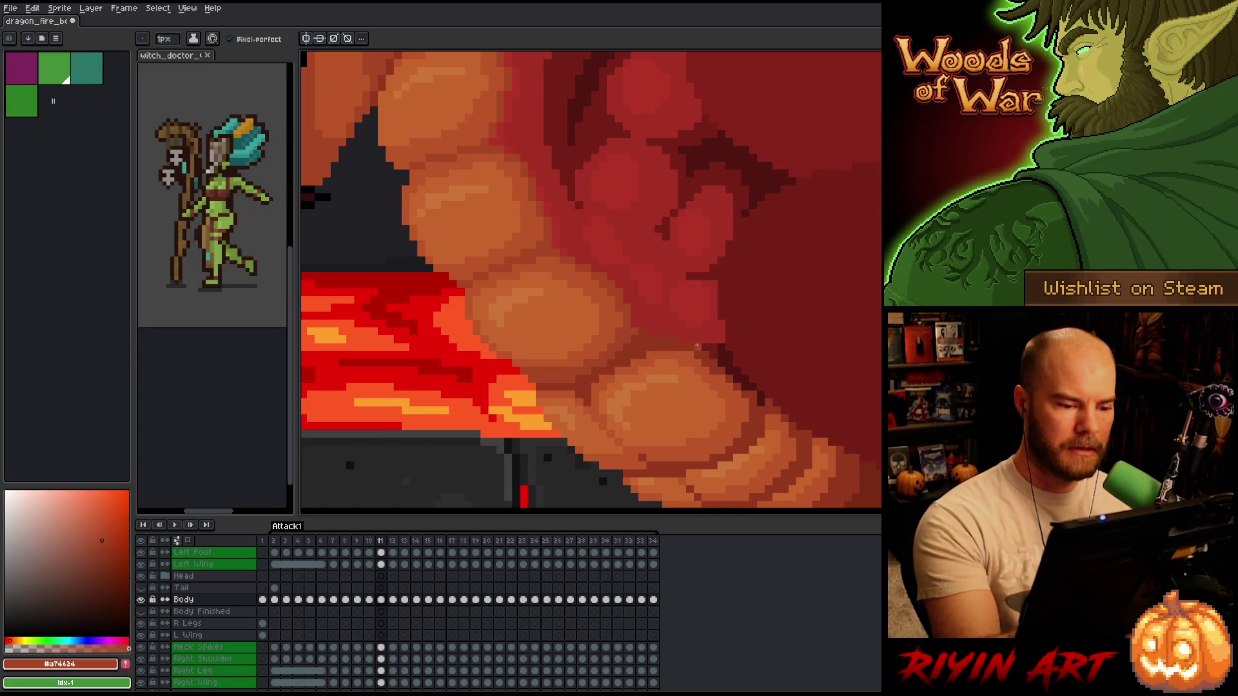
key(Left)
key(Right)
key(Left)
key(Right)
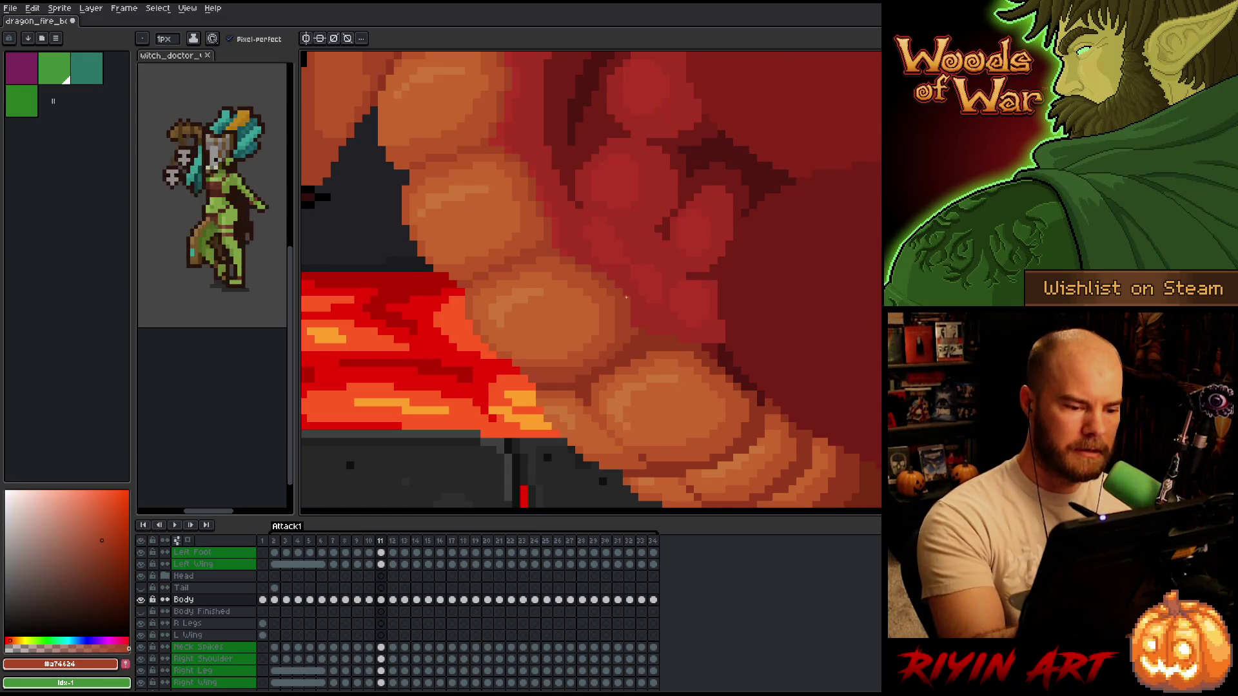
alt+click(628, 309)
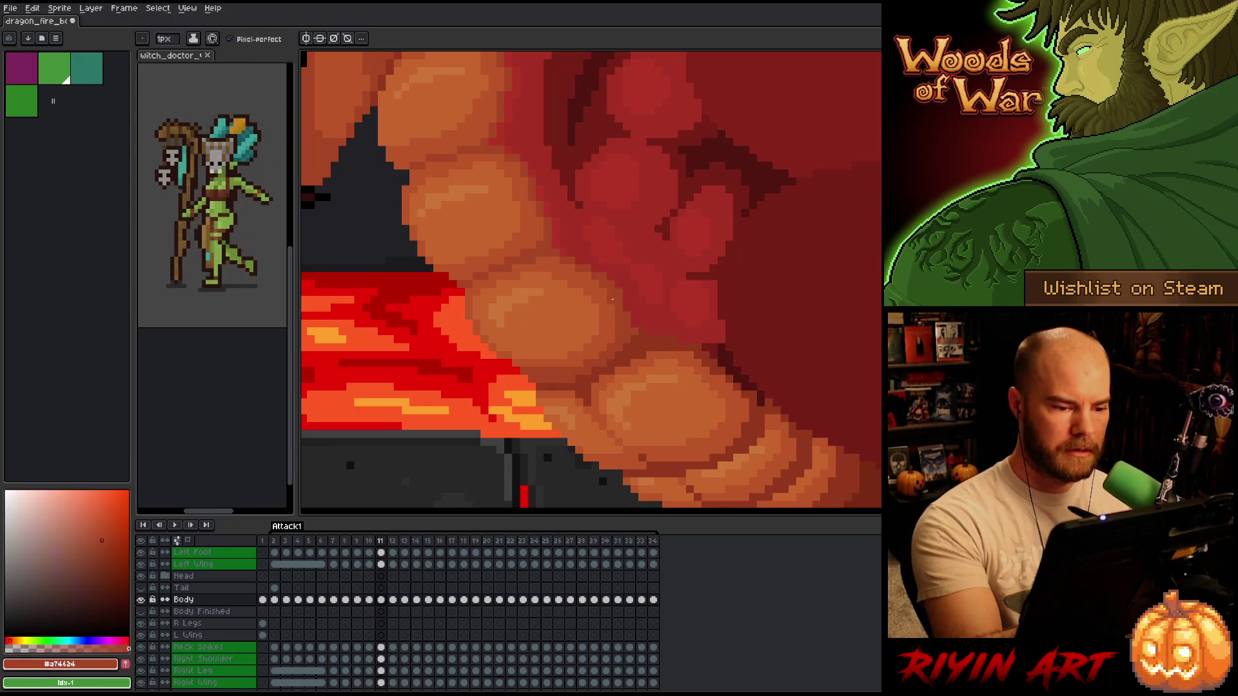
- Rapidly toggle frames 10 and 11 and zoom in and out to compare the poses
key(Left)
key(Right)
key(Left)
key(Right)
key(Left)
key(Right)
scroll(600, 395, down, 3)
key(Left)
key(Right)
key(Left)
key(Right)
key(Left)
key(Right)
key(Left)
key(Right)
key(Left)
key(Right)
scroll(638, 366, up, 3)
scroll(575, 317, up, 1)
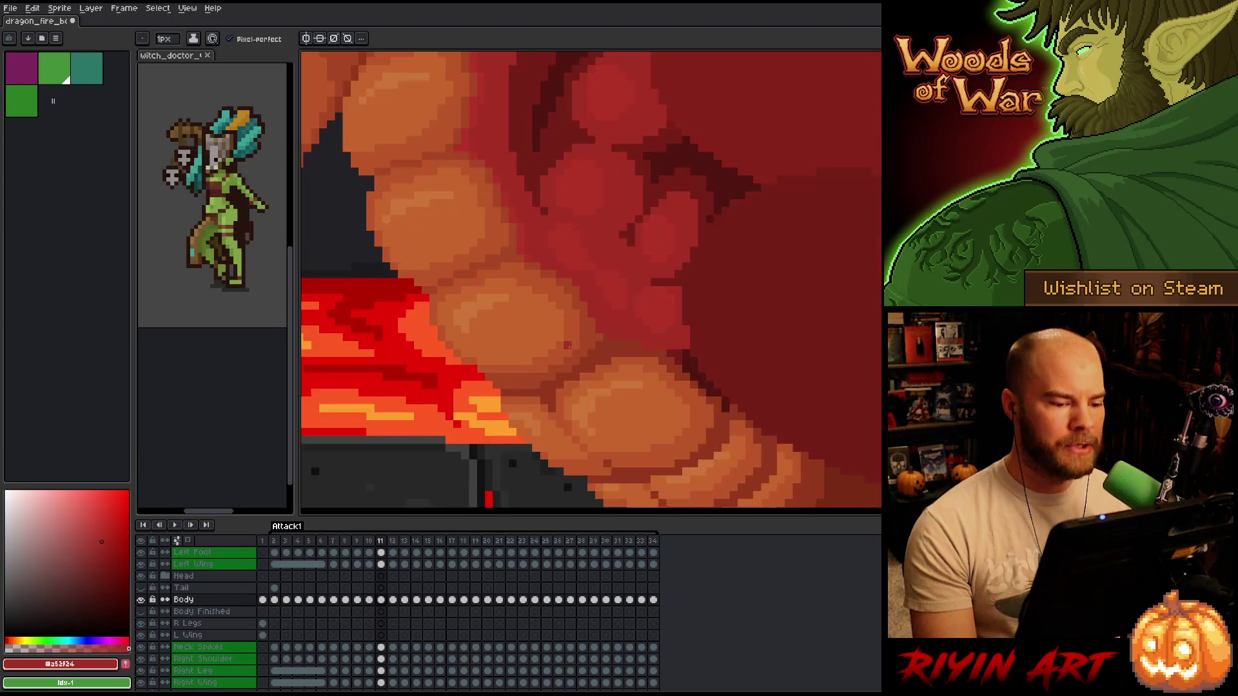
scroll(567, 362, down, 1)
scroll(608, 338, up, 1)
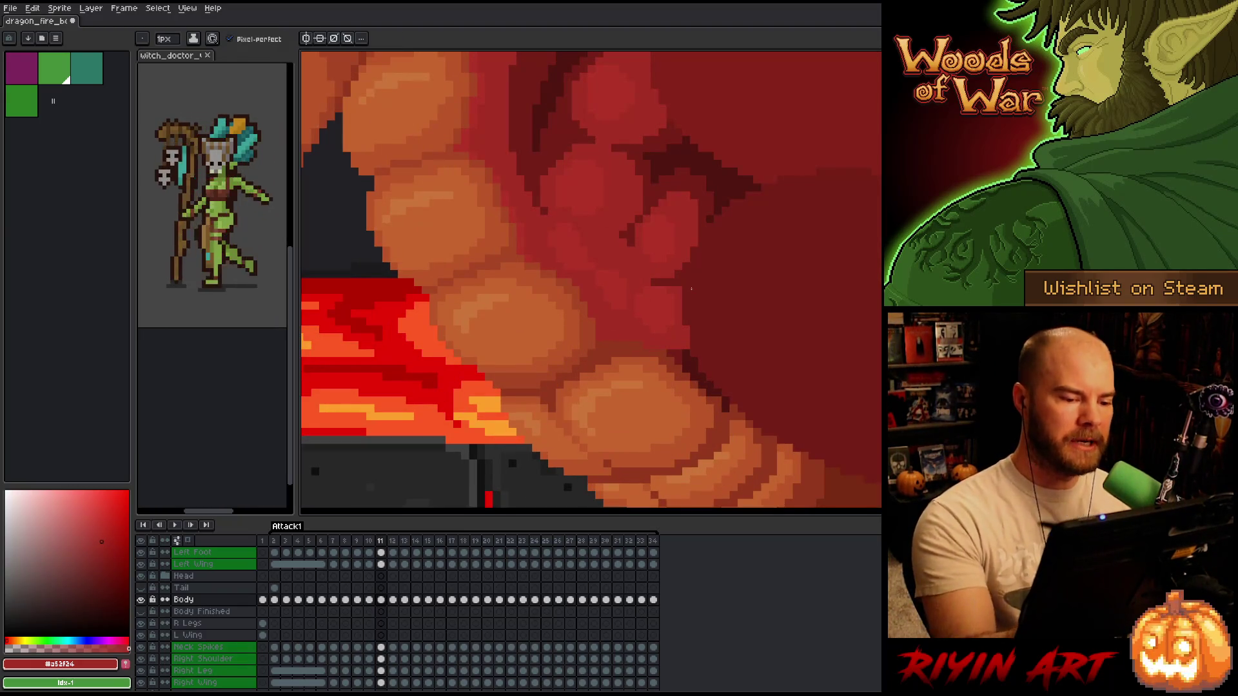
scroll(712, 297, down, 1)
scroll(597, 314, up, 1)
scroll(558, 352, down, 1)
scroll(559, 353, up, 1)
scroll(558, 353, up, 1)
scroll(559, 353, down, 1)
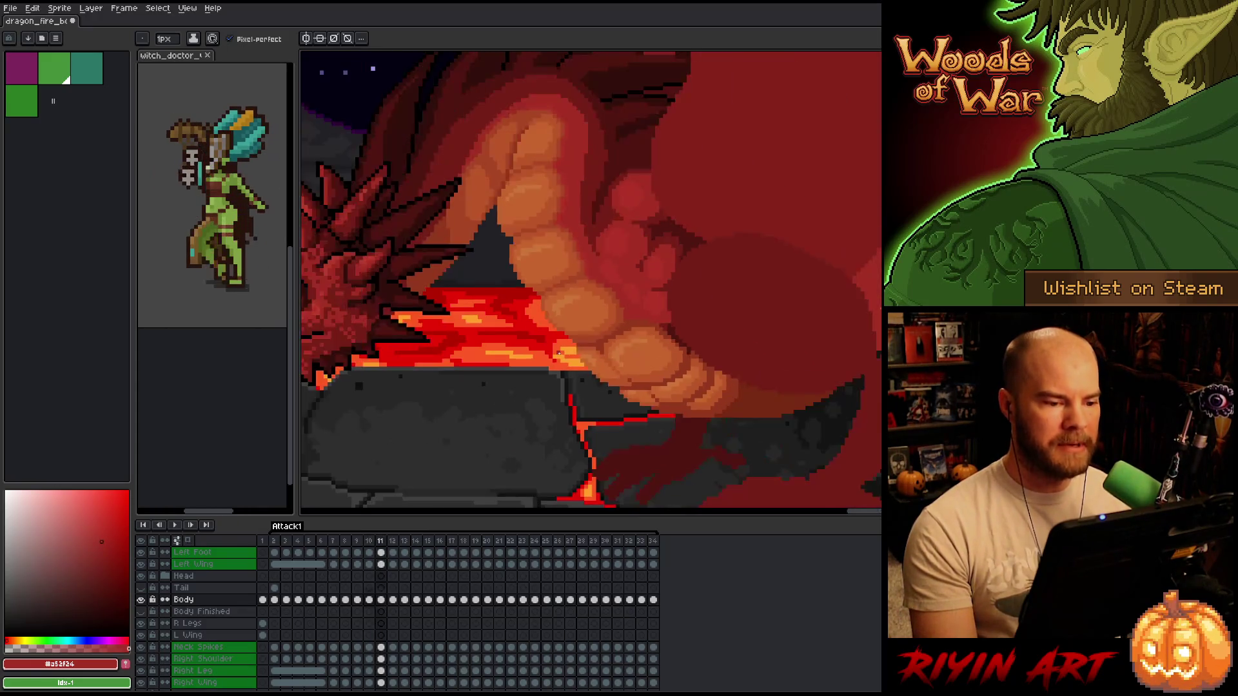
- Flip between frames 10 and 11 once more, then advance to frame 13
key(comma)
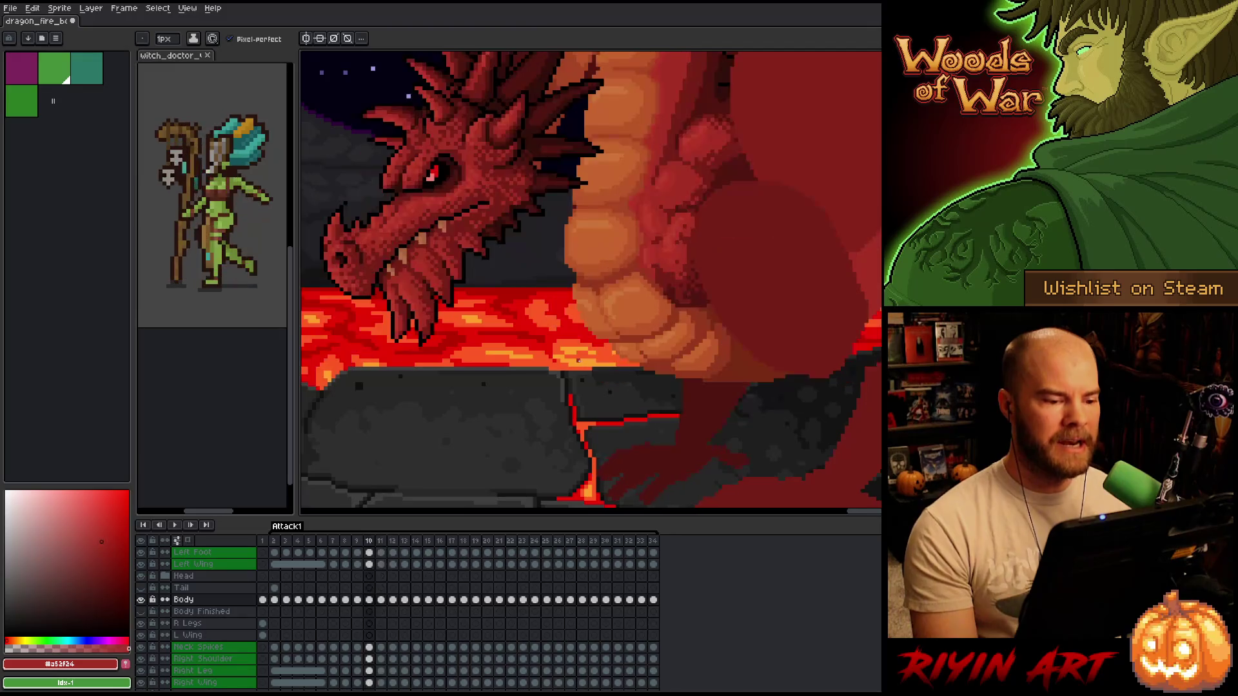
key(period)
key(comma)
key(period)
key(comma)
key(period)
key(comma)
key(period)
key(comma)
key(period)
scroll(643, 276, up, 2)
key(period)
key(period)
scroll(643, 276, down, 4)
scroll(630, 297, up, 3)
key(period)
key(comma)
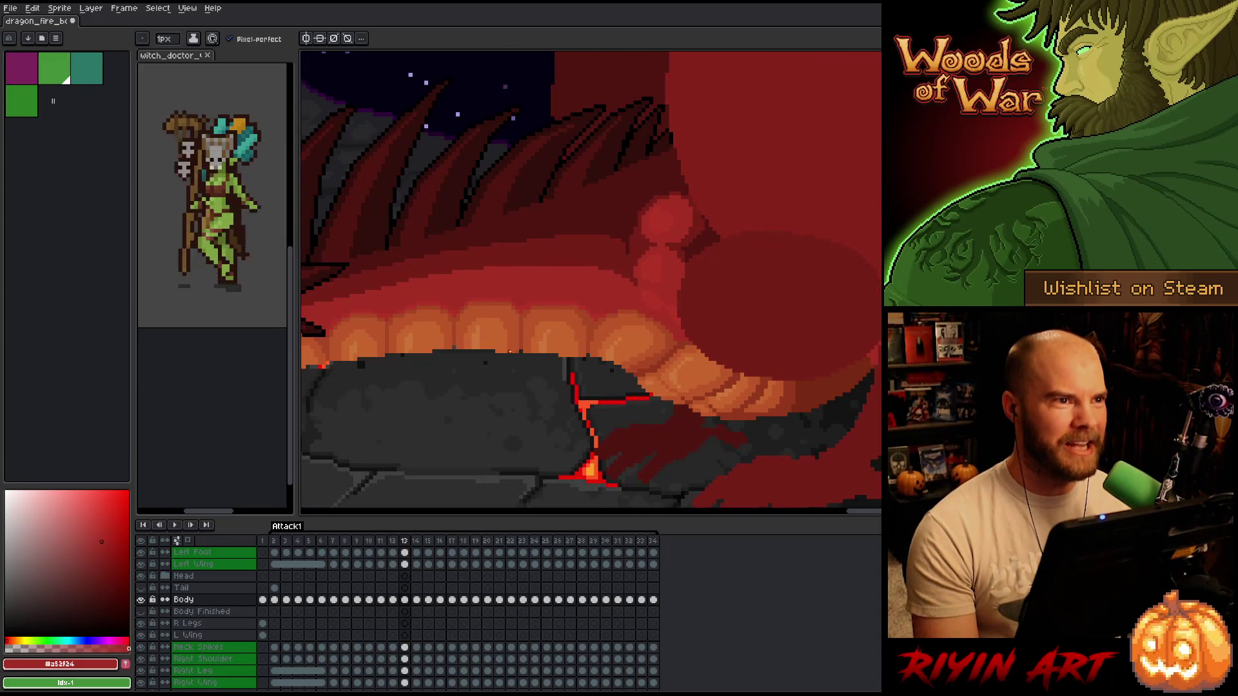
- Return to frame 11, then play and stop the attack animation
key(comma)
key(comma)
key(Return)
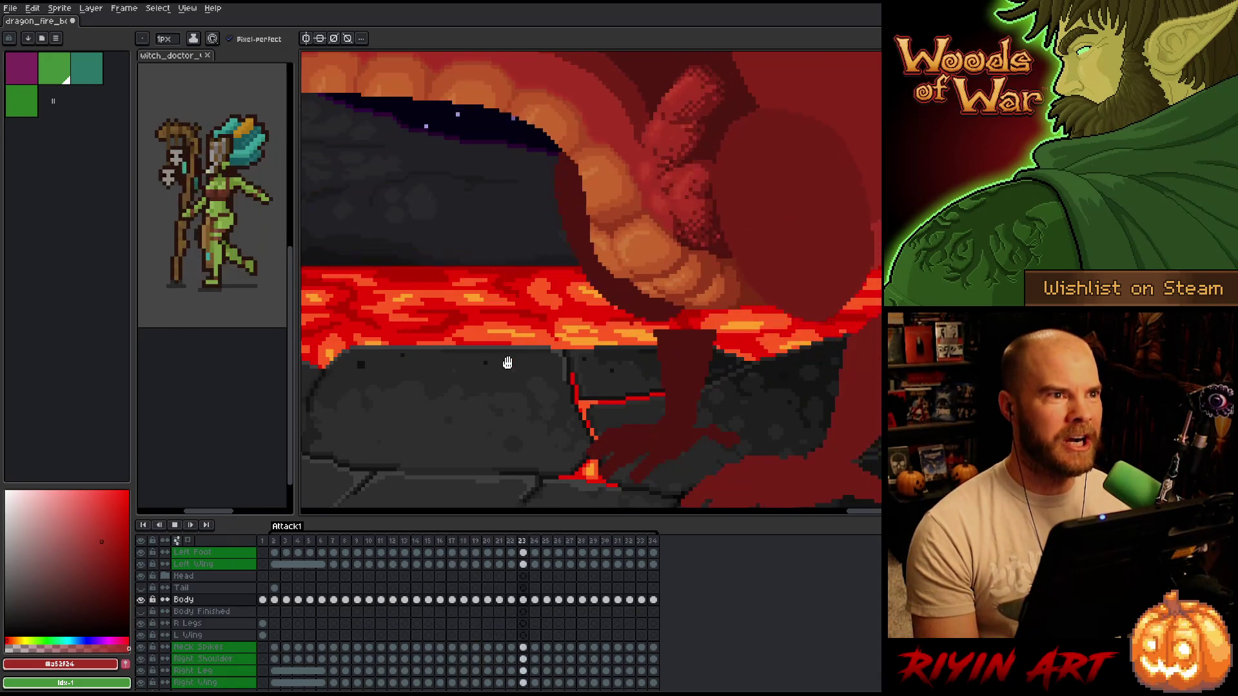
scroll(507, 363, down, 2)
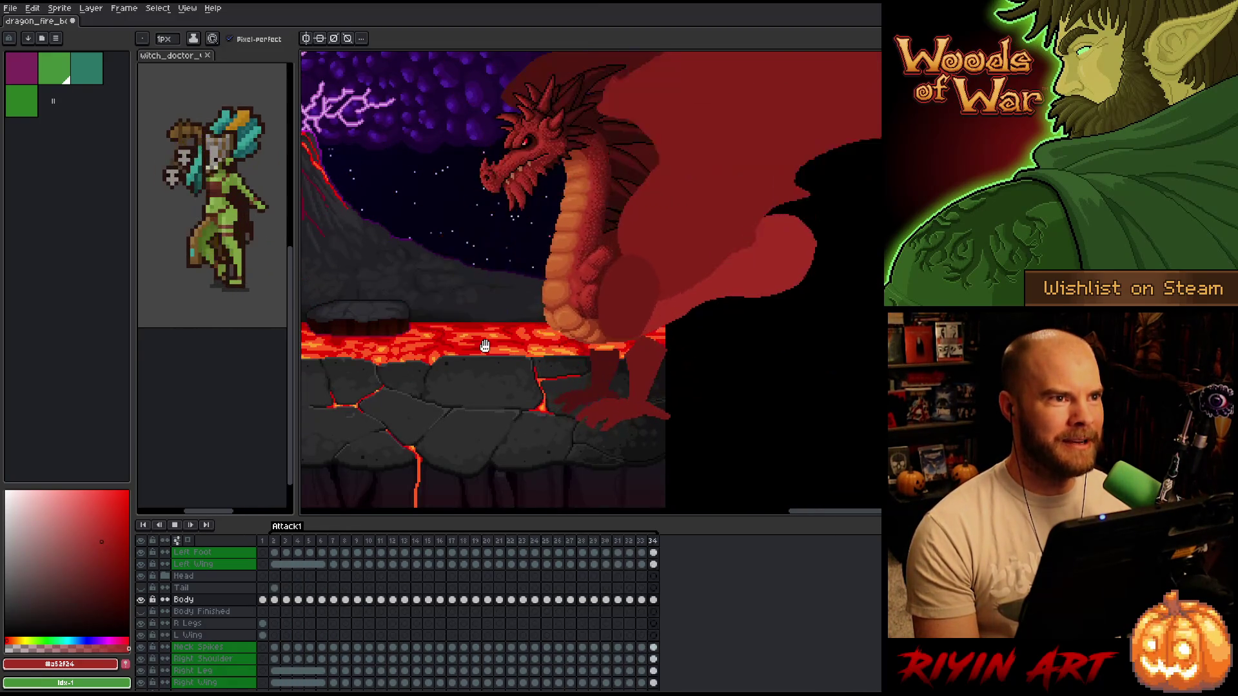
key(Return)
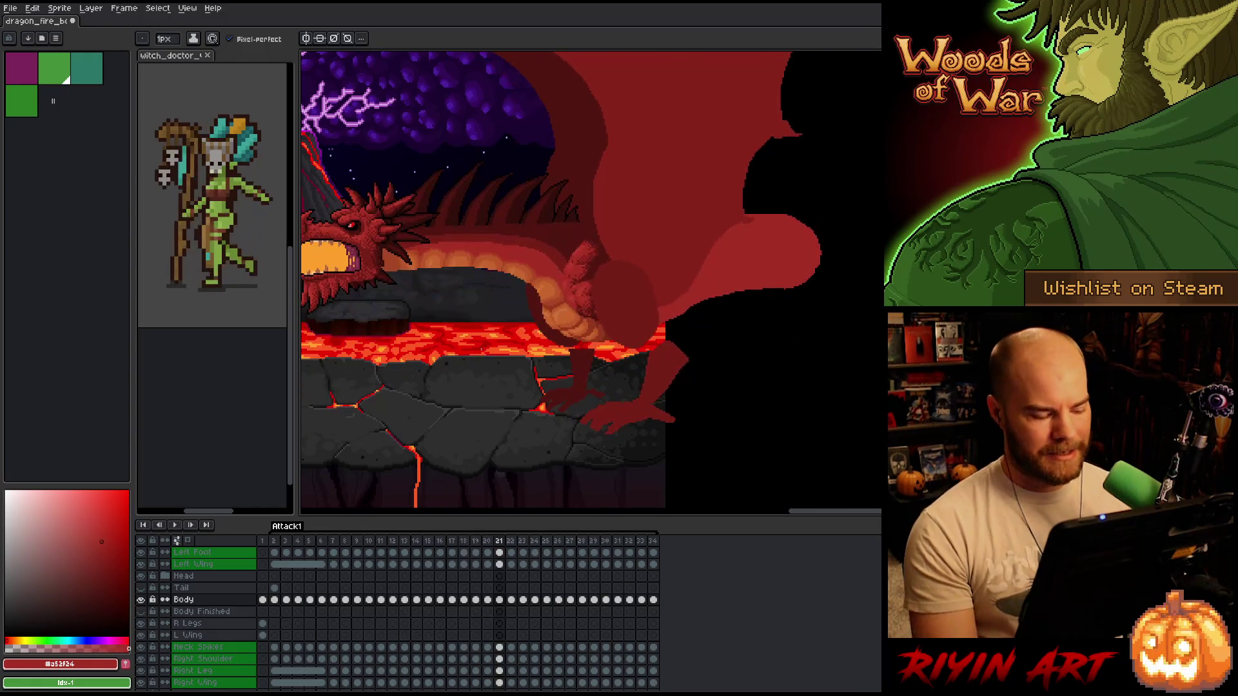
- Save the sprite and move from frame 12 back to frame 10
key(ctrl+s)
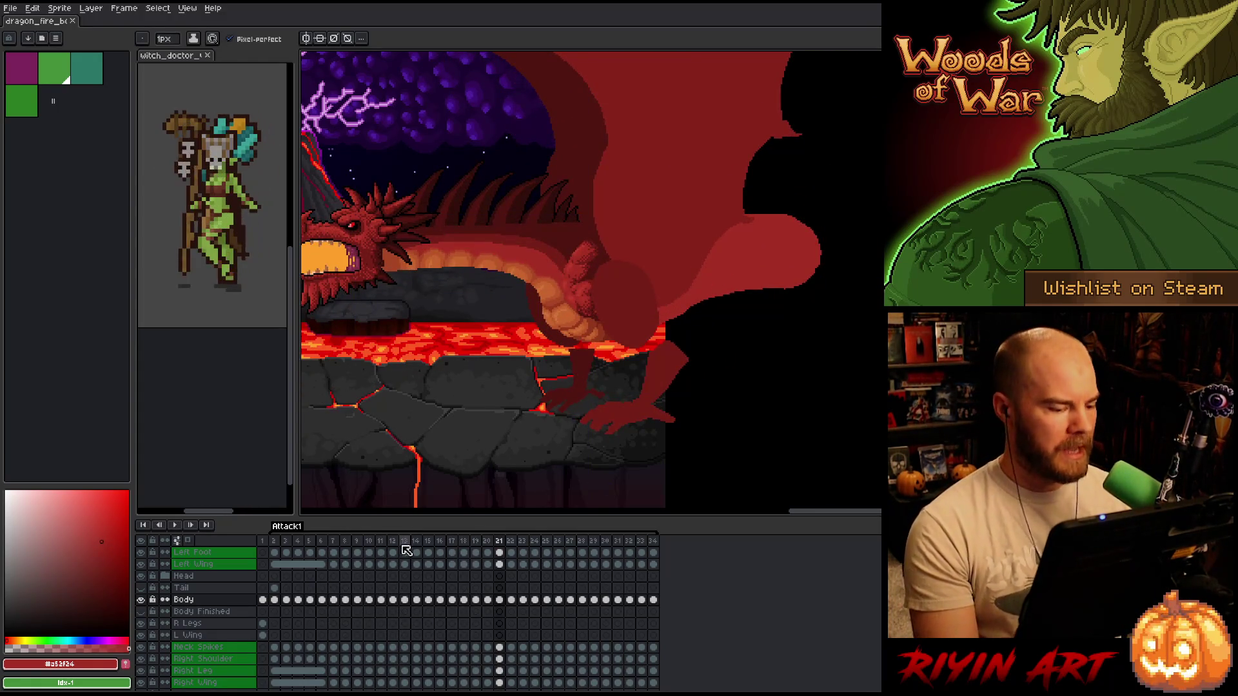
click(393, 548)
key(Left)
key(Left)
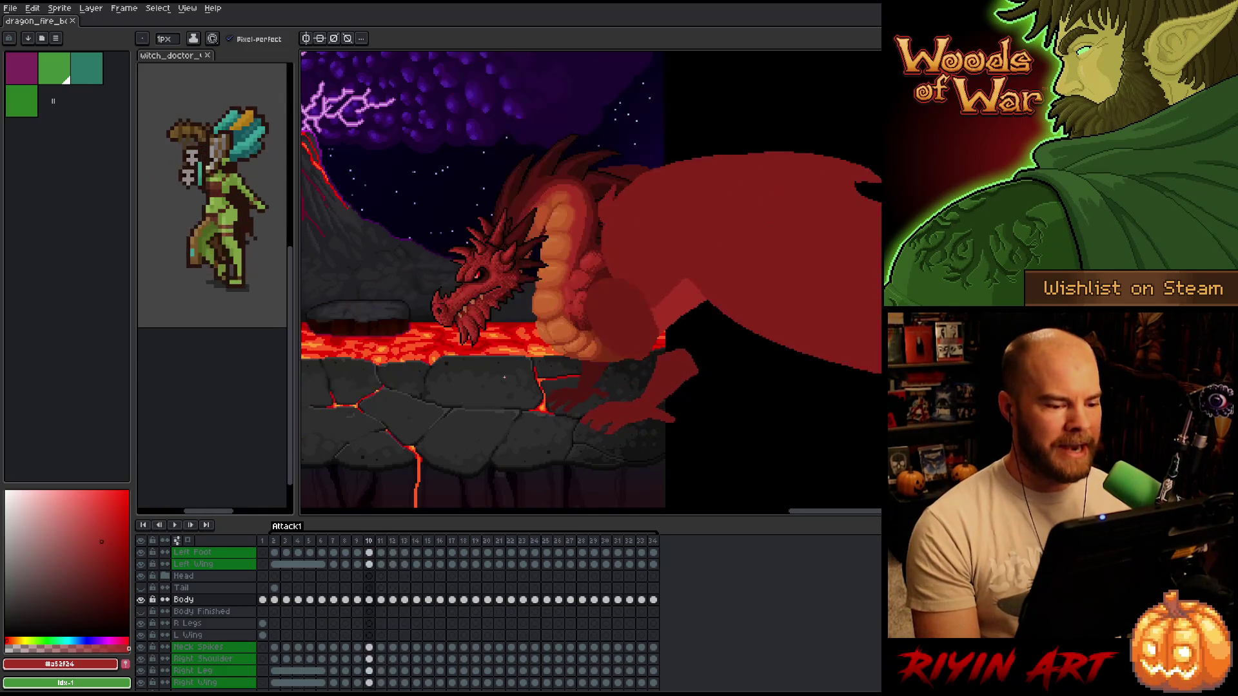
- Flip back and forth between frames 9 and 10 to compare the dragon's head poses
scroll(615, 401, up, 4)
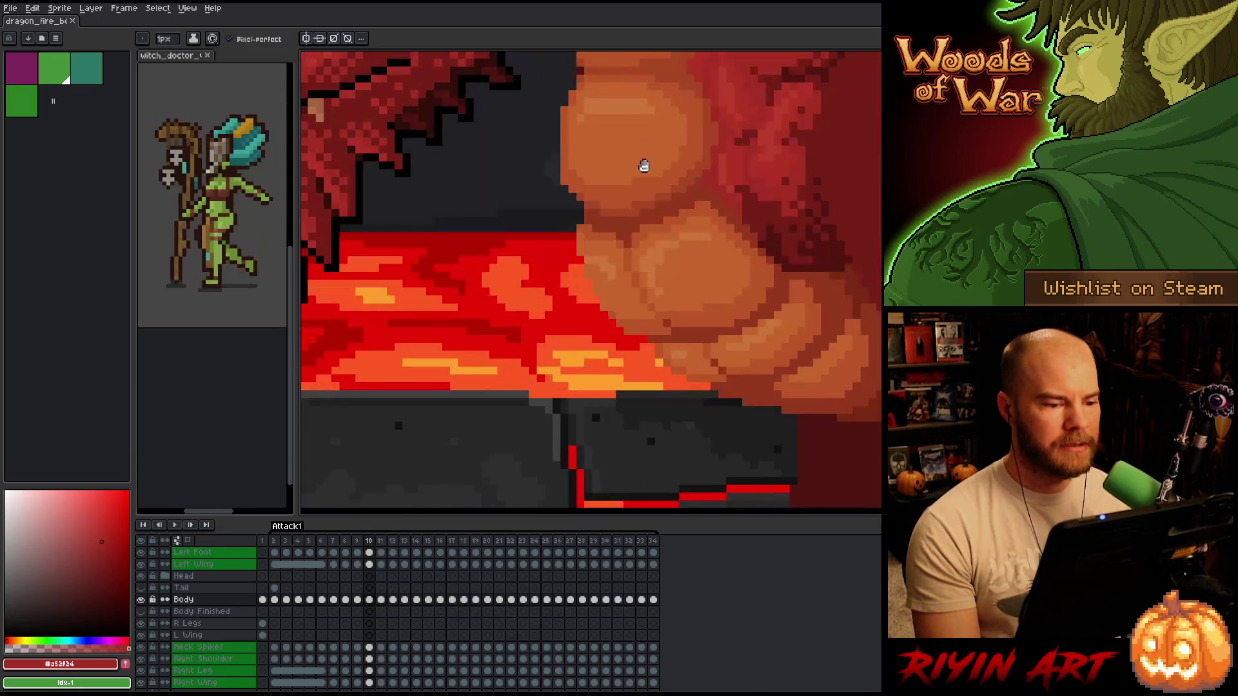
scroll(615, 400, down, 4)
key(Left)
key(Left)
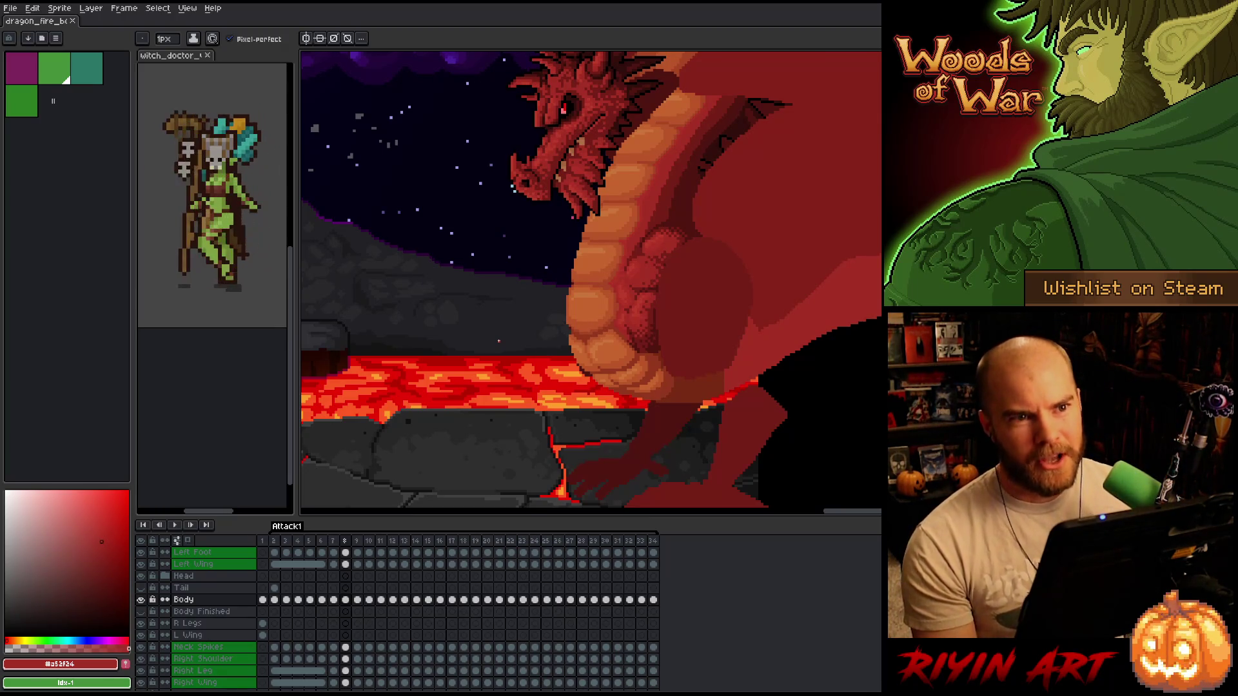
key(Right)
key(Right)
key(Left)
key(Right)
key(Left)
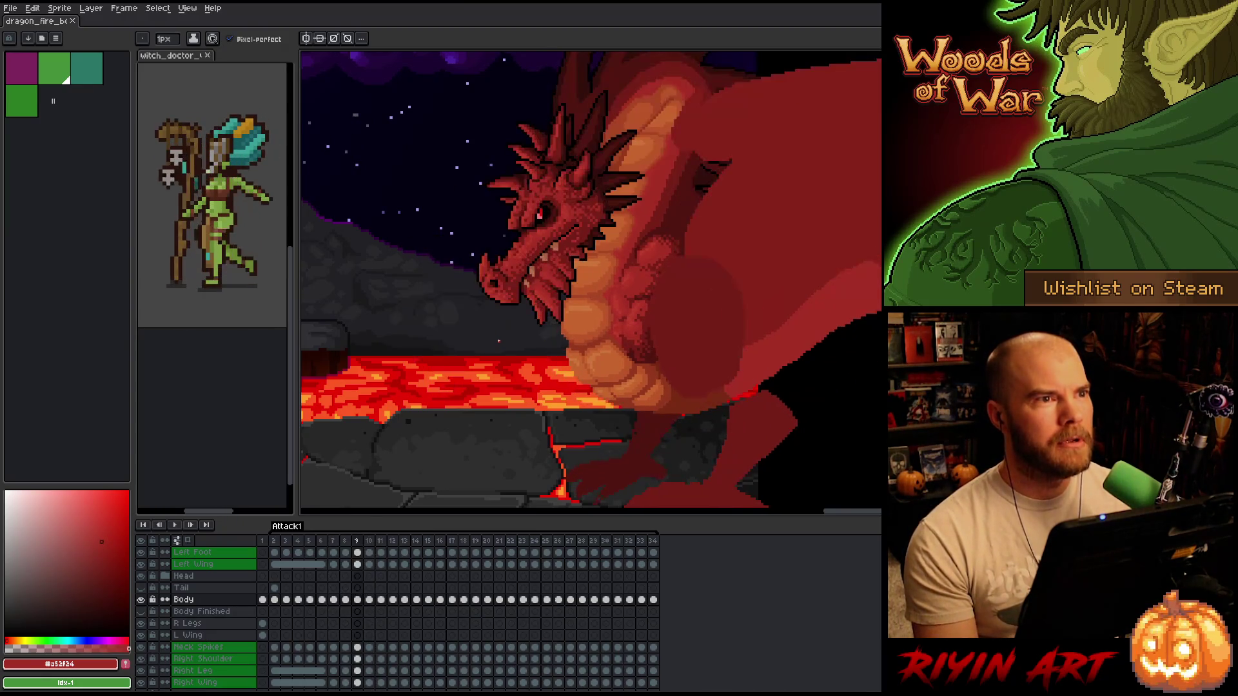
key(Right)
key(Left)
key(Right)
key(Left)
key(Right)
key(Left)
key(Right)
key(Left)
key(Right)
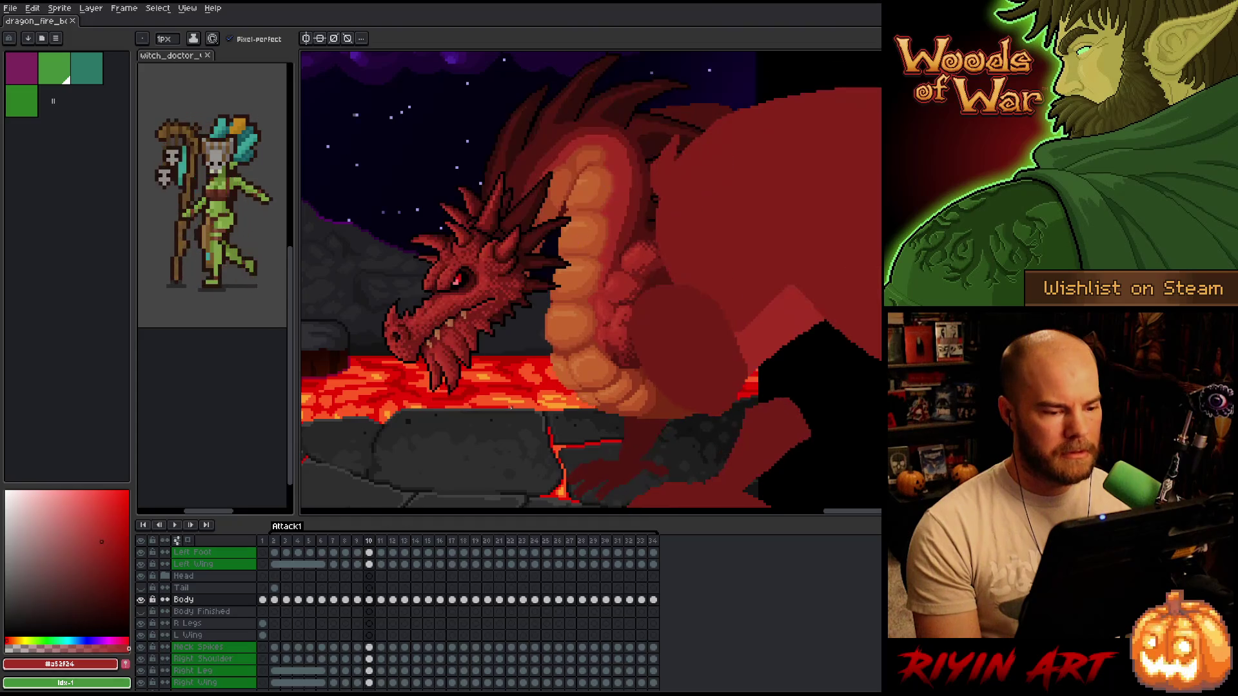
key(Left)
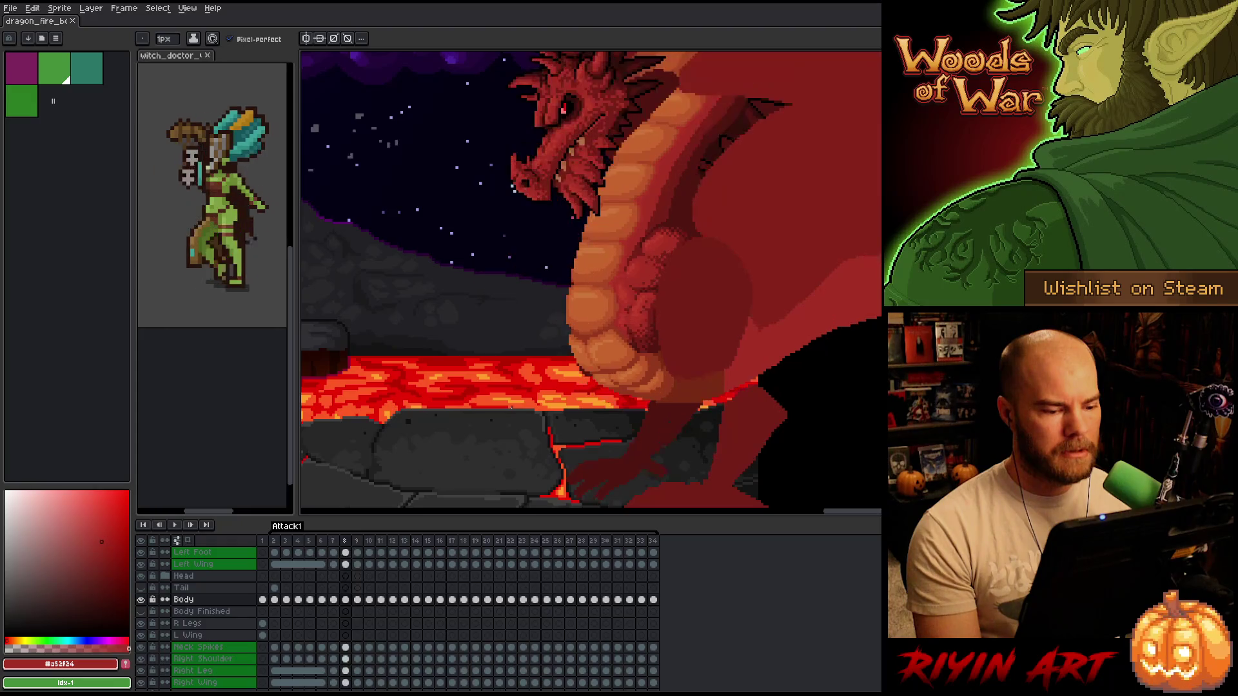
key(Right)
key(Left)
key(Right)
key(Right)
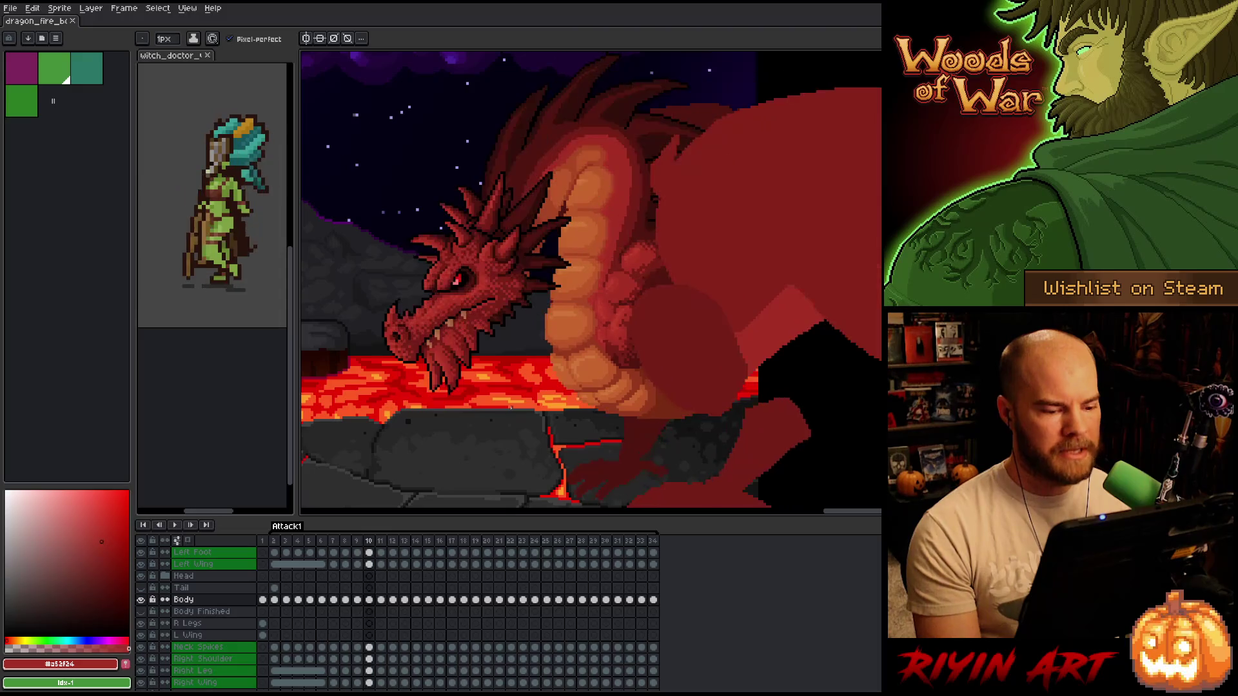
key(Left)
- Zoom in and toggle between frames 9 and 10 to compare the belly plates
scroll(511, 408, up, 4)
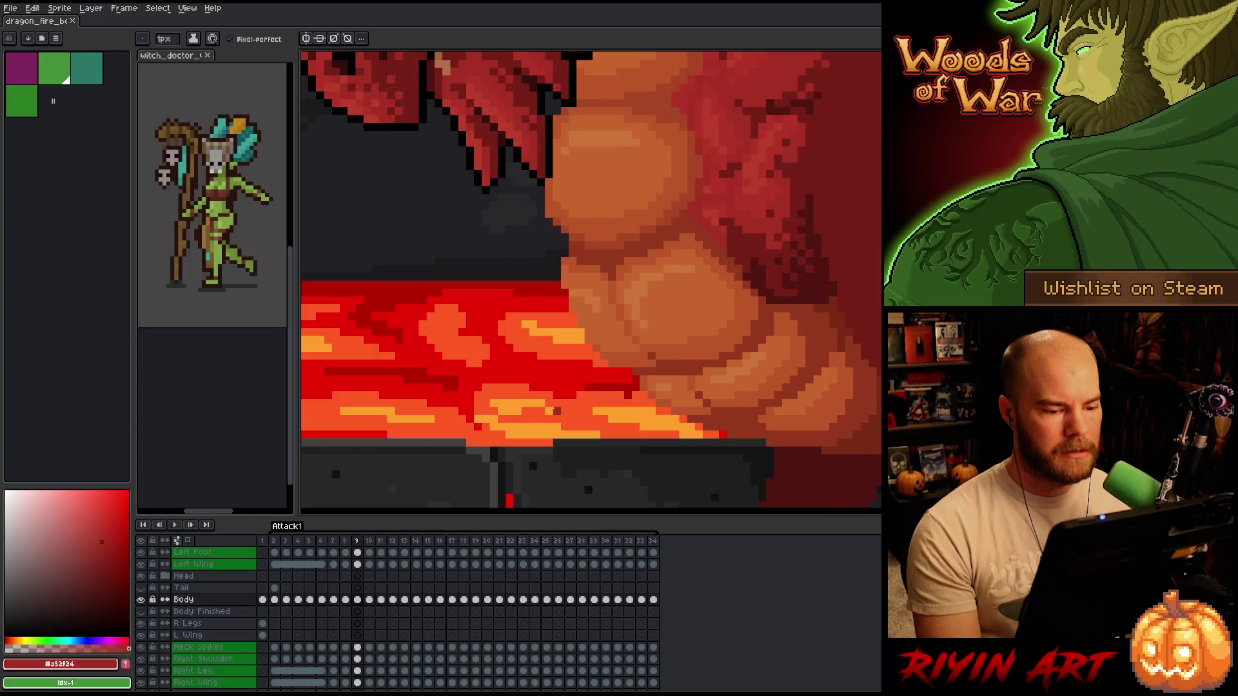
key(Right)
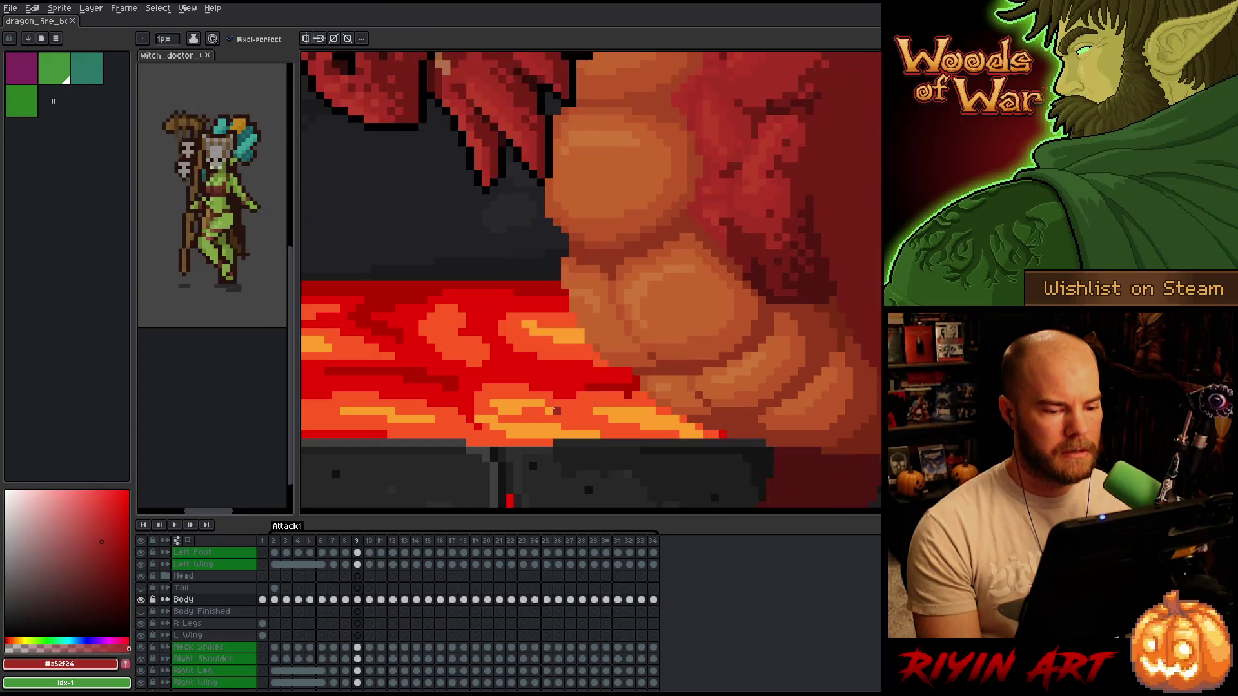
key(Left)
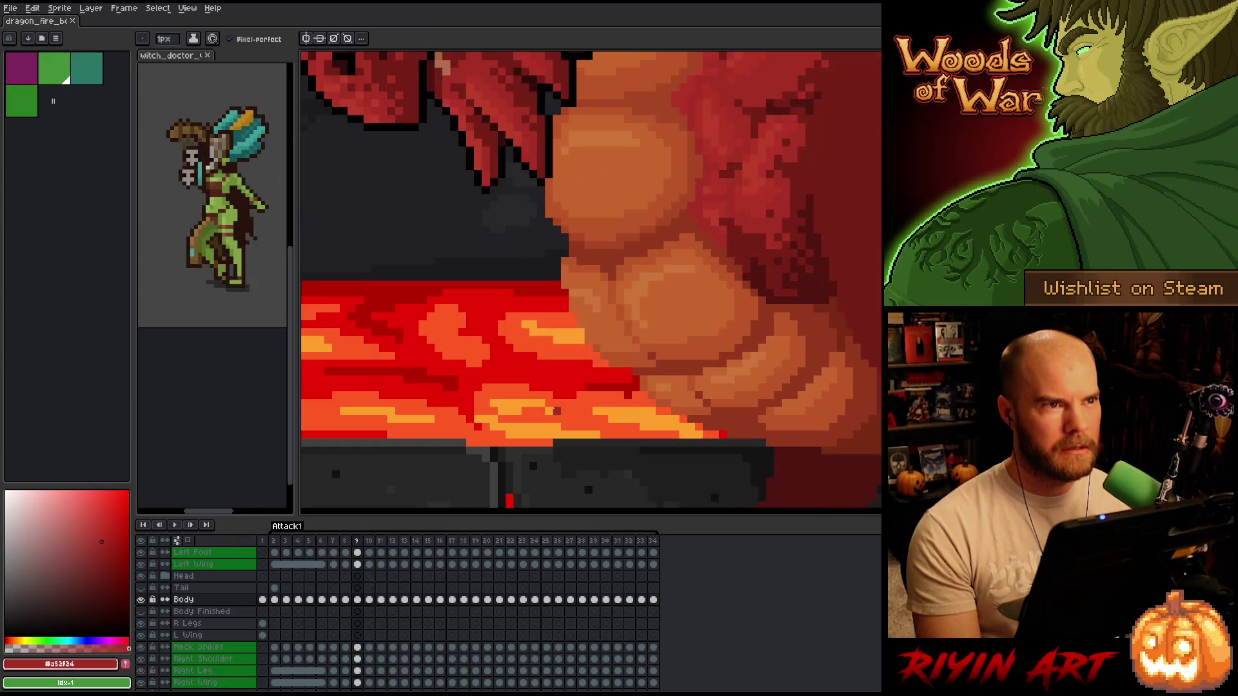
key(Right)
key(Left)
key(Right)
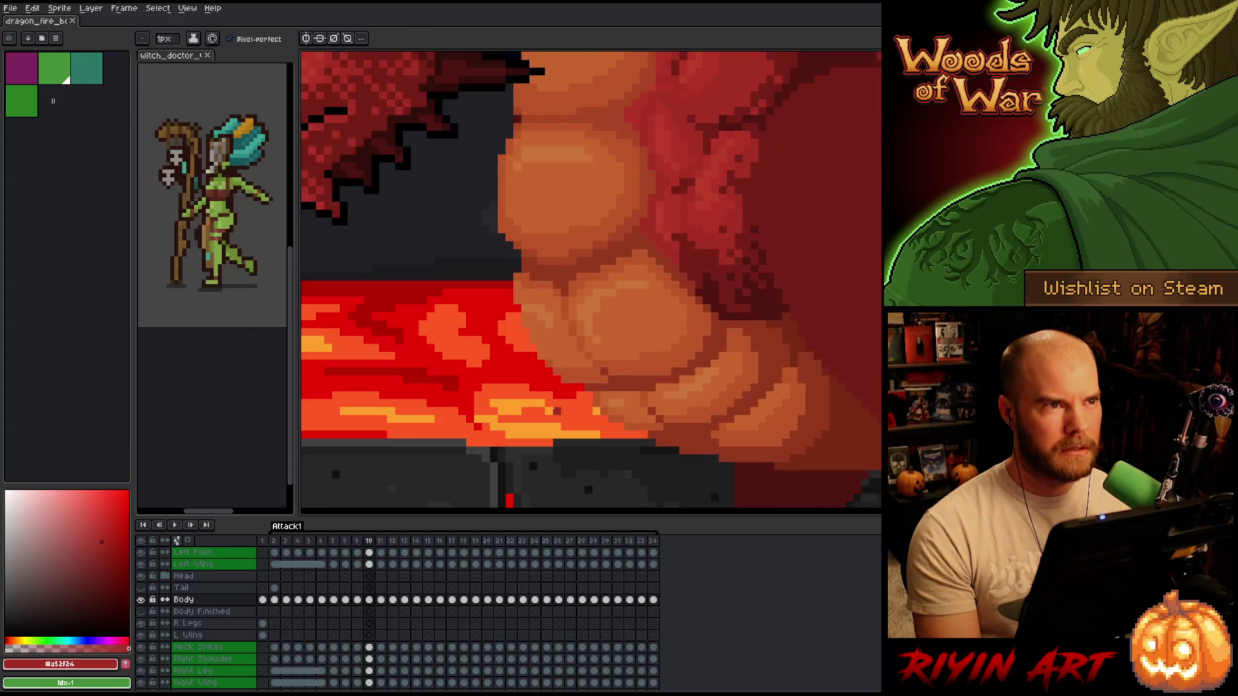
key(Left)
key(Left)
key(Right)
key(Right)
key(Left)
key(Right)
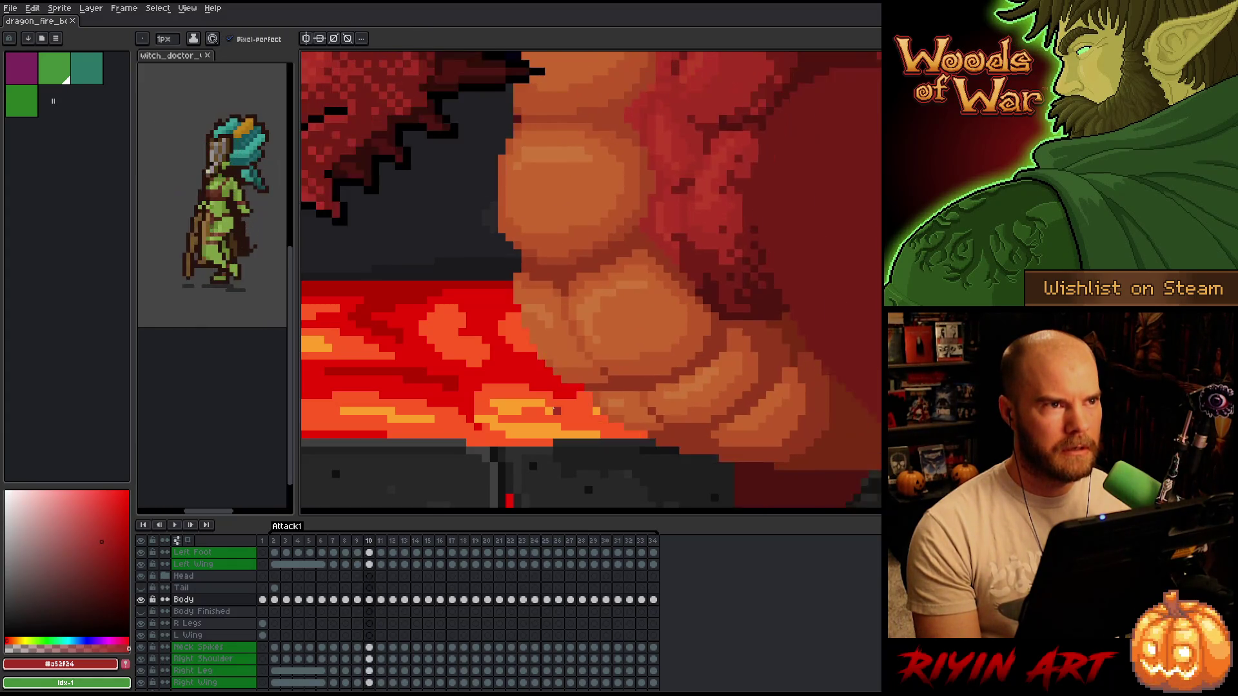
key(Left)
key(Right)
key(Left)
key(Right)
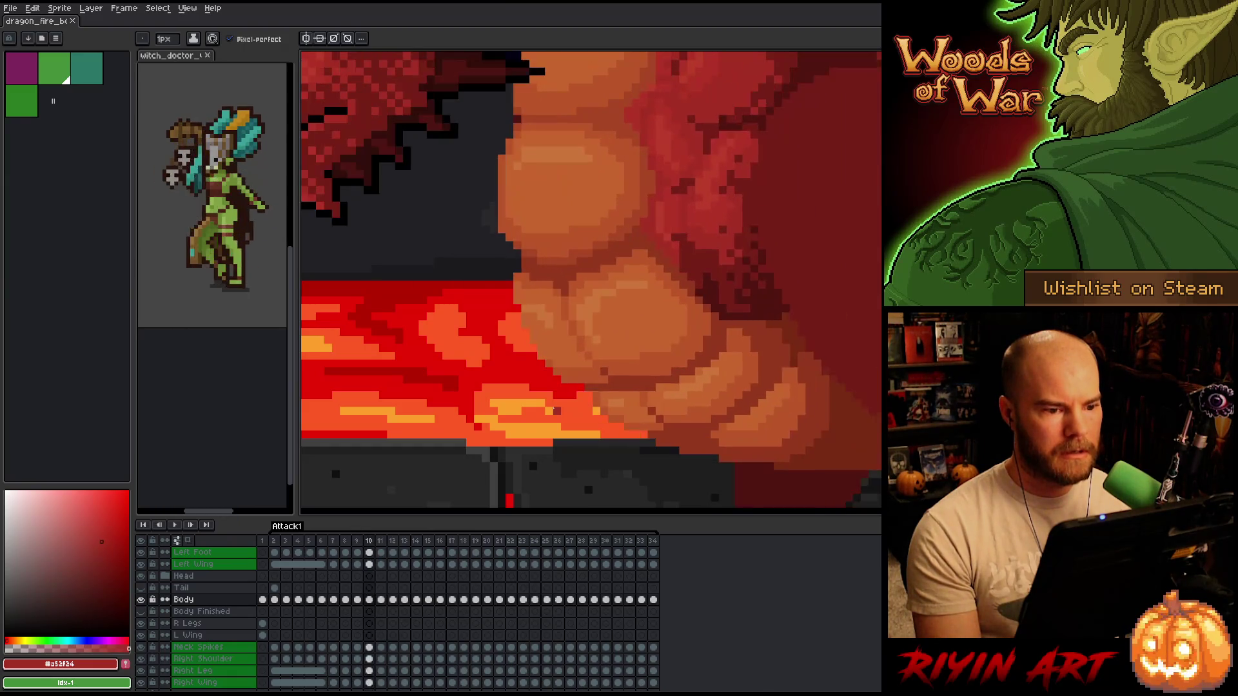
key(Right)
- Zoom out, compare frames 10 and 11, then step back and zoom onto the belly
scroll(555, 410, down, 1)
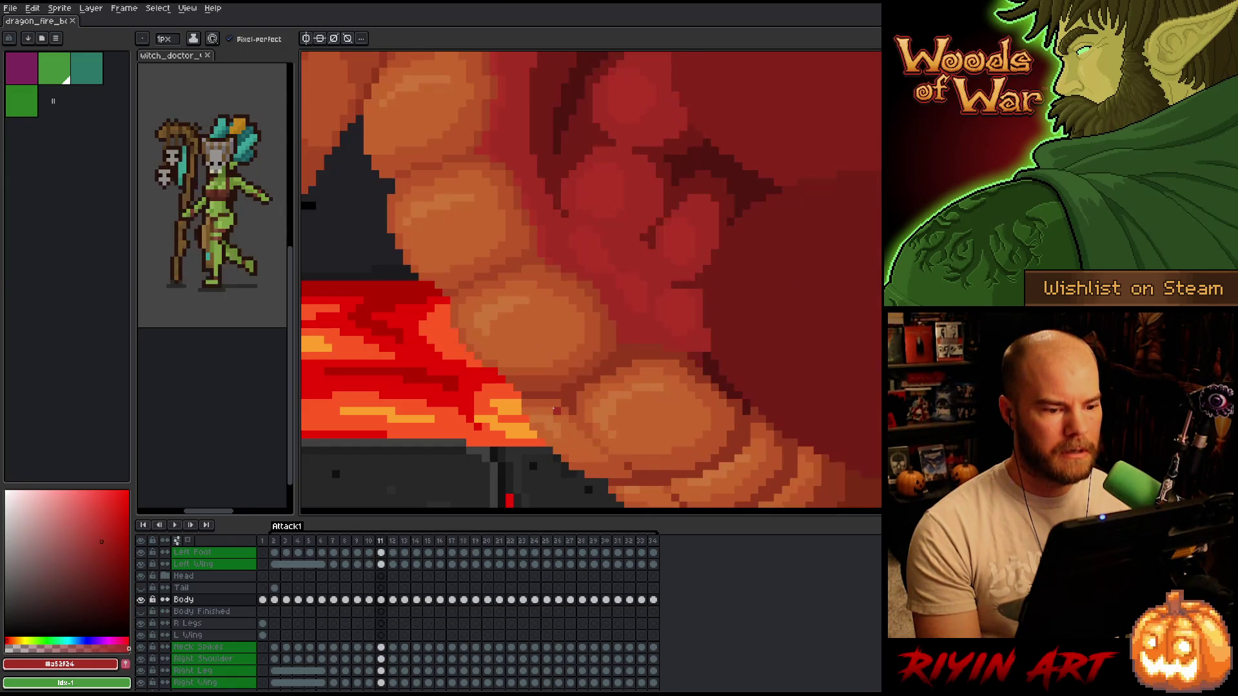
scroll(562, 428, down, 1)
key(Left)
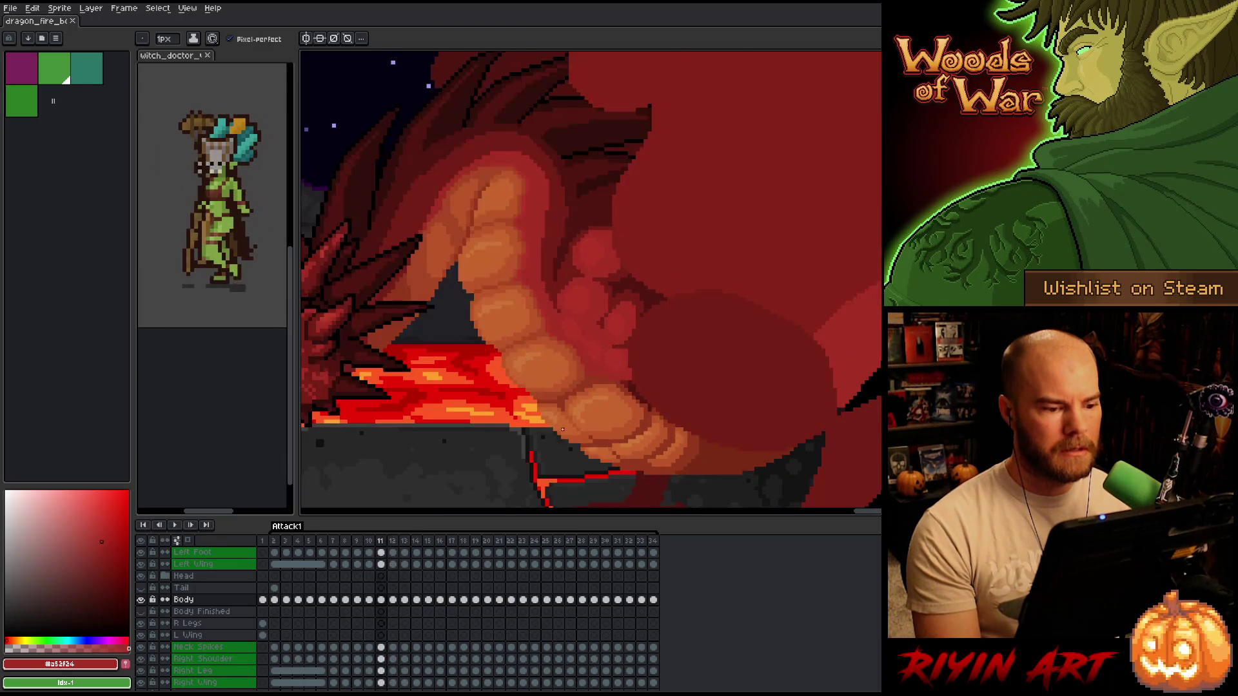
key(Right)
key(Left)
key(Right)
key(Left)
key(Right)
key(Left)
key(Right)
key(Left)
key(Right)
key(Left)
key(Right)
key(Left)
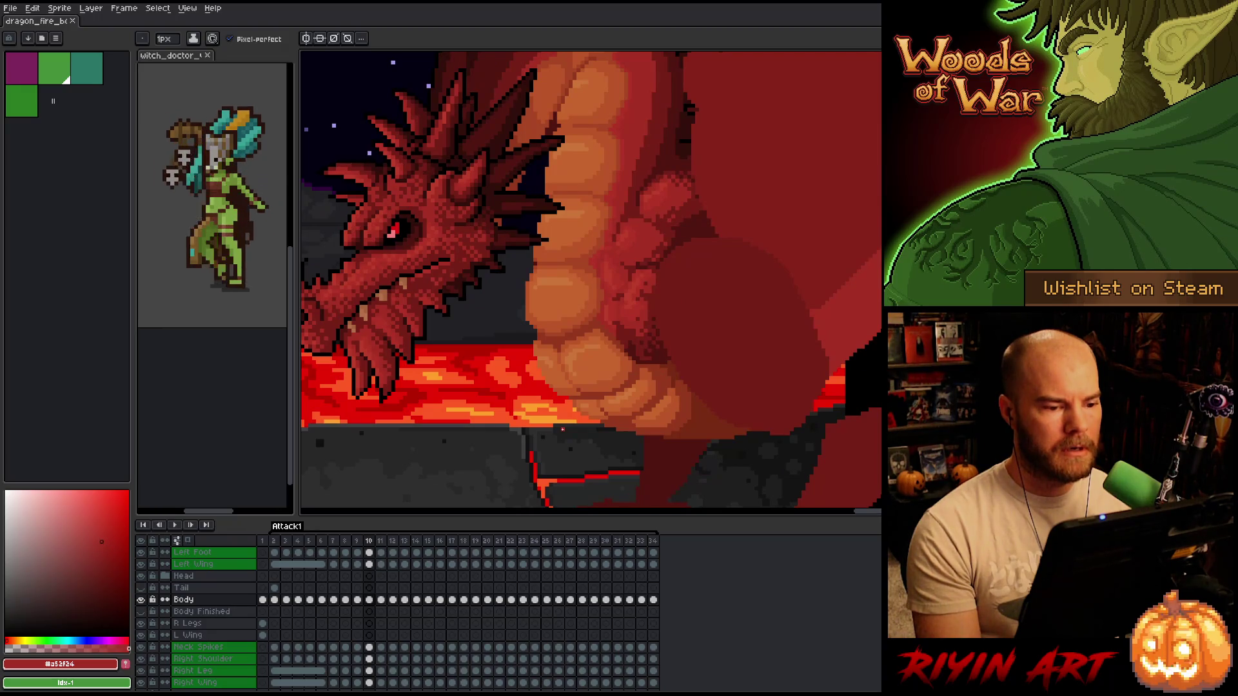
key(Left)
key(Left)
key(Left)
key(Left)
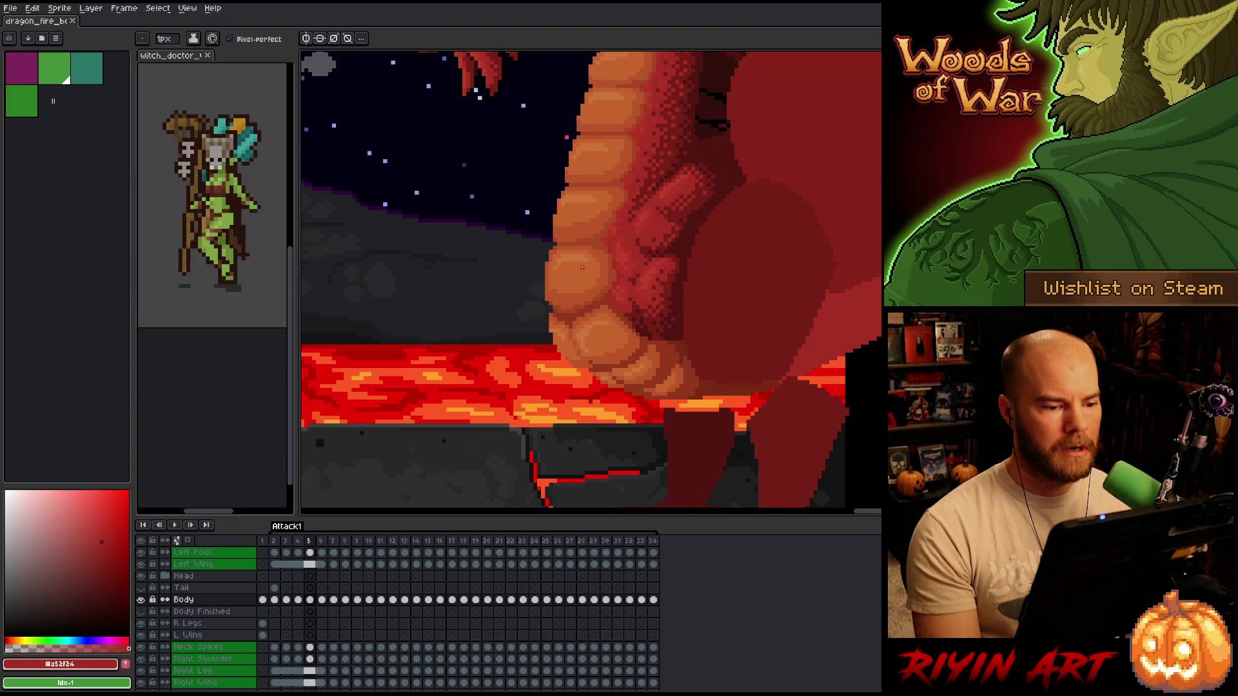
scroll(609, 154, up, 3)
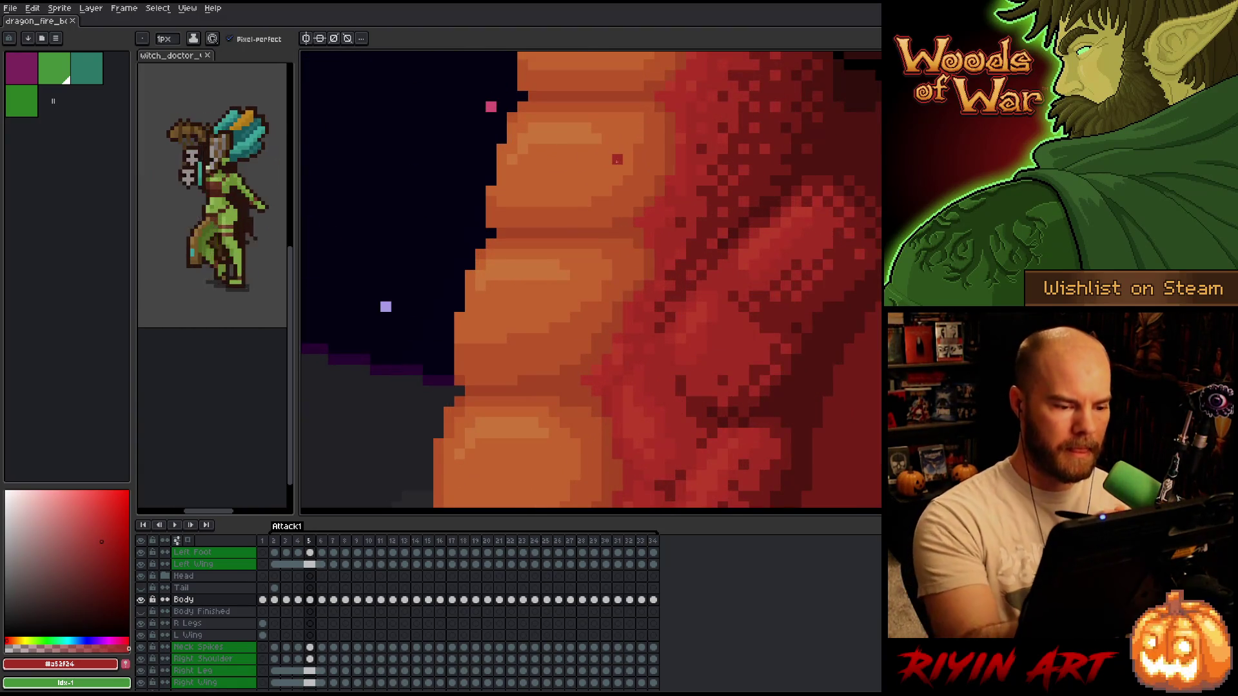
- Sample the belly orange #bb5629 and pan the close-up onto the neck's belly plates
alt+click(592, 310)
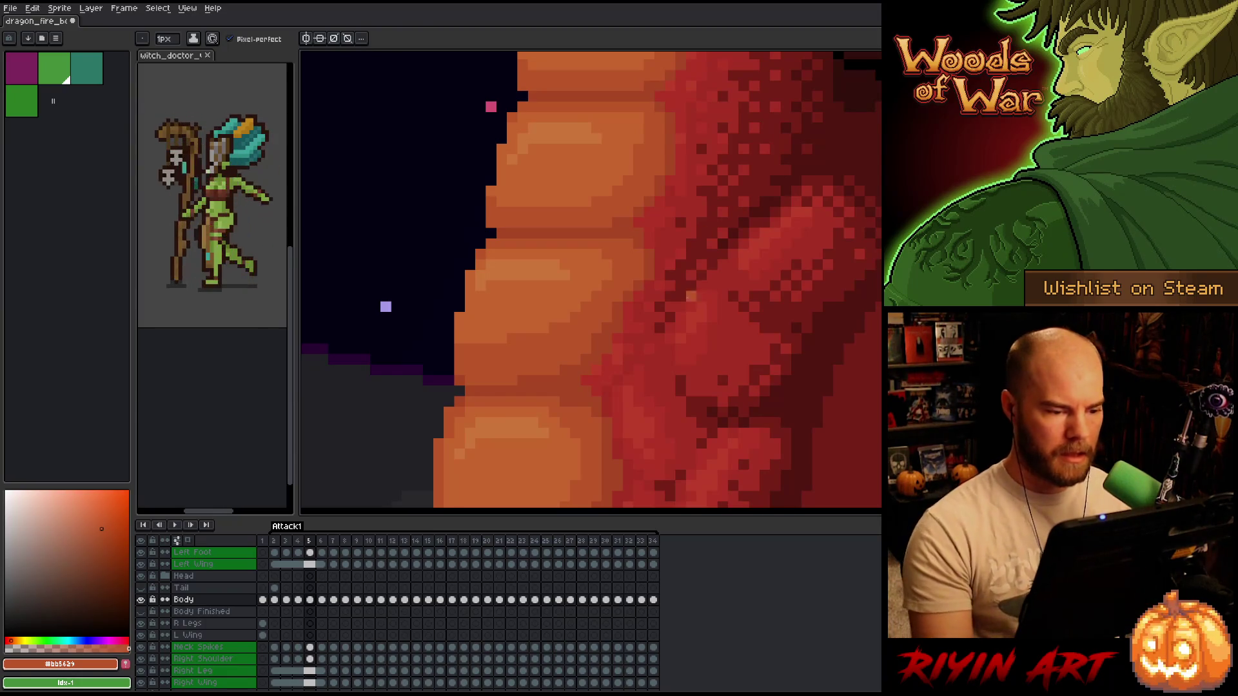
scroll(663, 358, down, 3)
scroll(557, 414, down, 2)
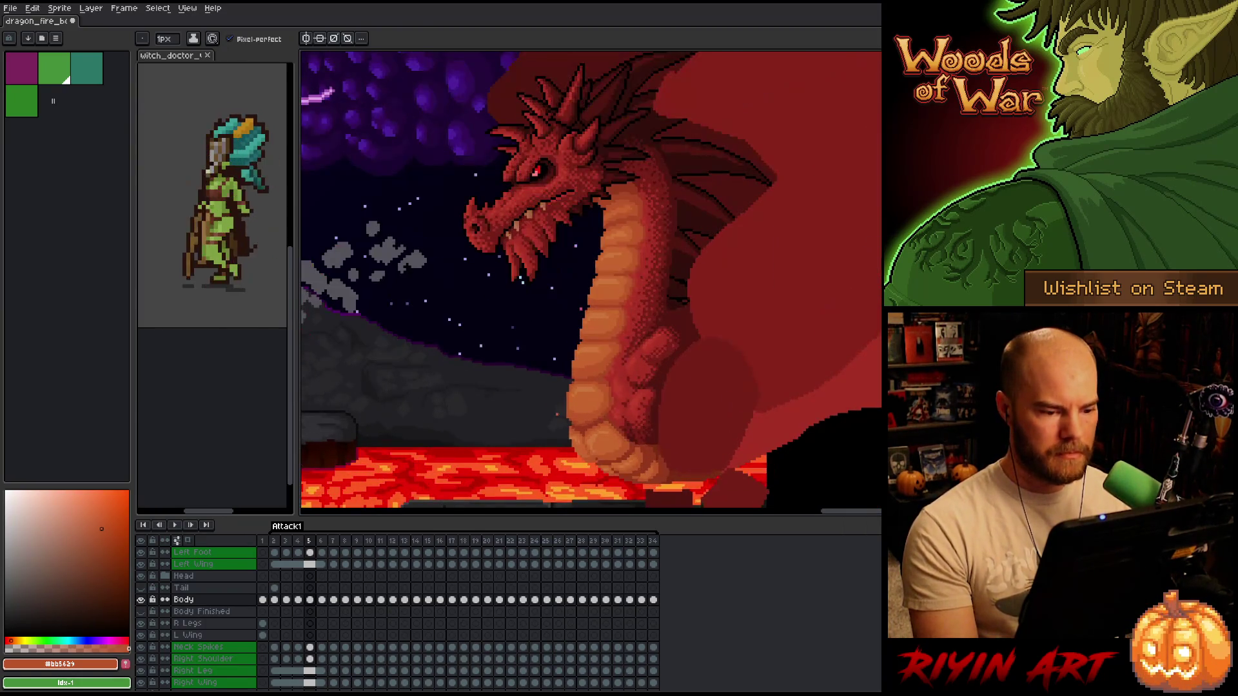
drag(561, 408, 552, 321)
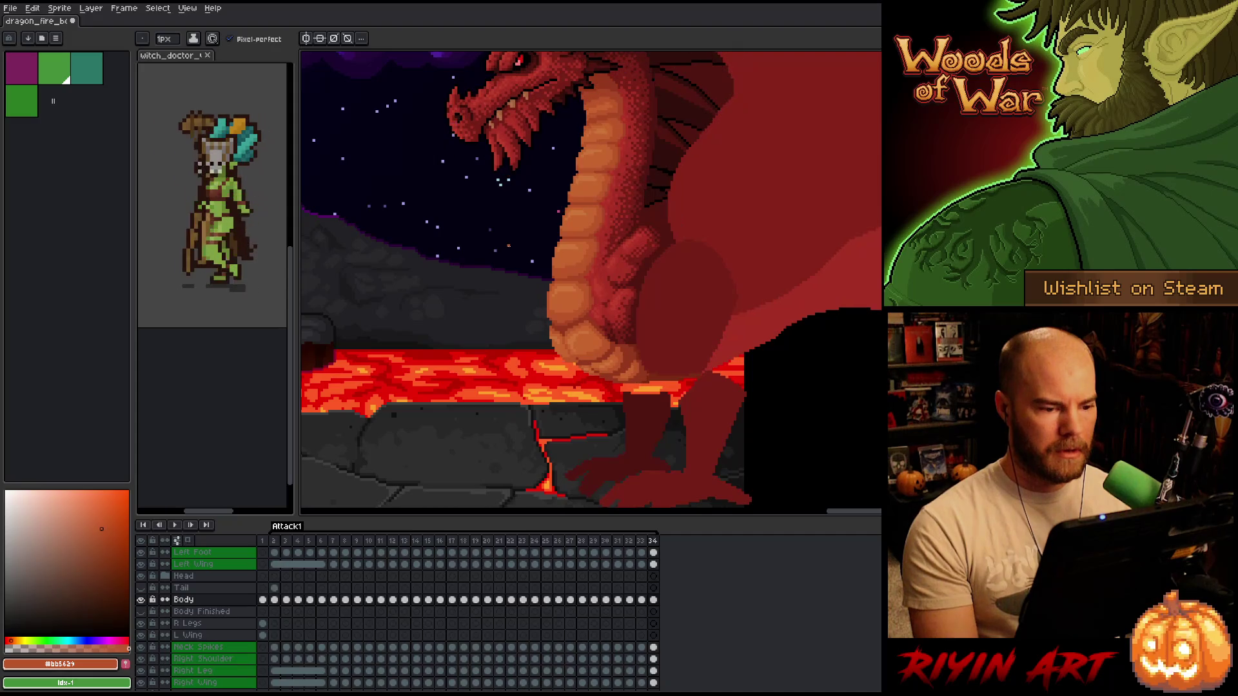
scroll(526, 171, up, 3)
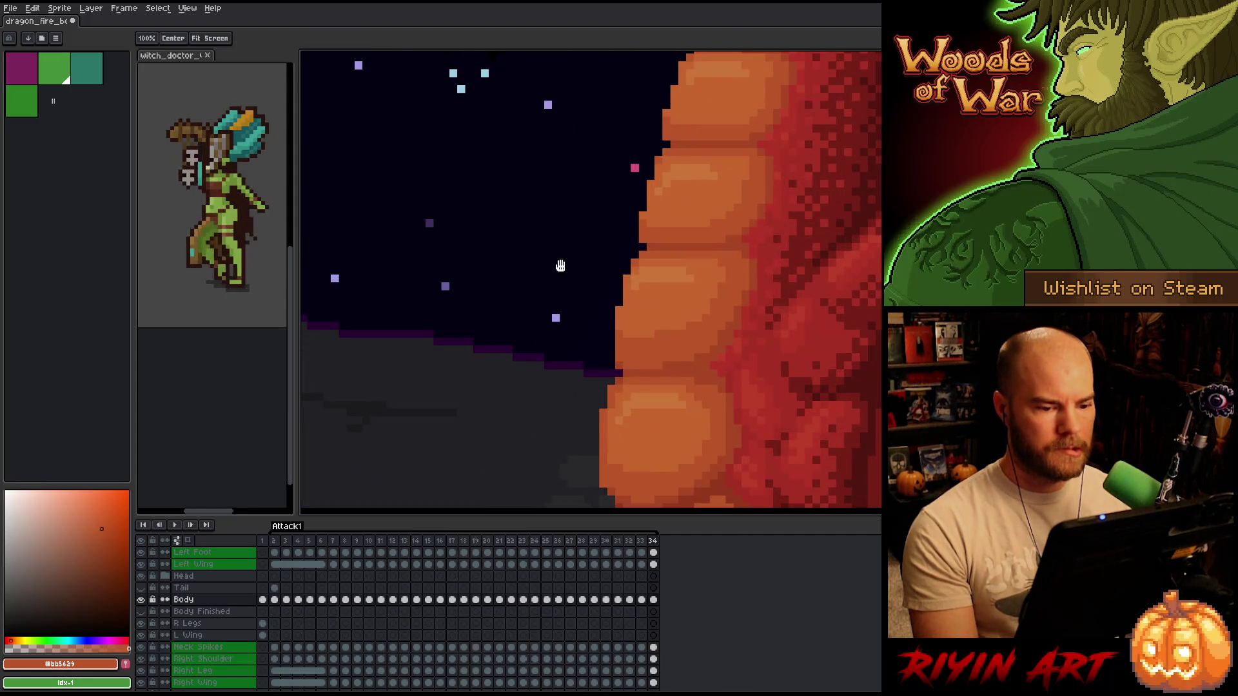
drag(526, 171, 495, 131)
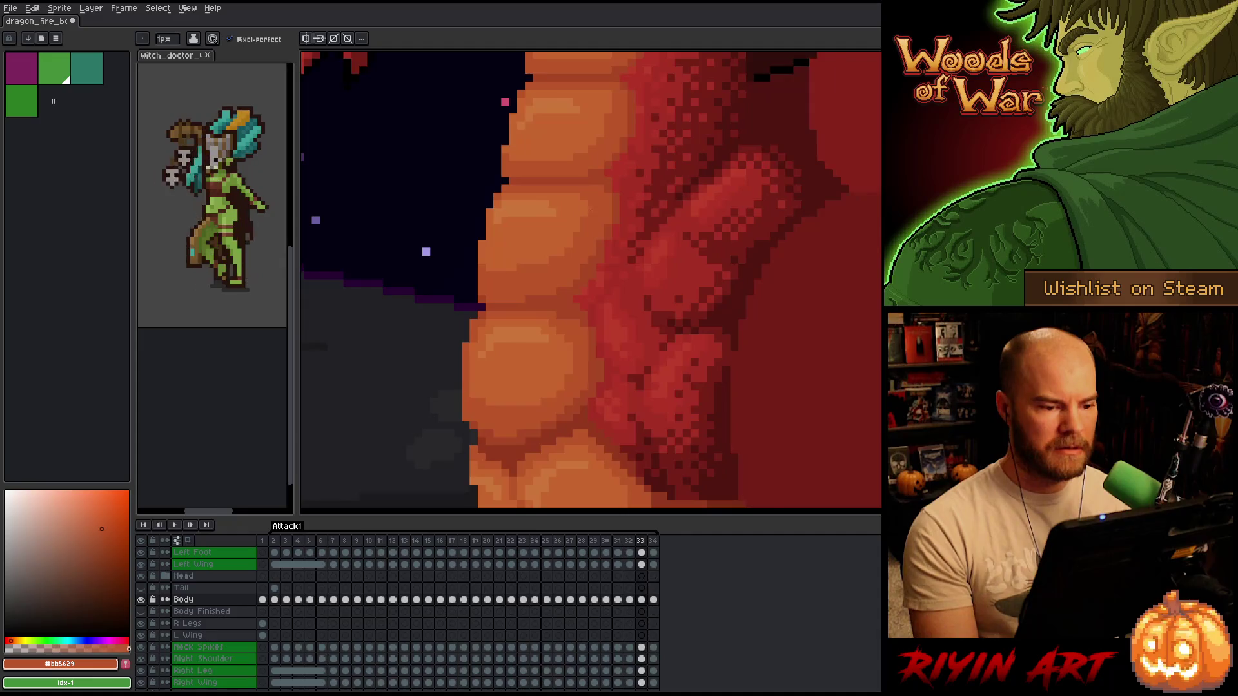
- Sample belly shades #a74624, #bb5629, highlight #c7652f and body red #b13327 with the pencil
alt+click(623, 200)
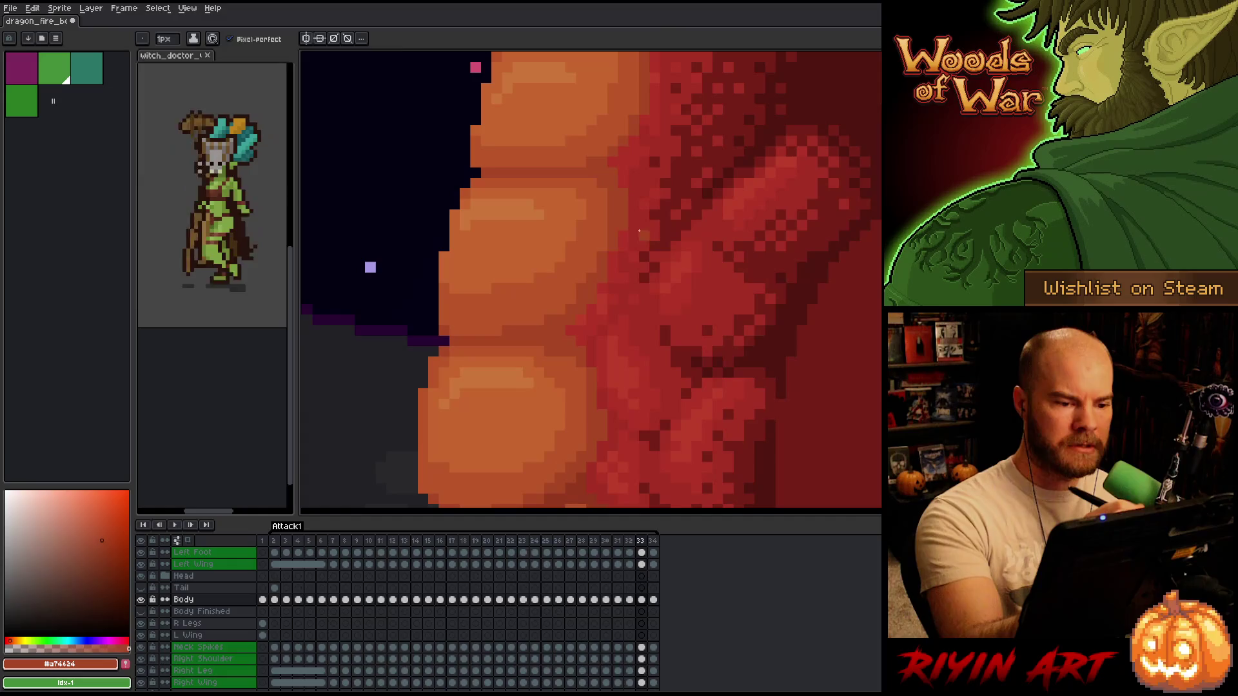
alt+click(630, 167)
alt+click(600, 250)
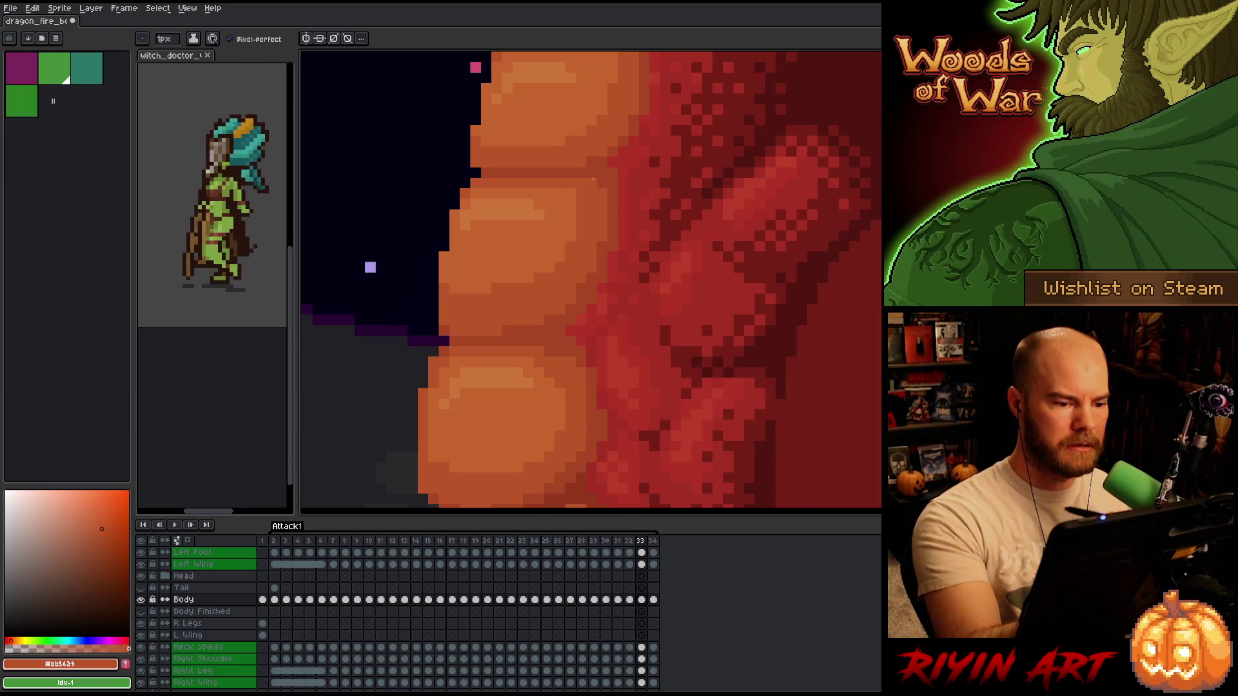
alt+click(498, 292)
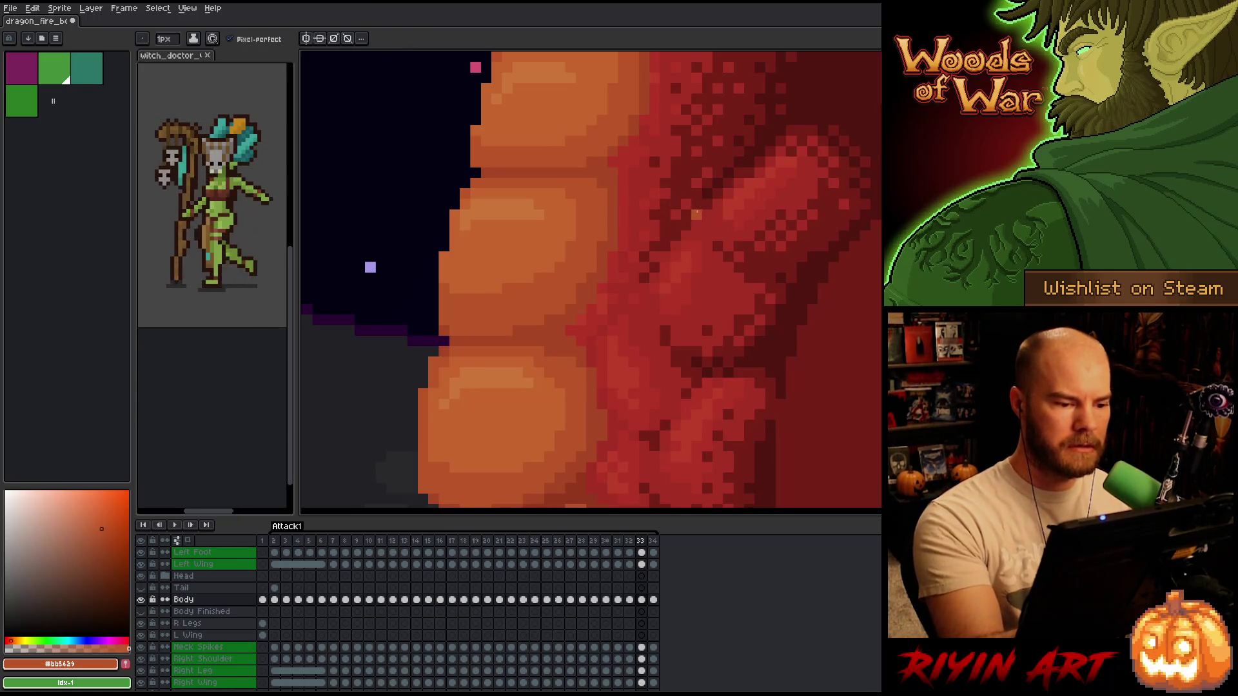
alt+click(674, 237)
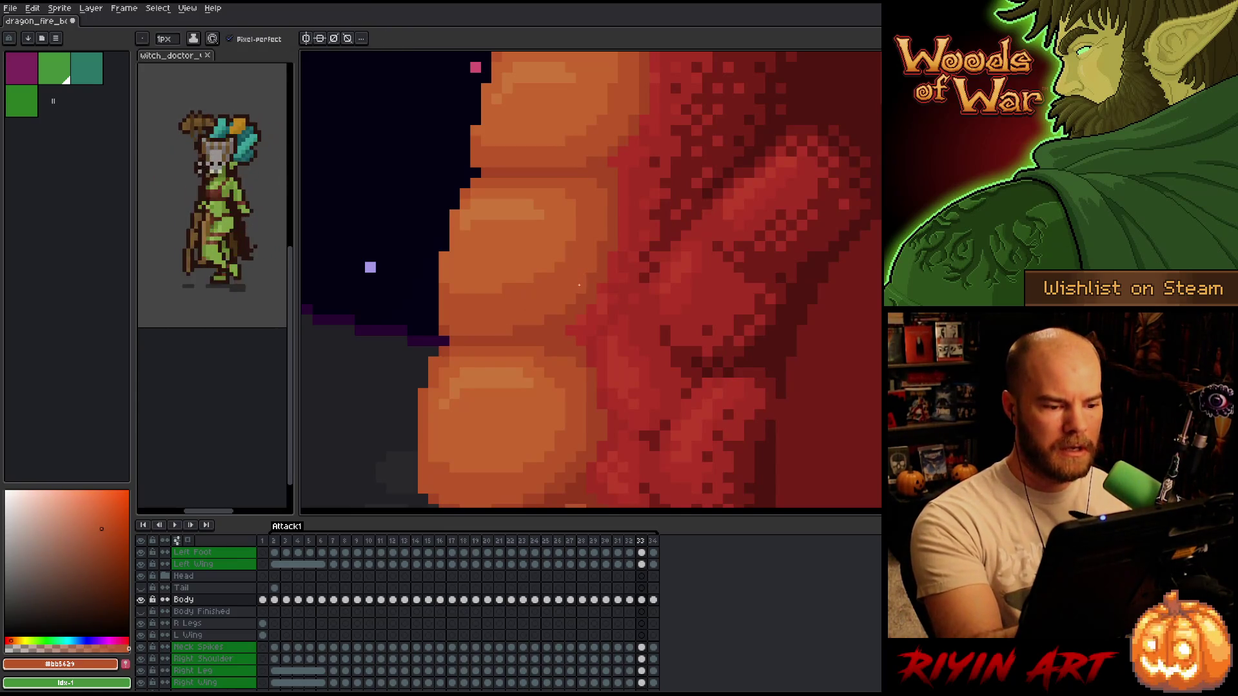
alt+click(647, 245)
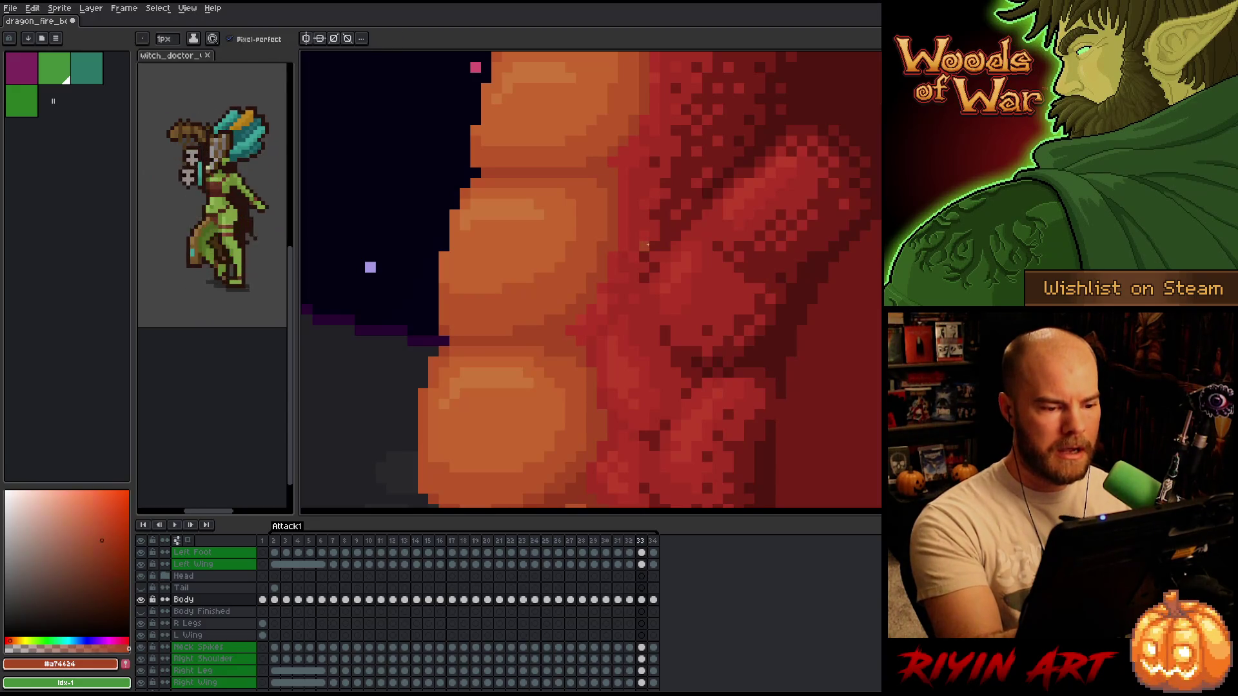
key(v)
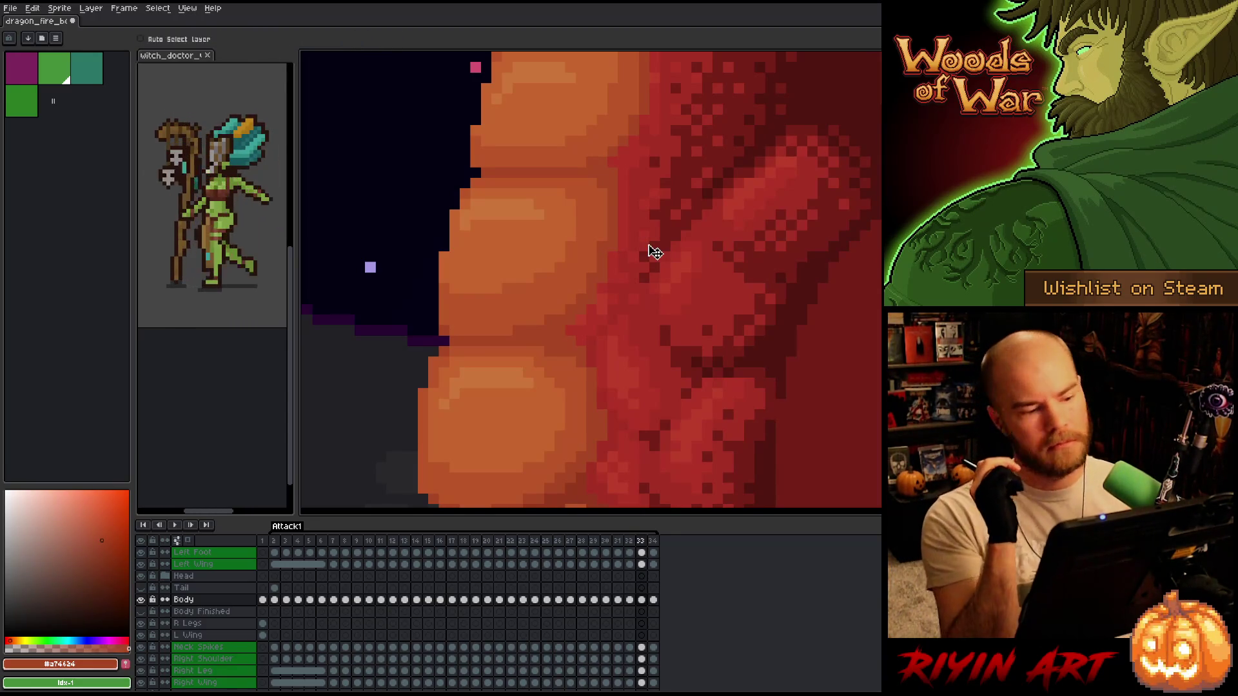
key(b)
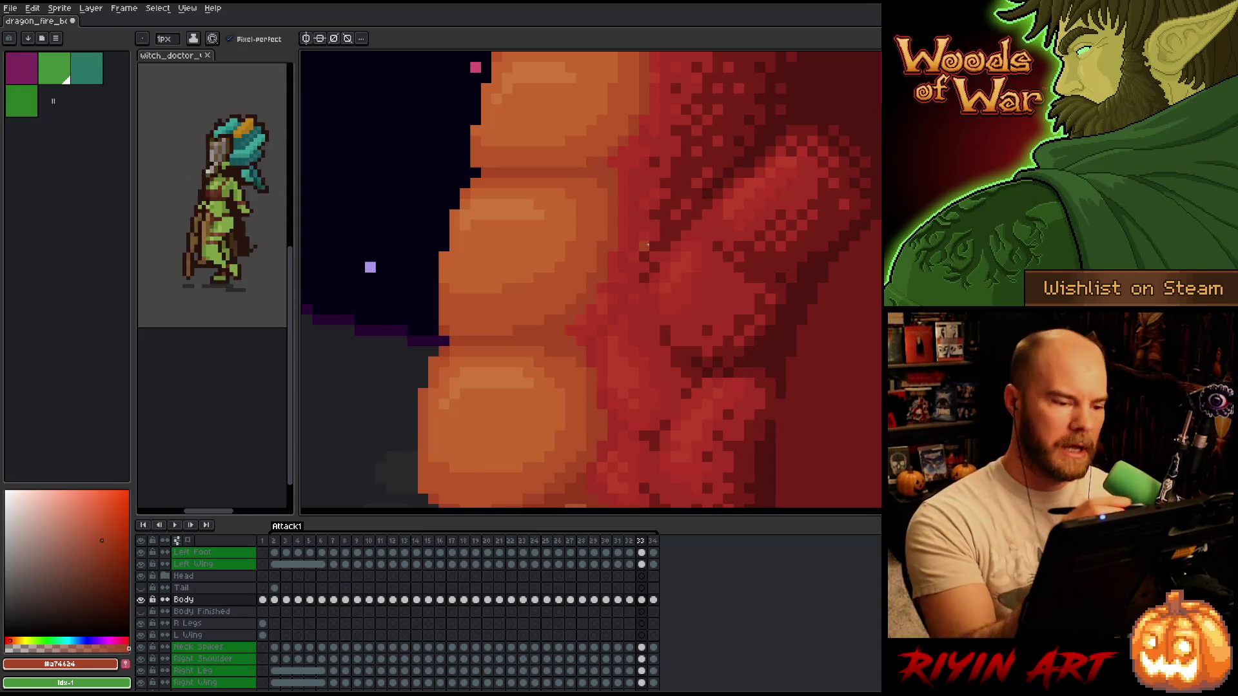
alt+click(558, 226)
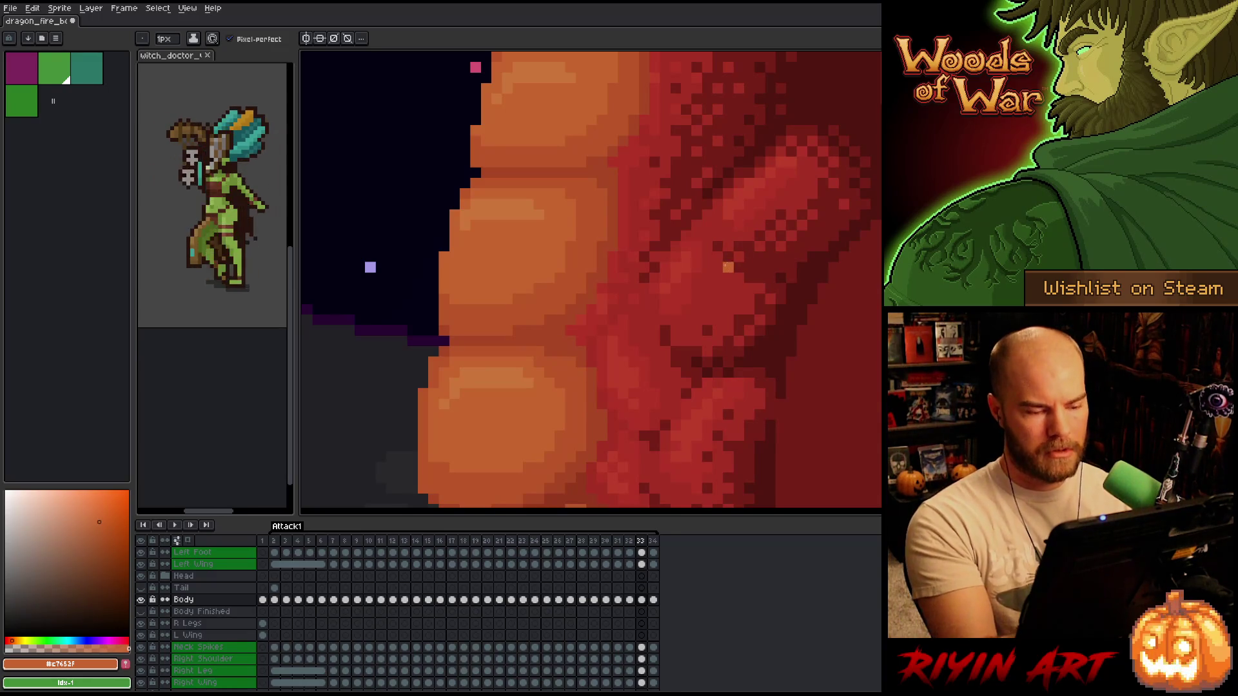
- Flip between frames 32 and 33, sampling the darker orange and body red
key(period)
key(comma)
key(period)
key(comma)
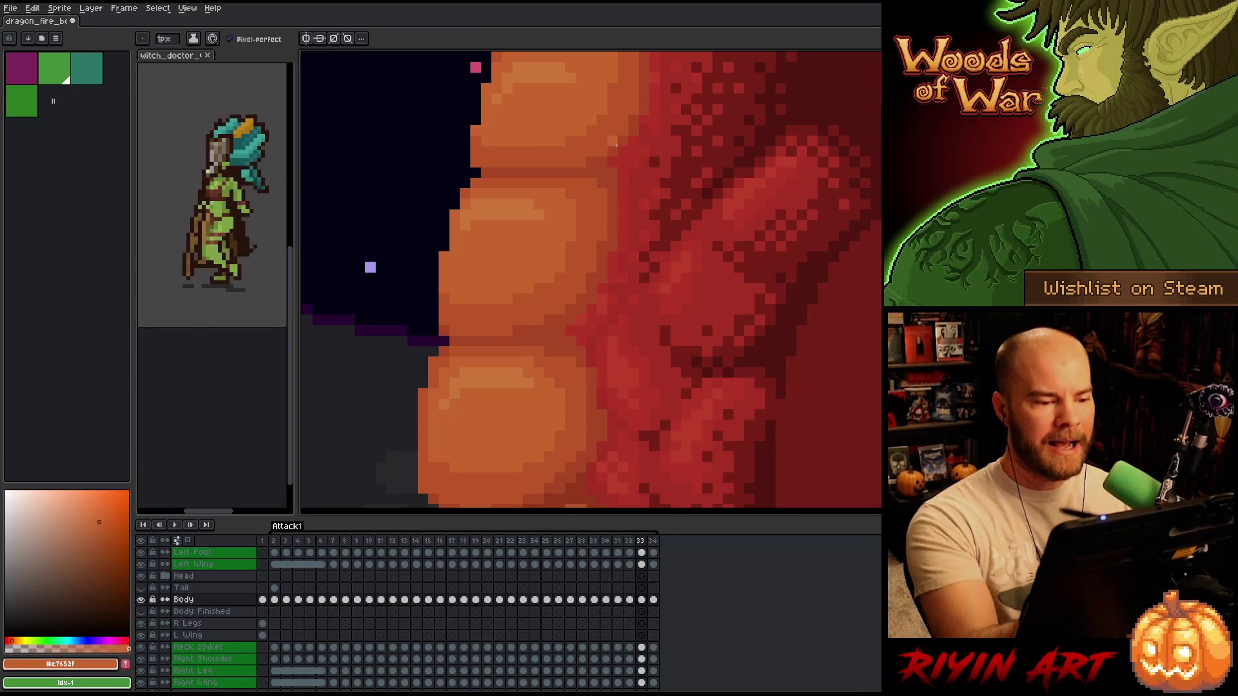
key(comma)
key(period)
alt+click(612, 171)
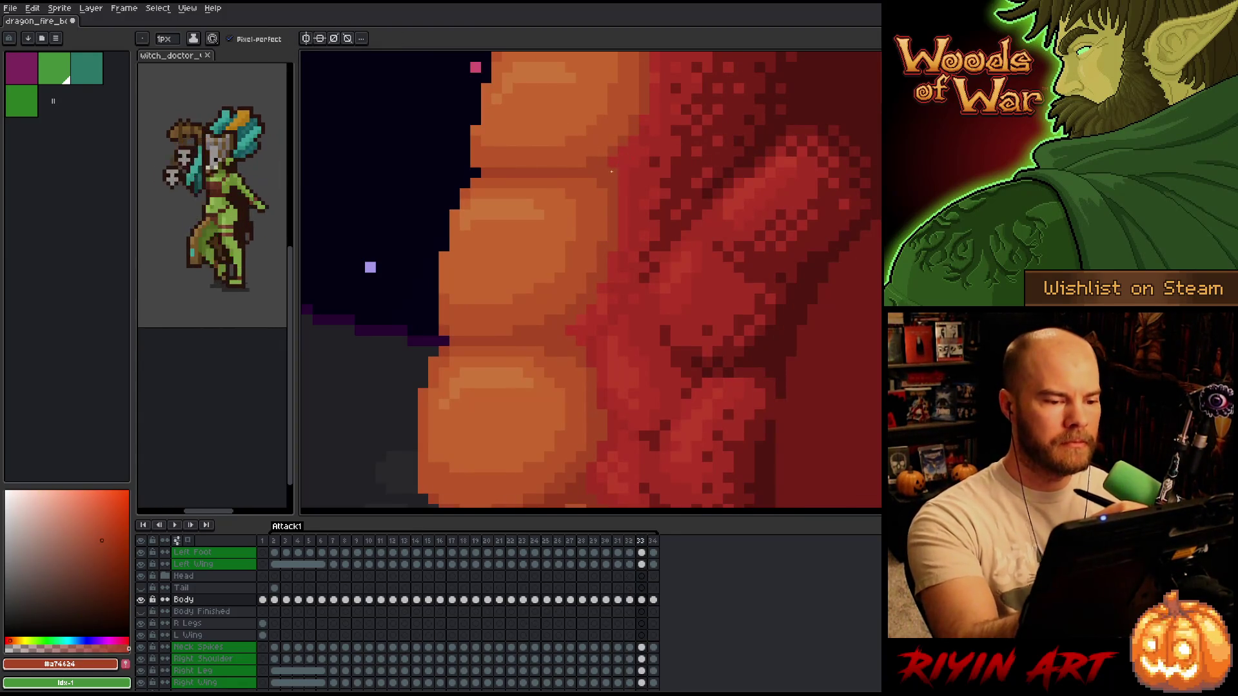
alt+click(615, 170)
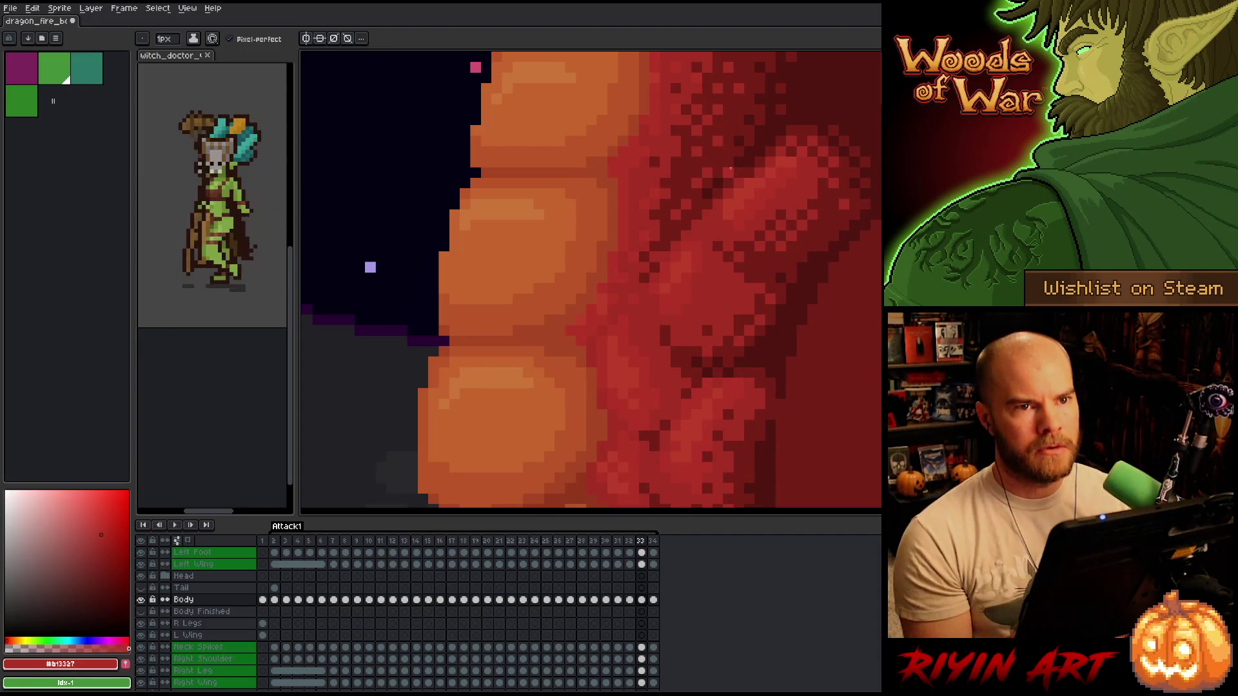
- Compare frames 32 and 33, then settle on frame 34 with the rectangular marquee
key(Right)
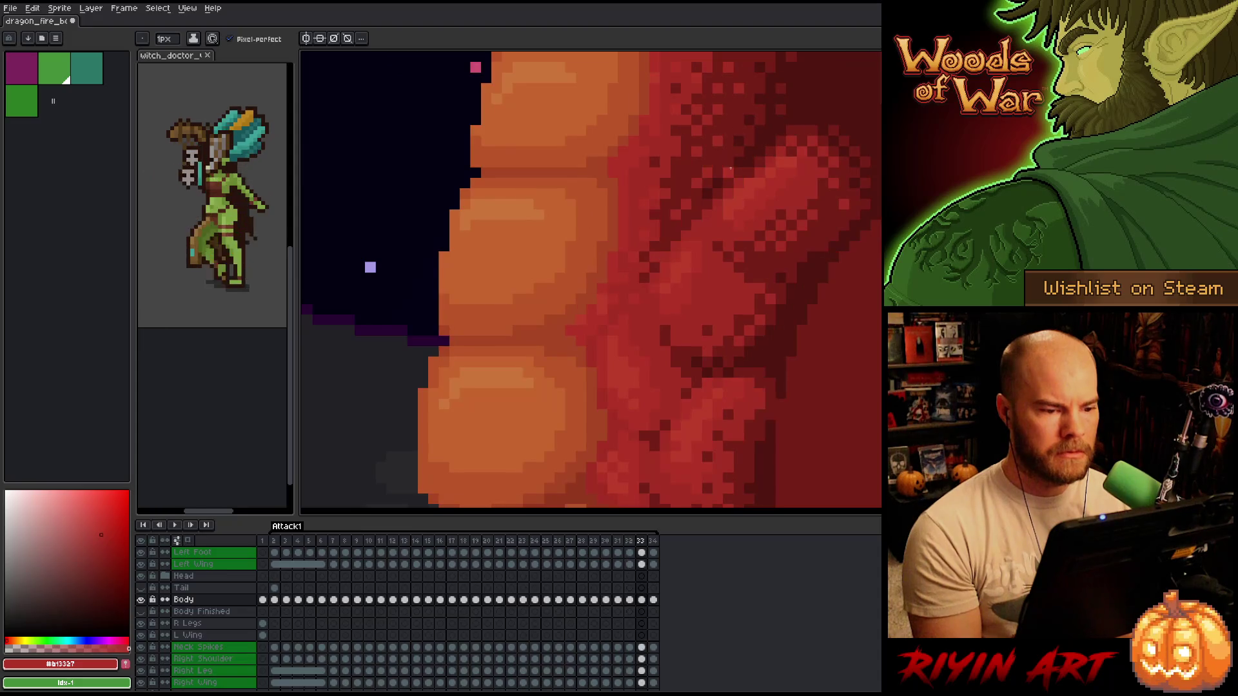
key(Left)
key(Right)
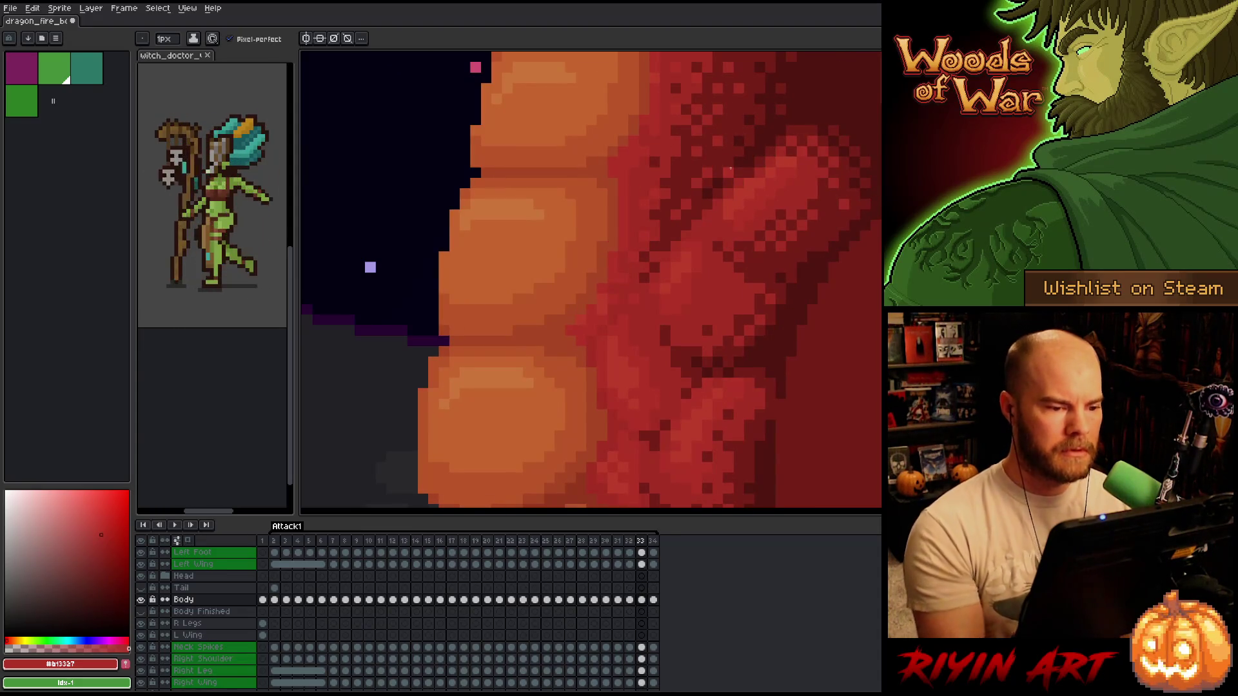
key(Left)
key(Right)
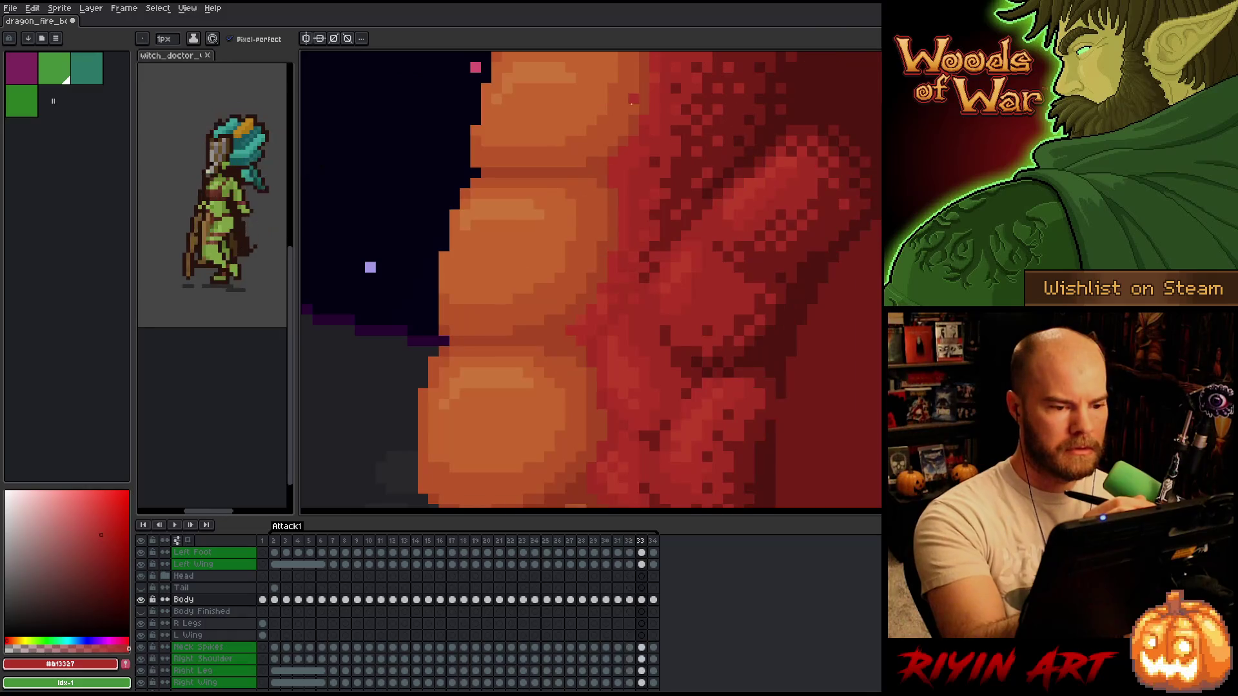
key(Left)
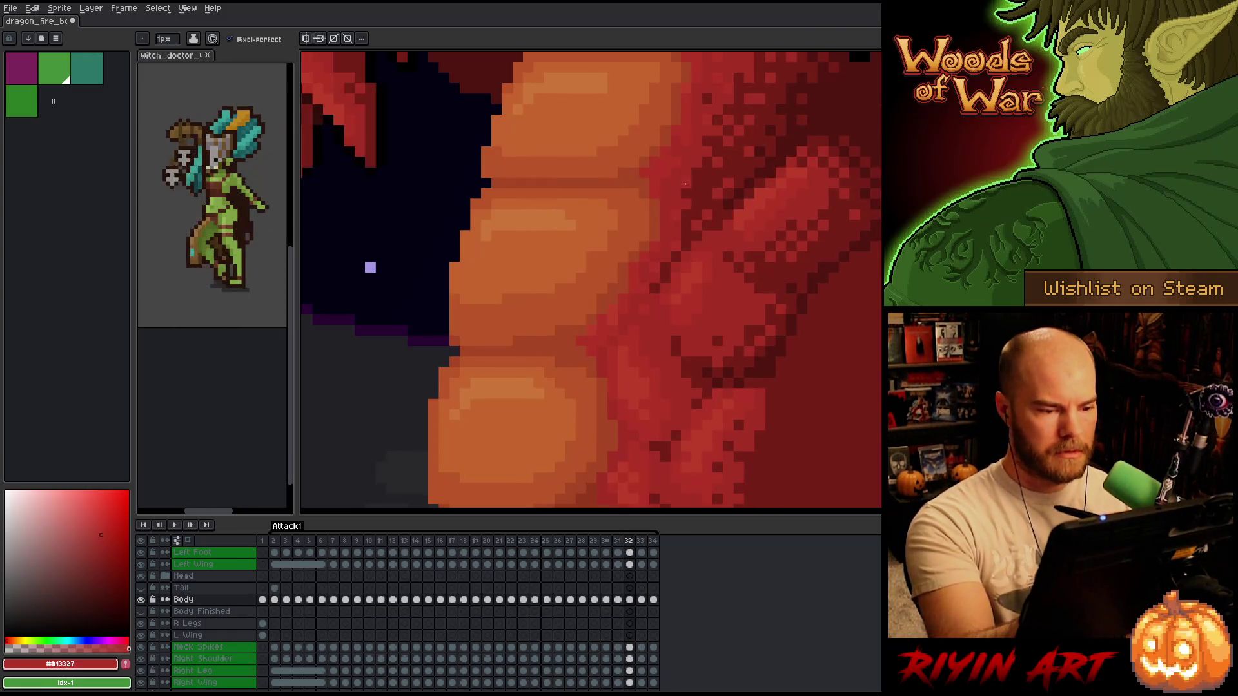
key(Right)
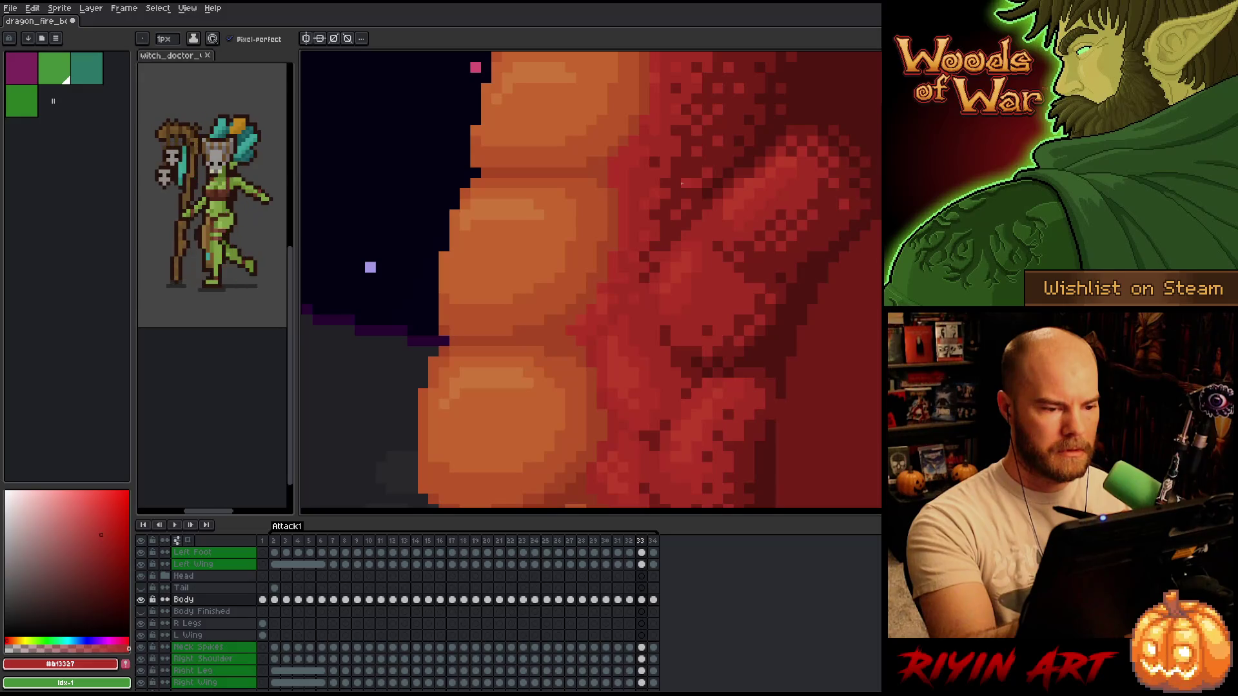
key(Left)
key(Right)
key(Right)
key(Left)
key(Left)
key(Left)
key(Right)
key(Right)
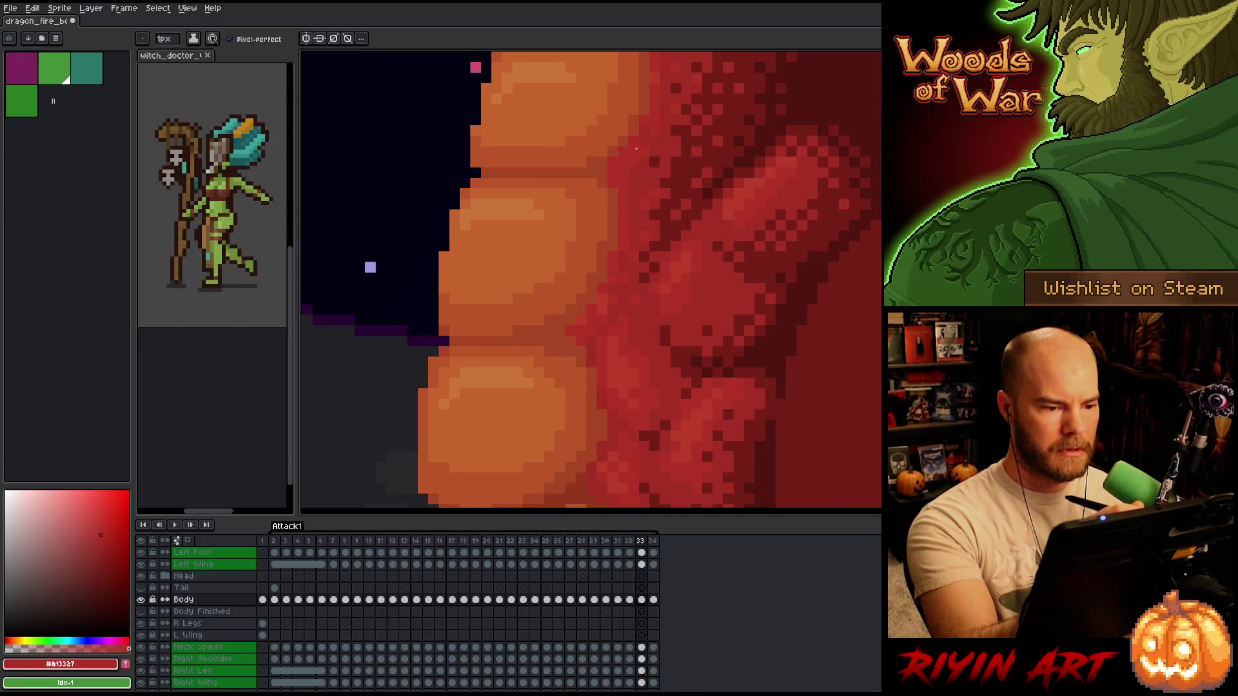
key(Right)
key(Left)
key(Right)
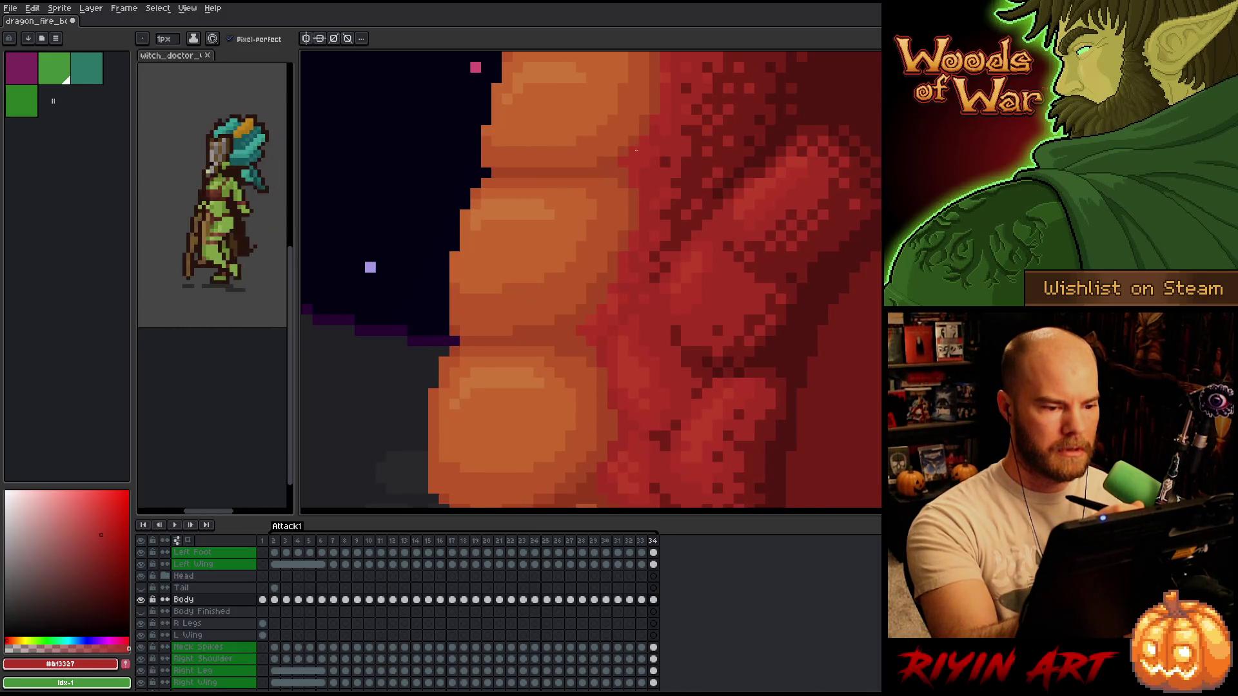
key(m)
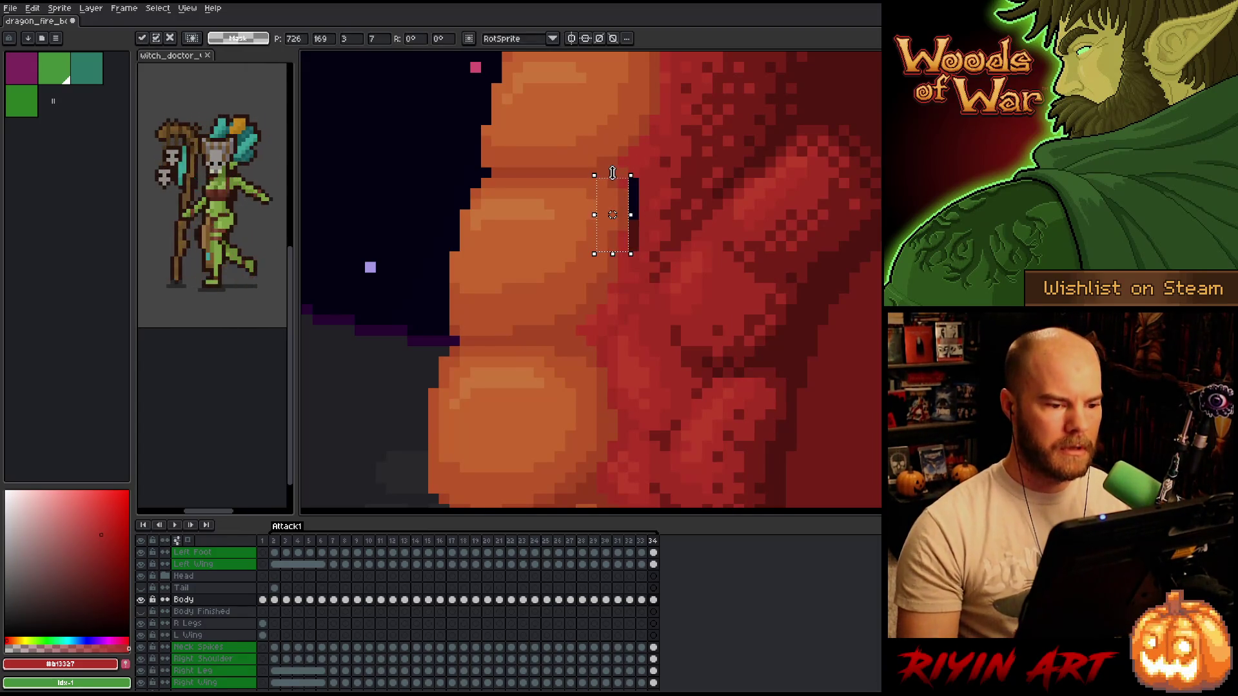
- Paint the dark strip at the upper belly plate's edge with the body red
key(b)
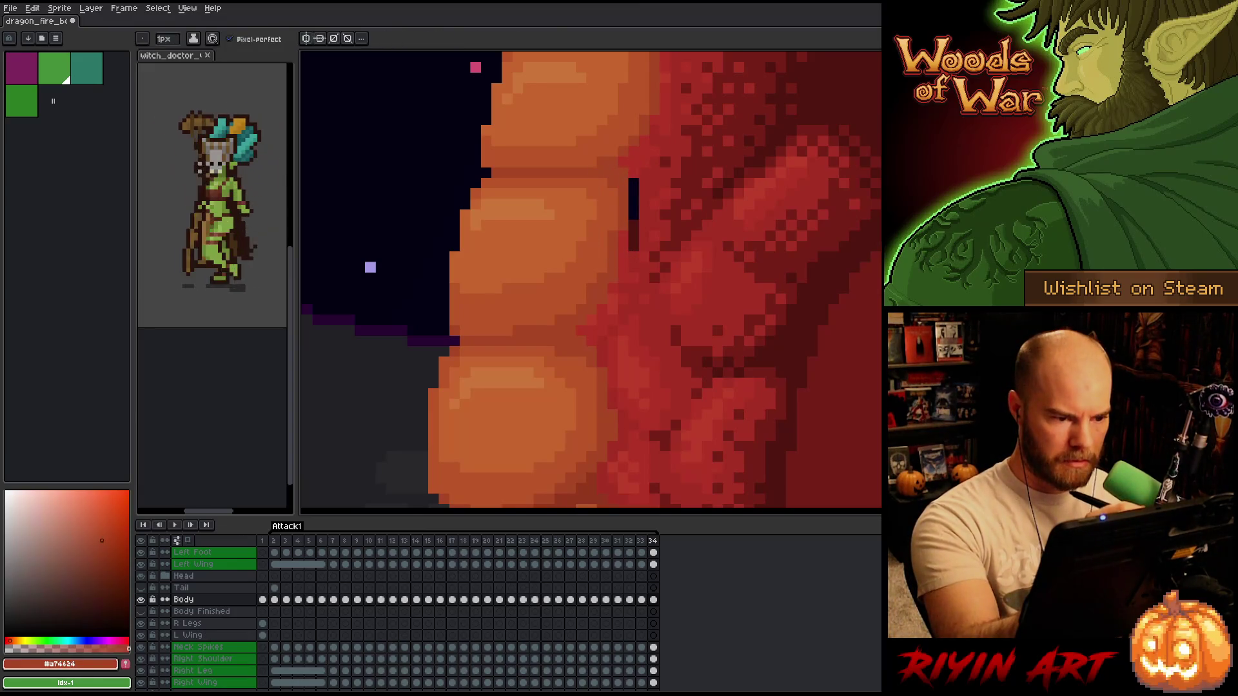
alt+click(626, 169)
drag(632, 180, 632, 250)
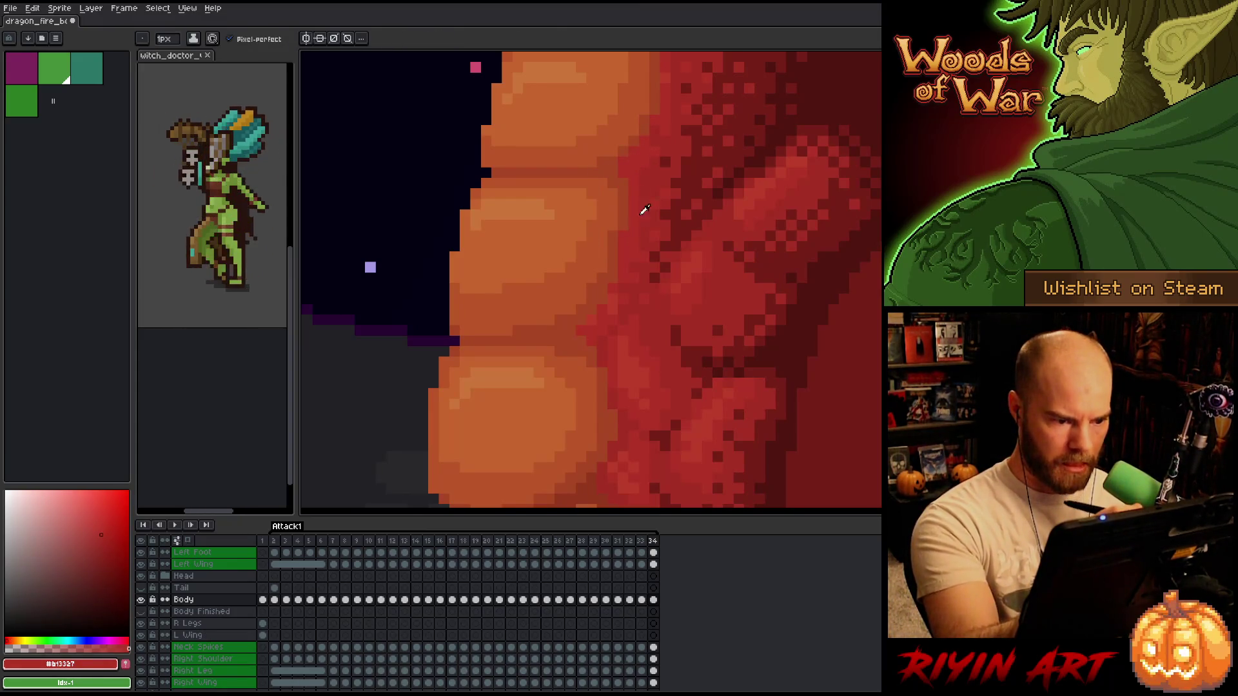
alt+click(610, 236)
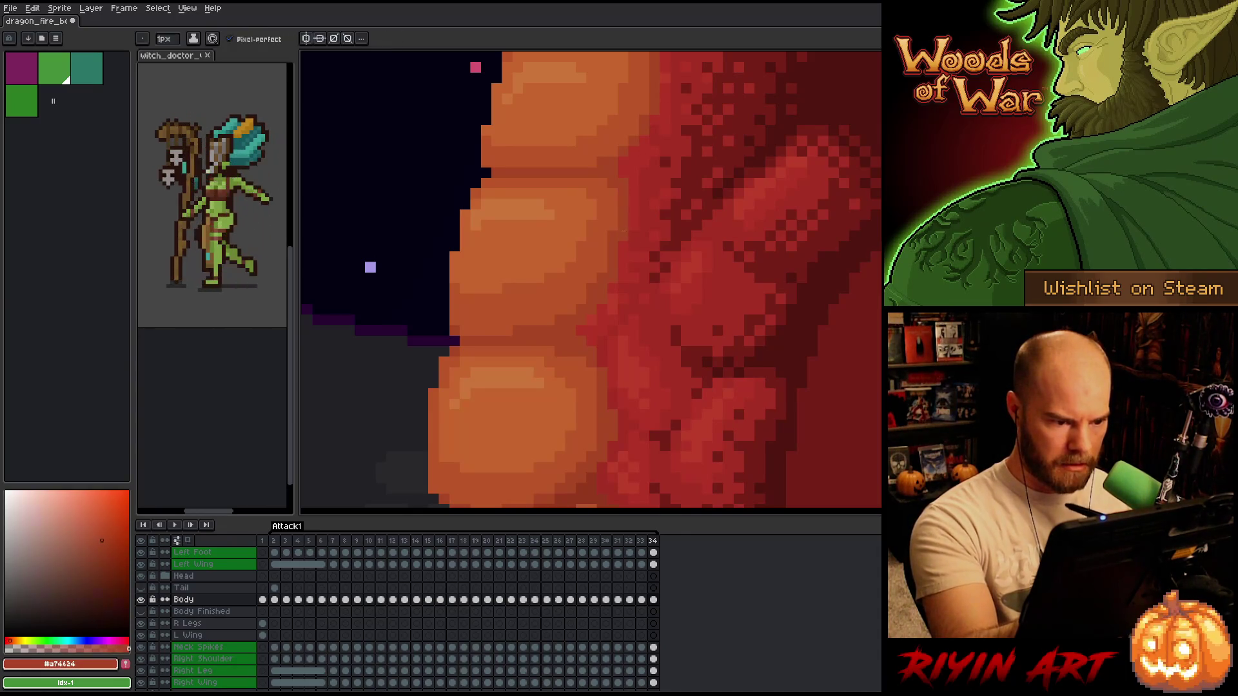
- Flip between frames 33 and 34 to check the repainted edge, sampling the darker orange
key(Left)
key(Right)
key(Left)
key(Right)
alt+click(634, 173)
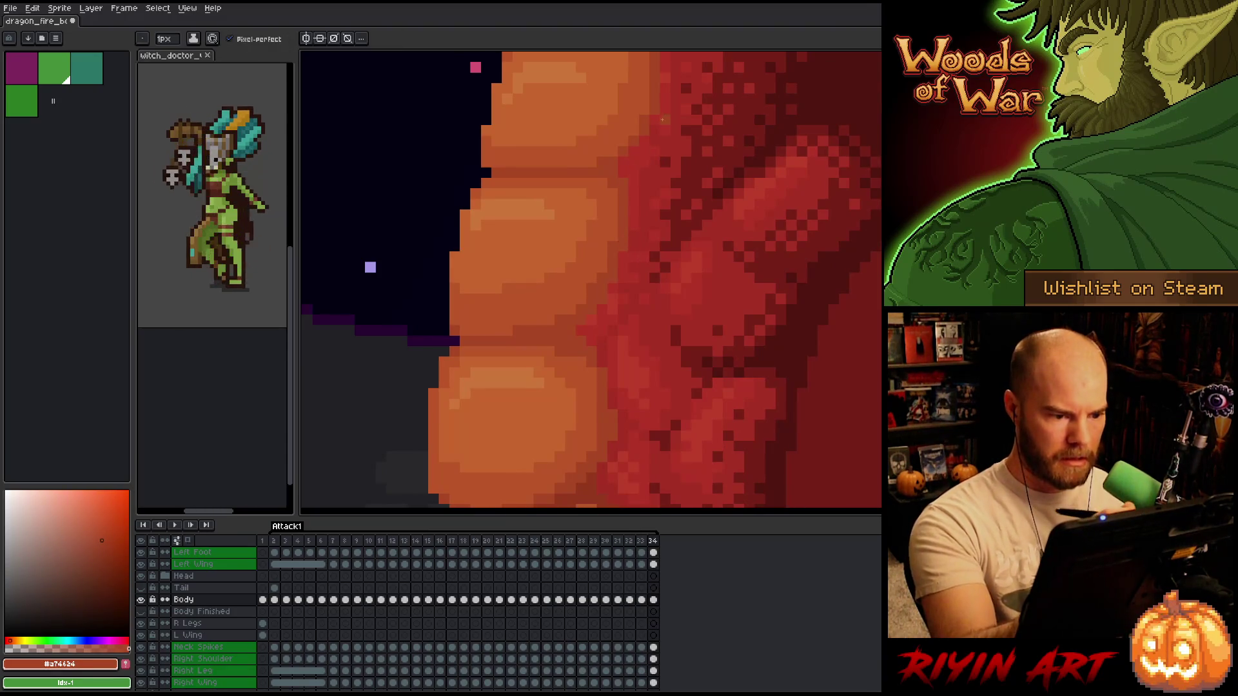
key(Left)
key(Right)
key(Left)
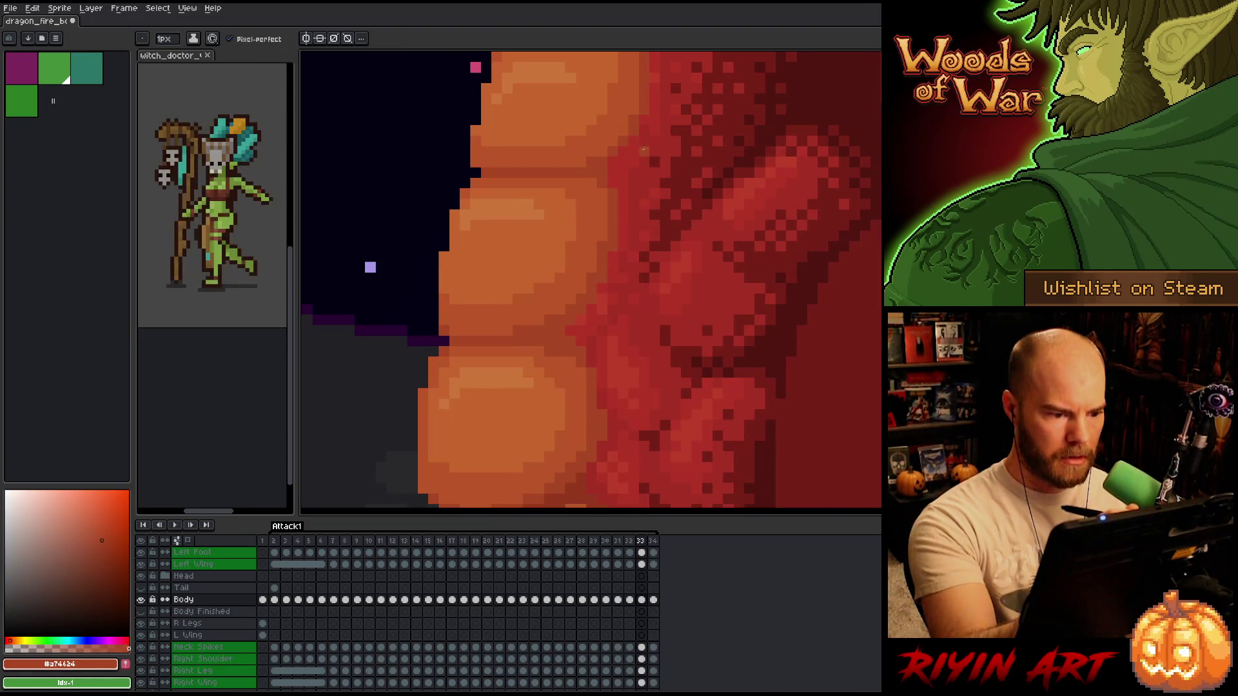
key(Right)
key(Left)
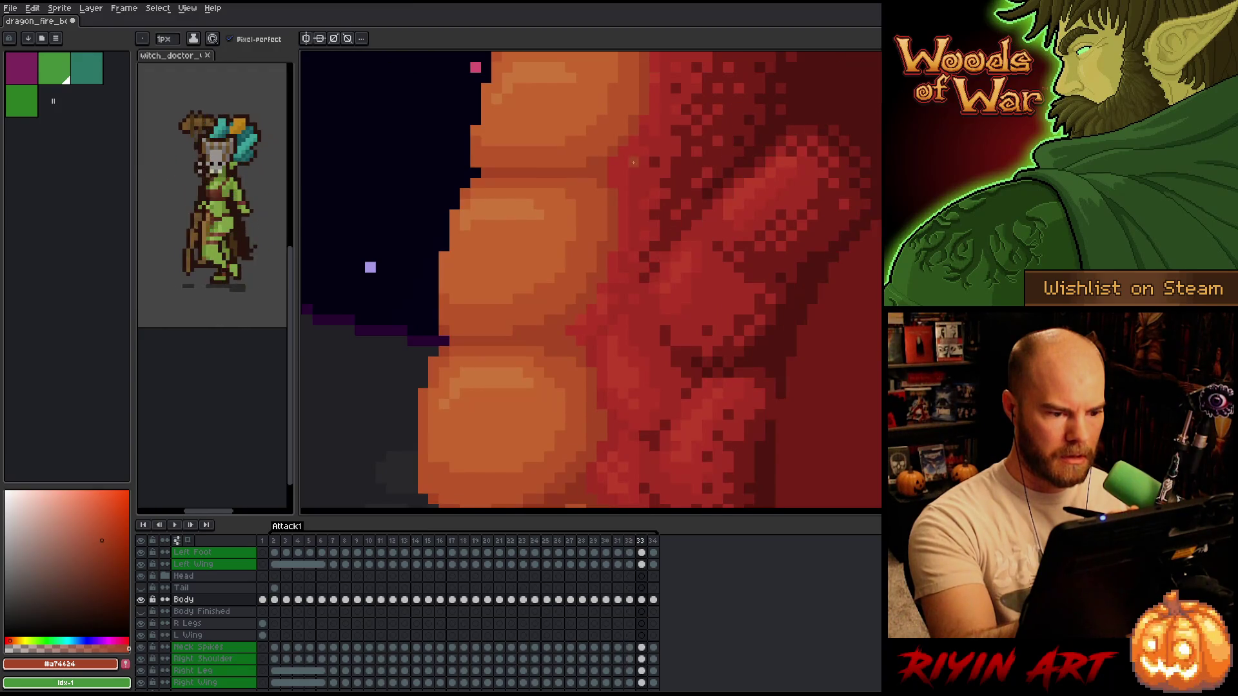
key(Right)
key(Left)
key(Right)
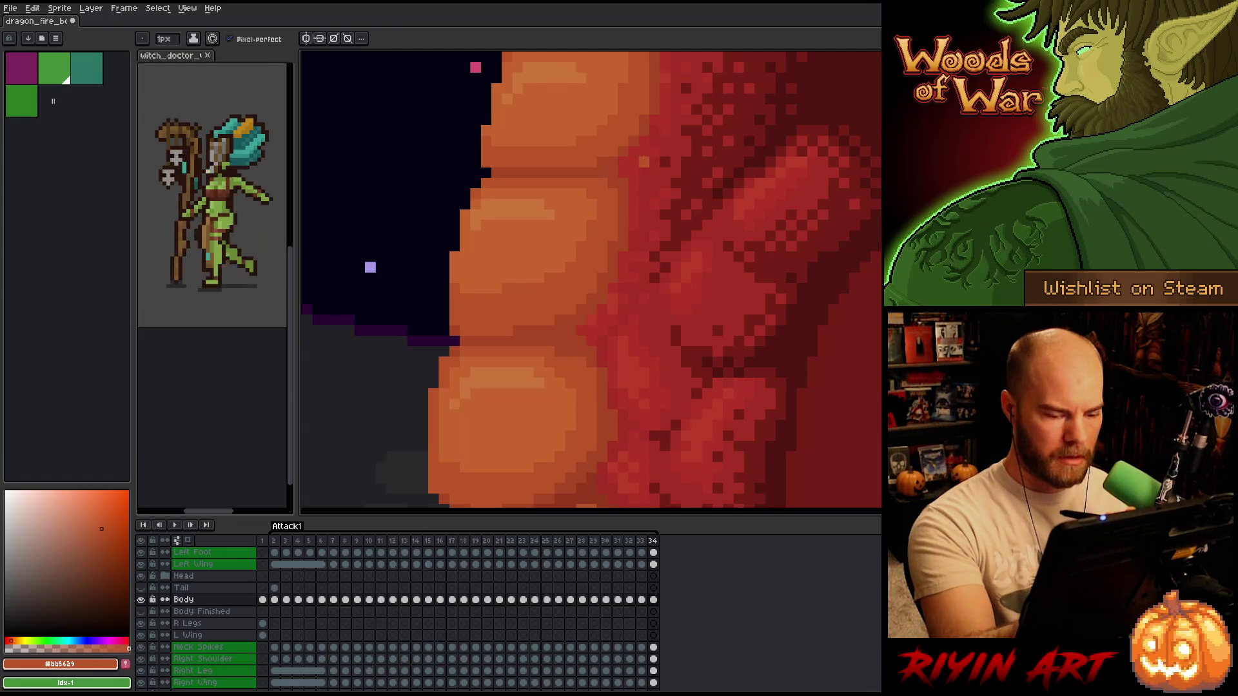
key(Left)
key(Right)
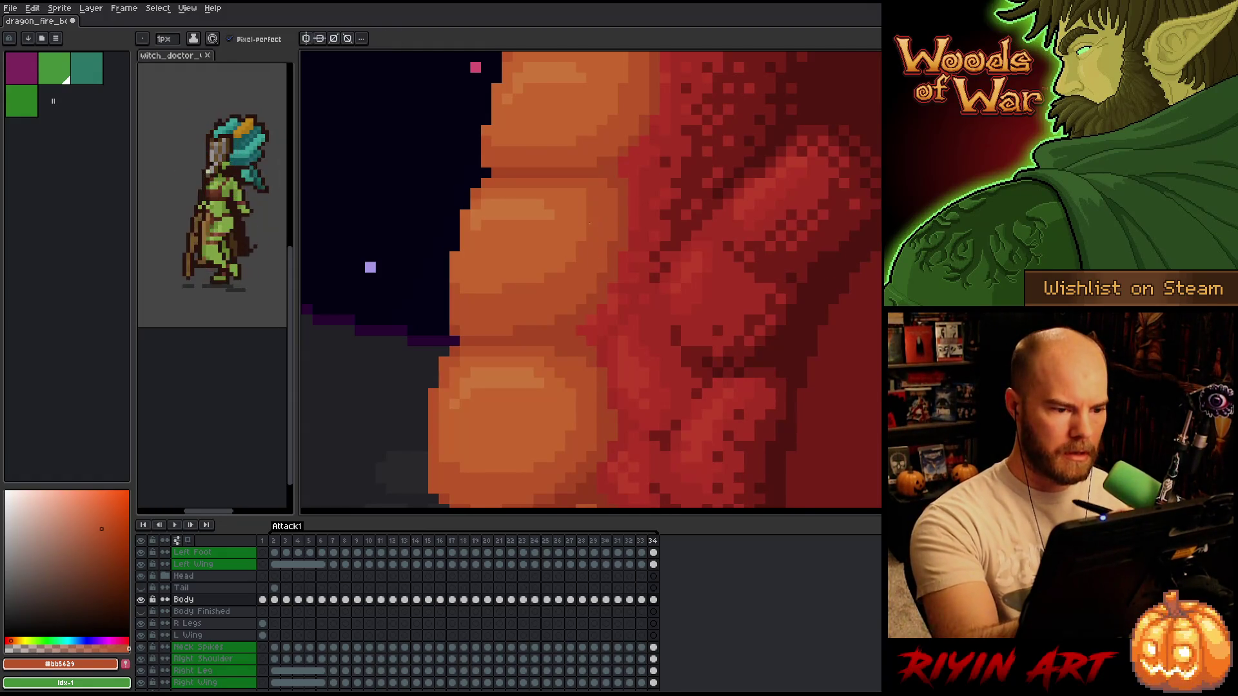
- Sample the light and mid belly oranges while flipping between frames 33 and 34
alt+click(586, 213)
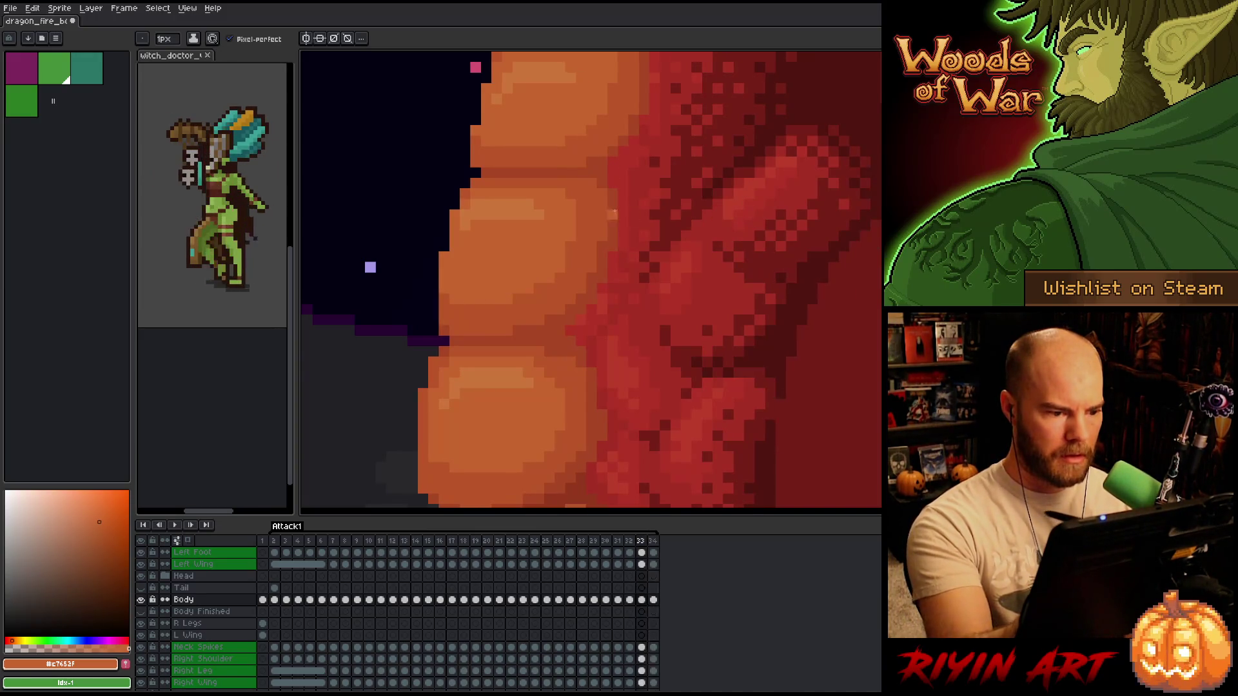
alt+click(547, 290)
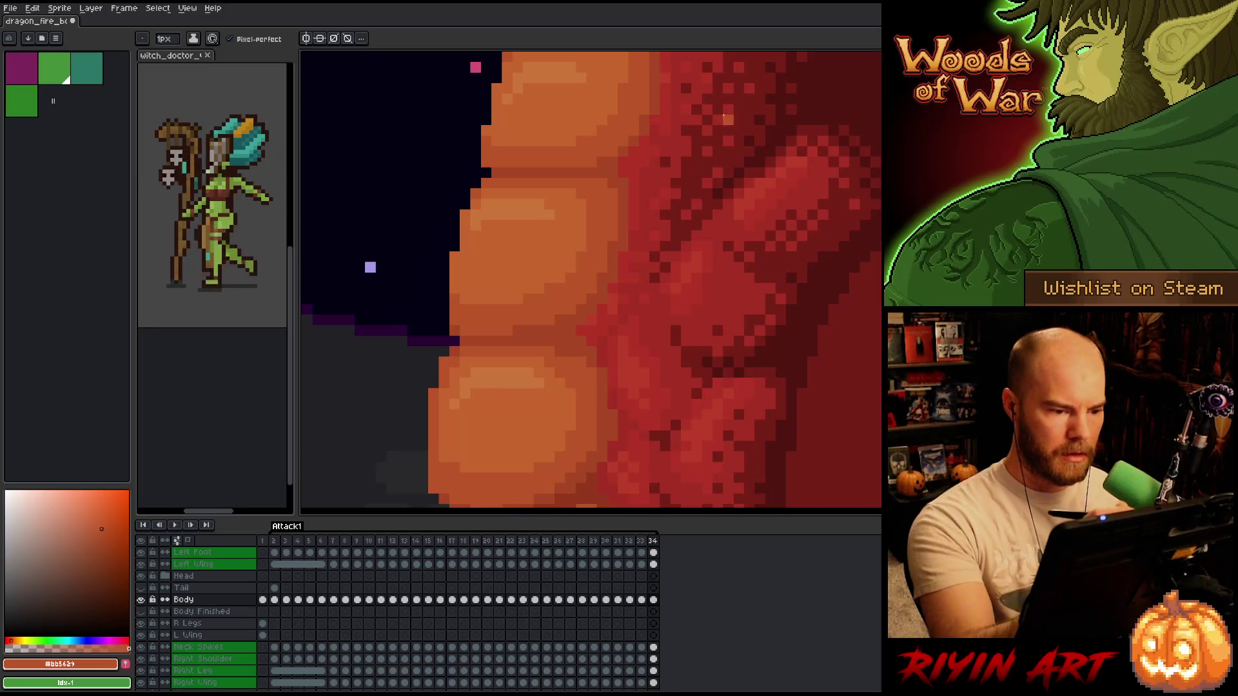
key(comma)
key(period)
key(comma)
key(period)
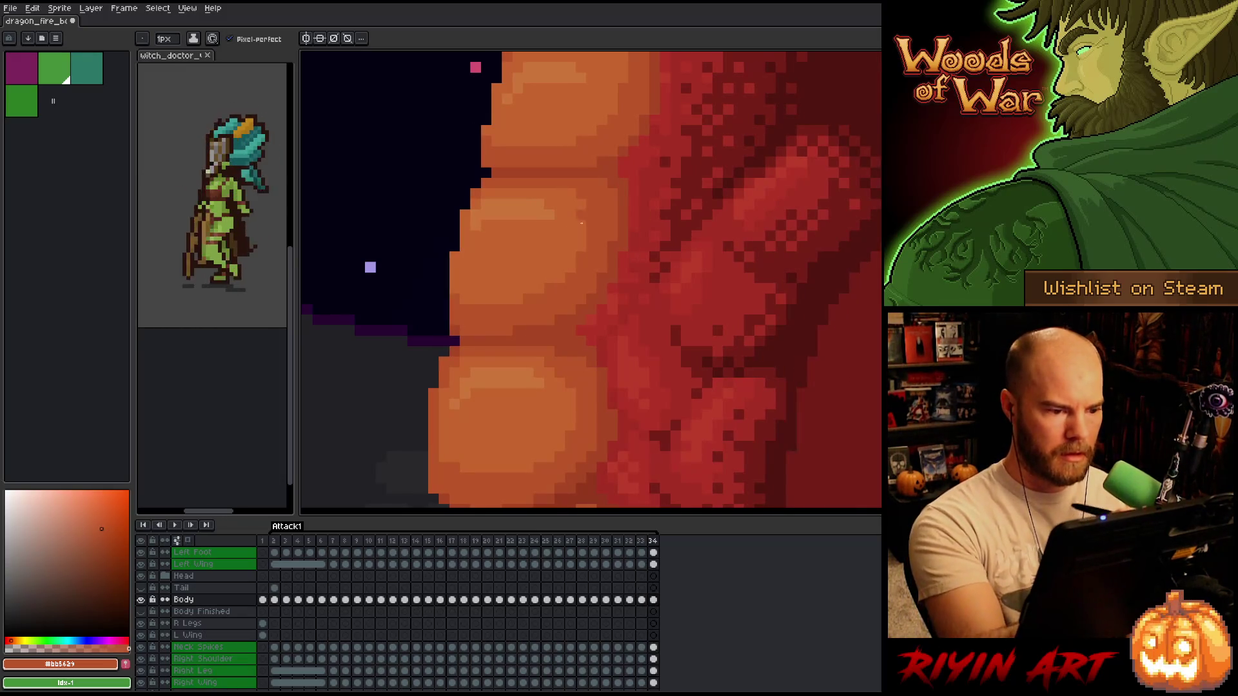
key(alt)
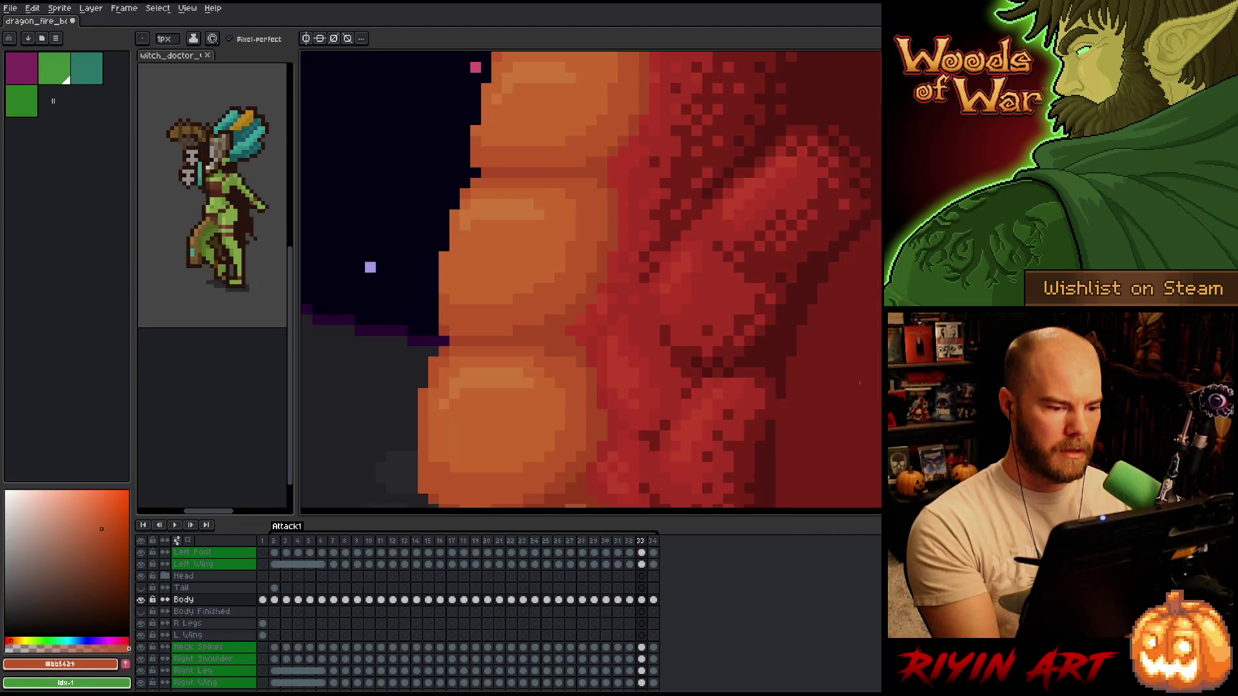
key(alt)
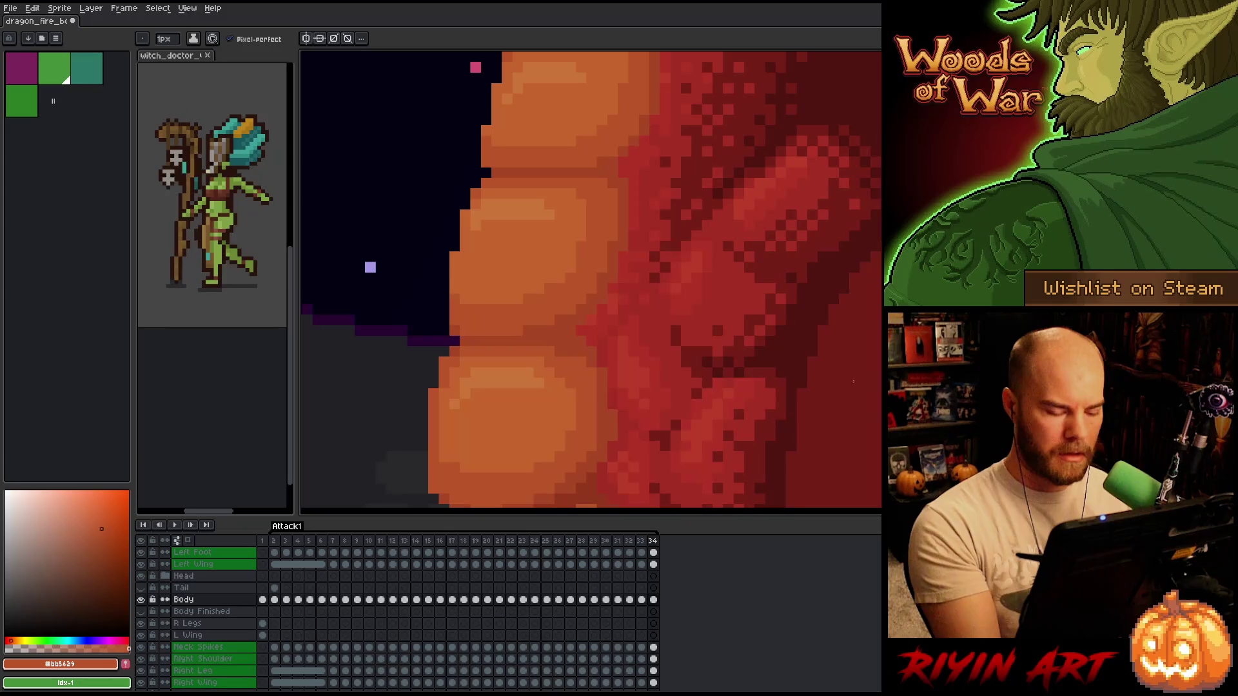
- Compare frames 33 and 34 again, sample the body red, and settle on frame 33
key(comma)
key(period)
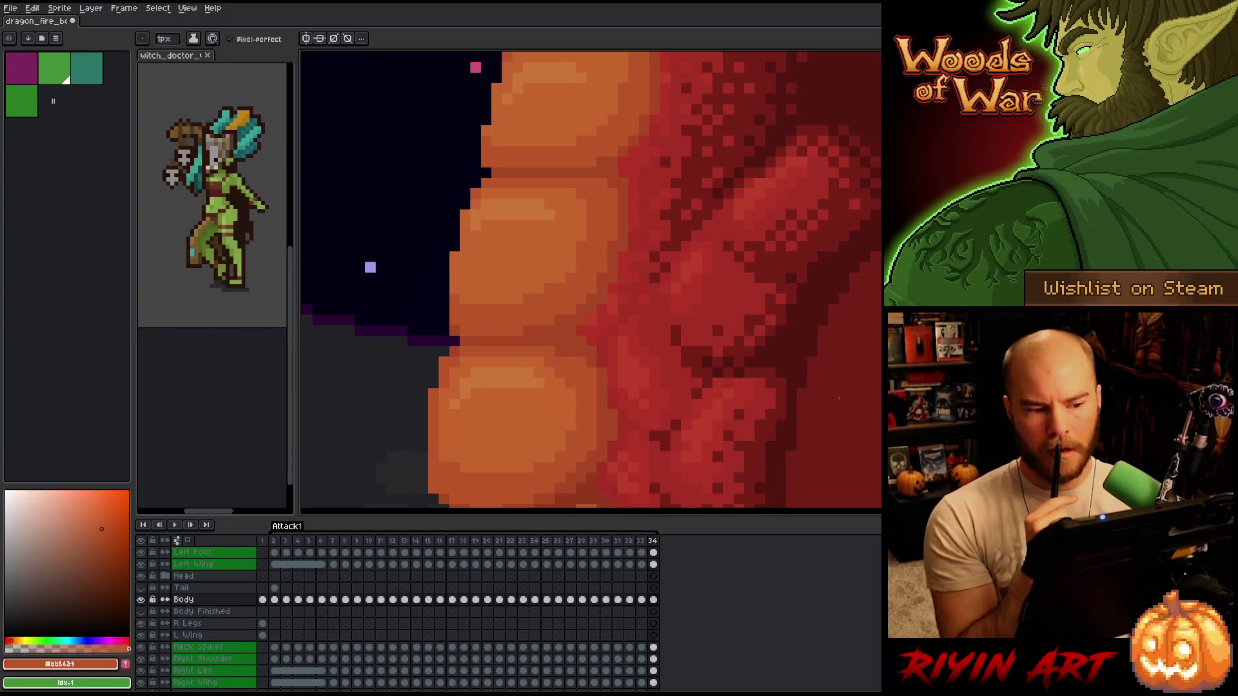
key(comma)
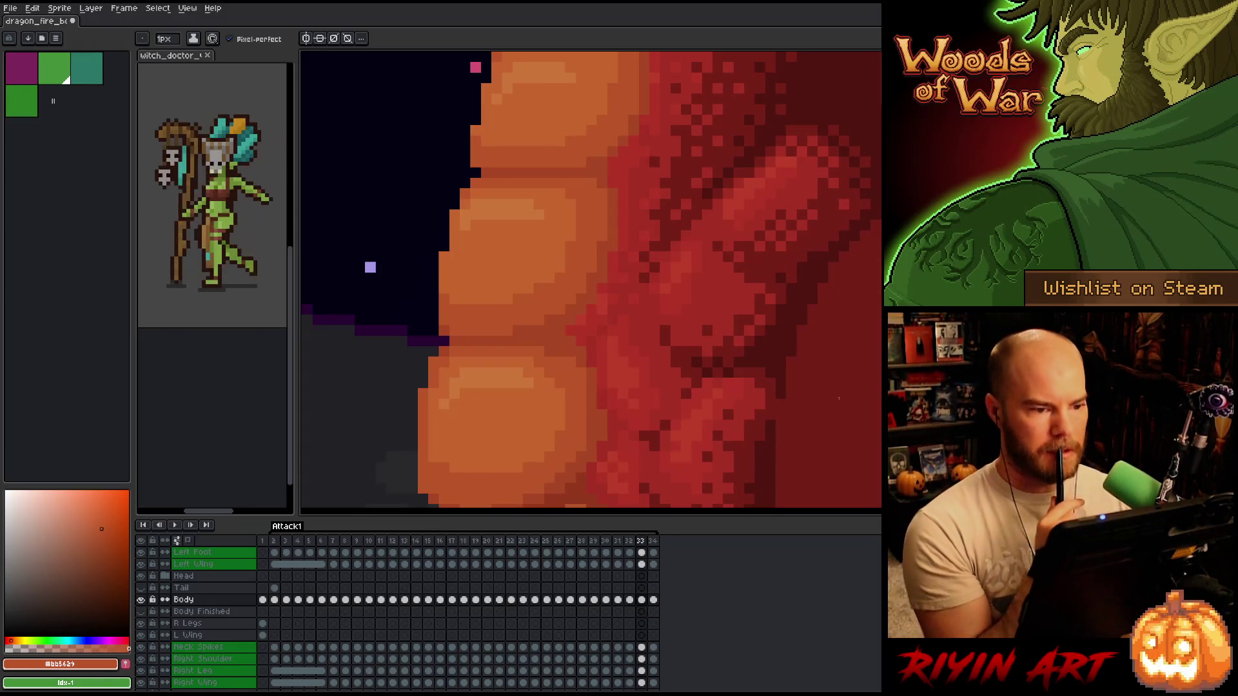
key(period)
key(comma)
key(period)
key(comma)
key(period)
key(comma)
key(period)
alt+click(636, 240)
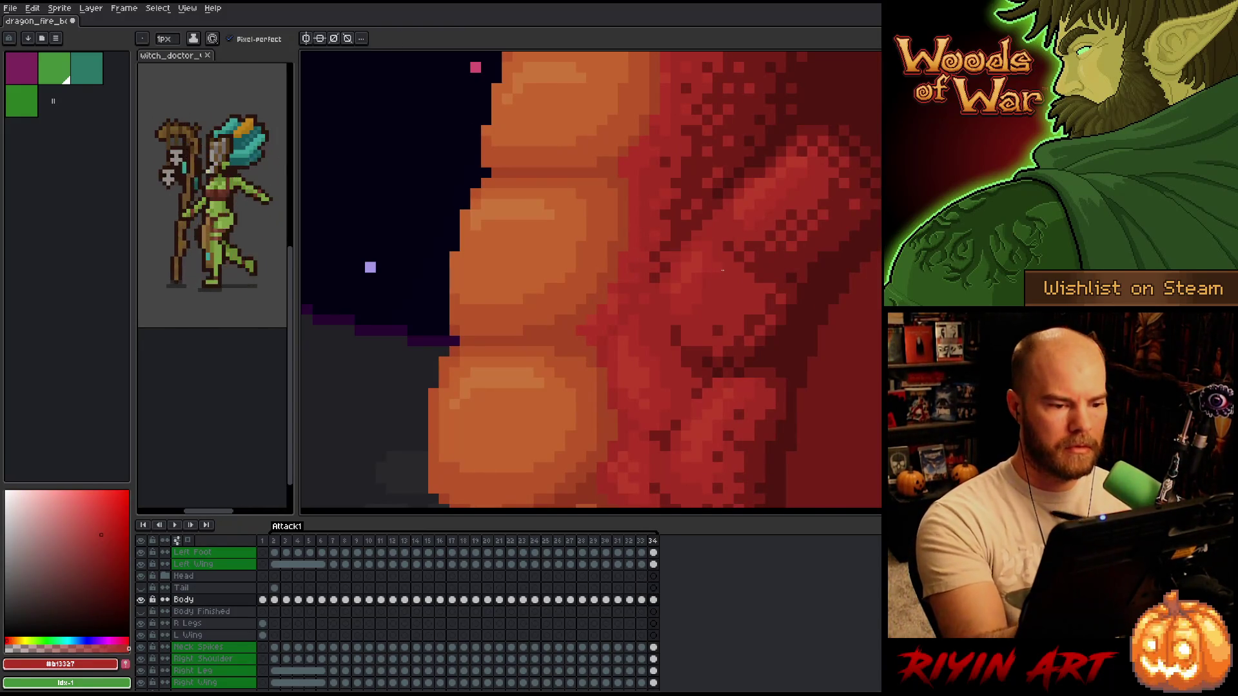
key(comma)
scroll(475, 373, down, 1)
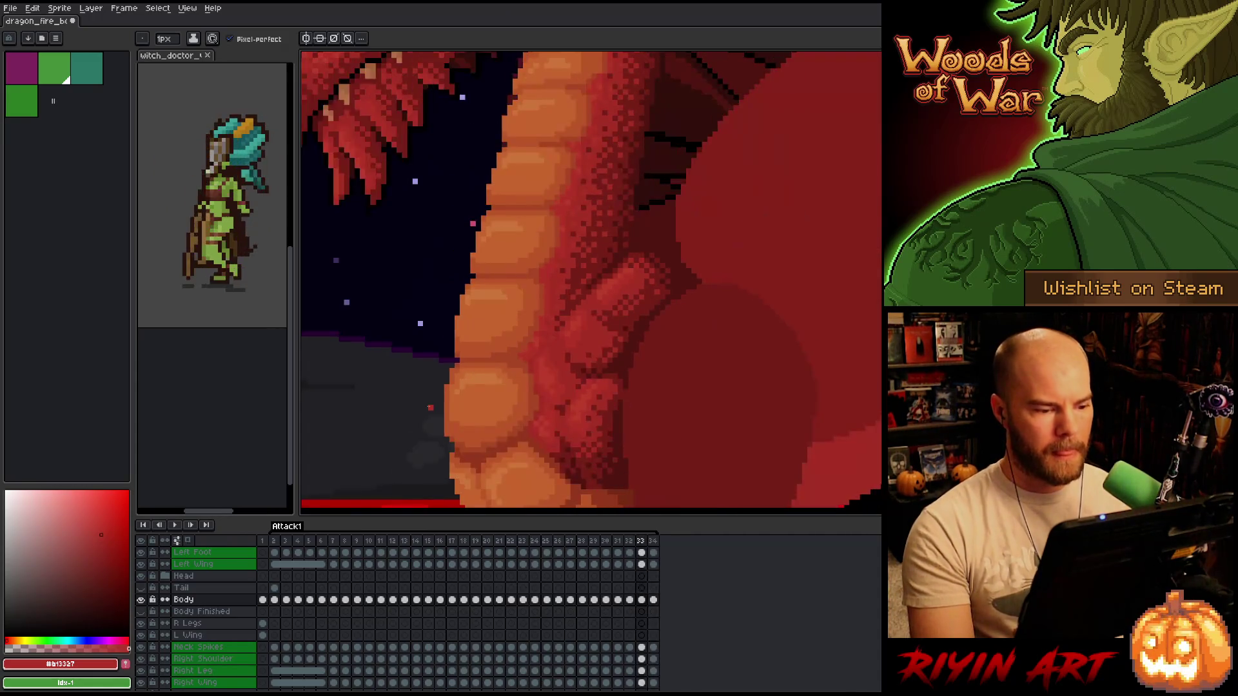
key(period)
key(comma)
key(period)
key(comma)
key(period)
key(comma)
key(period)
key(comma)
key(period)
key(comma)
key(period)
key(comma)
scroll(425, 376, up, 2)
key(comma)
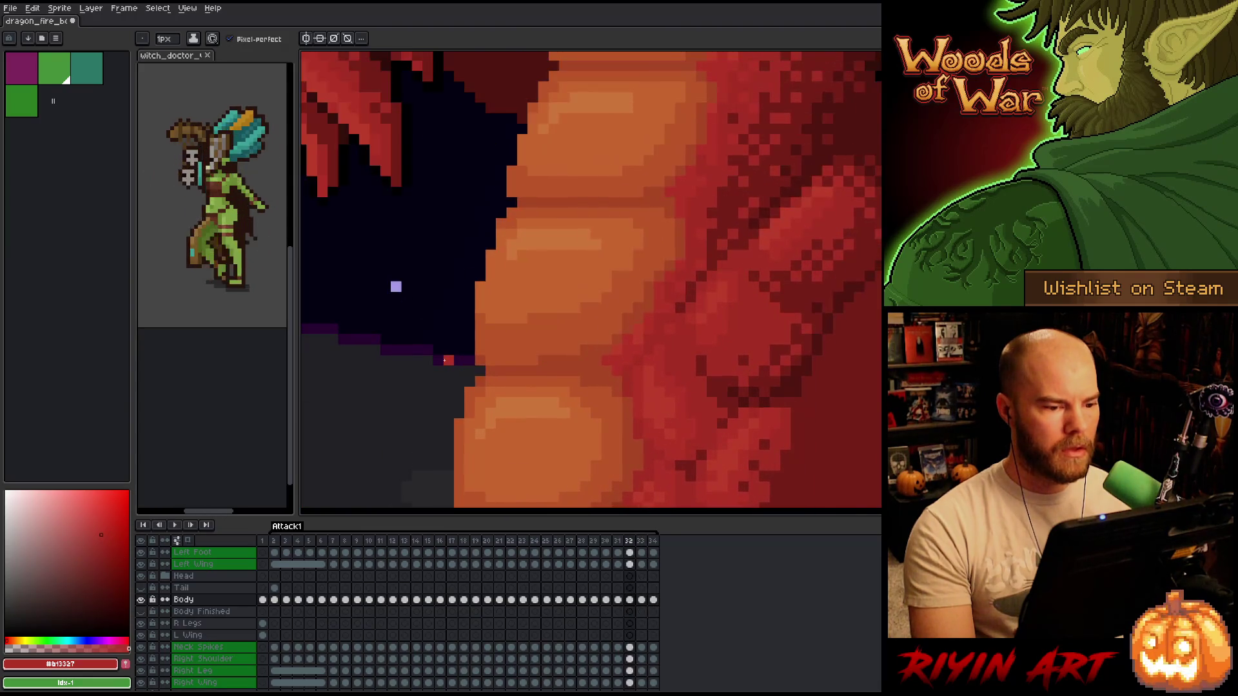
scroll(445, 360, down, 2)
key(period)
key(comma)
key(period)
key(comma)
key(comma)
key(comma)
key(period)
key(period)
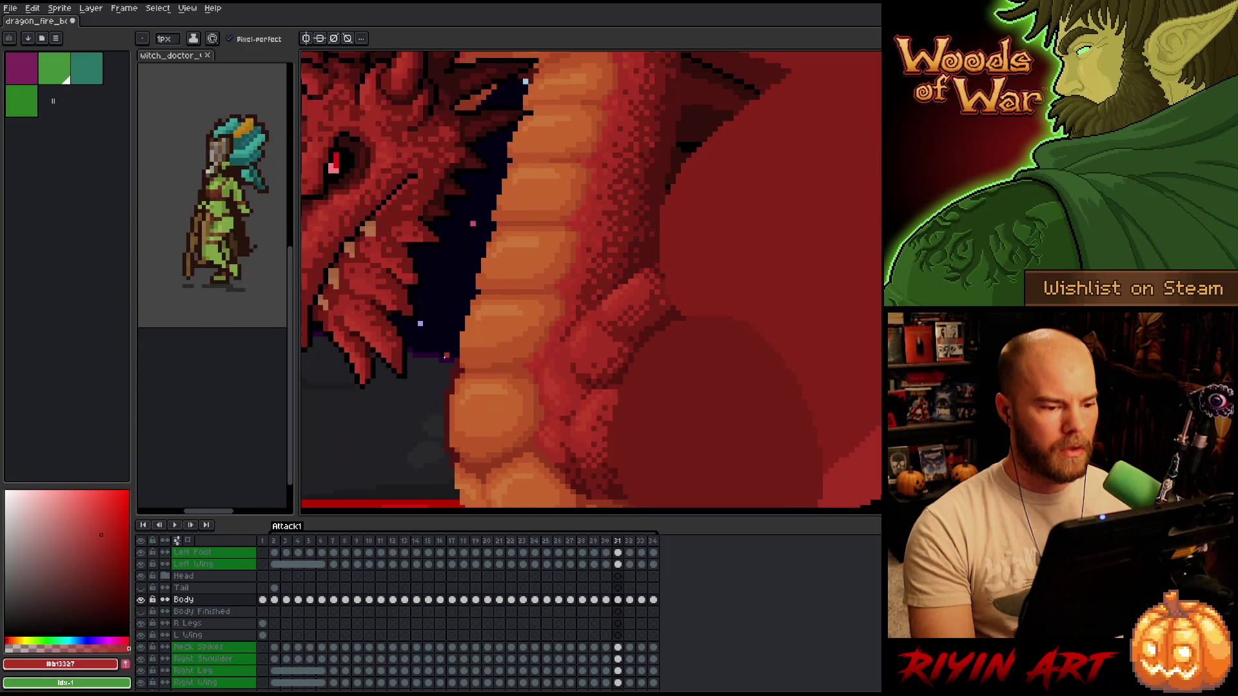
key(period)
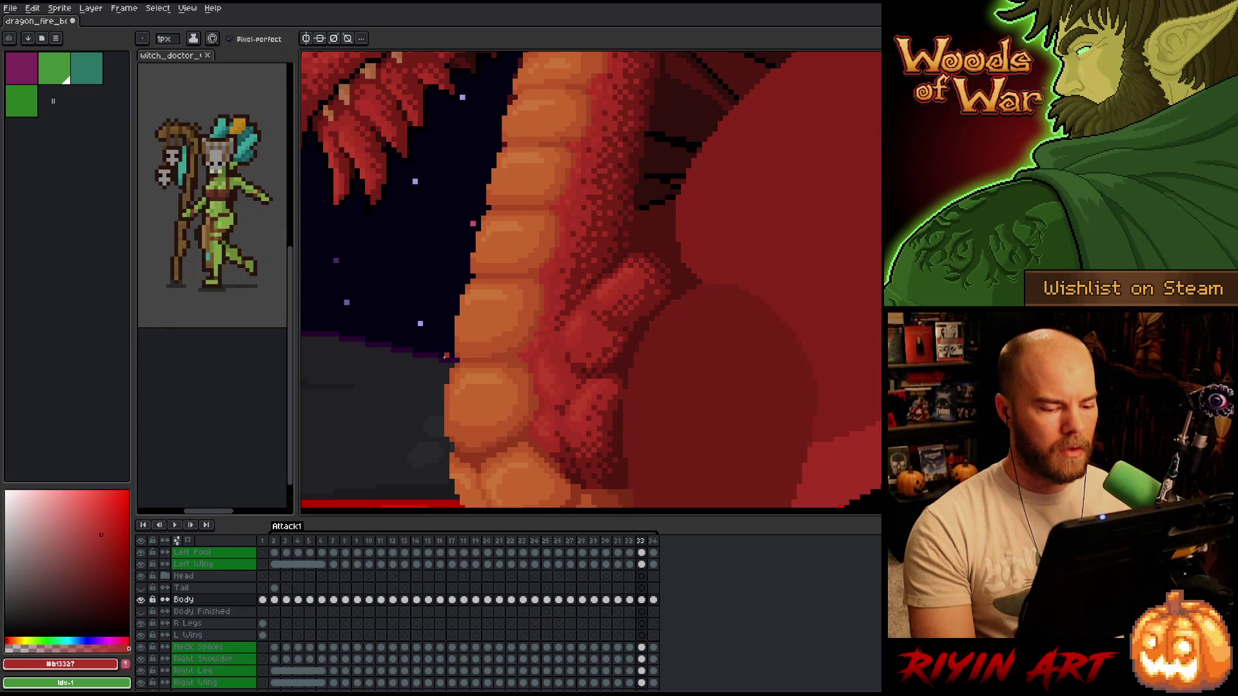
key(period)
key(comma)
key(period)
key(comma)
key(period)
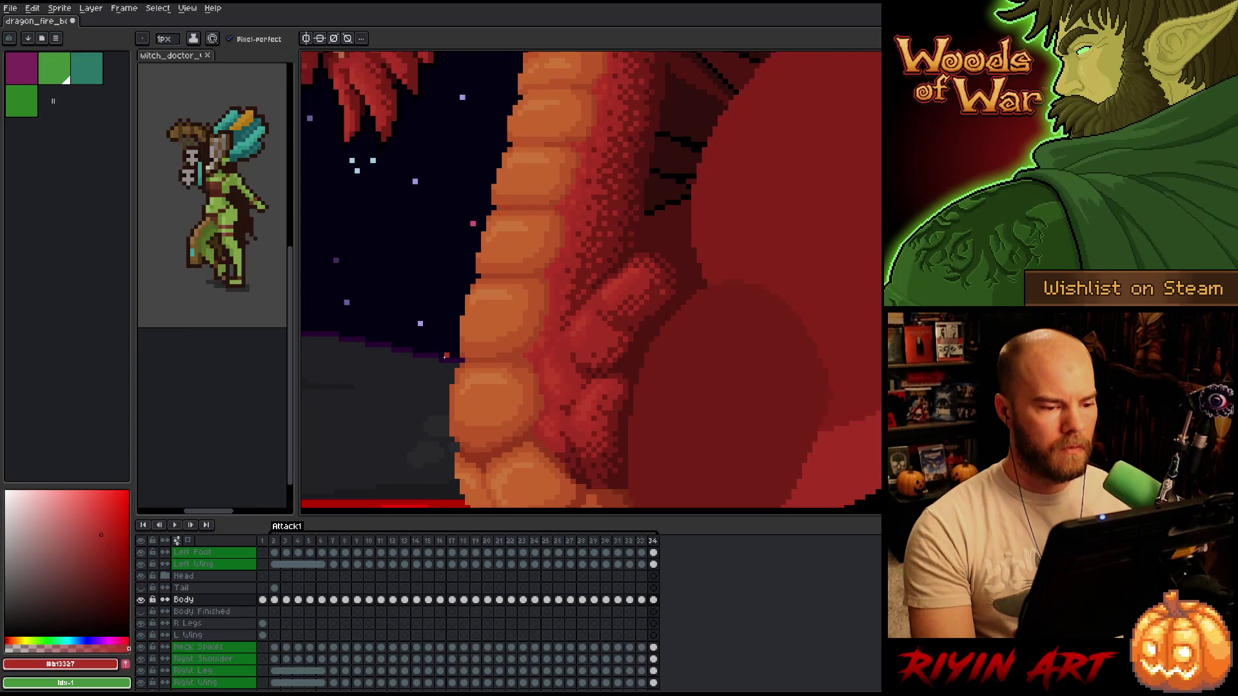
scroll(447, 355, up, 1)
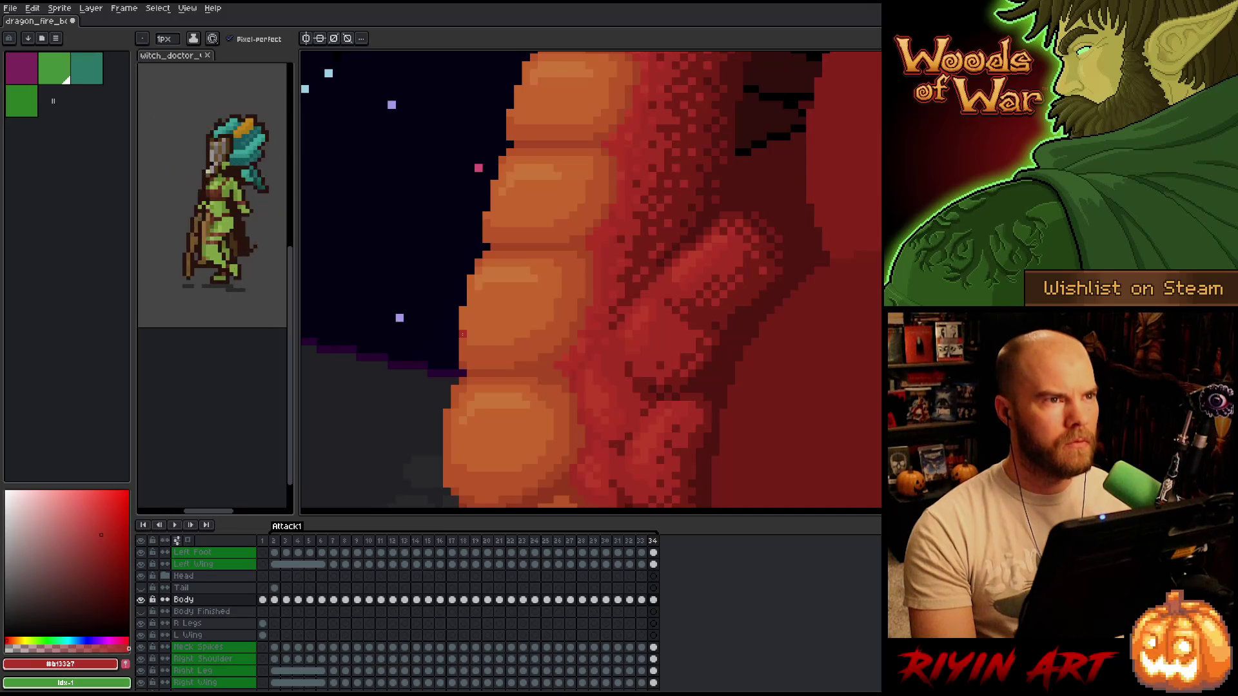
- Compare frame 34 with frame 2, then lasso one orange belly plate and start moving it
key(period)
key(period)
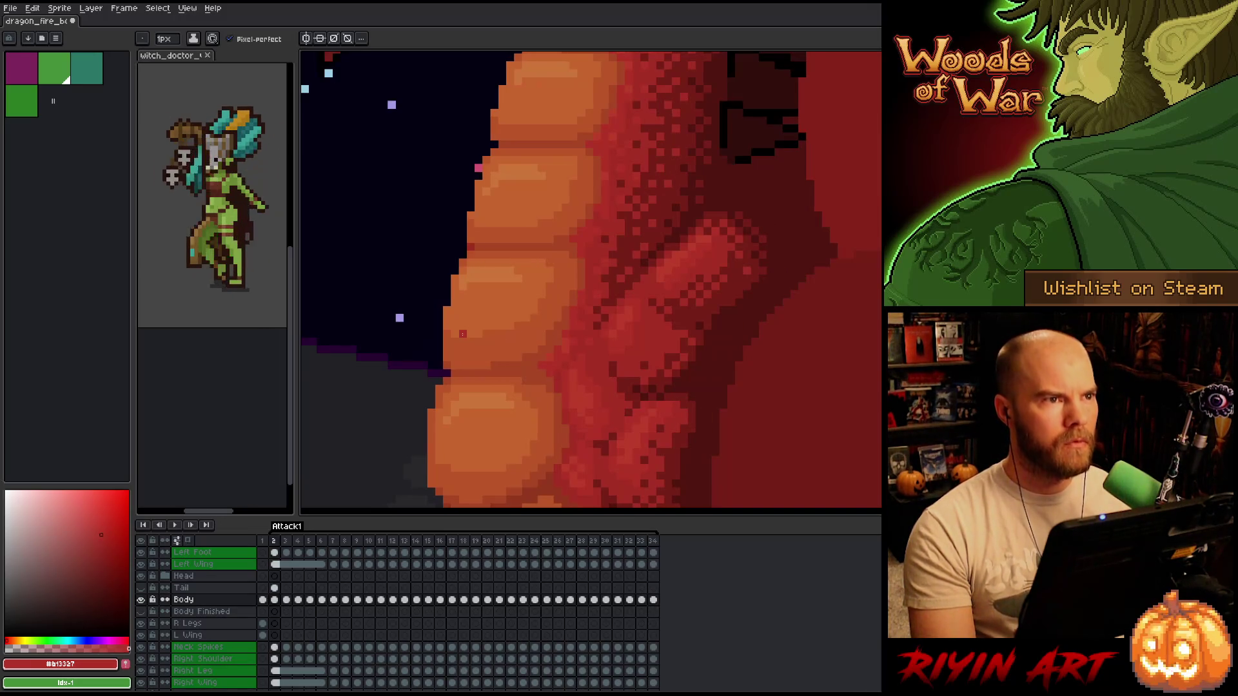
key(comma)
key(period)
key(comma)
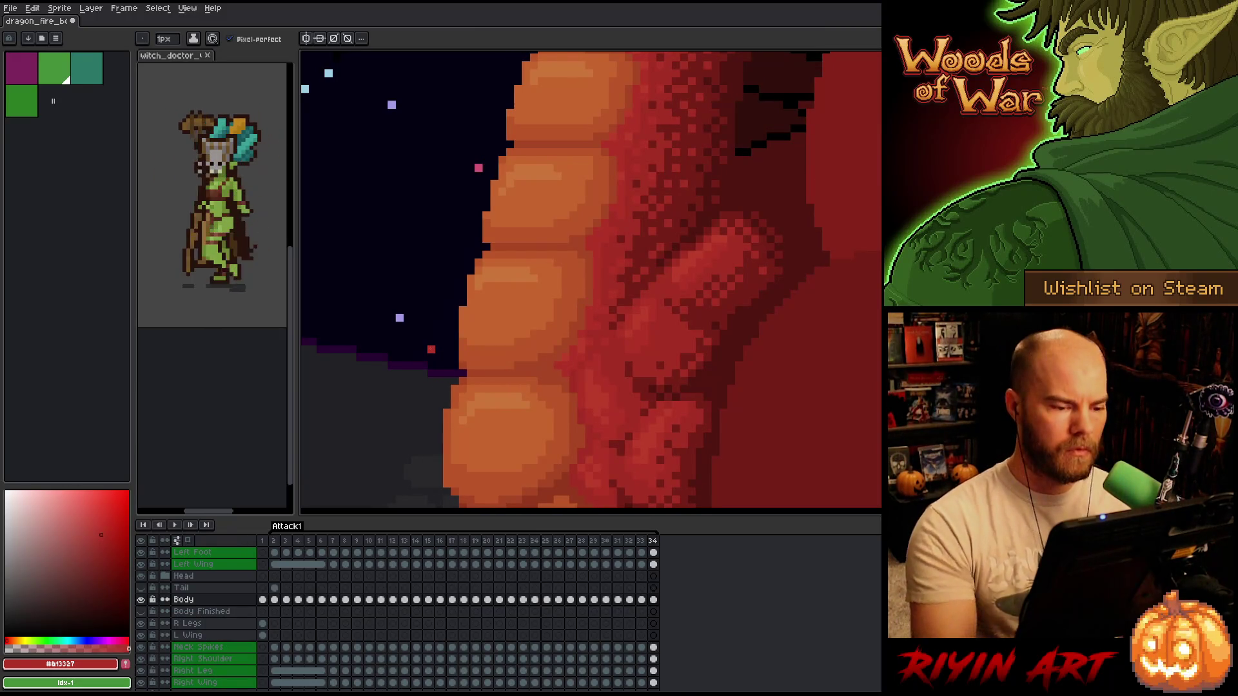
key(q)
mouse_move(445, 253)
mouse_down()
mouse_move(559, 248)
mouse_move(594, 298)
mouse_move(552, 359)
mouse_move(445, 255)
mouse_up()
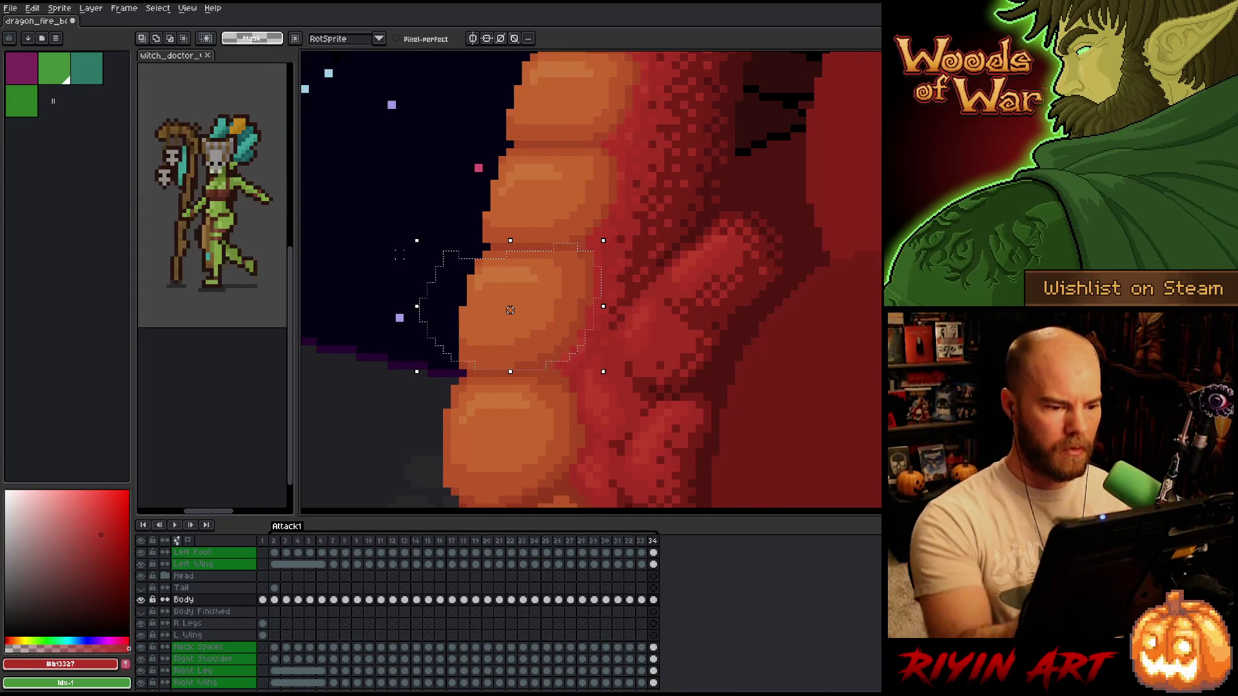
click(554, 311)
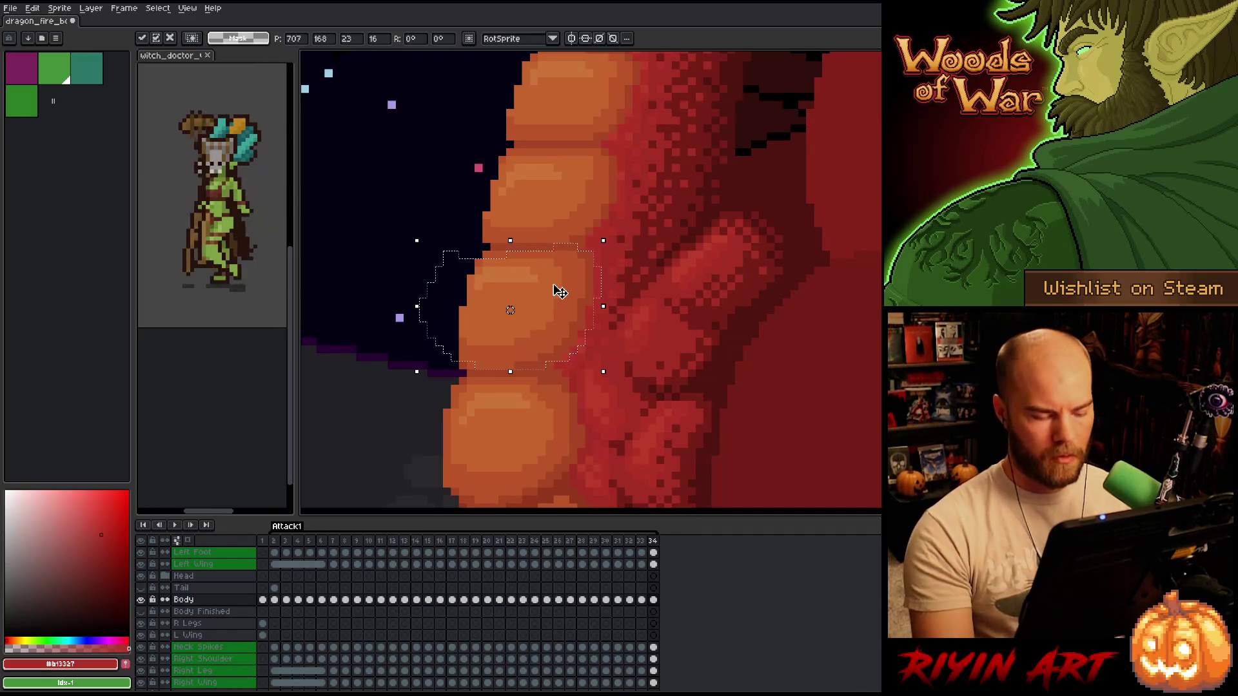
- Compare the selected plate's position across frames, then nudge it one pixel right
key(period)
key(period)
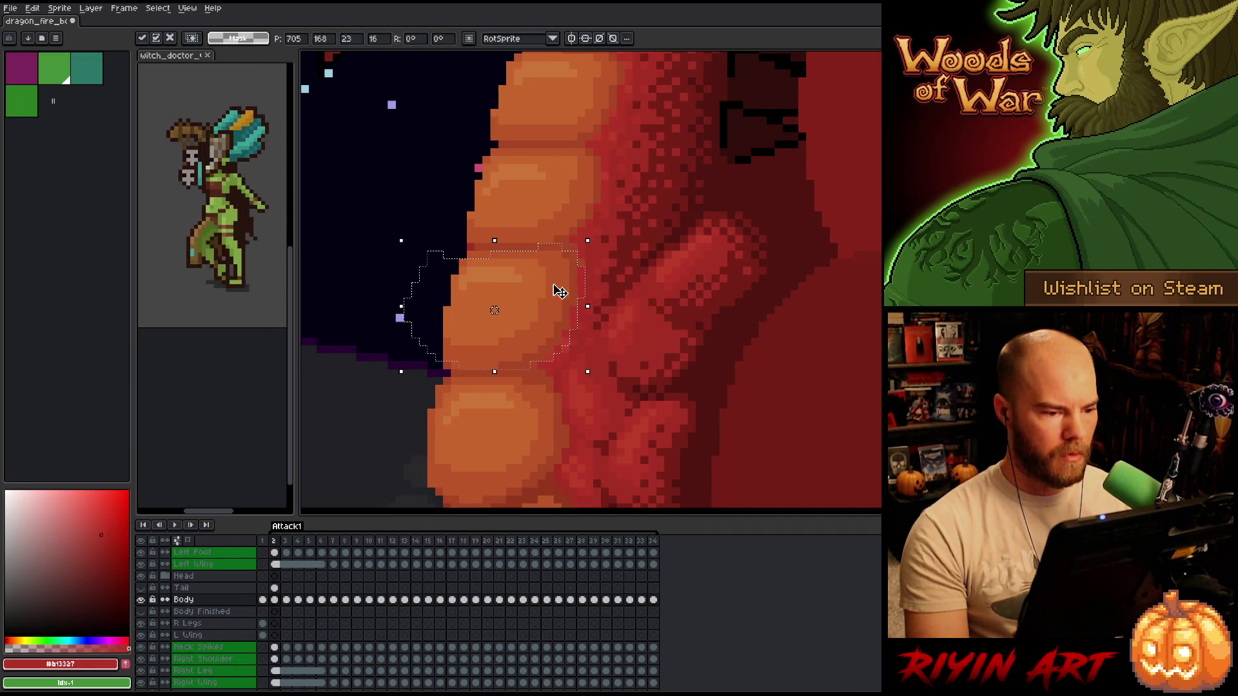
key(comma)
key(comma)
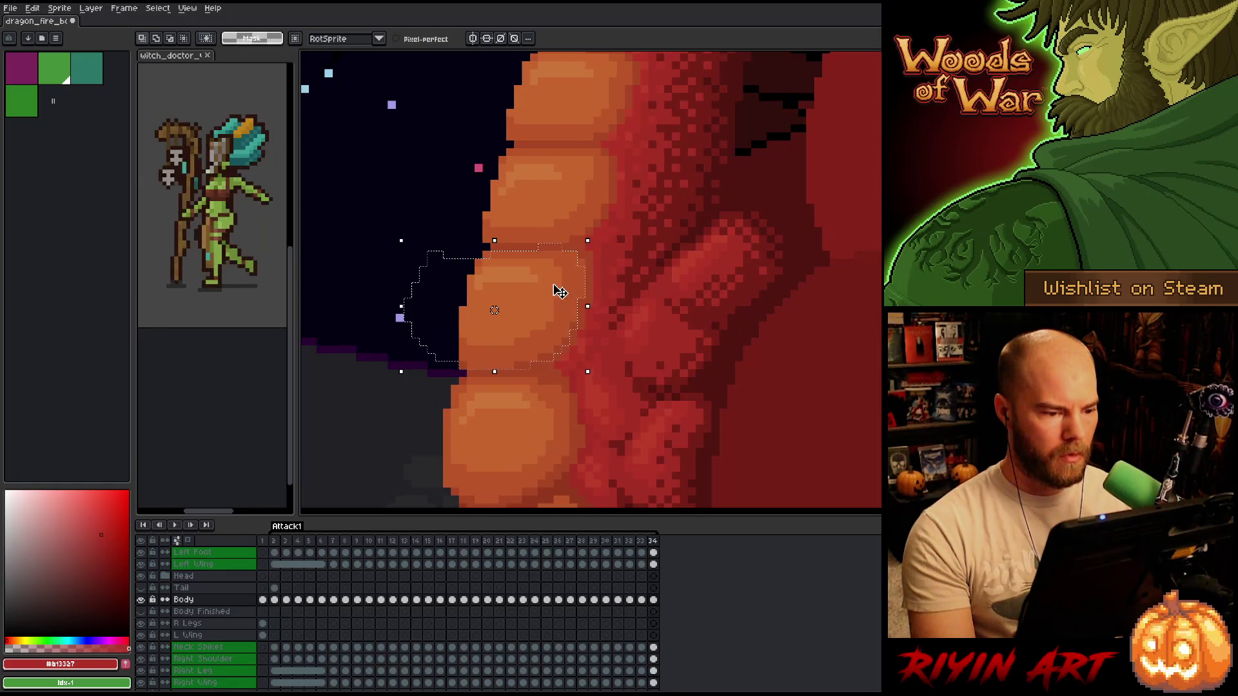
key(period)
key(comma)
key(period)
key(period)
key(comma)
key(comma)
key(period)
key(period)
key(comma)
key(comma)
key(period)
key(period)
key(comma)
key(comma)
key(period)
key(period)
key(comma)
key(comma)
key(period)
key(period)
key(comma)
key(period)
key(comma)
key(period)
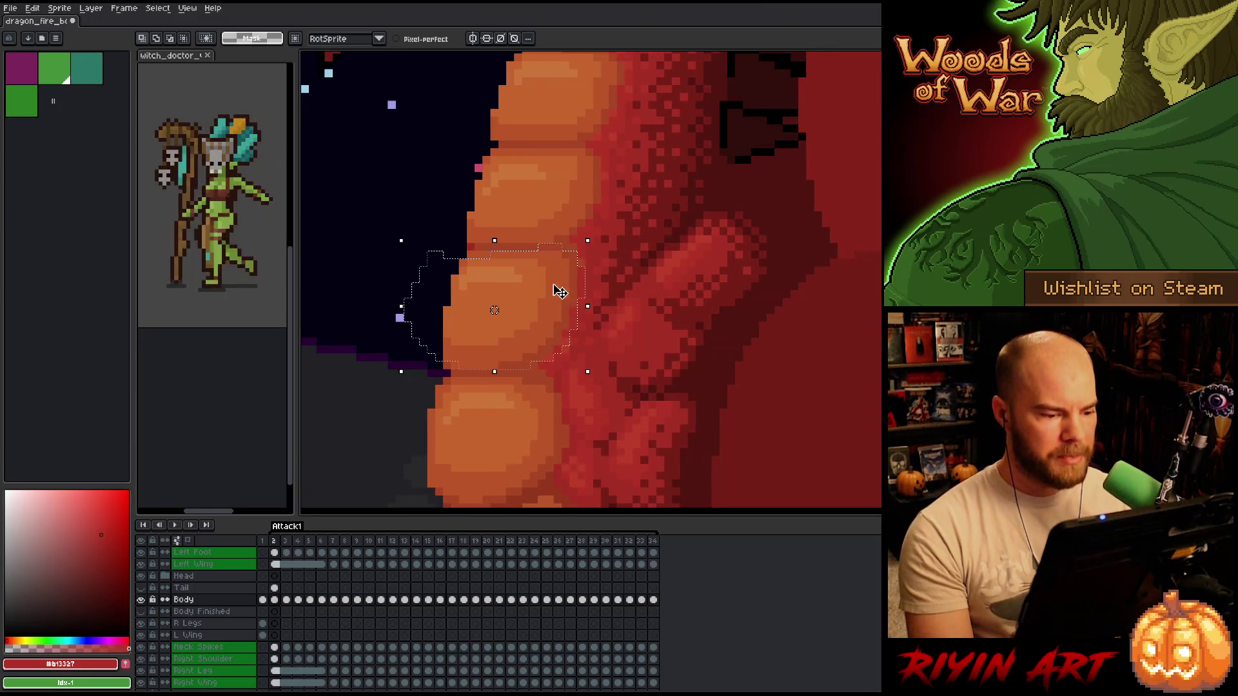
key(comma)
key(period)
key(period)
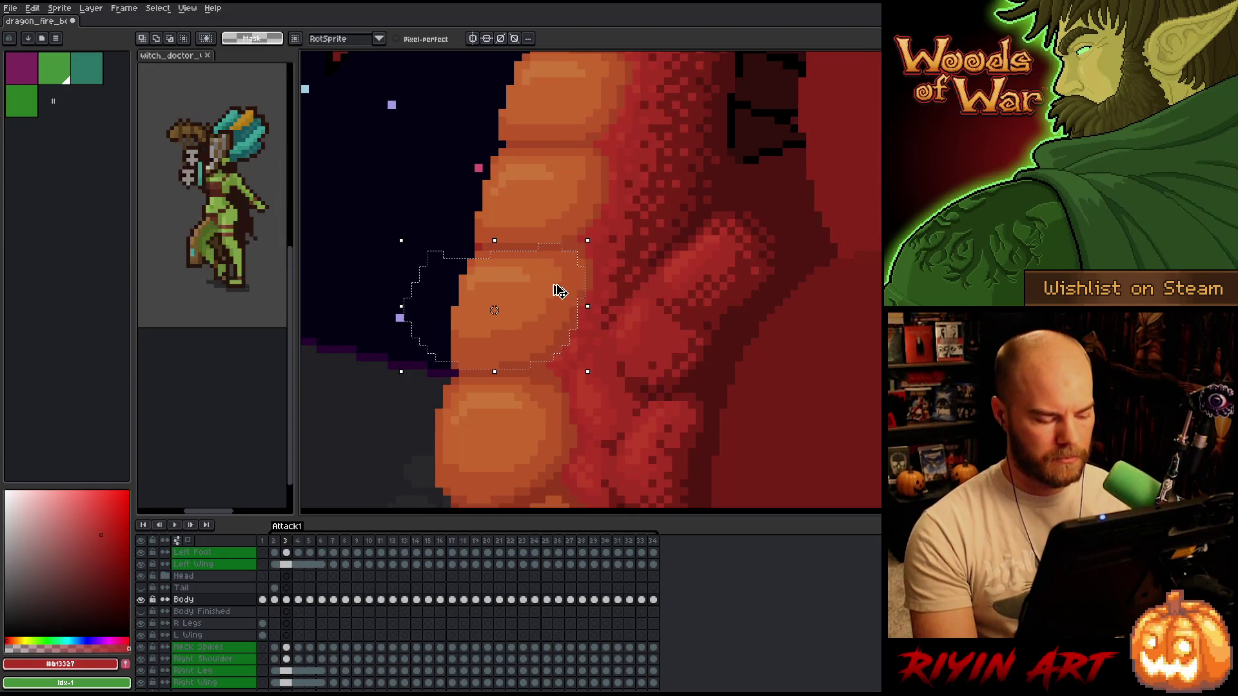
key(Right)
key(Right)
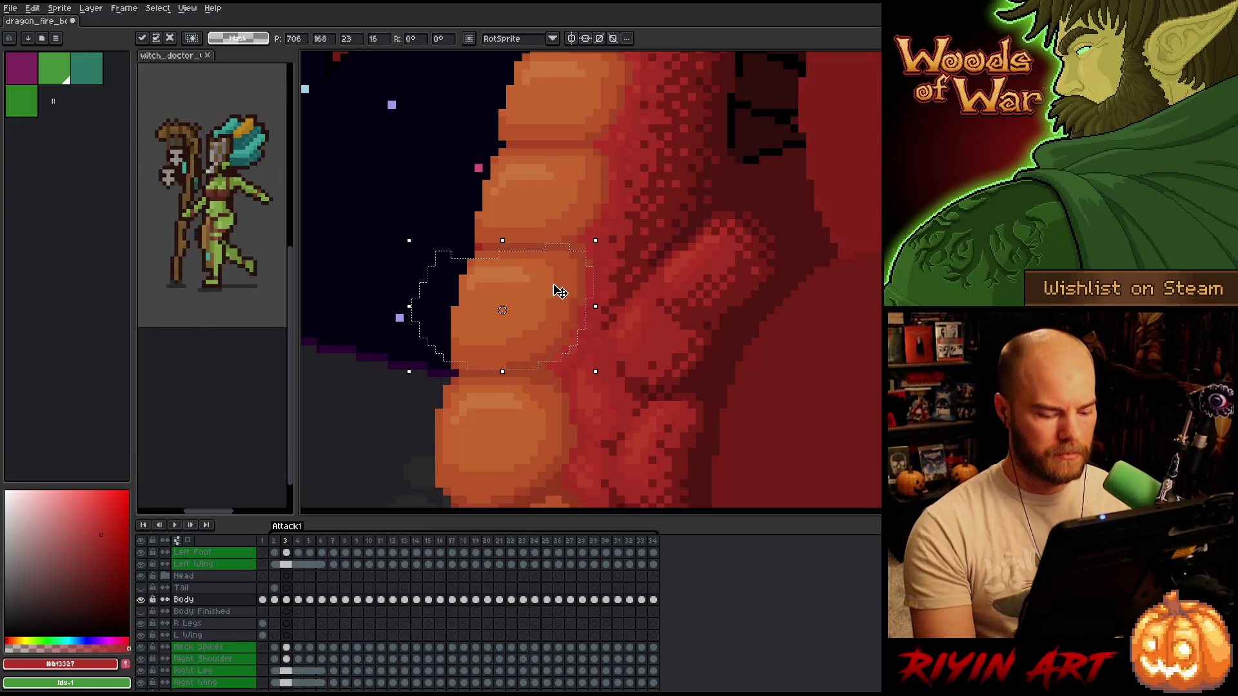
- On frame 4, fine-tune the belly plate with one-pixel right, left and right nudges
key(period)
key(comma)
key(period)
key(comma)
key(period)
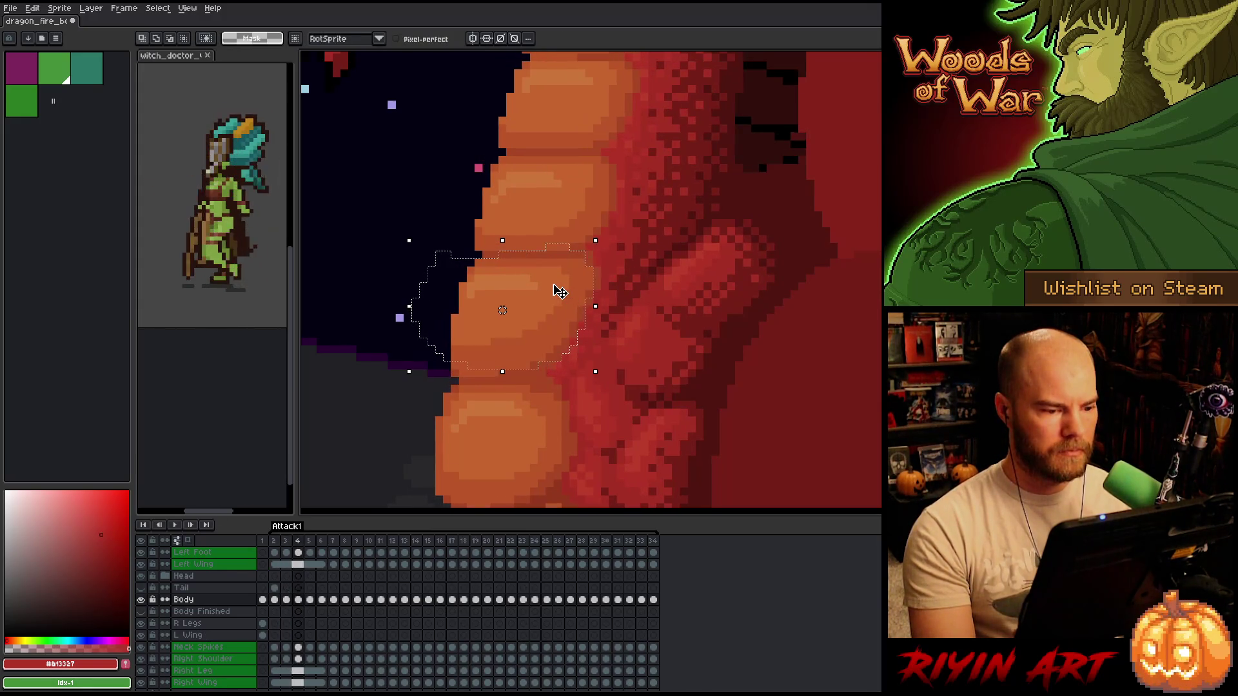
key(Right)
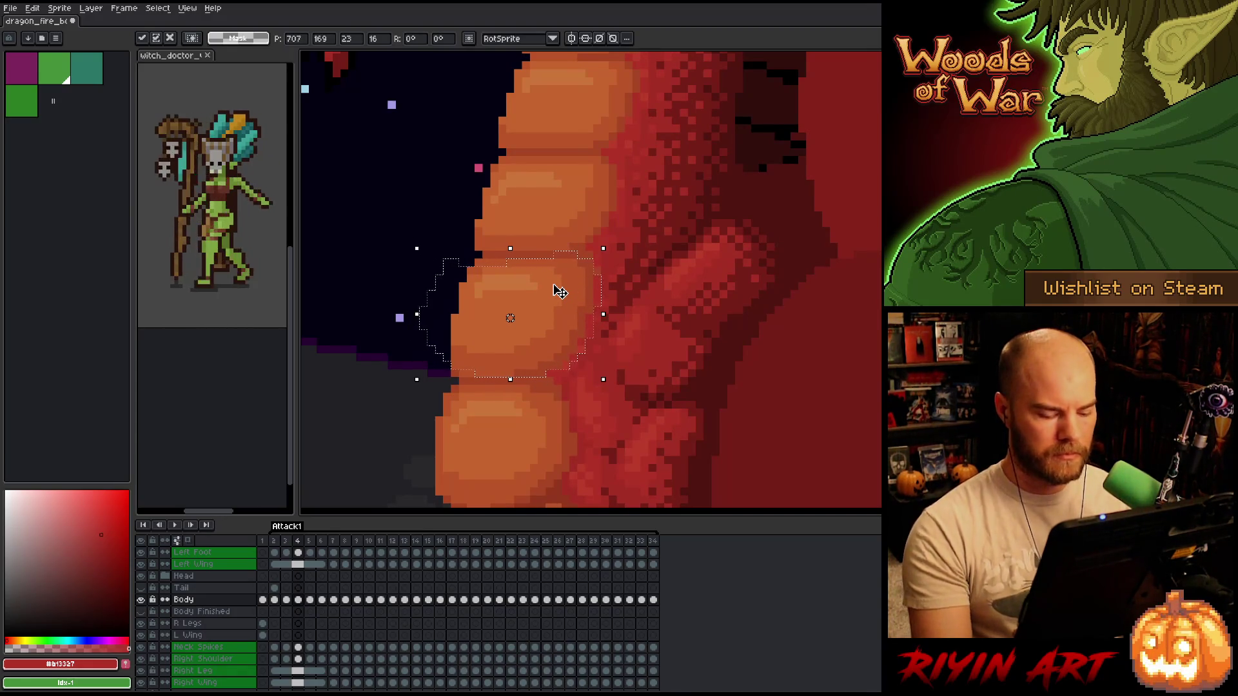
key(period)
key(comma)
key(Left)
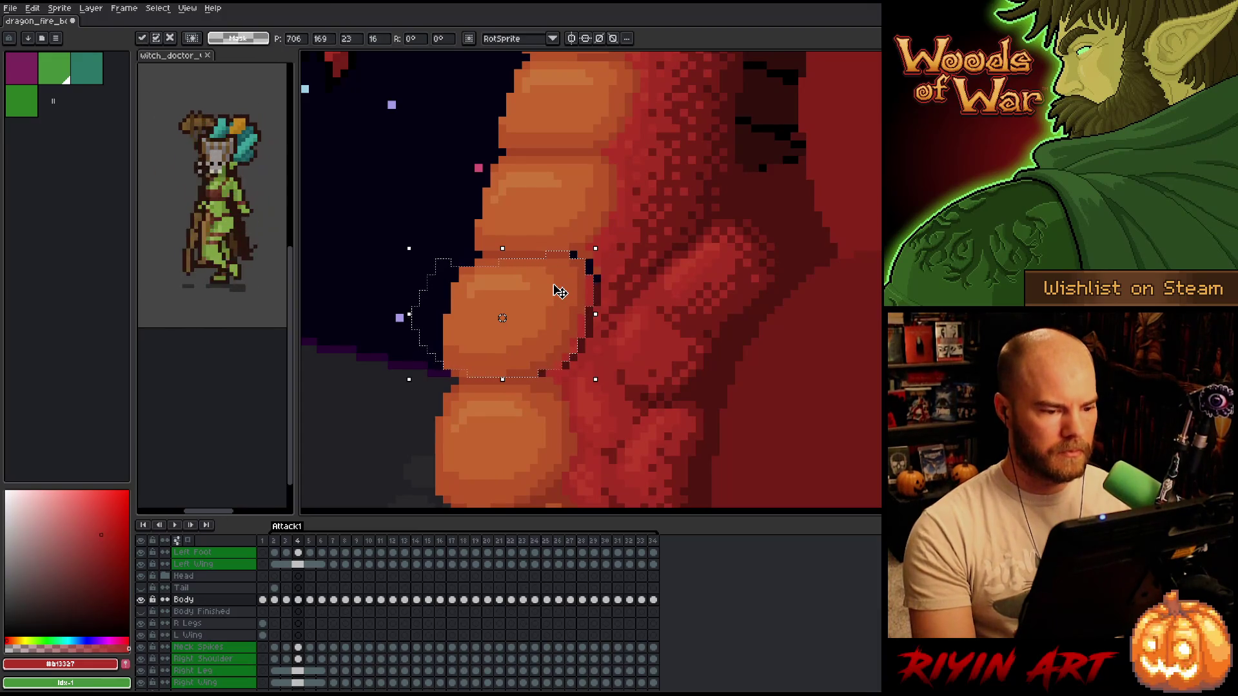
key(Right)
key(Right)
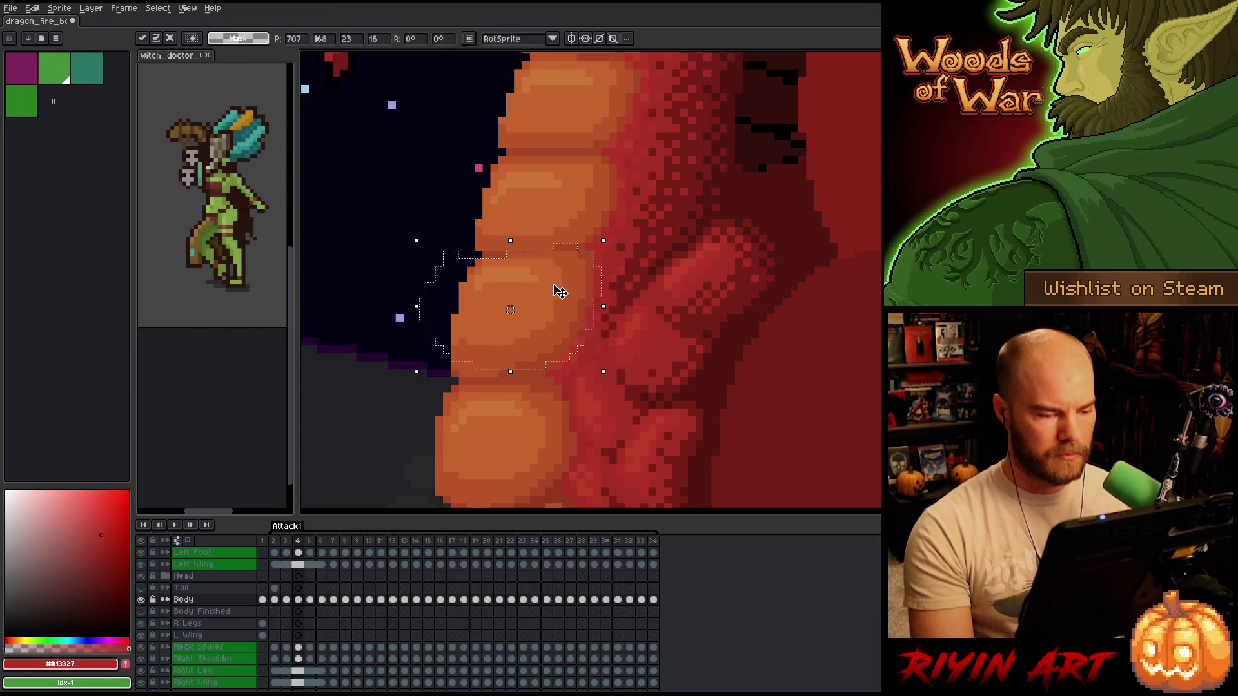
- On frame 5, shift the belly plate one pixel right and up, then adjust it left and down
key(comma)
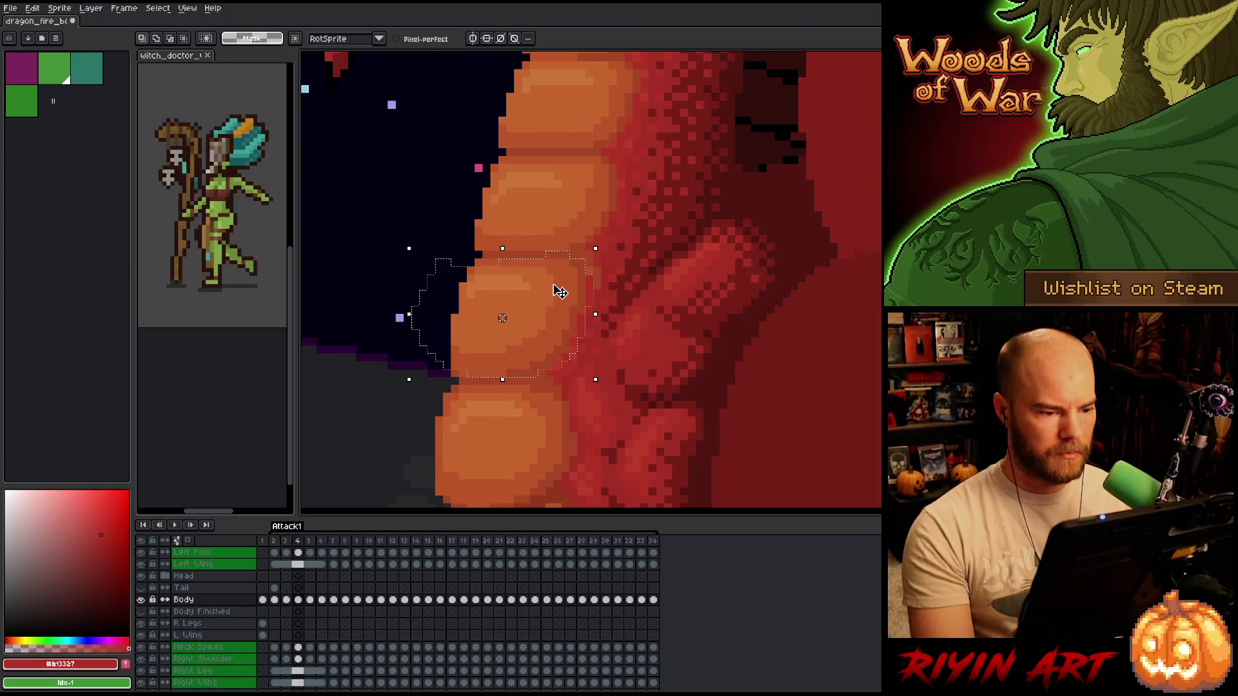
key(period)
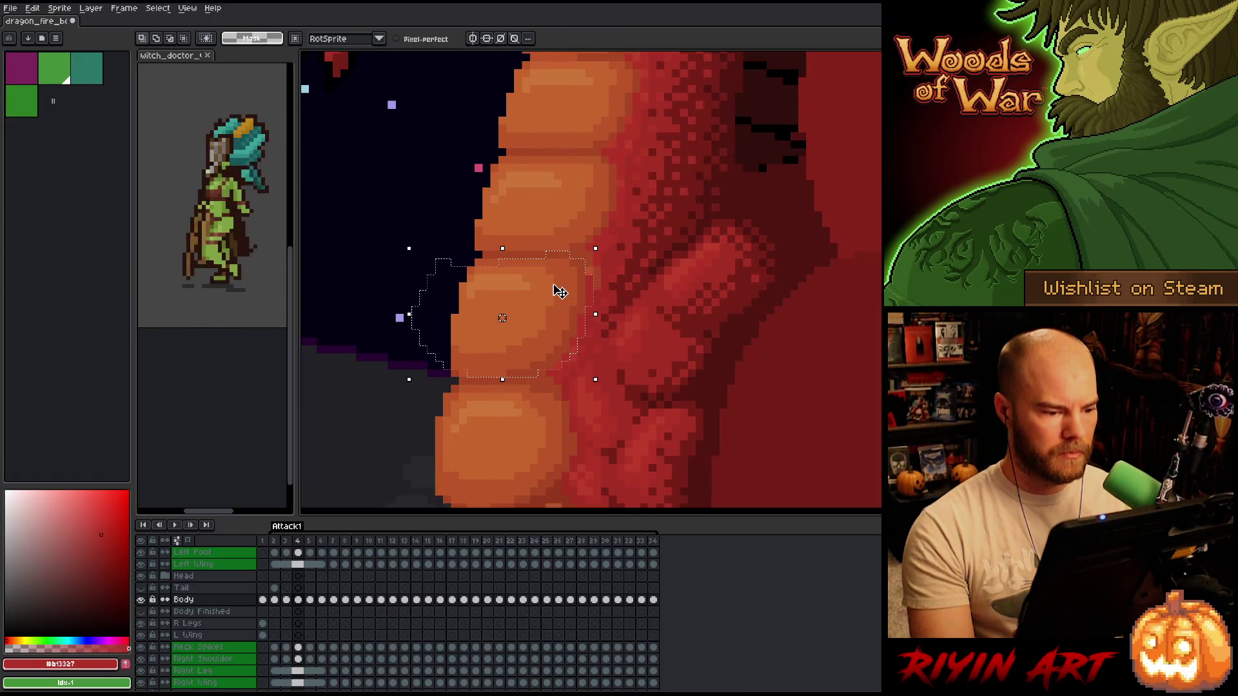
key(period)
key(comma)
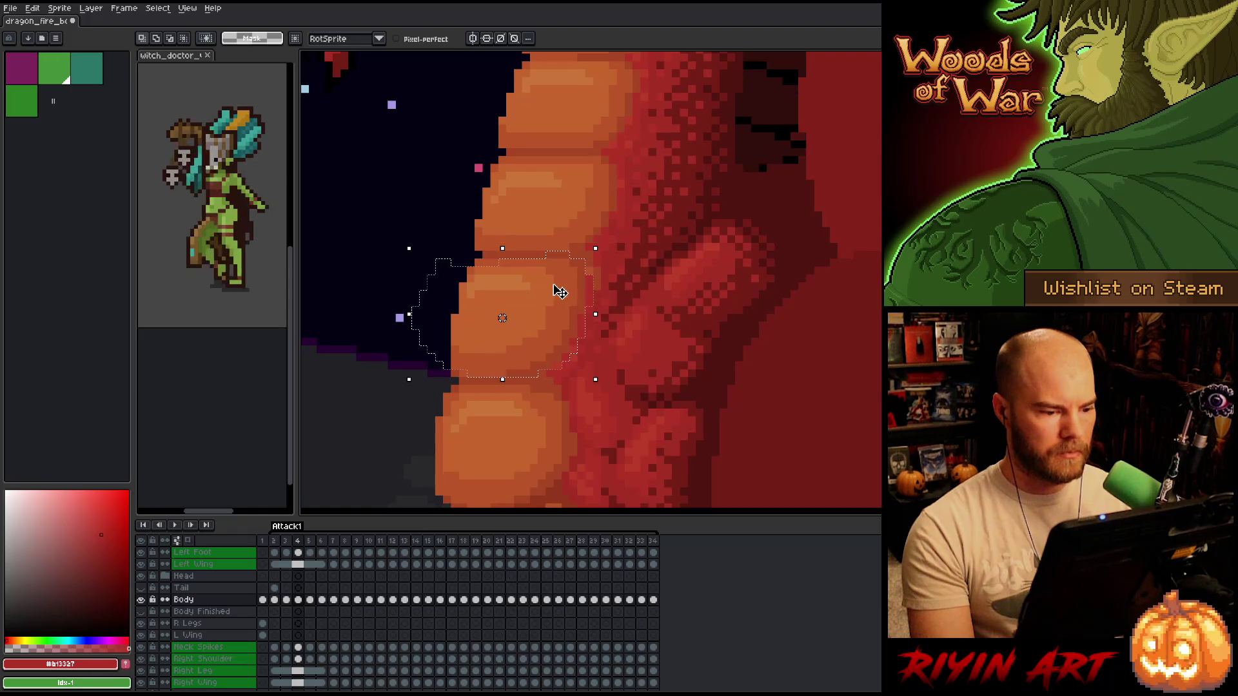
key(period)
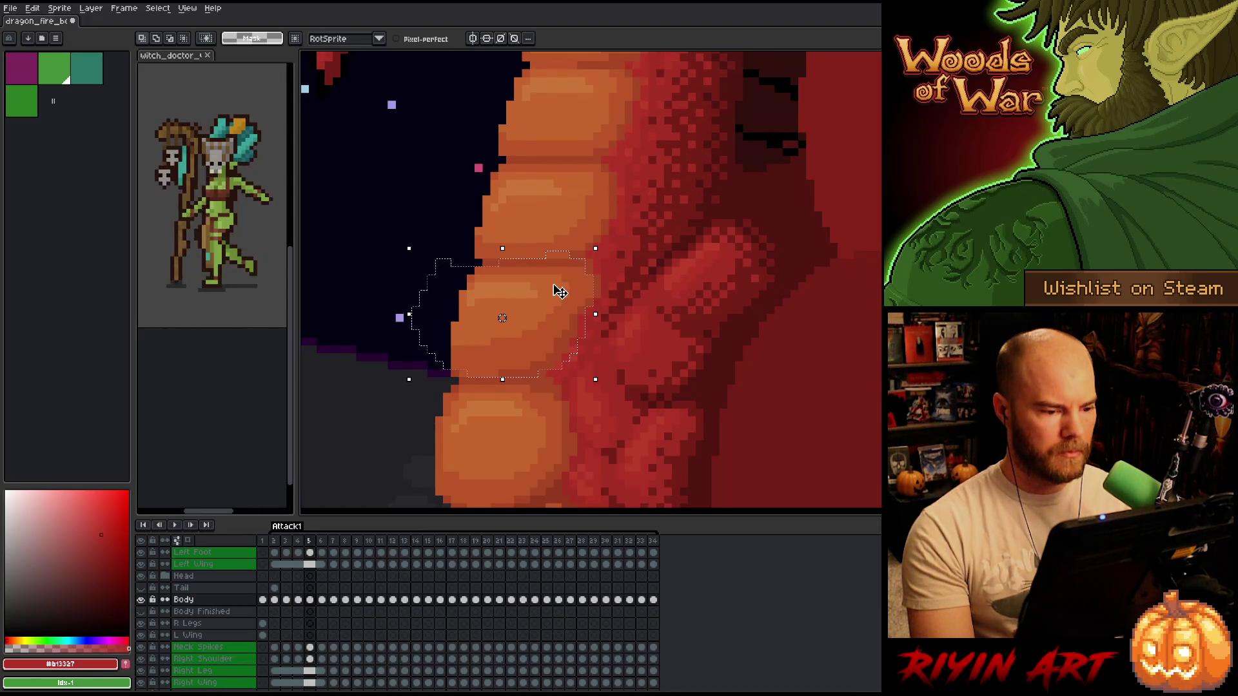
key(Right)
key(Up)
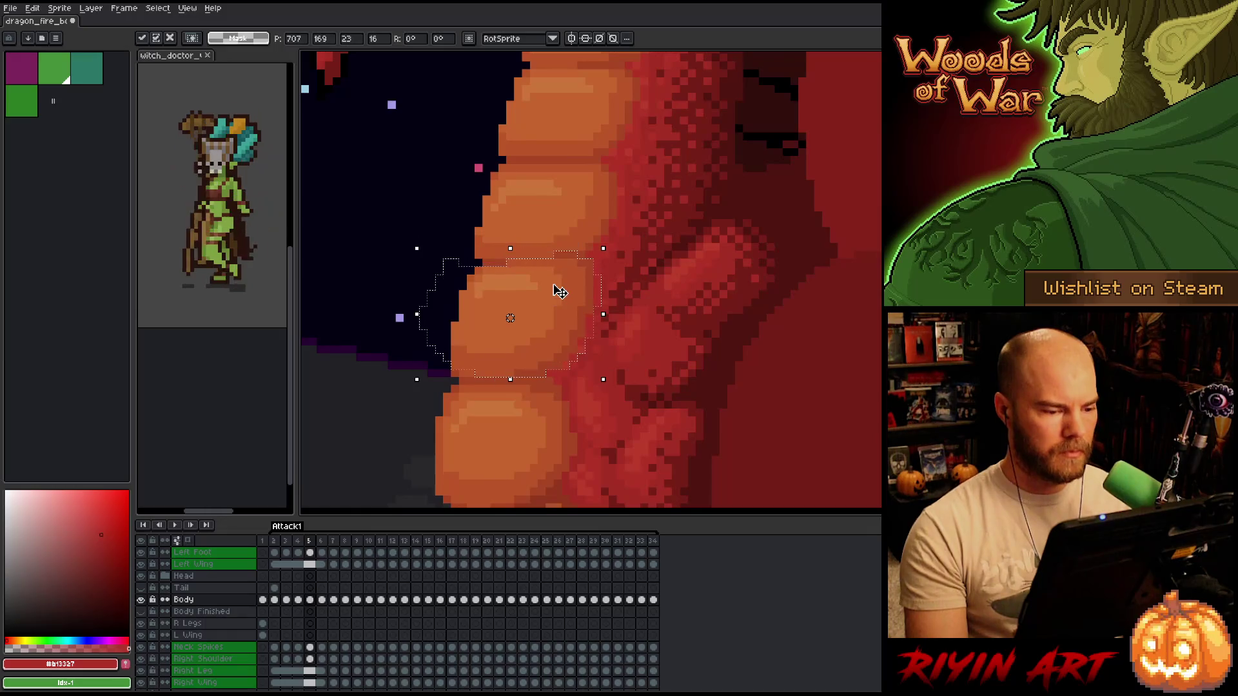
key(Return)
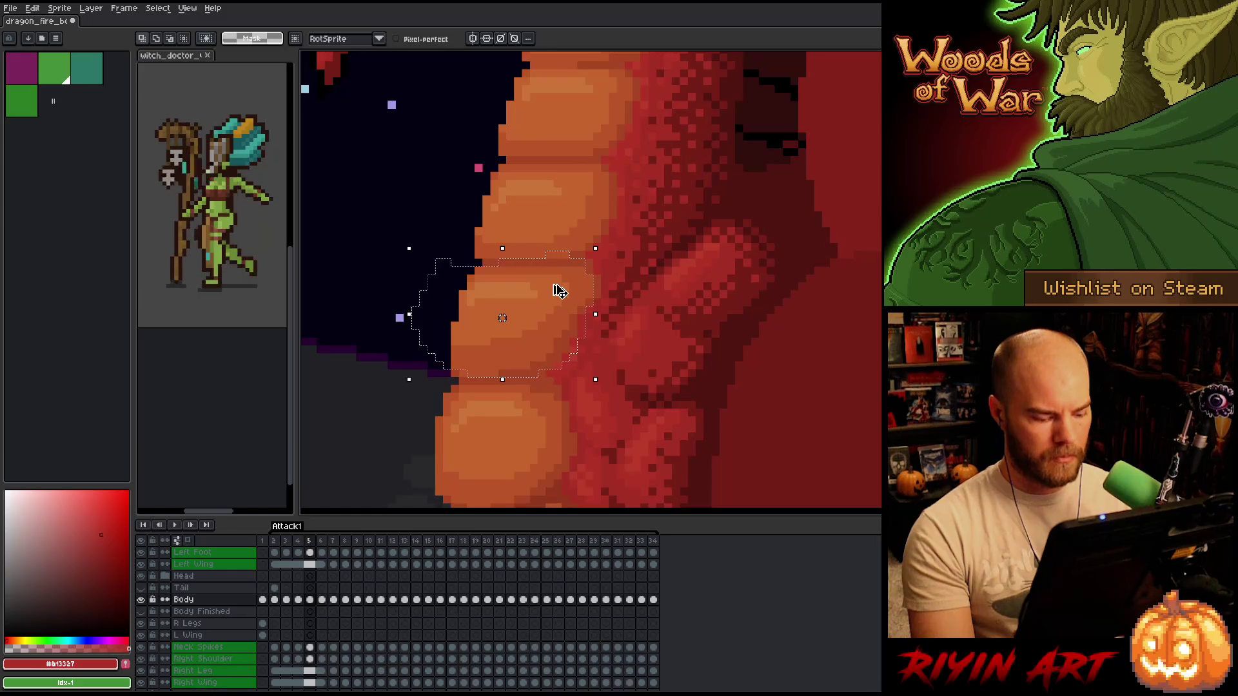
key(Left)
key(Down)
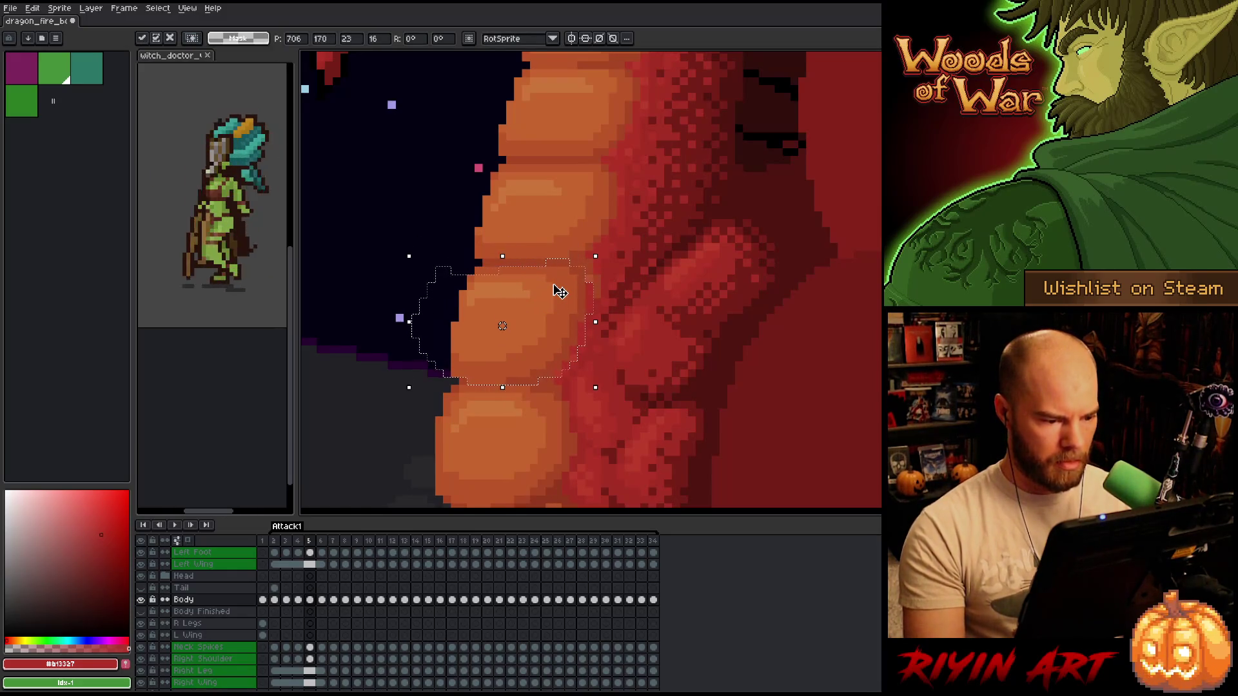
key(comma)
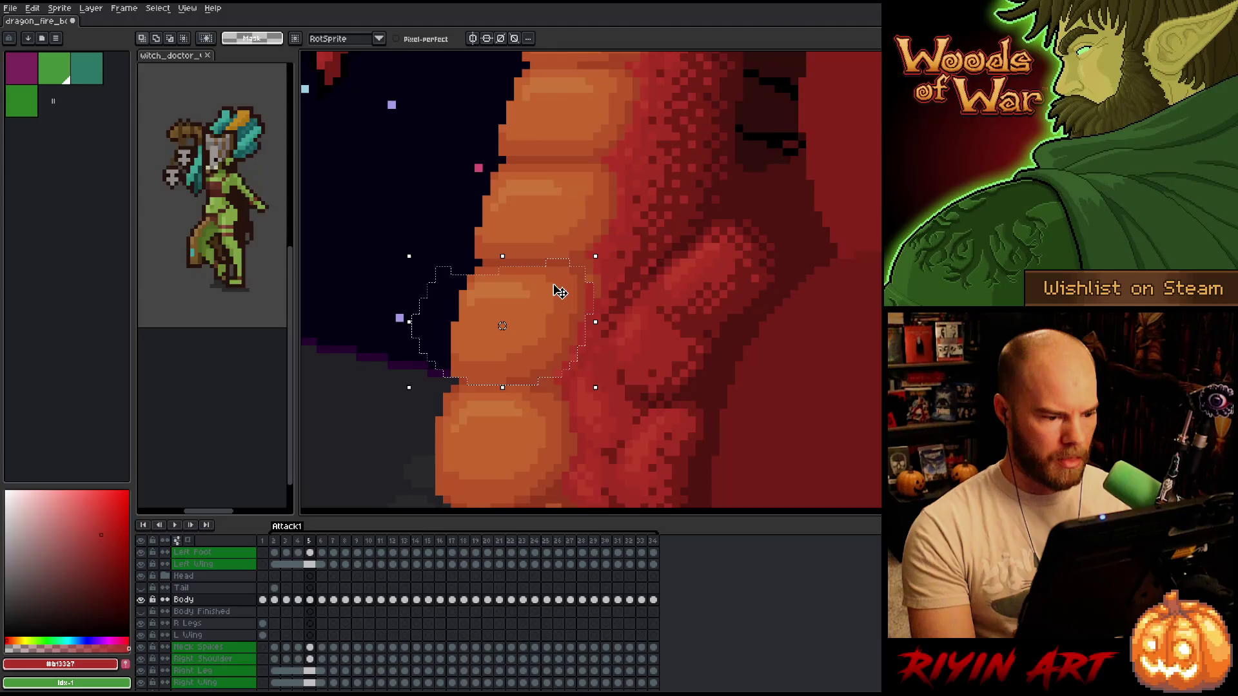
- On frame 6, drag the selected belly plate right and up and apply the move
key(period)
key(comma)
key(period)
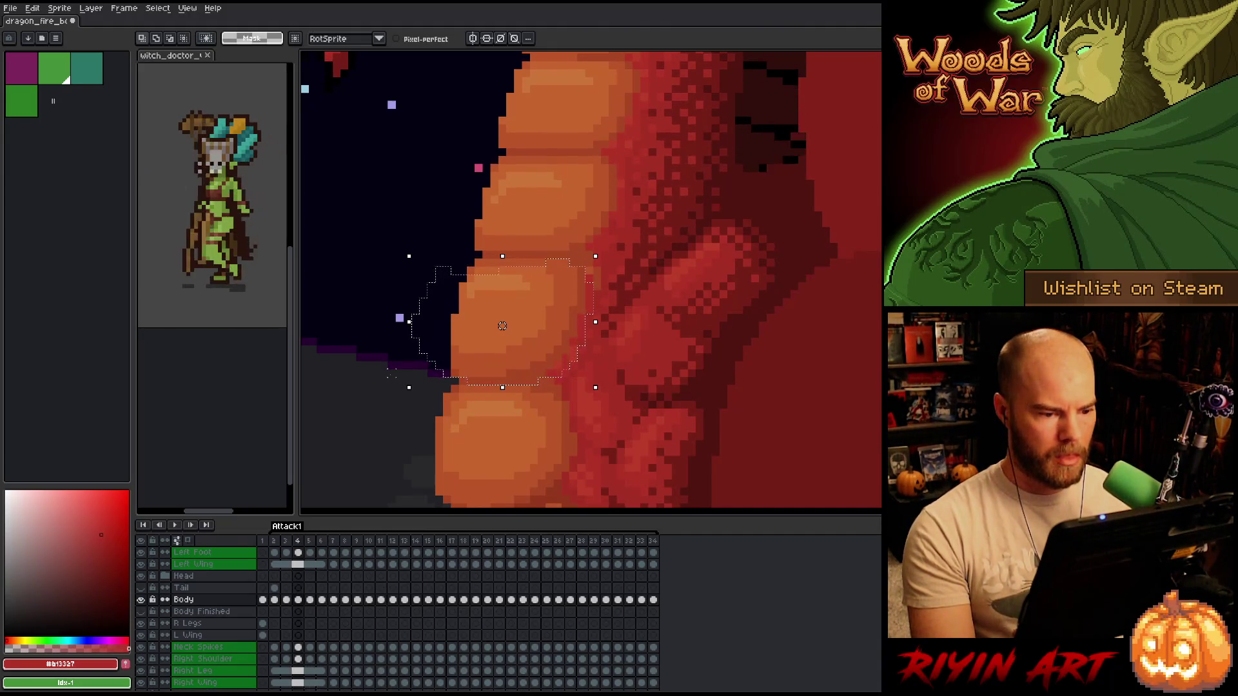
key(comma)
key(period)
key(comma)
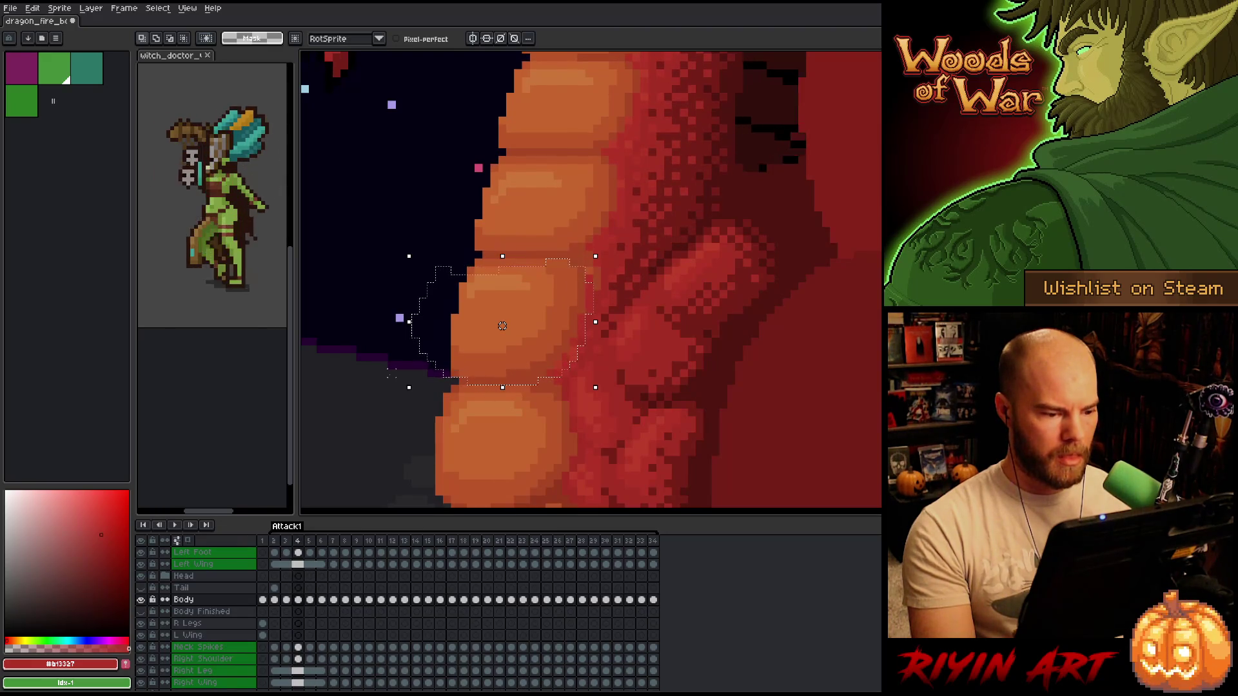
key(period)
key(period)
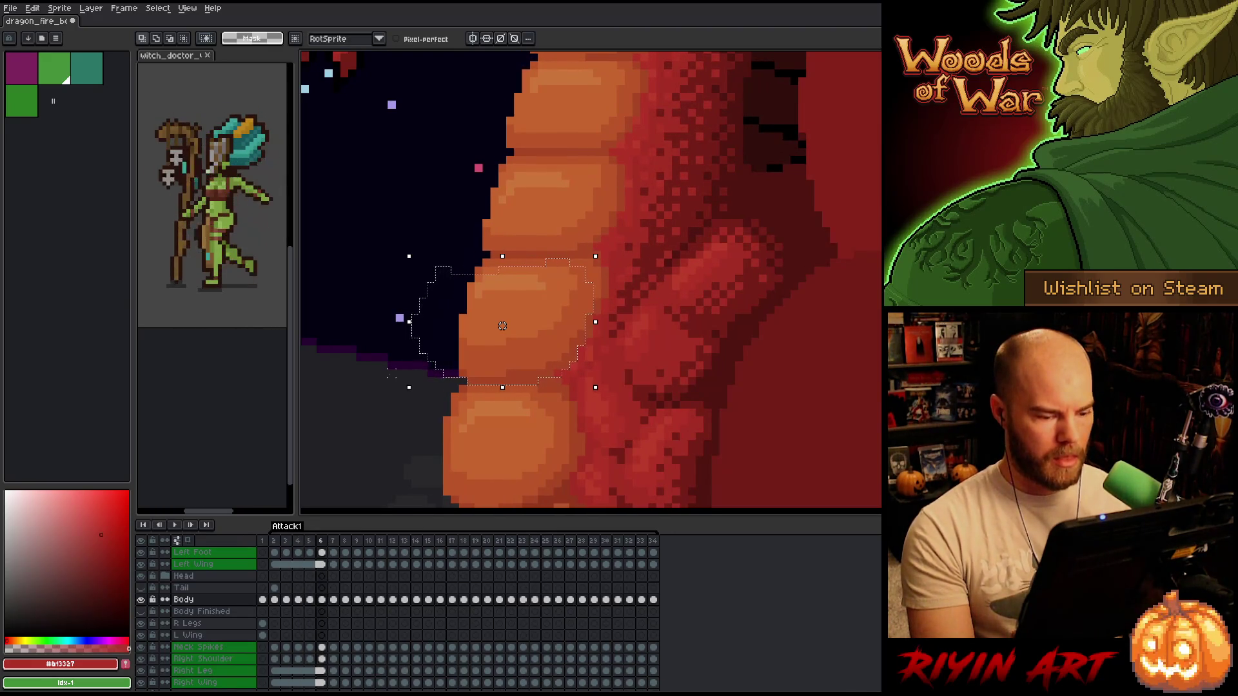
drag(502, 326, 511, 317)
key(comma)
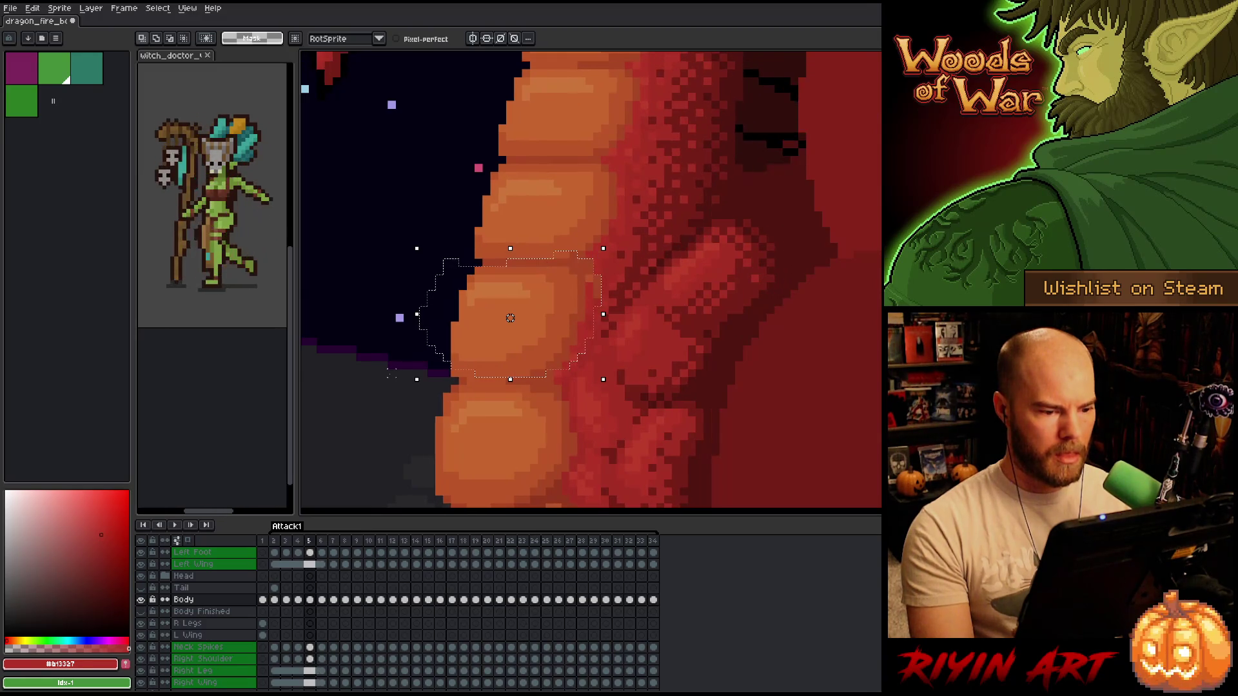
- Compare frames 6 and 7, then return to the second animation frame with the Pencil
key(period)
key(period)
key(comma)
key(period)
key(comma)
key(comma)
key(comma)
key(comma)
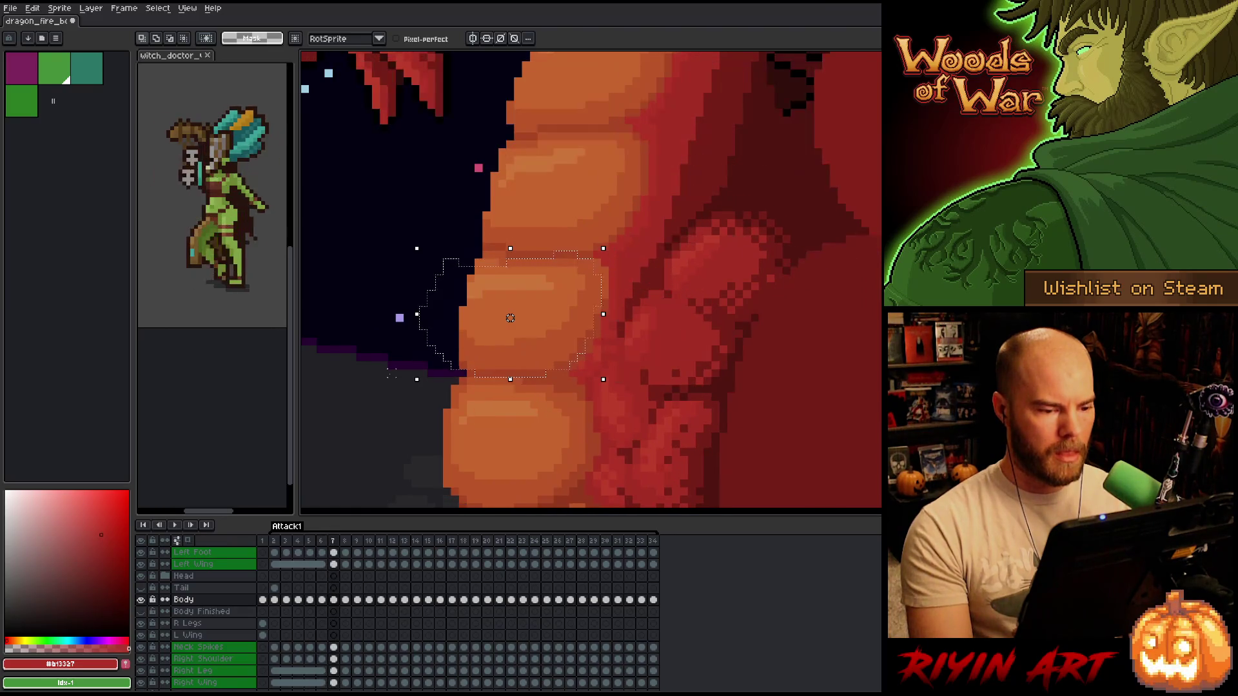
key(period)
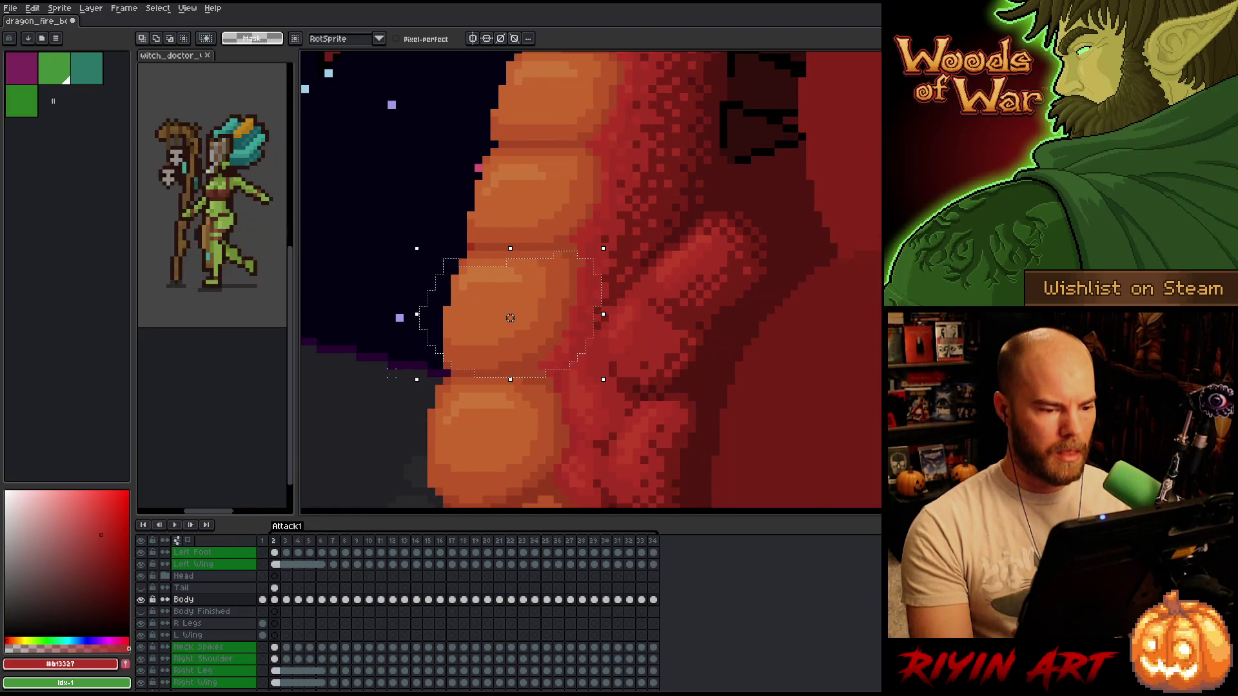
key(period)
key(b)
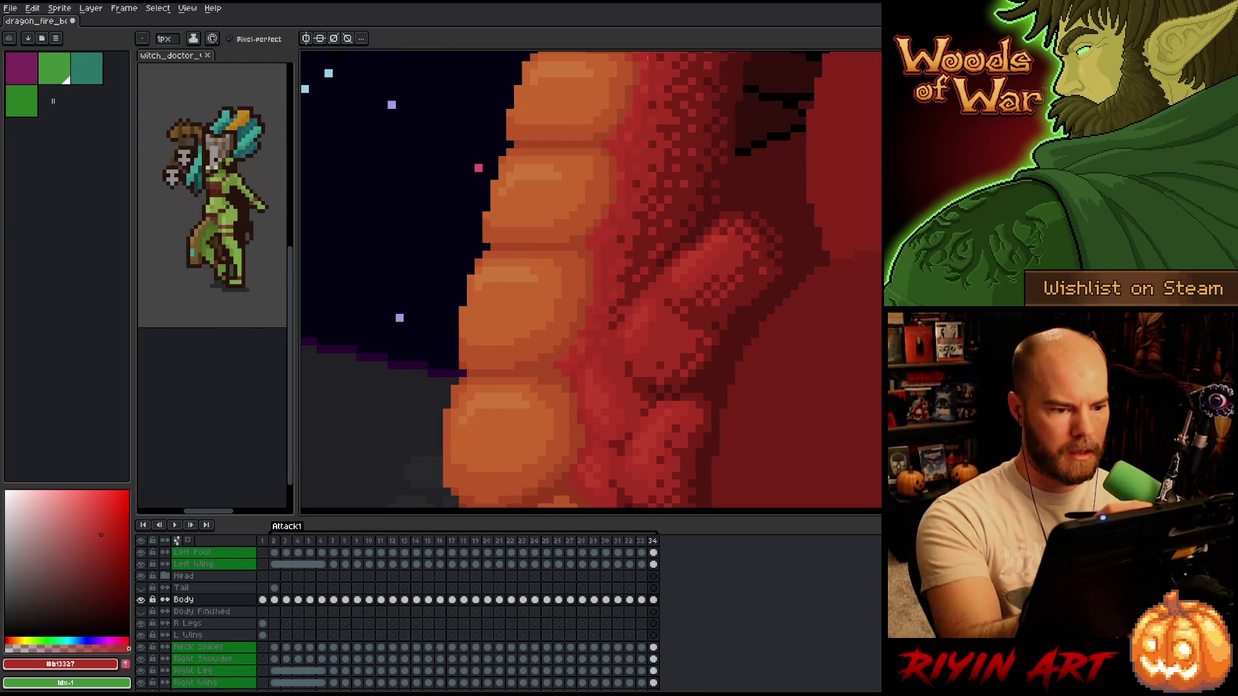
- Sample the dragon's orange-red and red body colours while stepping to frame 3
key(comma)
key(period)
key(comma)
key(period)
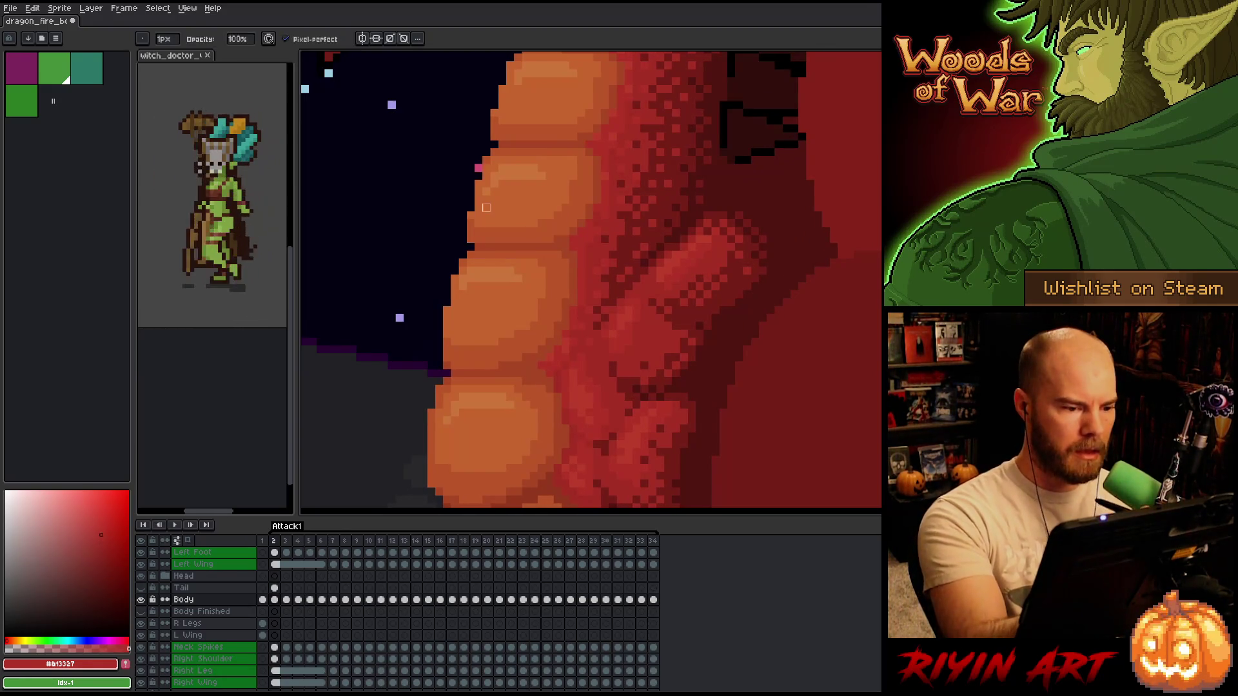
alt+click(594, 207)
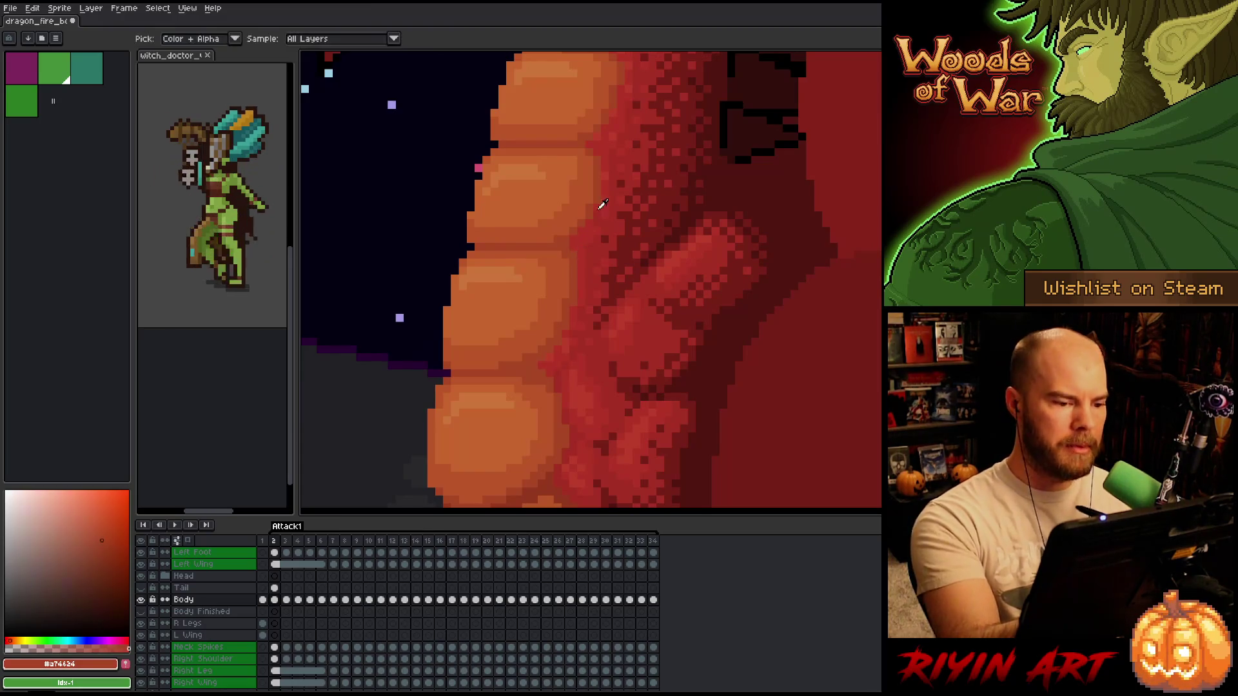
key(period)
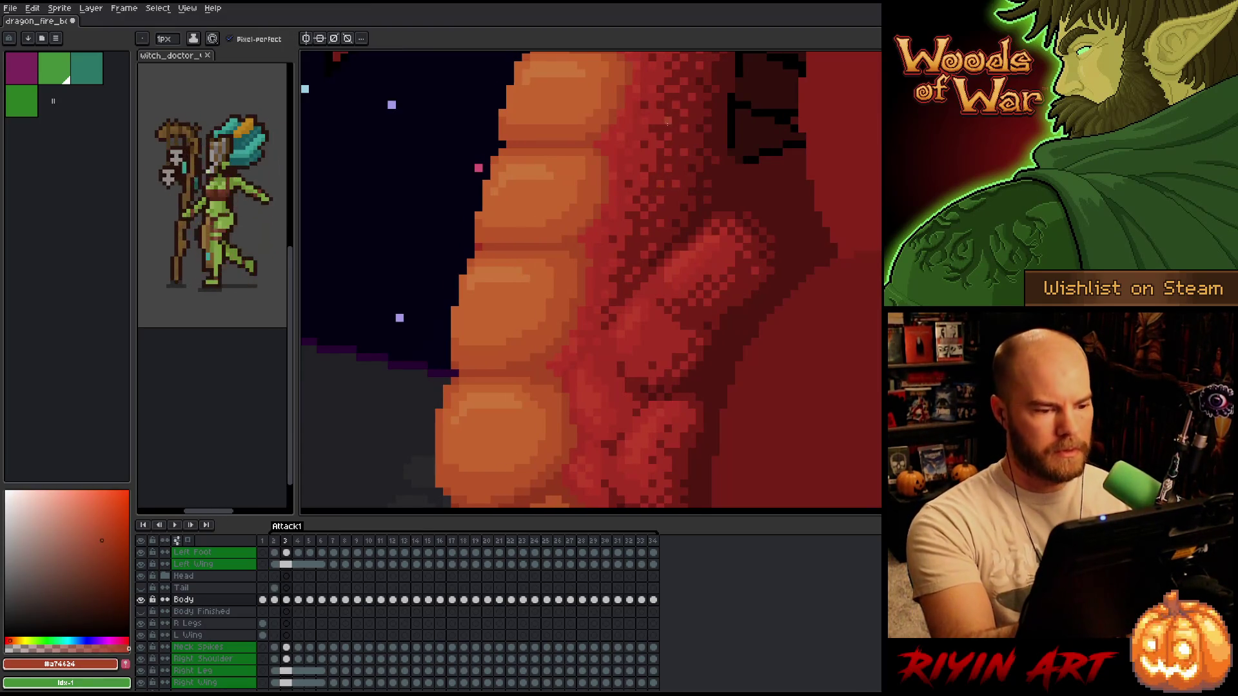
key(comma)
key(period)
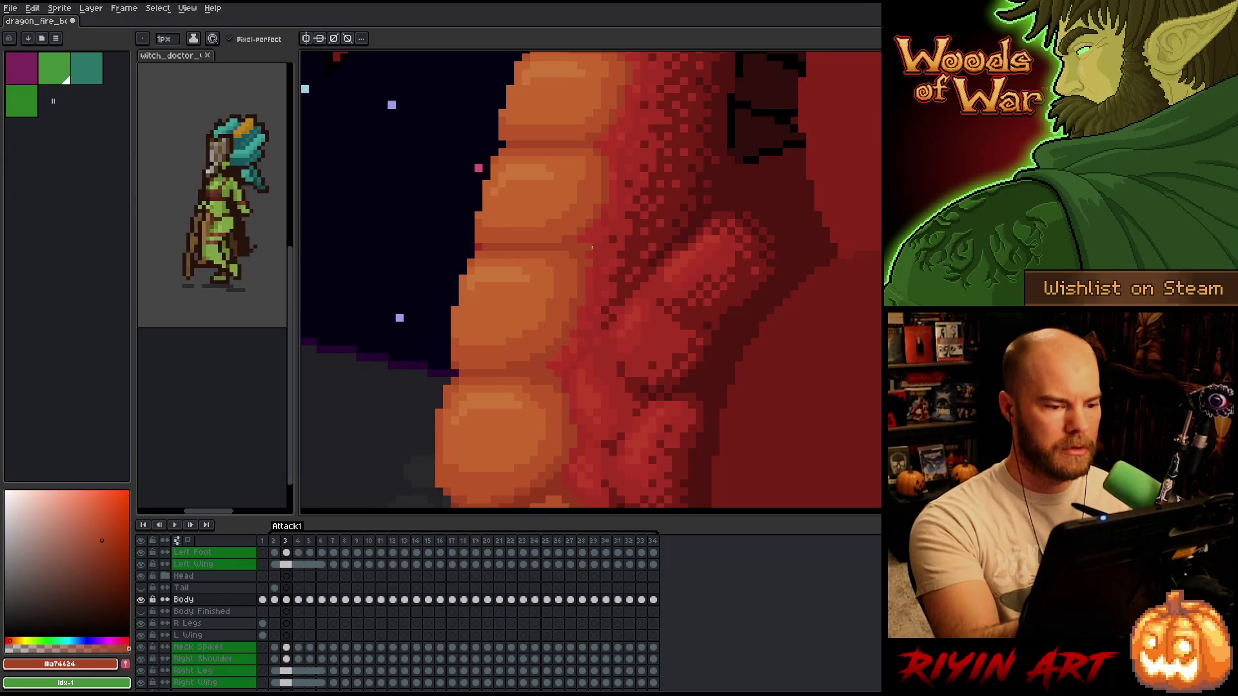
alt+click(588, 259)
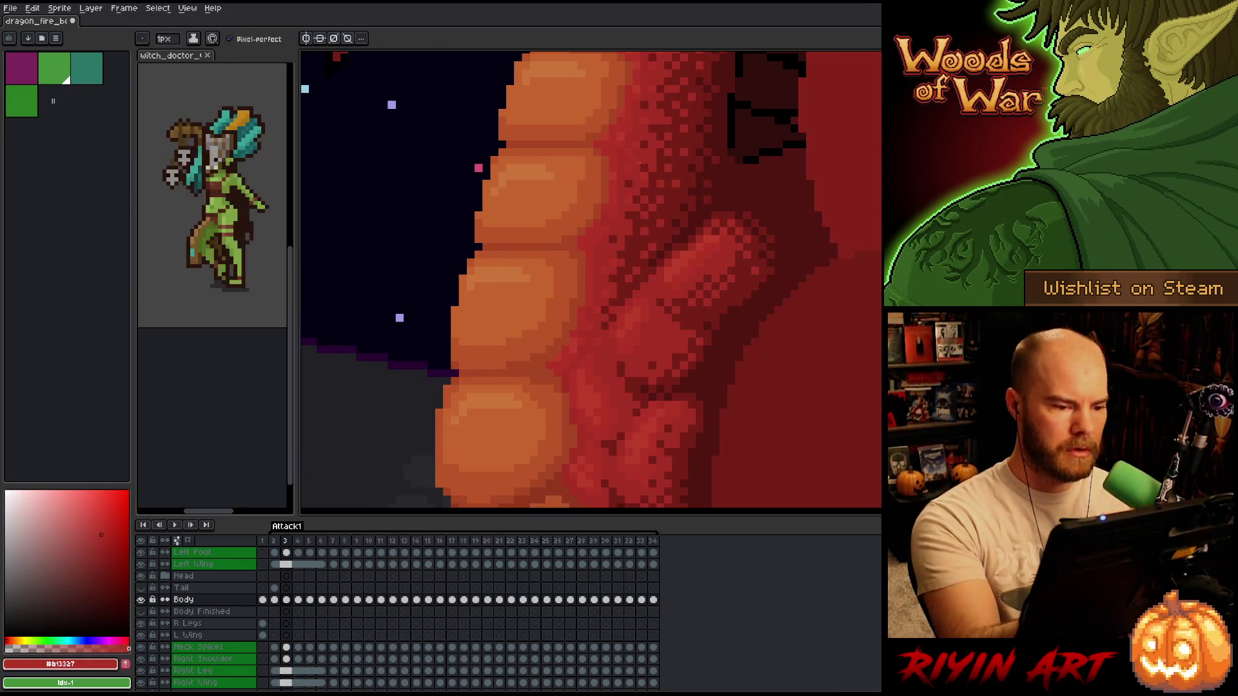
- Move to frame 4 and sample a darker red from the dragon's body
key(Right)
key(Left)
key(Right)
key(Left)
key(Right)
key(Left)
key(Right)
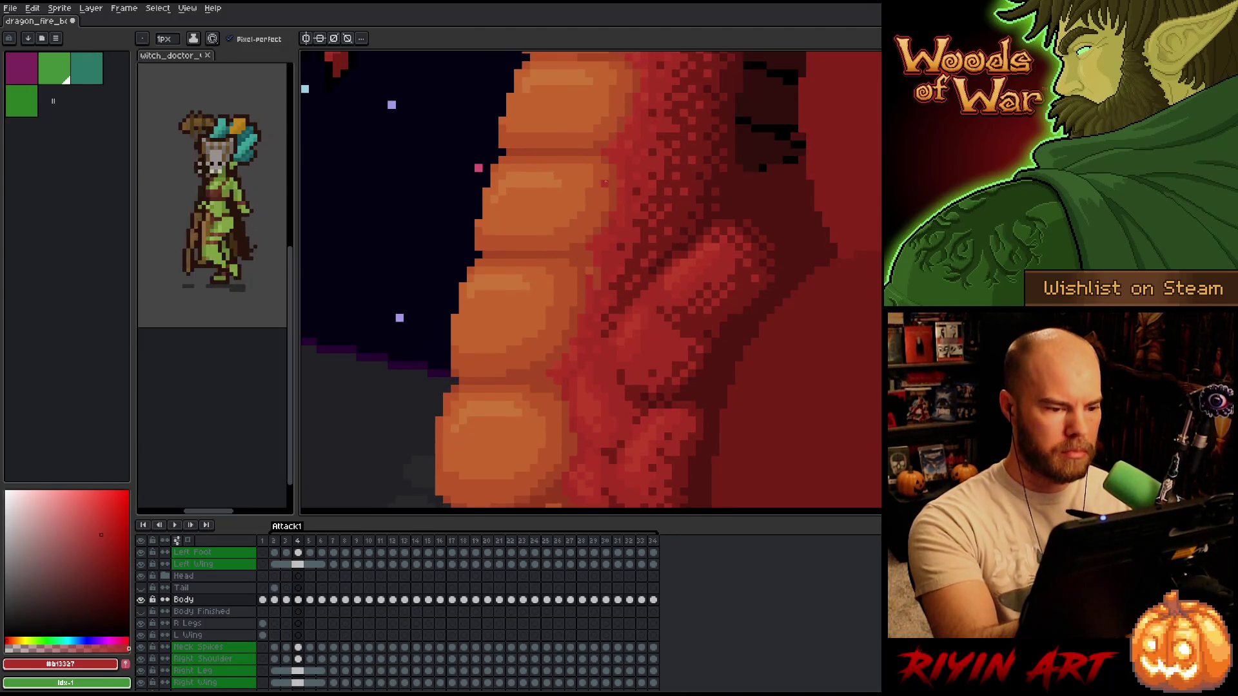
alt+click(597, 285)
- Advance to frame 5 and sample the body's orange-red
key(Left)
key(Right)
key(Left)
key(Right)
key(Left)
key(Right)
key(Left)
key(Right)
key(Right)
key(Left)
key(Right)
alt+click(515, 381)
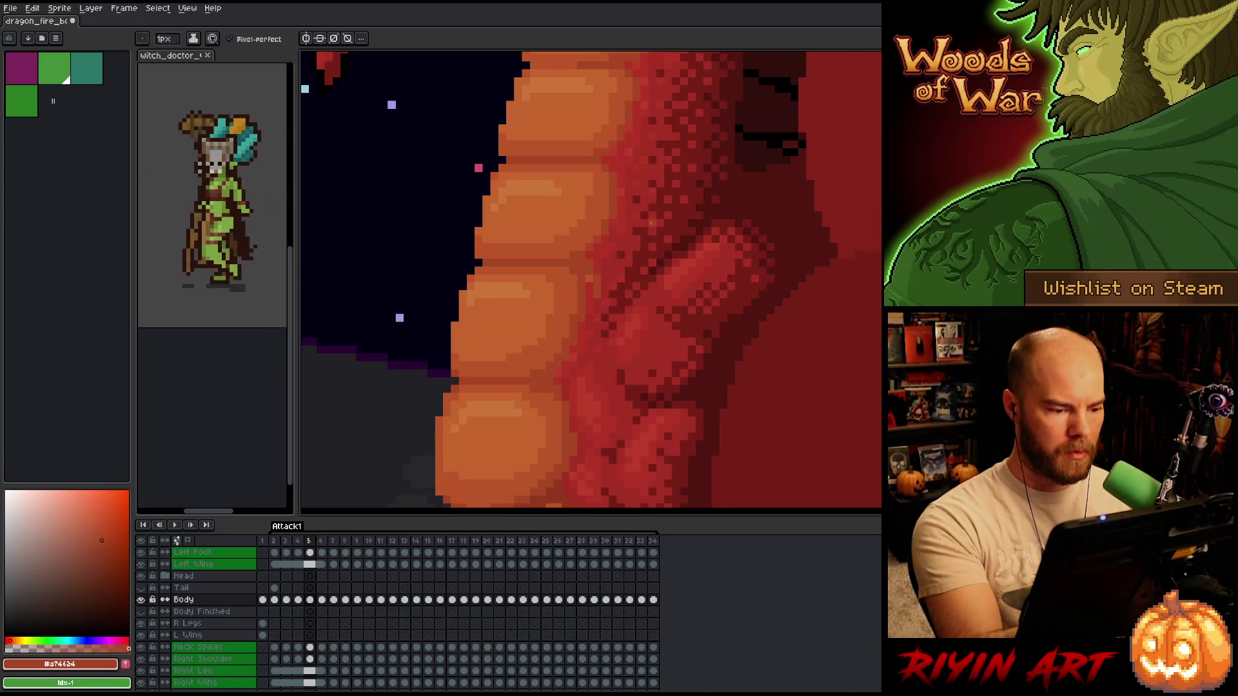
- Compare the belly plates between frames 4 and 5, then sample the darker body red
key(Left)
key(Right)
key(Left)
key(Right)
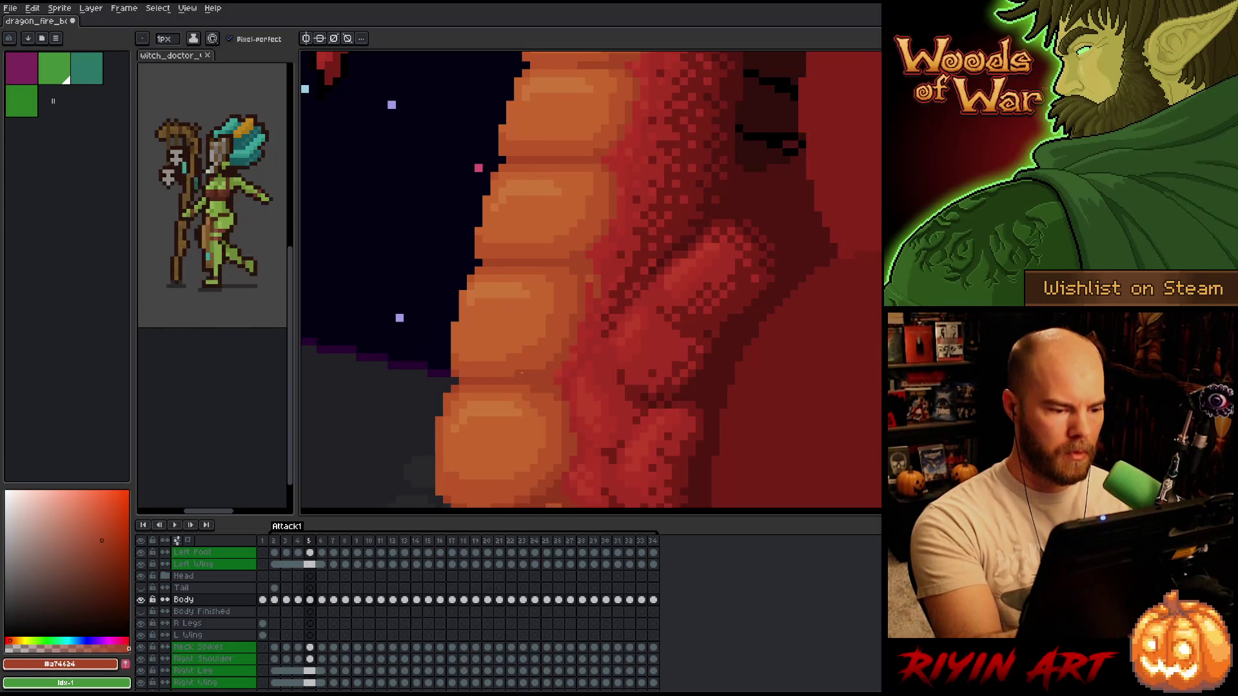
key(Left)
key(Right)
key(Left)
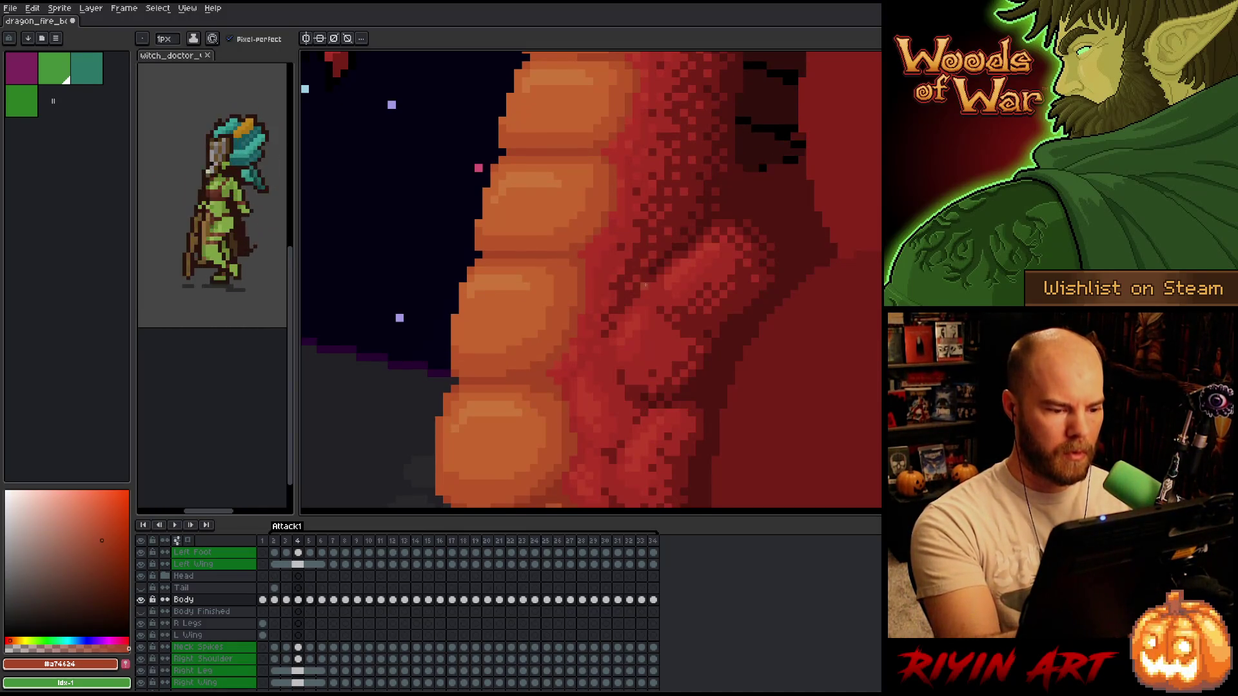
key(Right)
key(Left)
key(Right)
key(Left)
key(Right)
key(Left)
key(Right)
key(Left)
key(Right)
alt+click(610, 280)
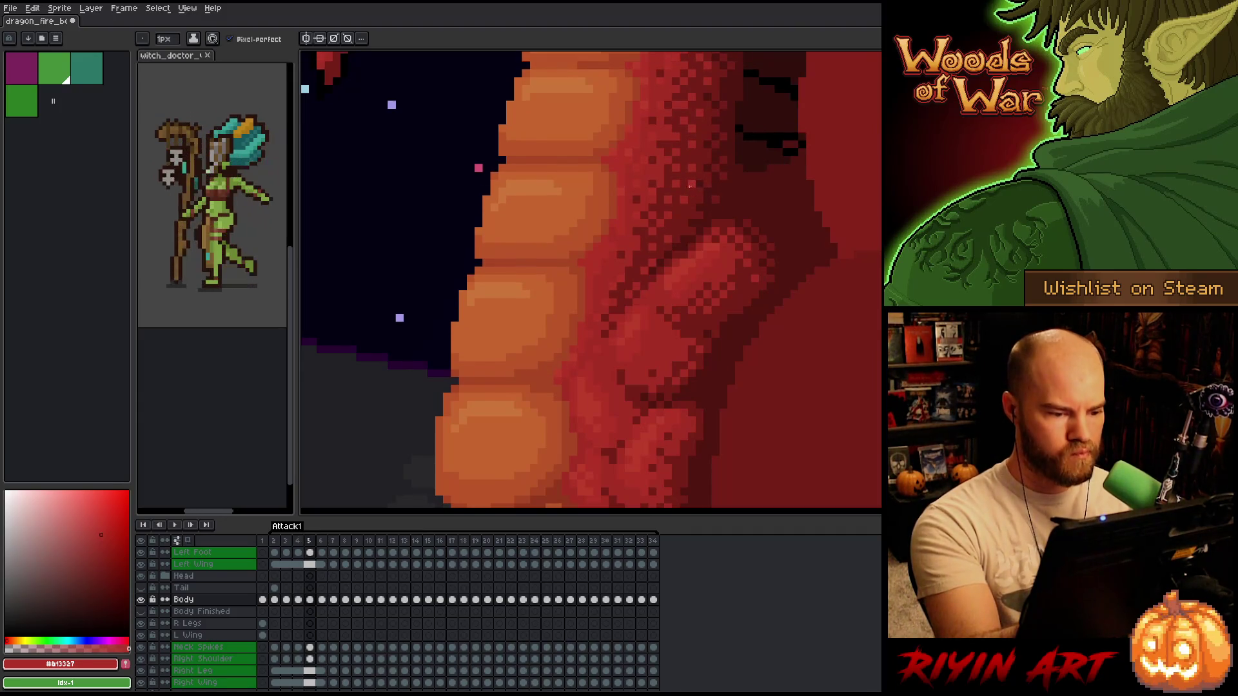
- On frame 6, lasso-select an area of the dragon's belly
key(Left)
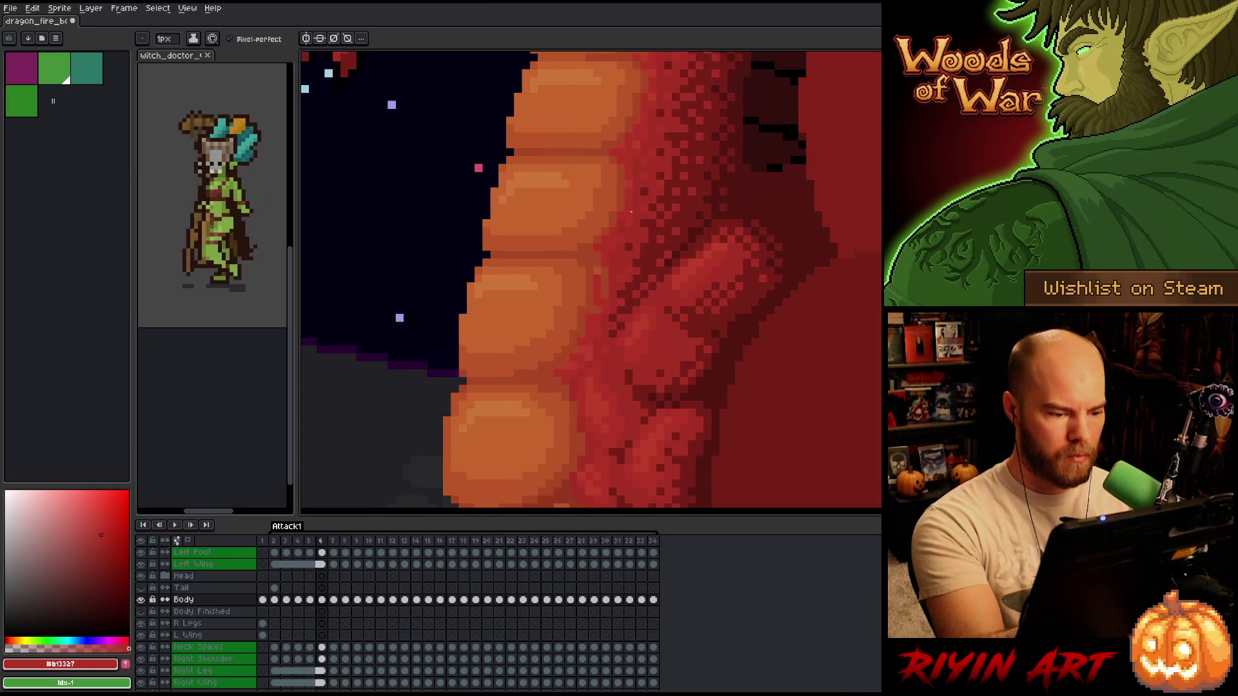
key(Right)
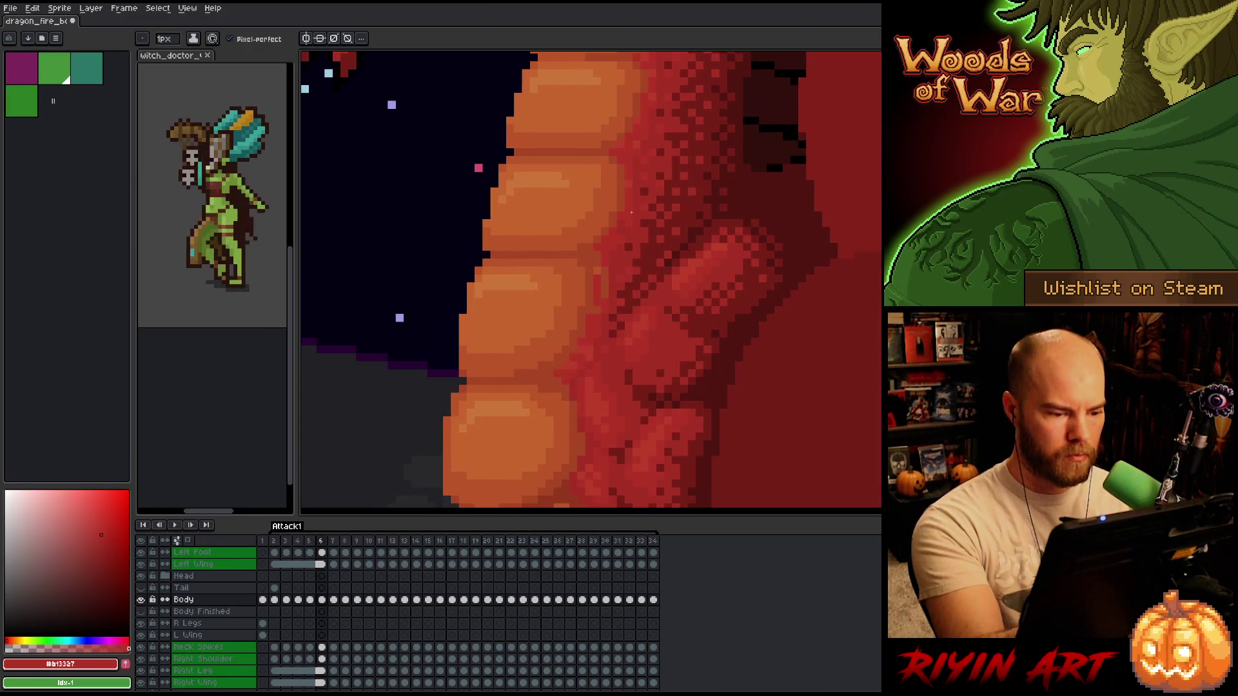
key(Left)
key(Right)
key(Right)
key(Left)
key(Left)
key(Right)
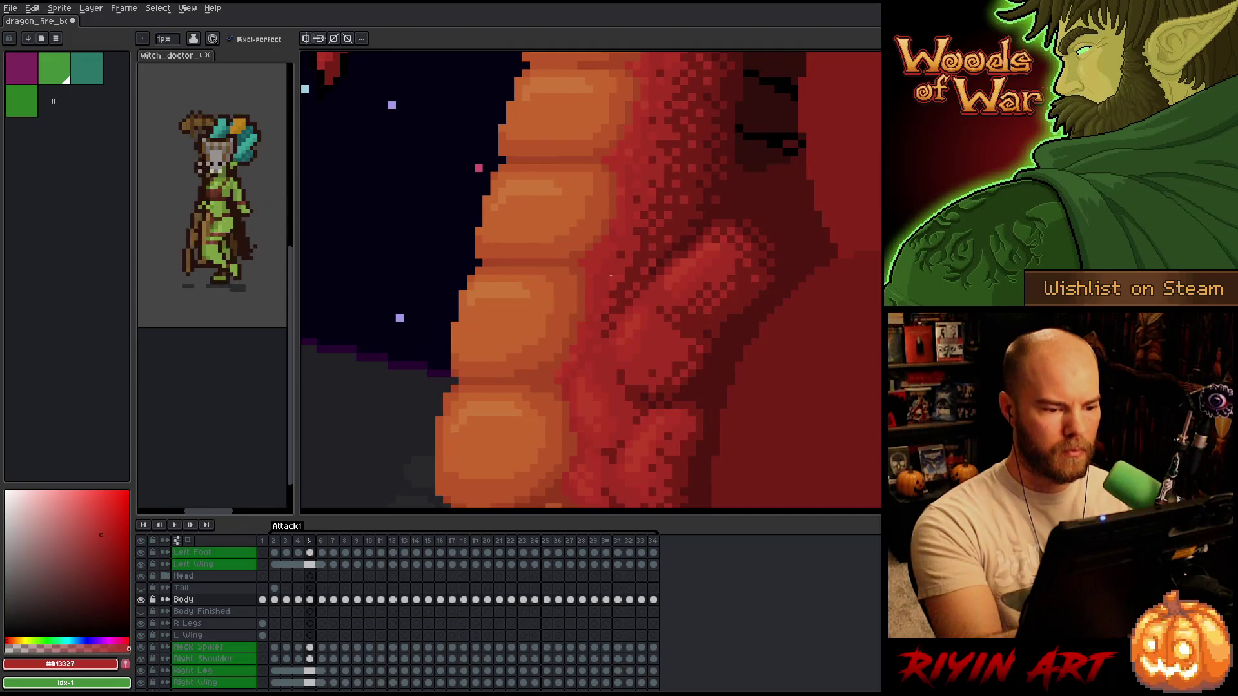
key(q)
mouse_move(570, 330)
mouse_down()
mouse_move(558, 361)
mouse_move(506, 379)
mouse_move(558, 333)
mouse_move(509, 373)
mouse_up()
- Deselect and repaint the dark diagonal line on the belly plate in orange
key(ctrl+d)
key(b)
alt+click(580, 338)
alt+click(579, 293)
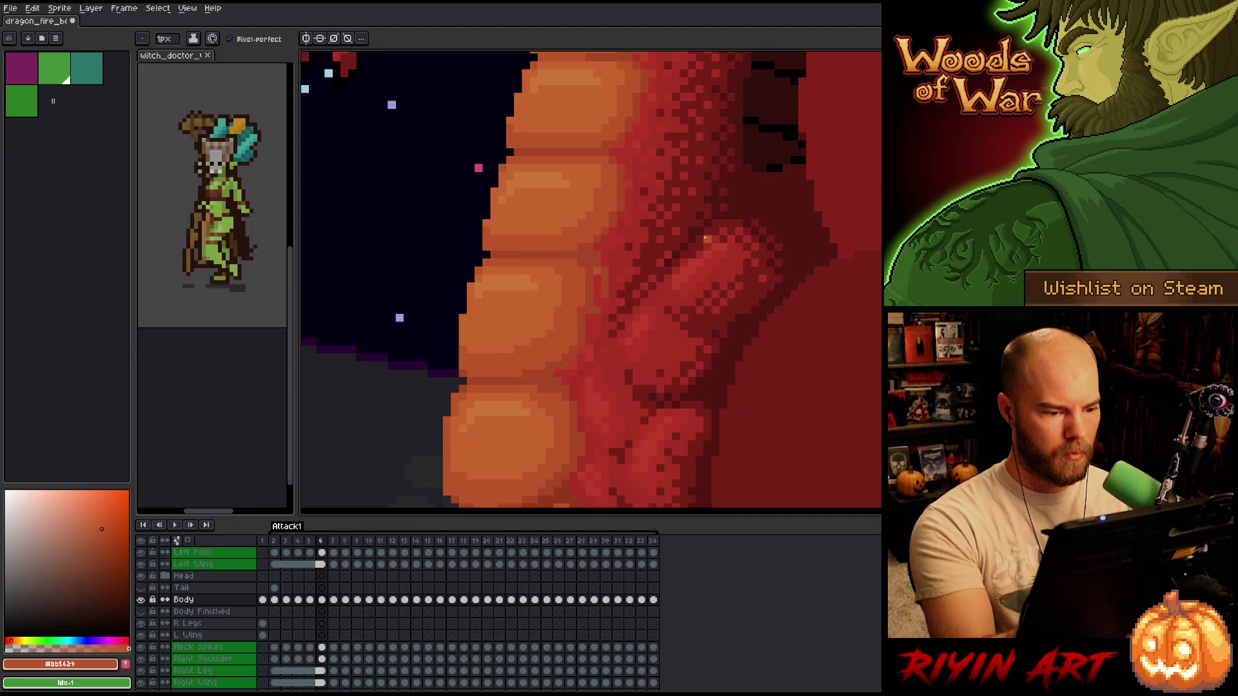
- Clear a strip of the belly plate and repaint its dark line in sampled orange
key(q)
mouse_move(548, 265)
mouse_down()
mouse_move(567, 314)
mouse_move(507, 361)
mouse_move(534, 318)
mouse_up()
key(Delete)
key(ctrl+d)
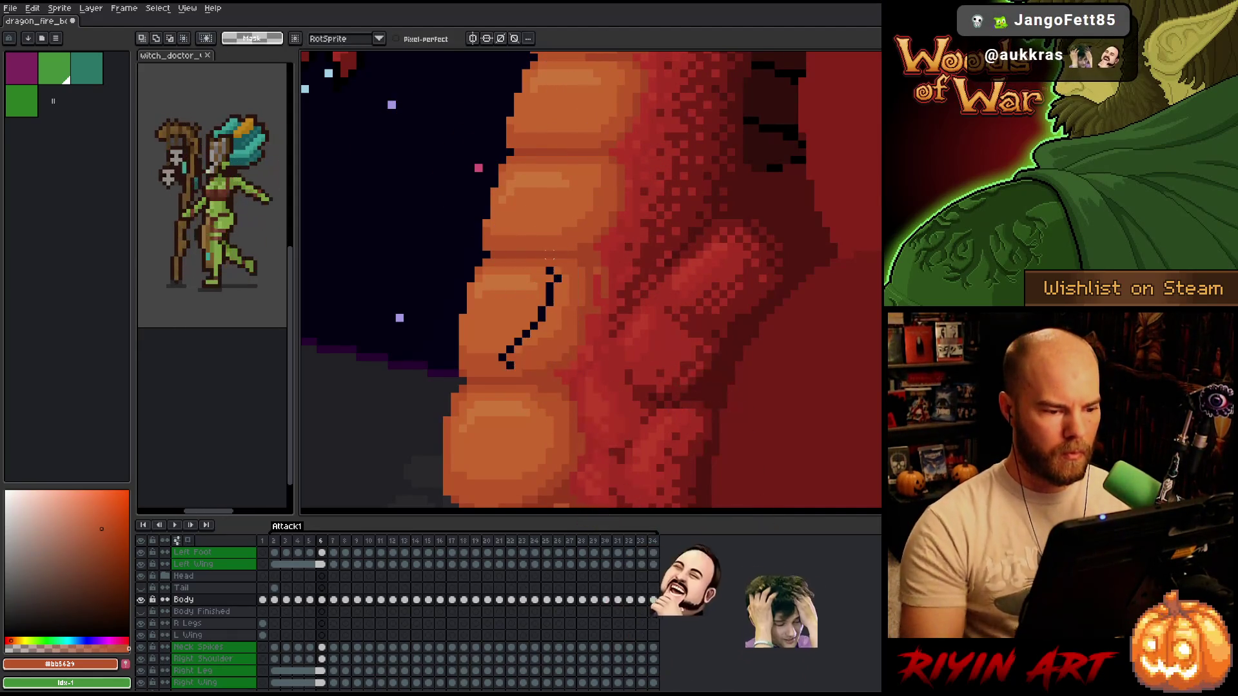
alt+click(564, 285)
drag(556, 276, 506, 358)
alt+click(512, 348)
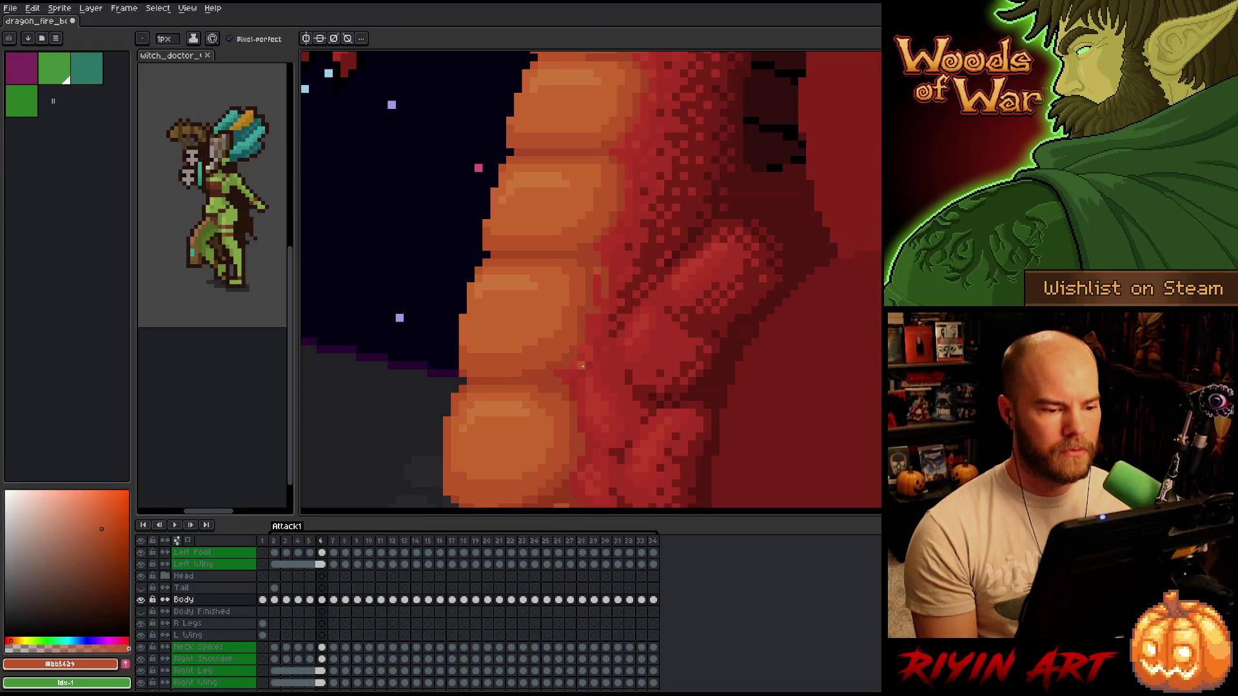
- Sample the darker and mid body reds, then compare frames 4 through 6
alt+click(609, 275)
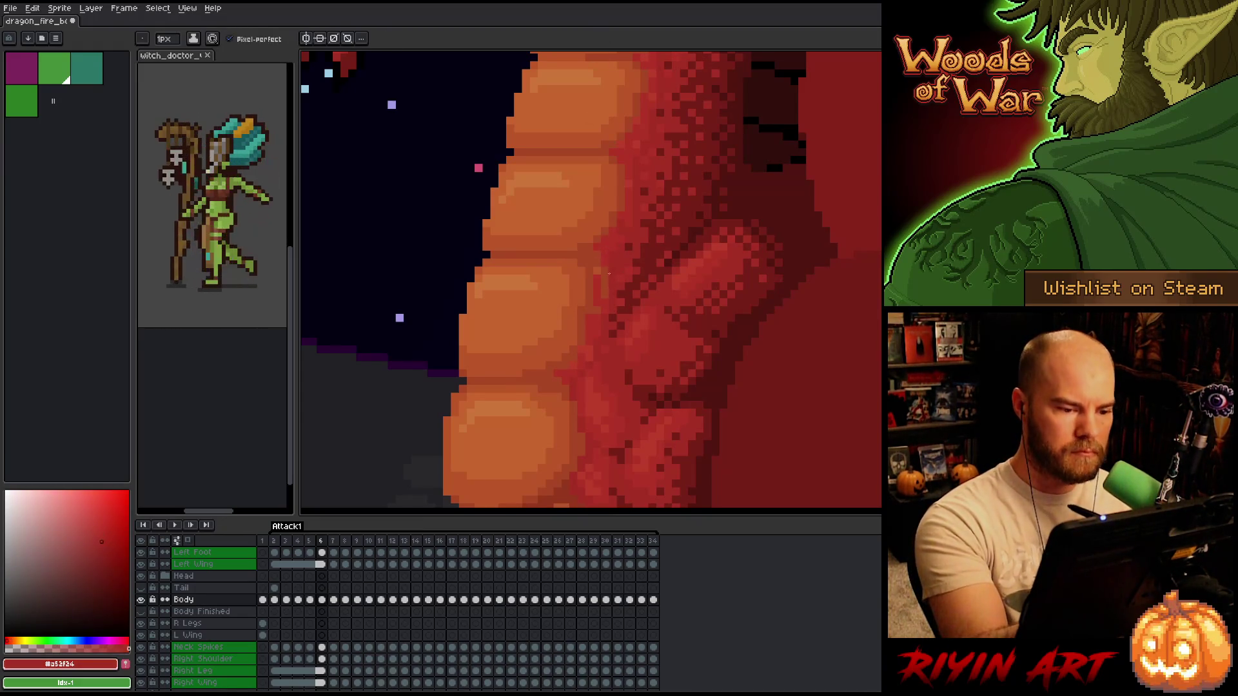
alt+click(596, 320)
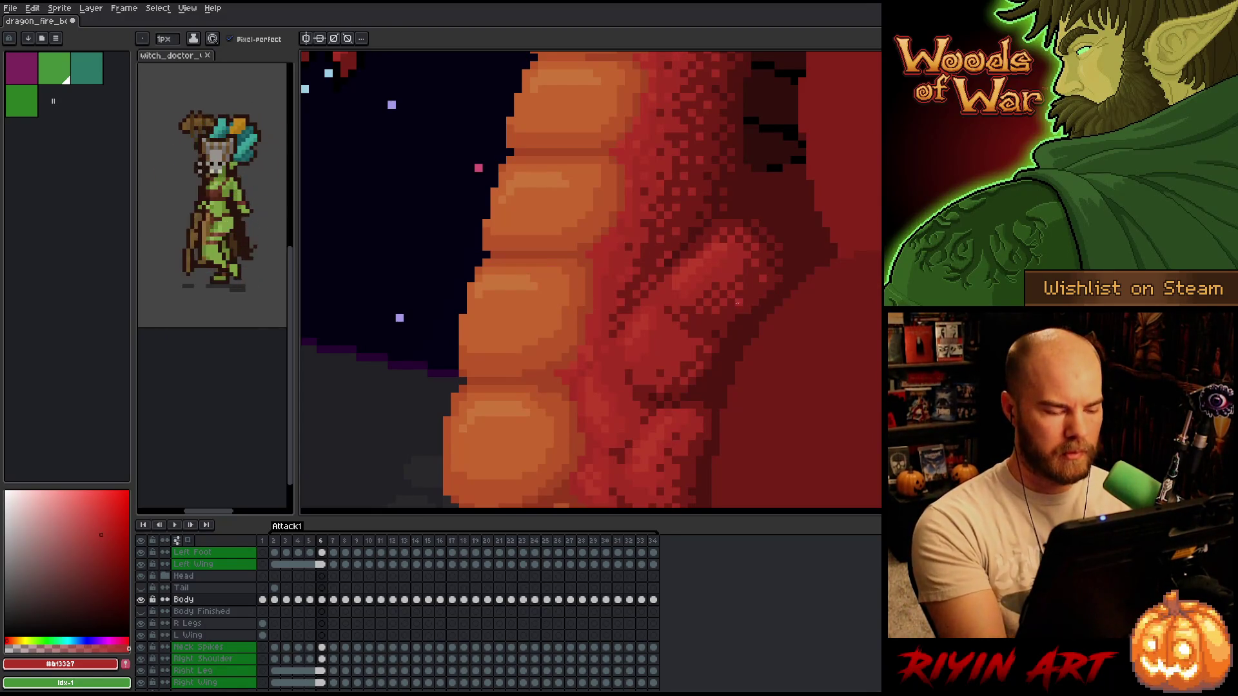
key(Left)
key(Right)
key(Left)
key(Right)
key(Left)
key(Left)
key(Right)
key(Left)
key(Right)
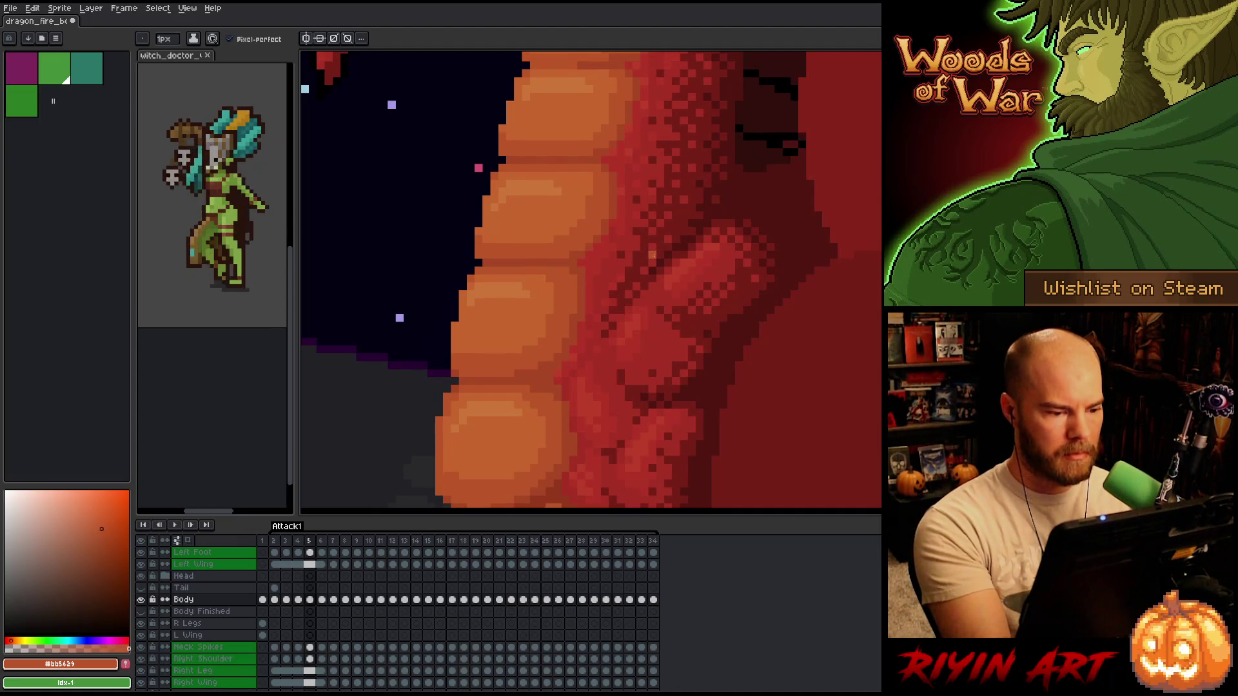
key(Left)
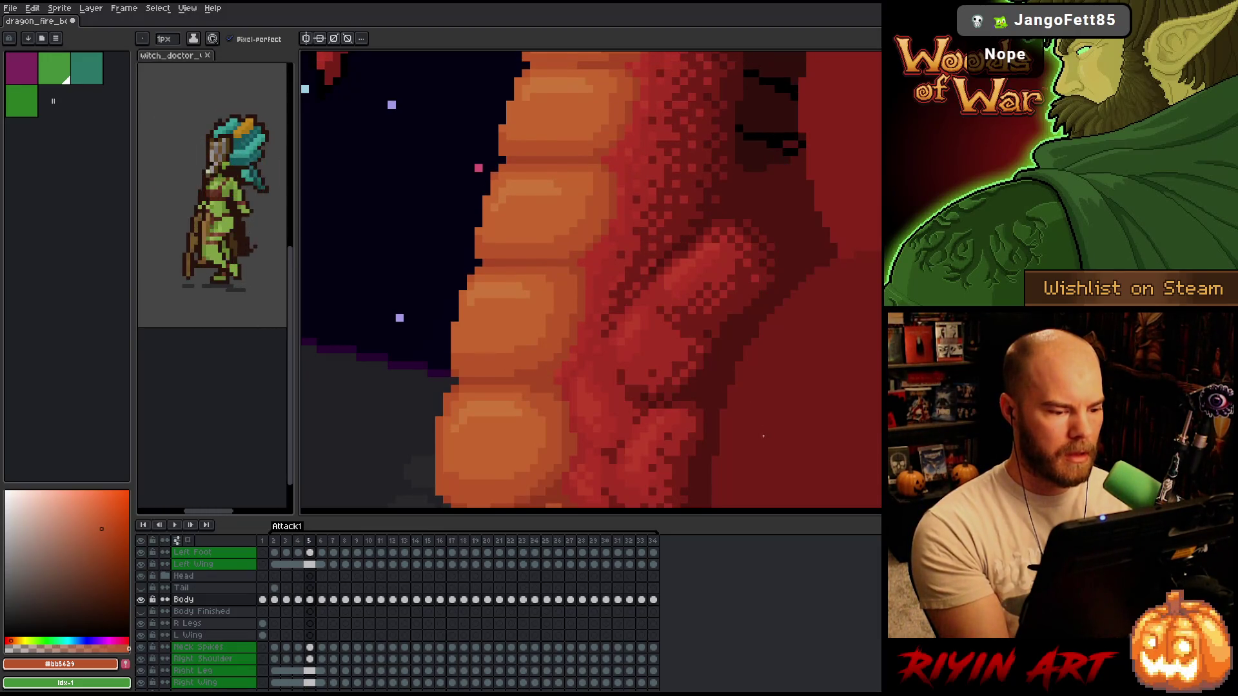
key(Return)
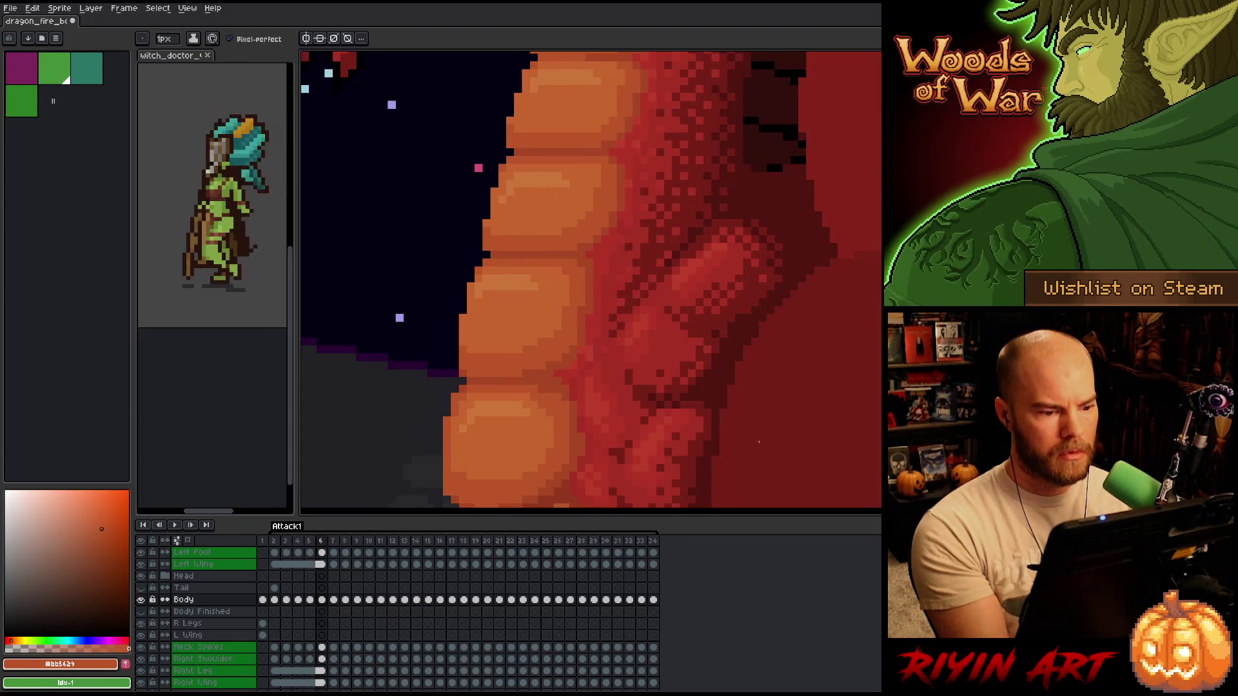
- Lasso the knuckle area and recolour its dark pixels with sampled orange-red
key(i)
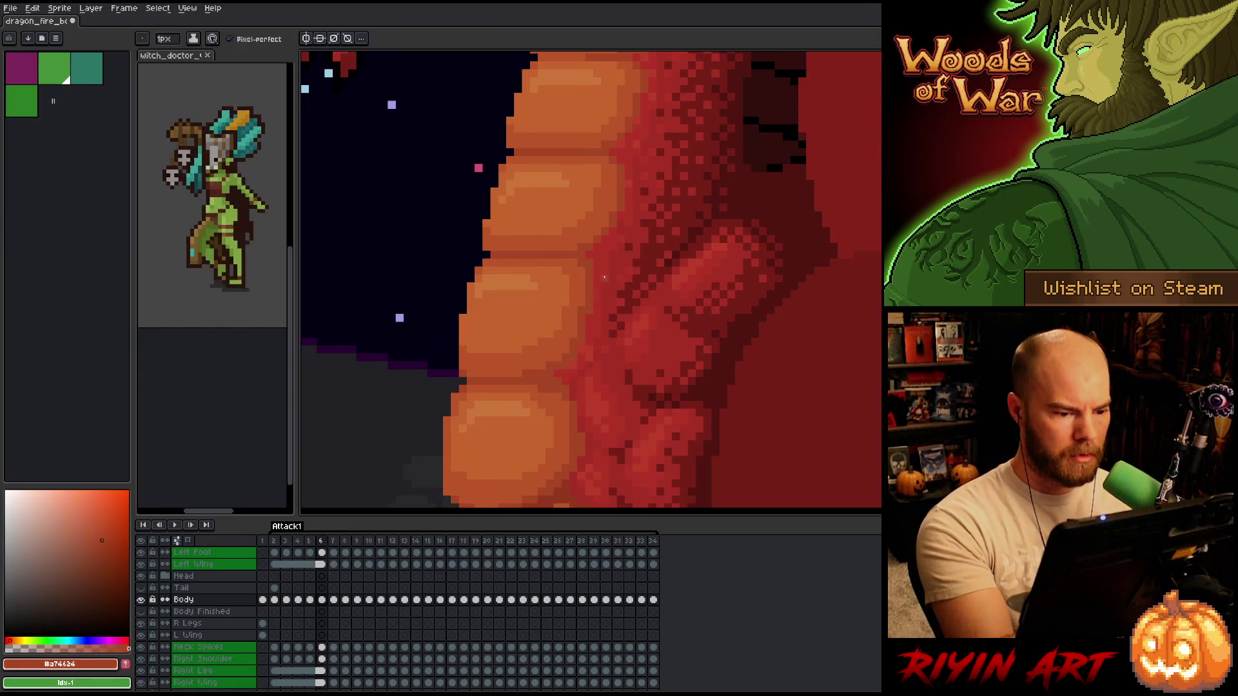
click(572, 278)
key(q)
mouse_move(546, 261)
mouse_down()
mouse_move(556, 328)
mouse_move(526, 366)
mouse_move(550, 341)
mouse_move(570, 270)
mouse_up()
key(b)
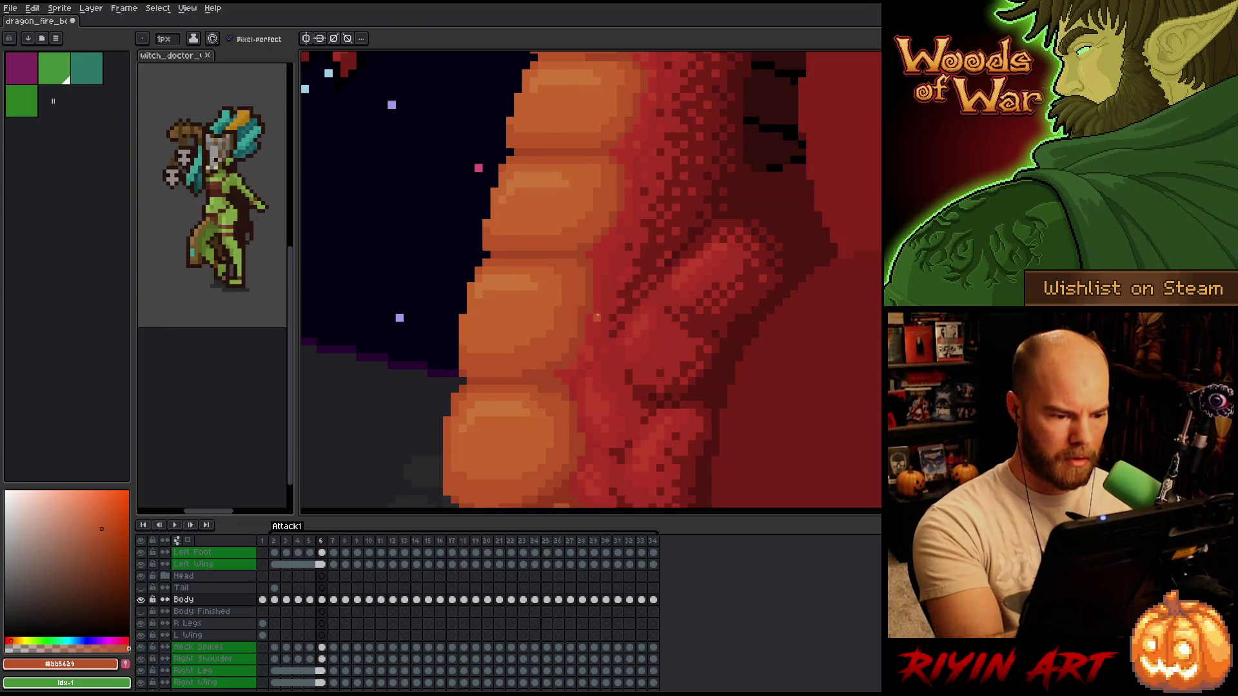
alt+click(600, 305)
- Flip between frames 4 and 5 and sample a darker body red
key(comma)
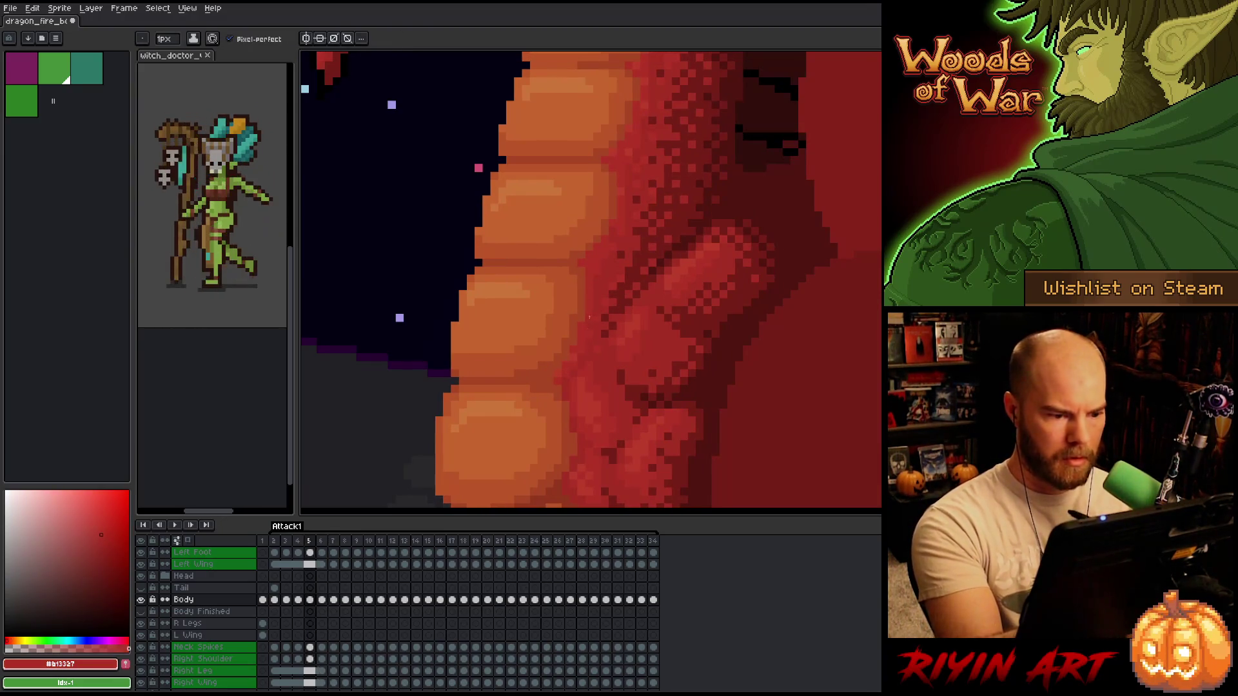
key(comma)
key(period)
key(comma)
key(period)
alt+click(590, 334)
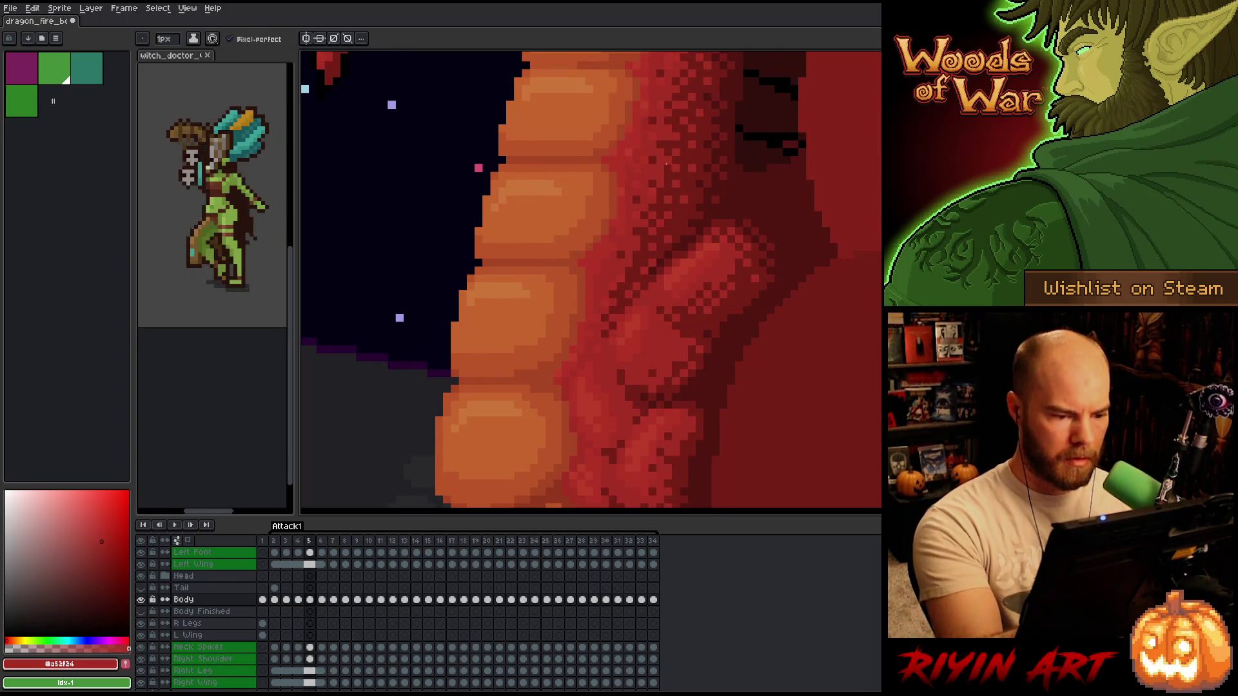
- Compare frames 4 to 6 again and pick up the mid body red
key(period)
key(comma)
key(comma)
key(period)
key(comma)
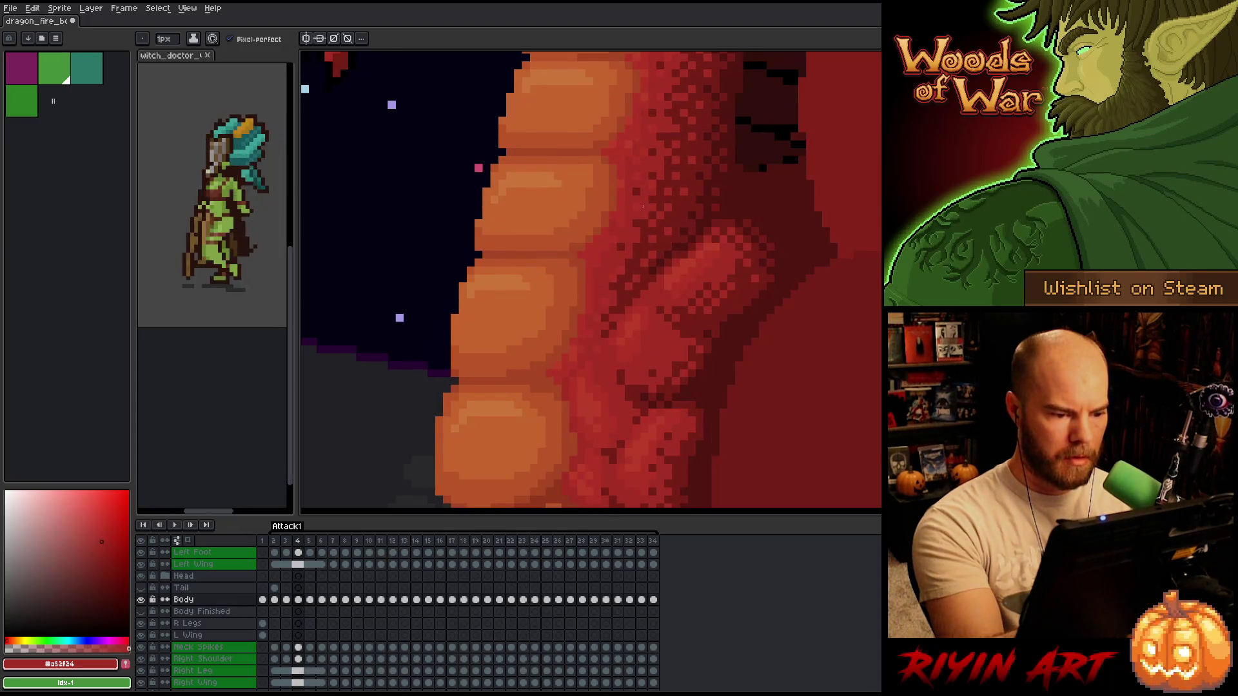
key(period)
key(comma)
key(period)
alt+click(649, 184)
- Compare the belly shading across neighbouring frames and save the file
key(period)
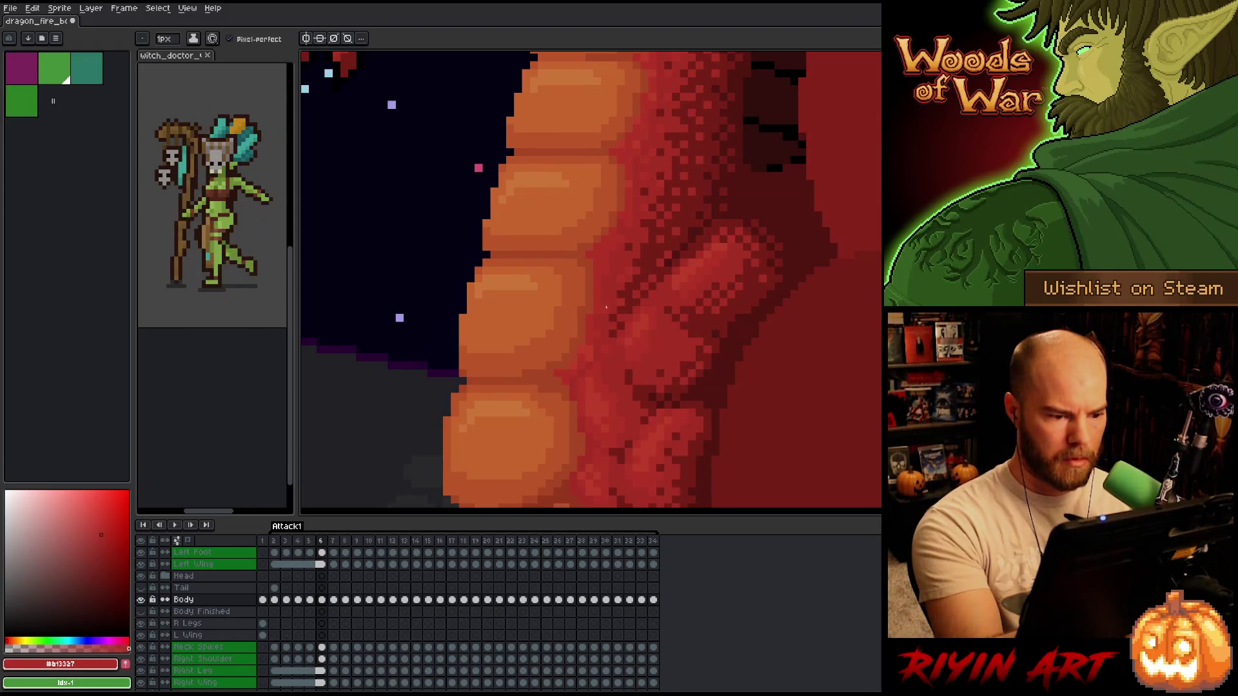
key(comma)
key(period)
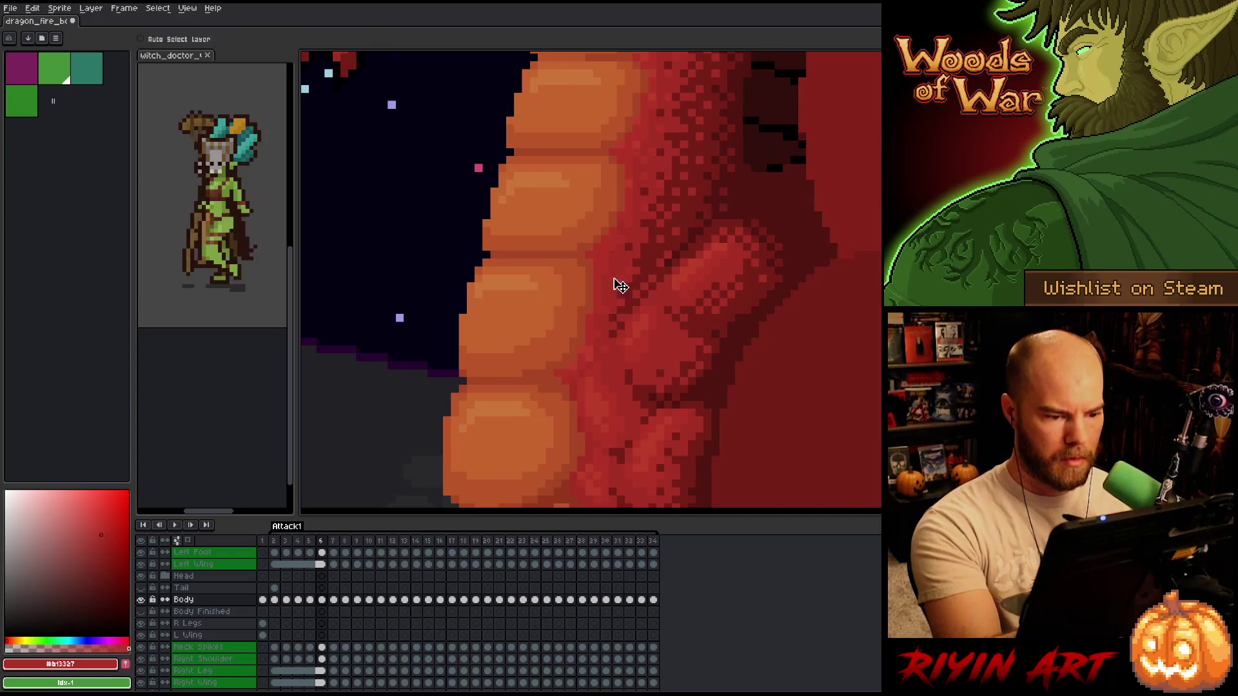
key(comma)
key(ctrl+s)
key(period)
key(comma)
key(period)
key(comma)
key(period)
key(comma)
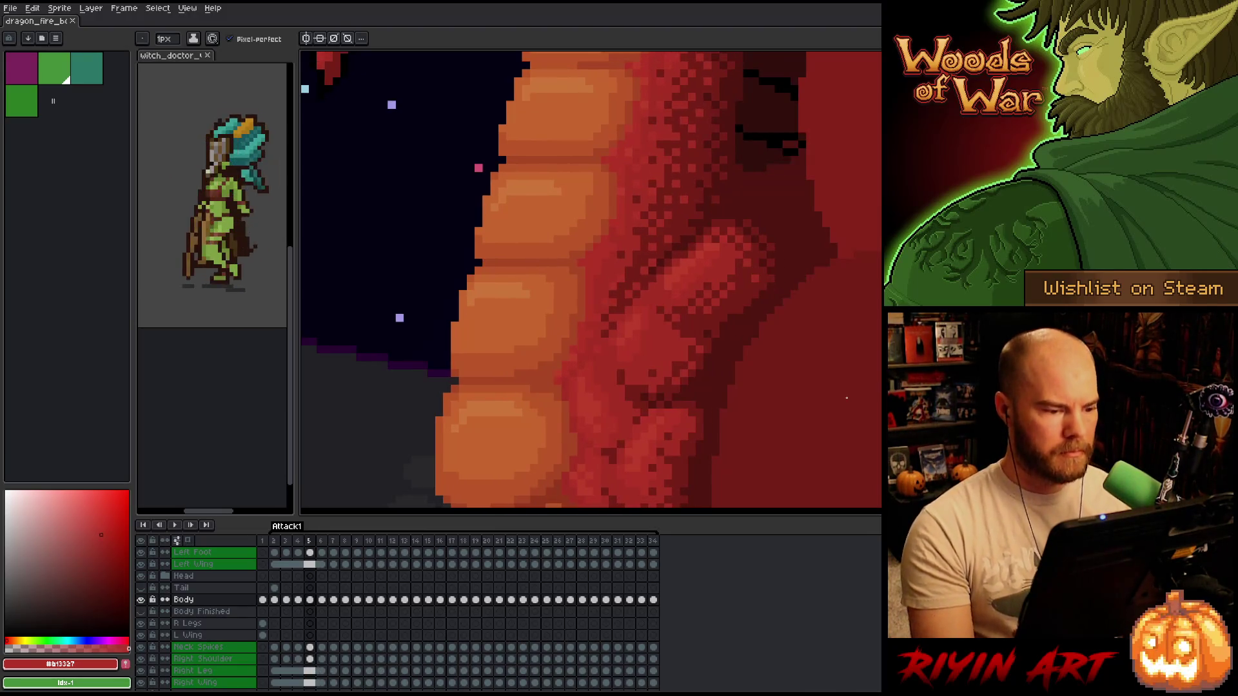
- Sample the belly orange and move through frames to frame 7, picking the lighter belly orange
alt+click(461, 350)
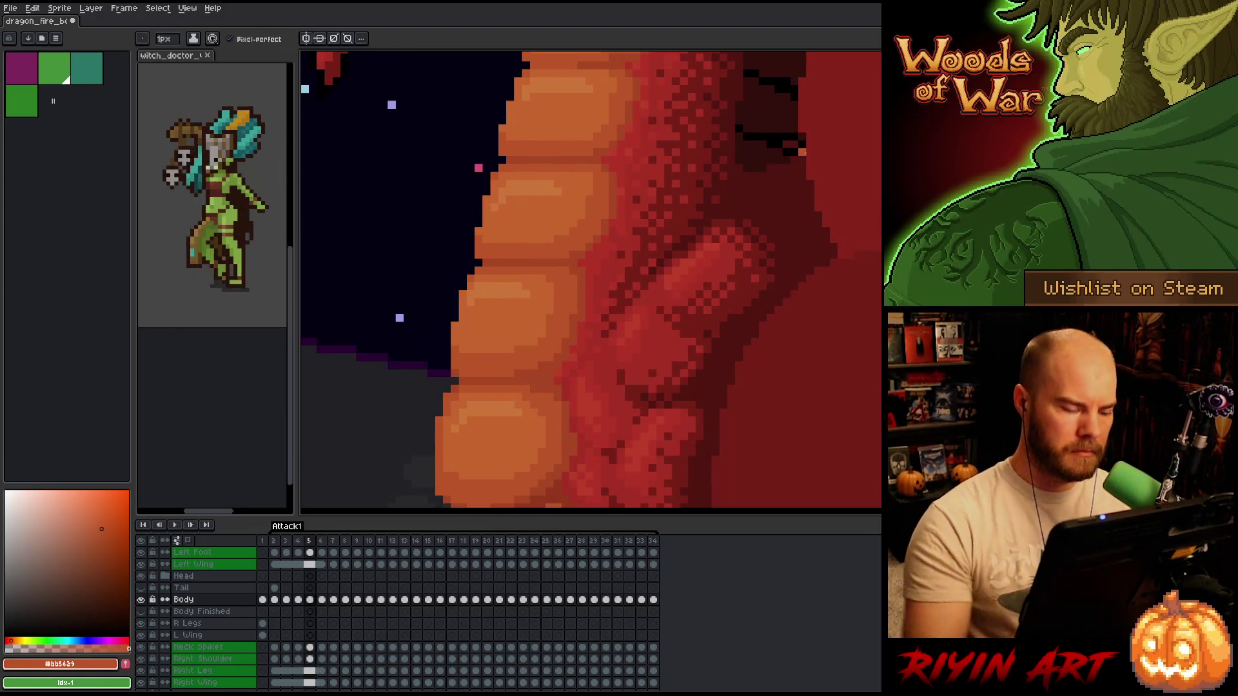
key(comma)
key(period)
key(period)
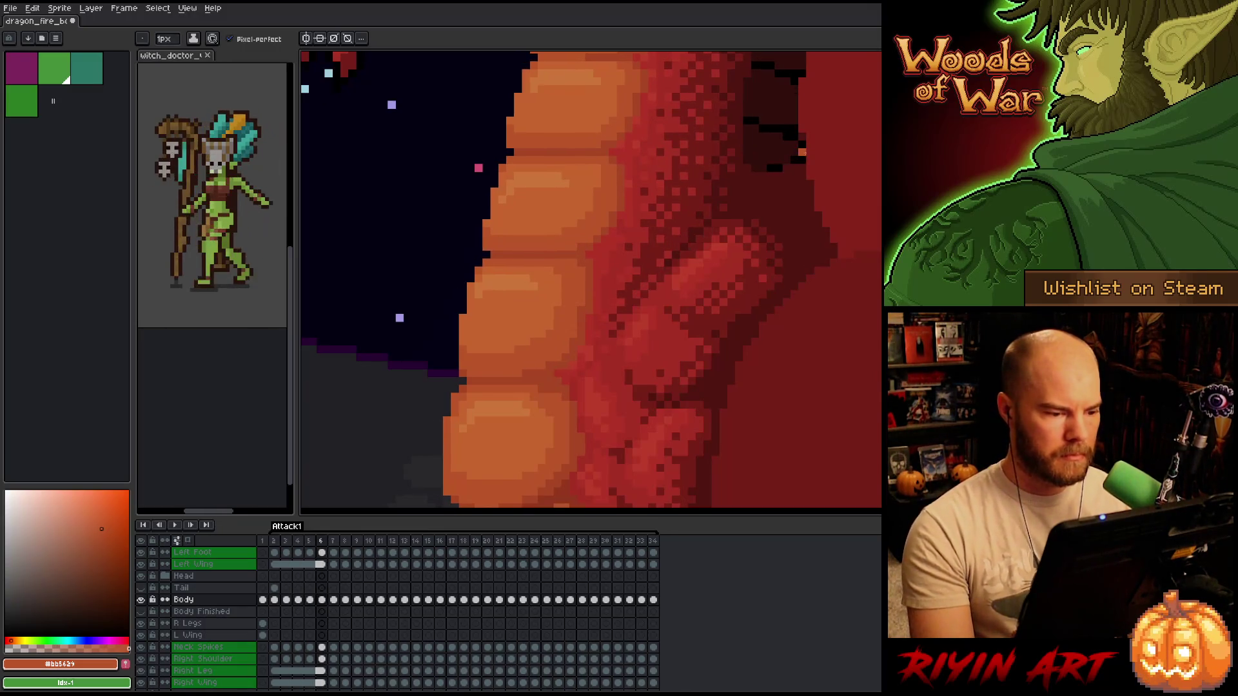
key(period)
key(comma)
key(period)
alt+click(479, 278)
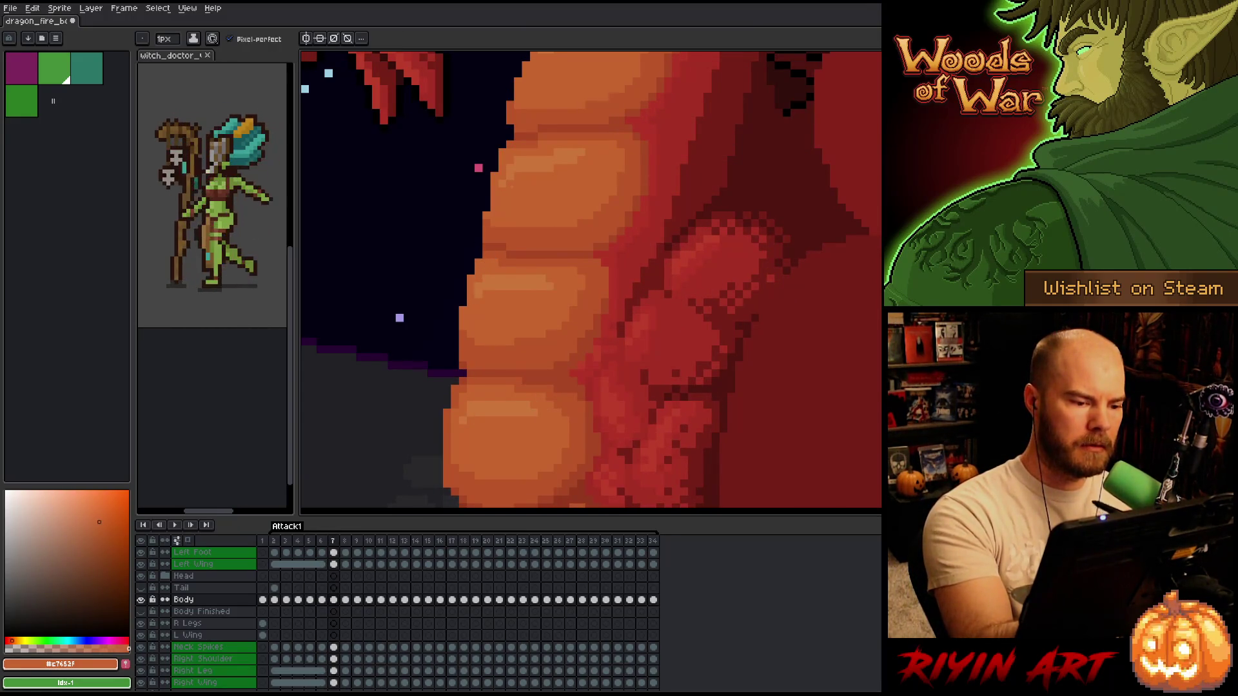
- Compare frames 6 and 7, then sample the belly's mid orange and darker red-orange shades
key(comma)
key(comma)
key(comma)
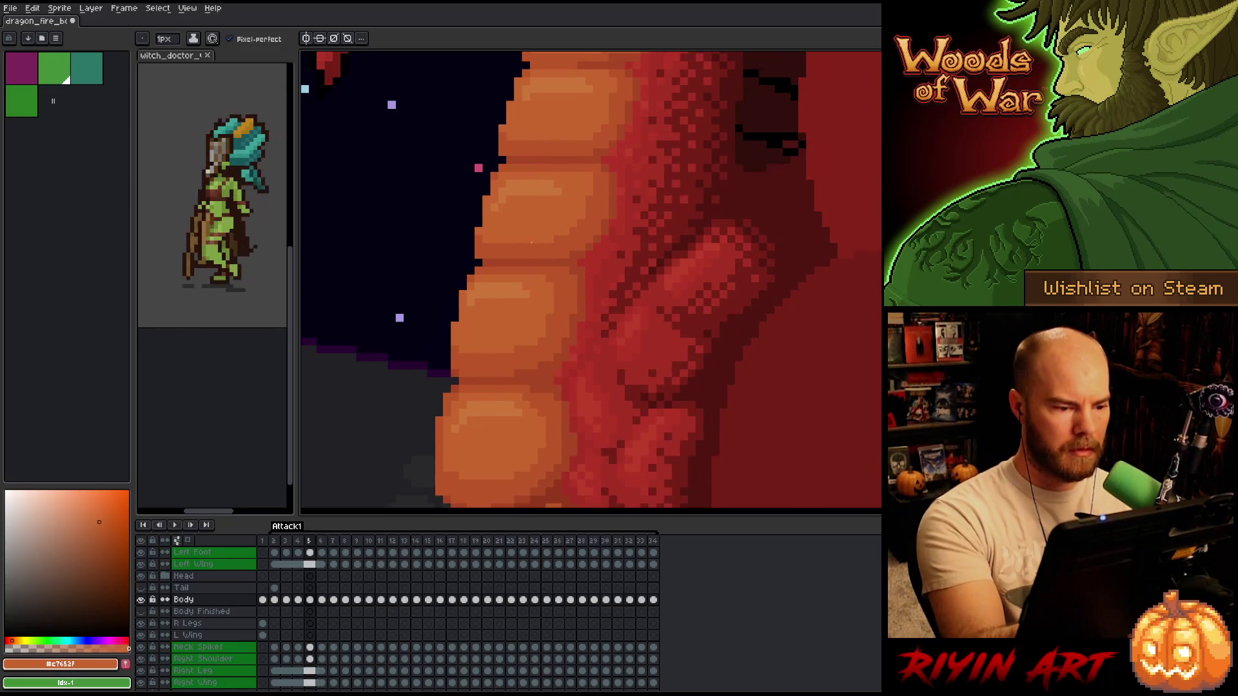
key(period)
key(period)
key(period)
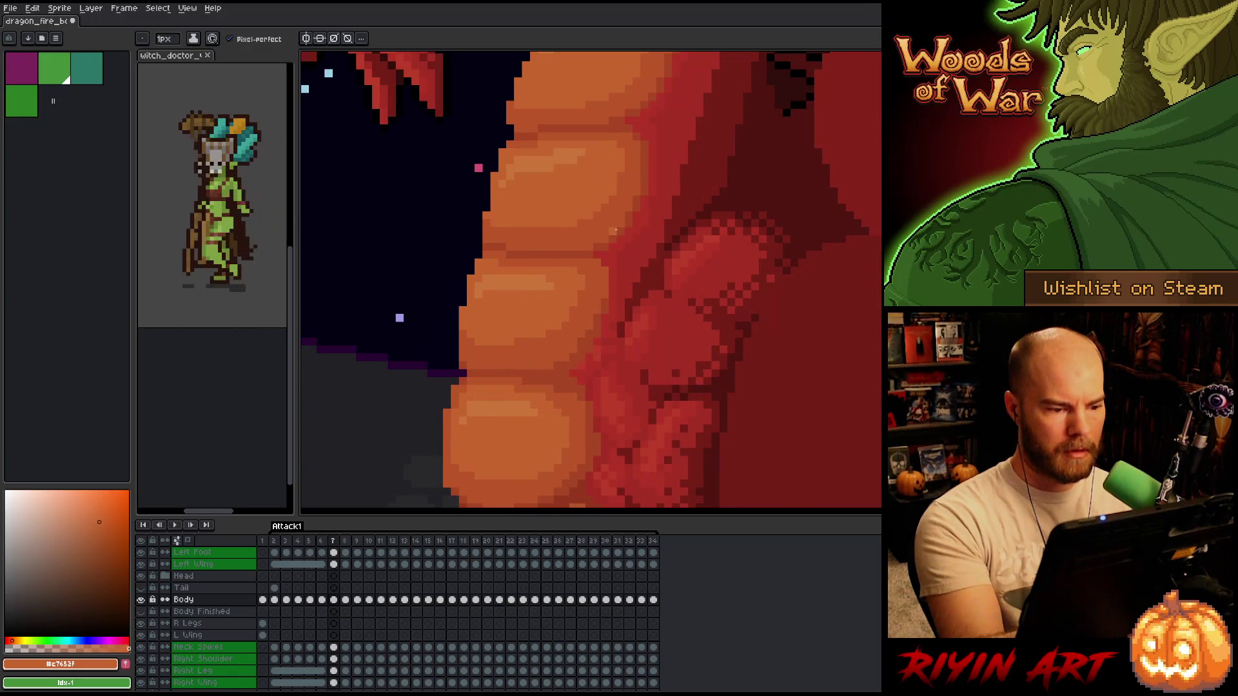
key(comma)
key(period)
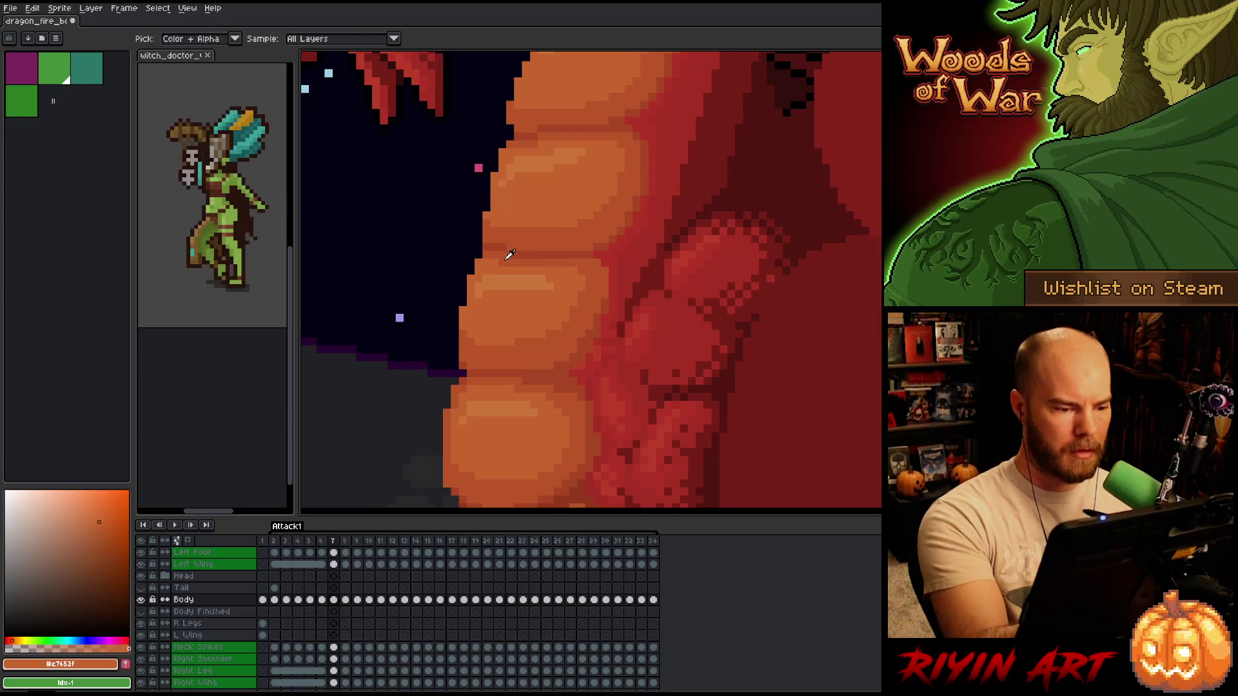
alt+click(507, 249)
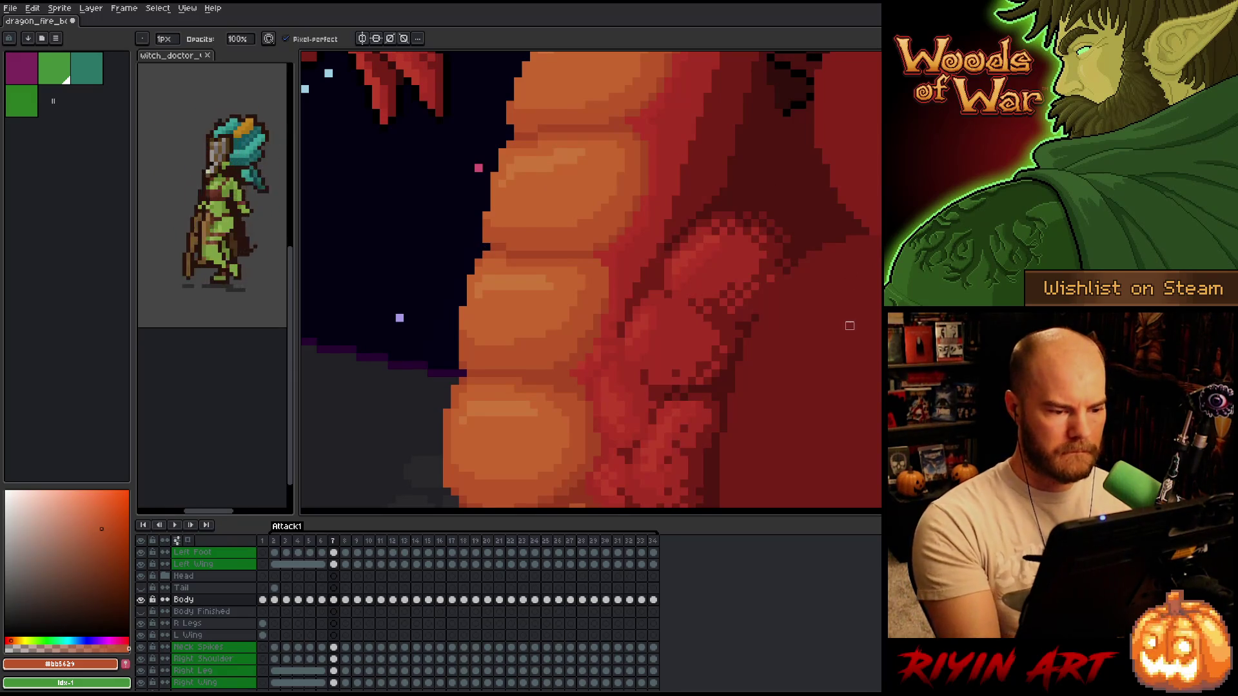
key(alt)
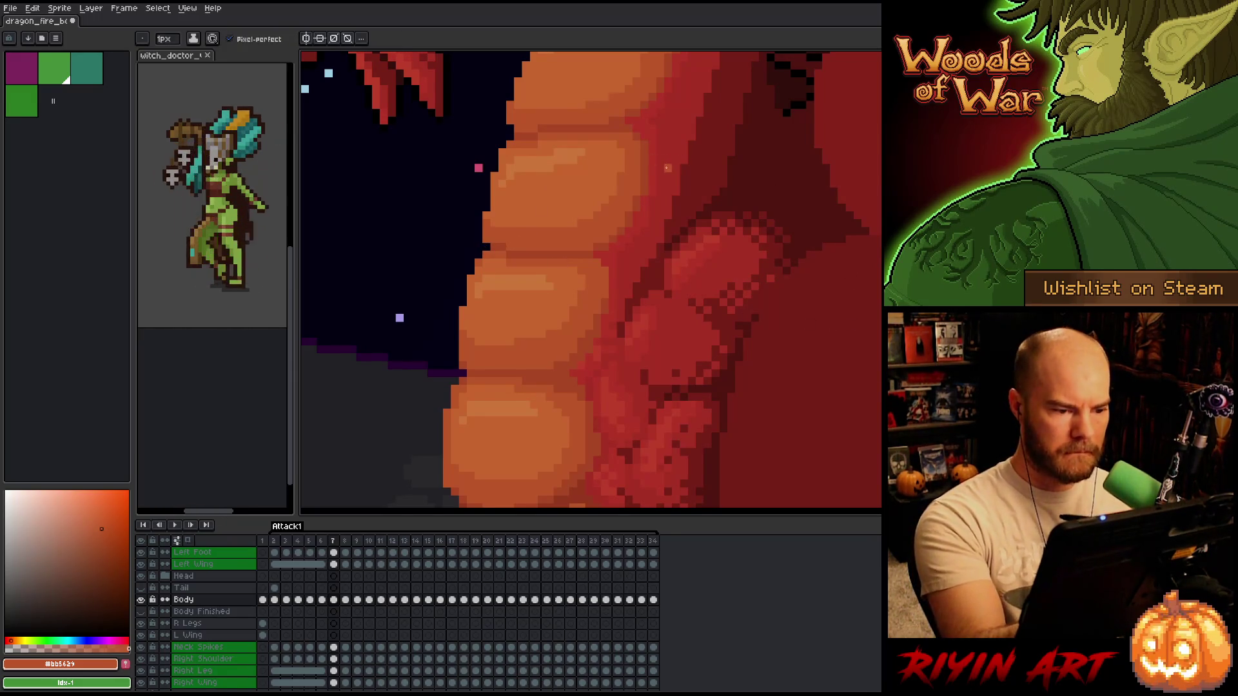
alt+click(574, 240)
alt+click(585, 256)
alt+click(602, 237)
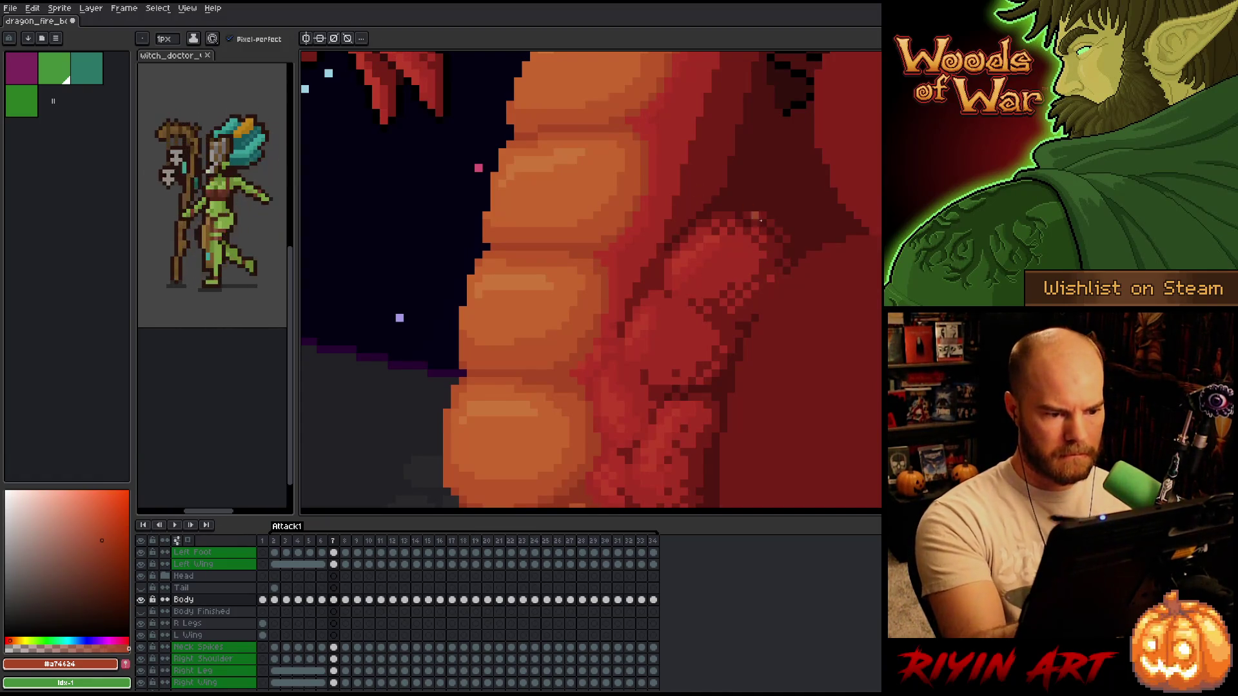
- On frame 6, pick a lighter highlight orange and box-select the belly for pencil painting
key(comma)
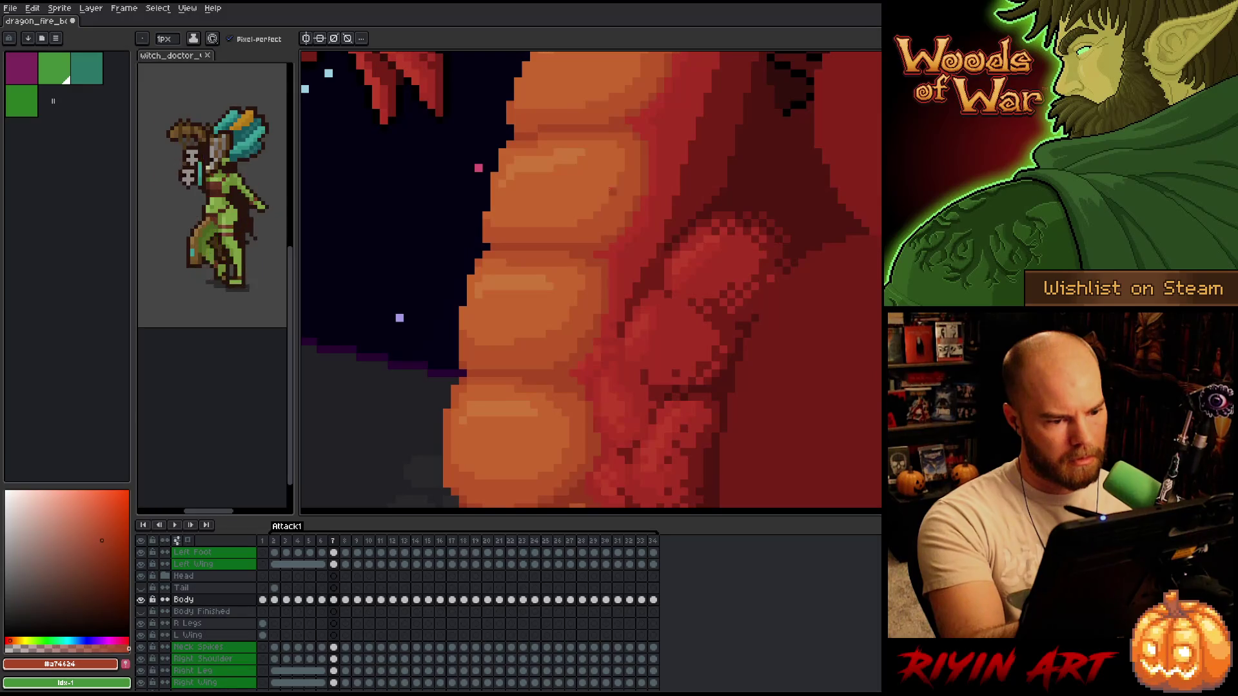
alt+click(605, 183)
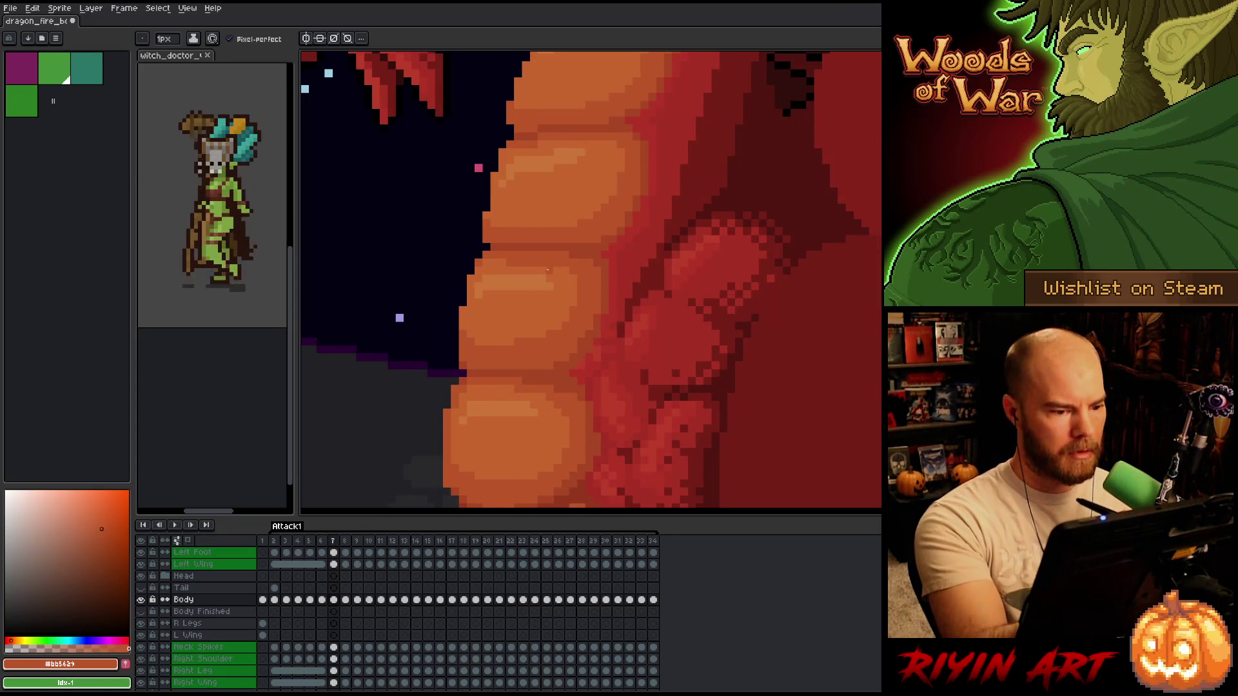
alt+click(557, 252)
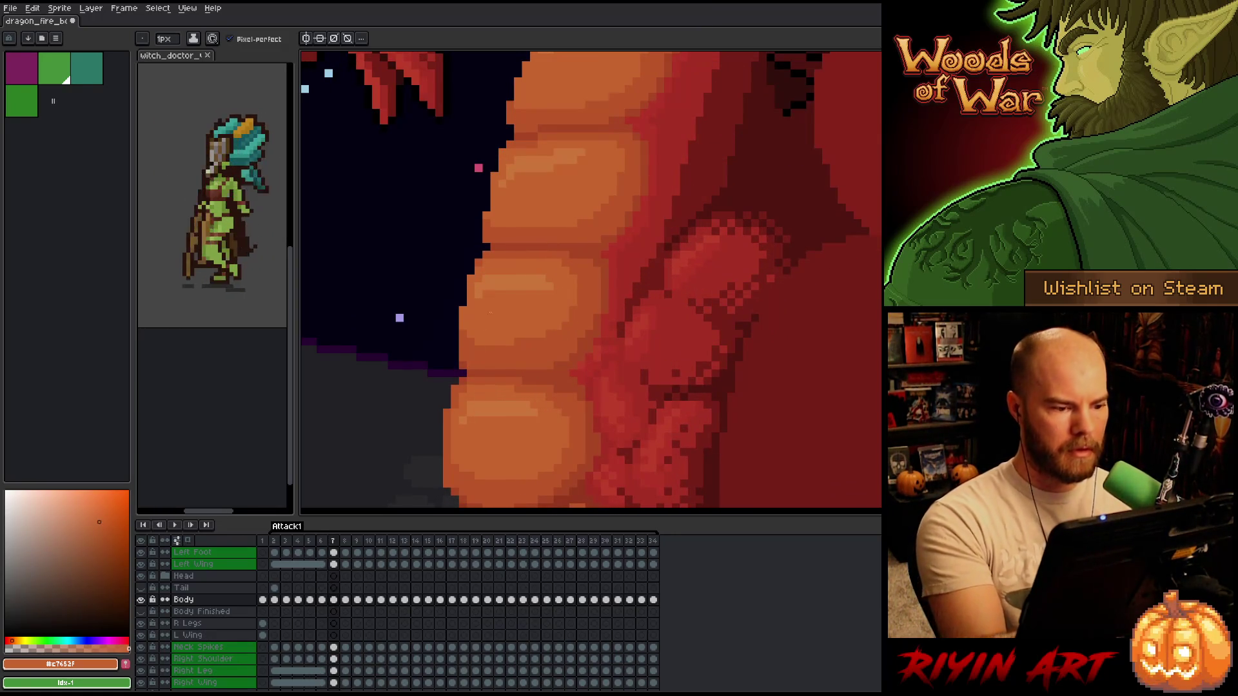
key(m)
mouse_move(473, 264)
mouse_down()
mouse_move(564, 316)
mouse_move(548, 276)
mouse_move(509, 310)
mouse_up()
key(b)
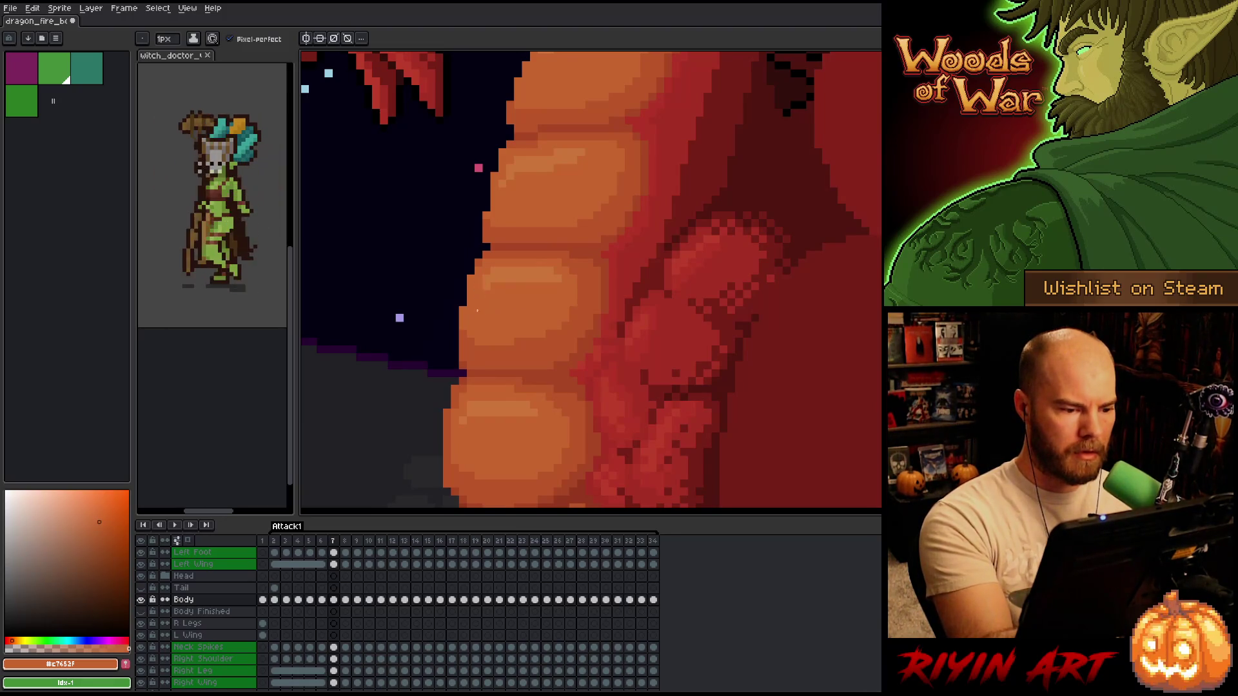
- Flip between frames 6 and 7 and sample the lighter and mid belly oranges
key(Left)
key(Right)
key(Left)
key(Right)
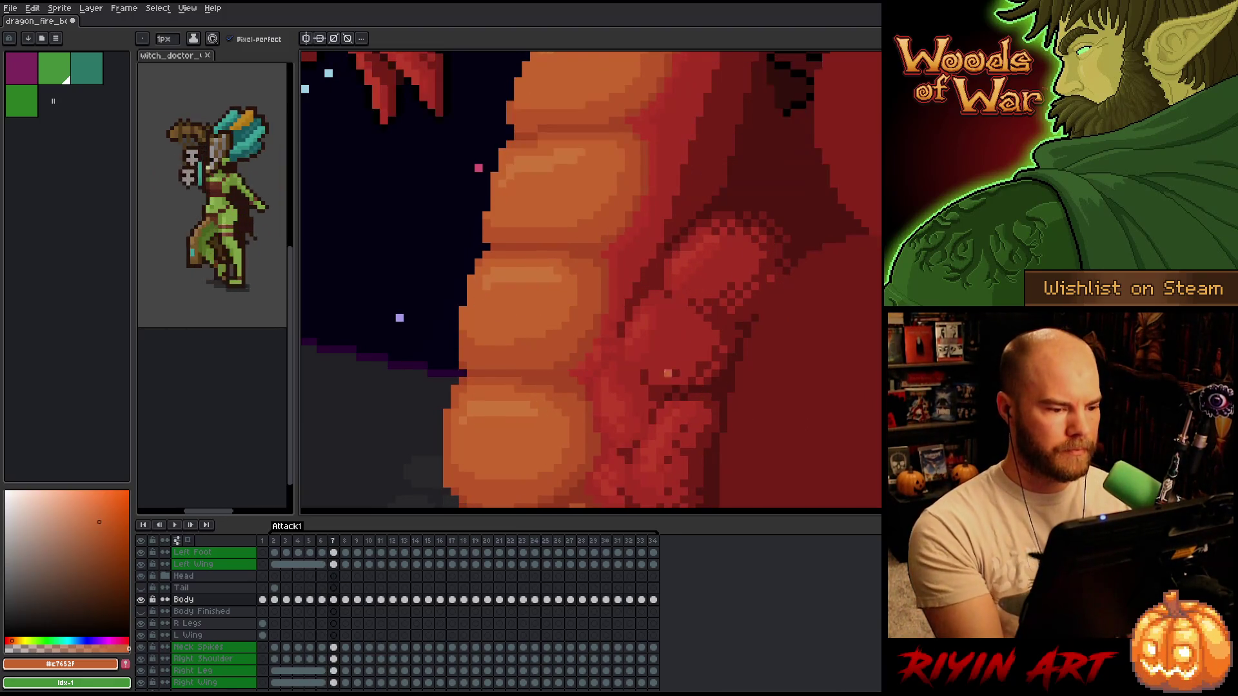
key(Left)
key(Right)
alt+click(481, 286)
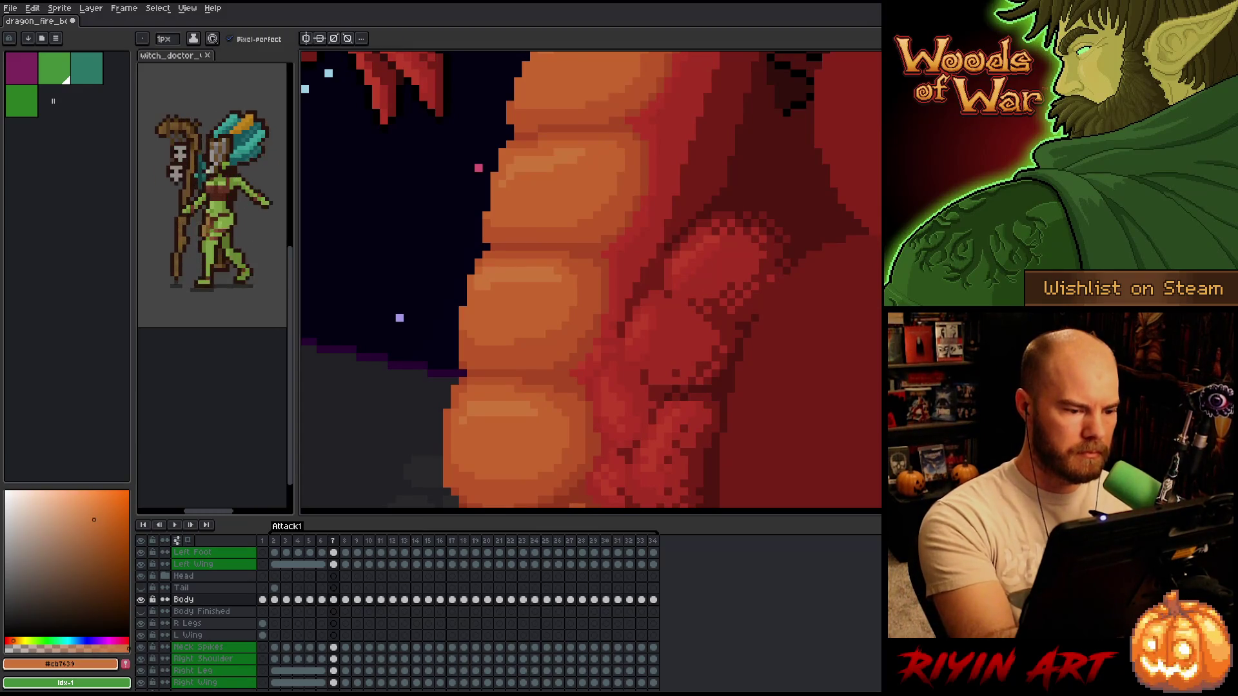
alt+click(548, 272)
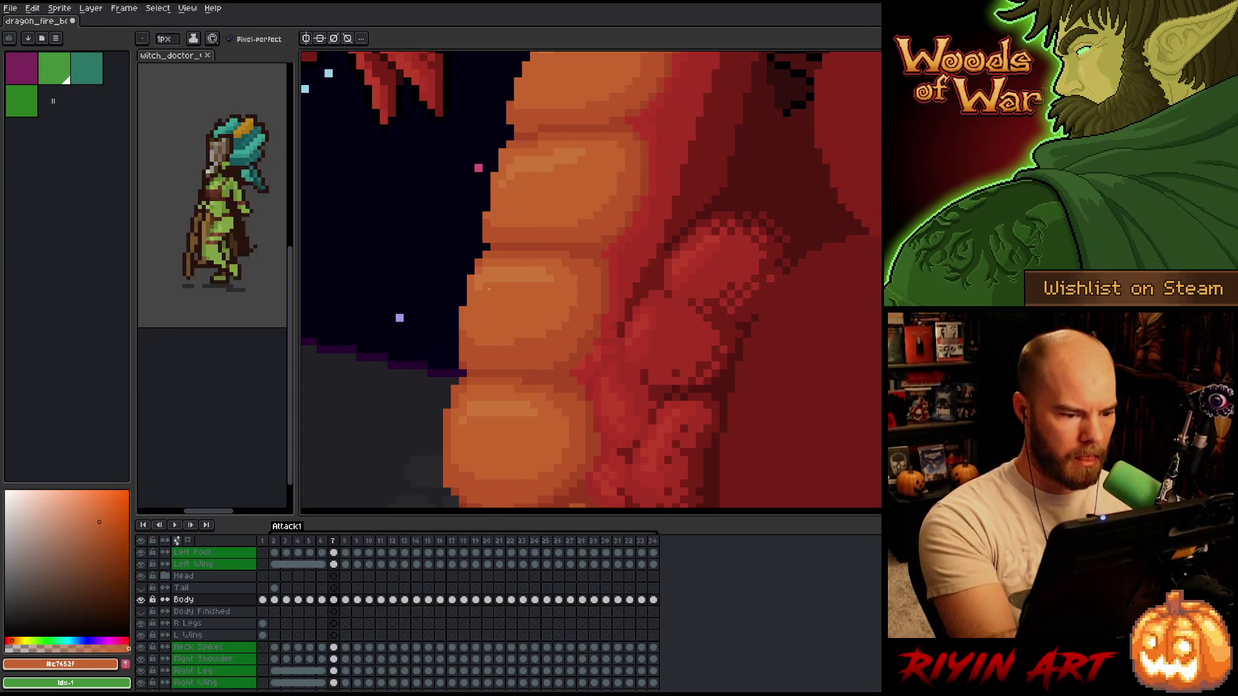
key(Left)
- Toggle back and forth between frames 6 and 7 of Attack1 to compare the motion
key(Left)
key(Right)
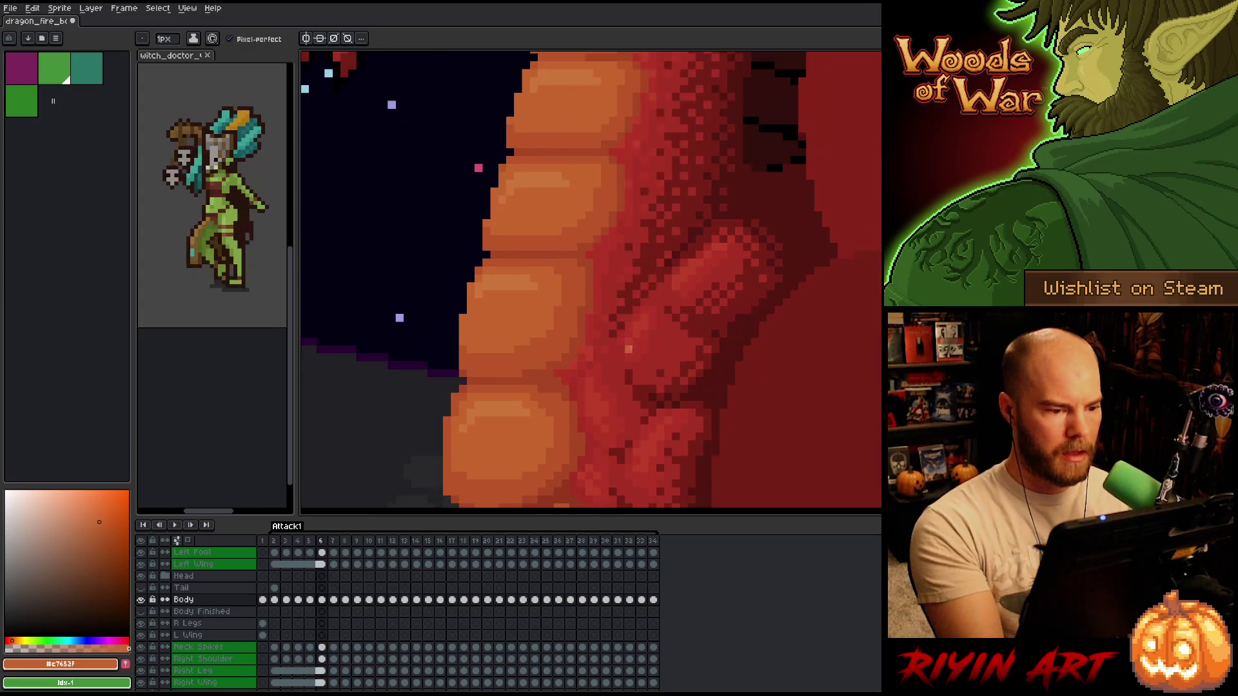
key(Right)
key(Left)
key(Right)
key(Left)
key(Right)
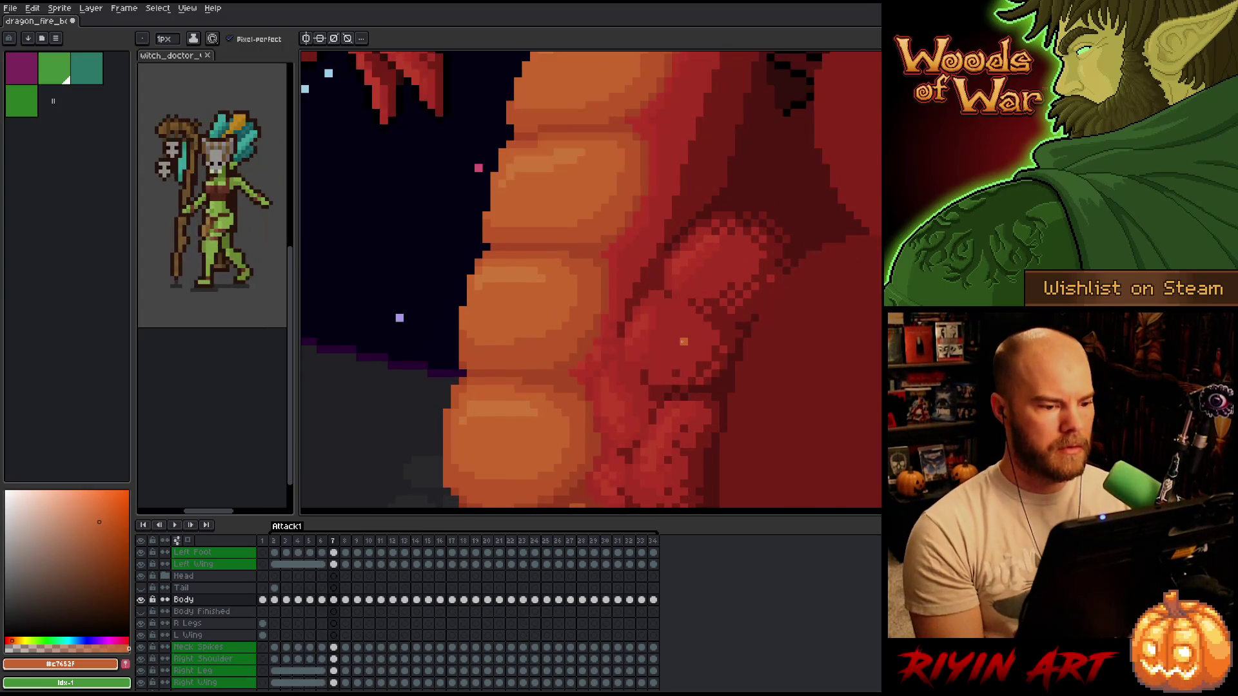
key(Left)
key(Right)
key(Left)
key(Right)
key(Left)
key(Left)
key(Right)
key(Left)
key(Right)
key(Right)
key(Left)
key(Right)
key(Left)
key(Right)
key(Left)
key(Right)
key(Left)
key(Right)
key(Left)
key(Right)
key(Left)
key(Right)
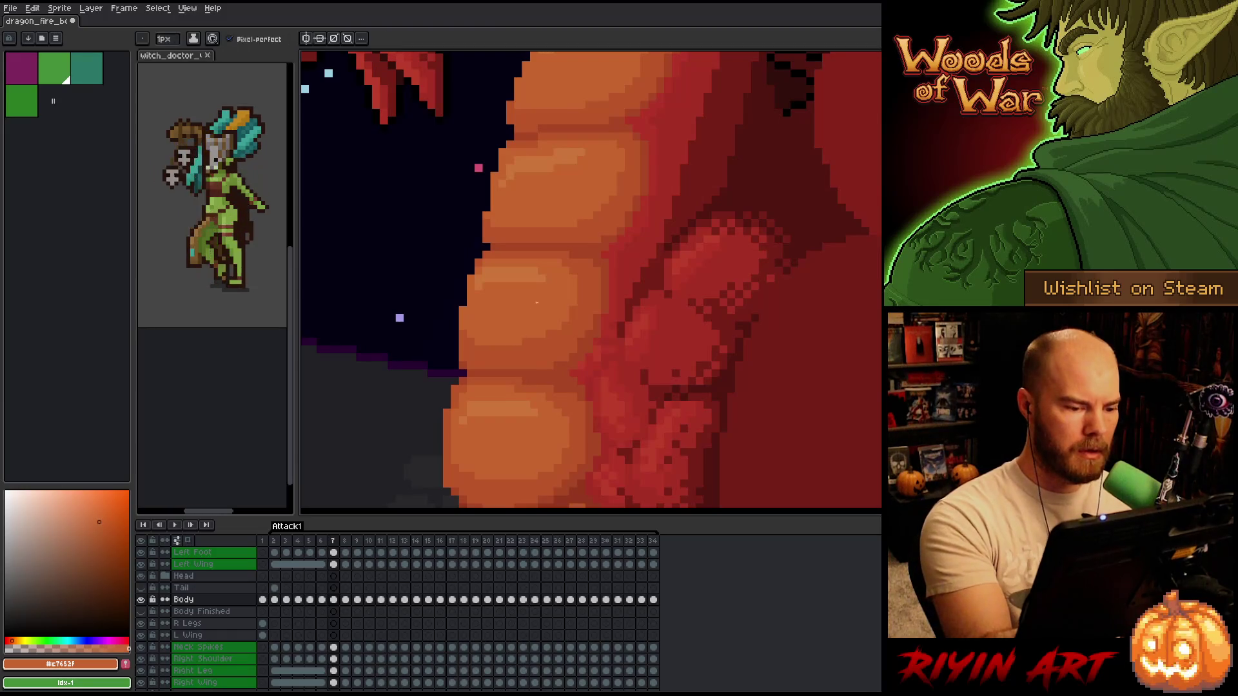
key(Left)
key(Right)
key(Left)
key(Right)
key(Left)
key(Right)
key(Left)
key(Right)
key(Left)
key(Right)
- Sample the mid orange from the belly, save the sprite, and return to drawing
alt+click(578, 230)
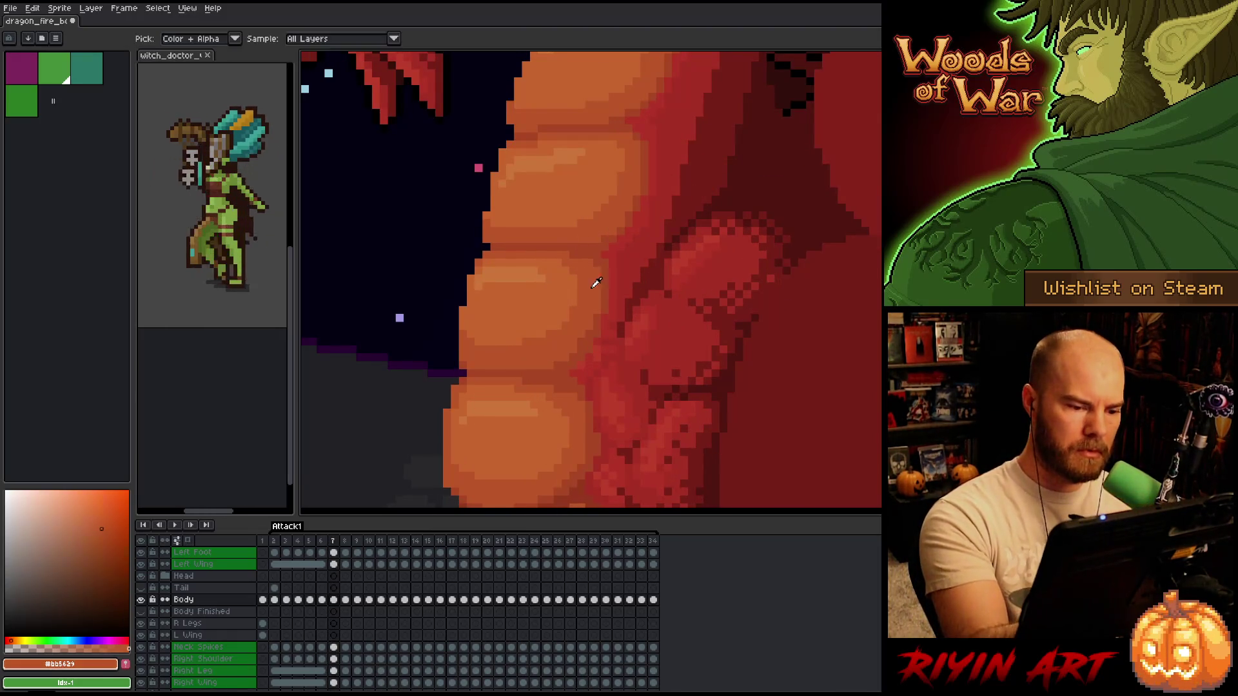
key(ctrl+s)
key(e)
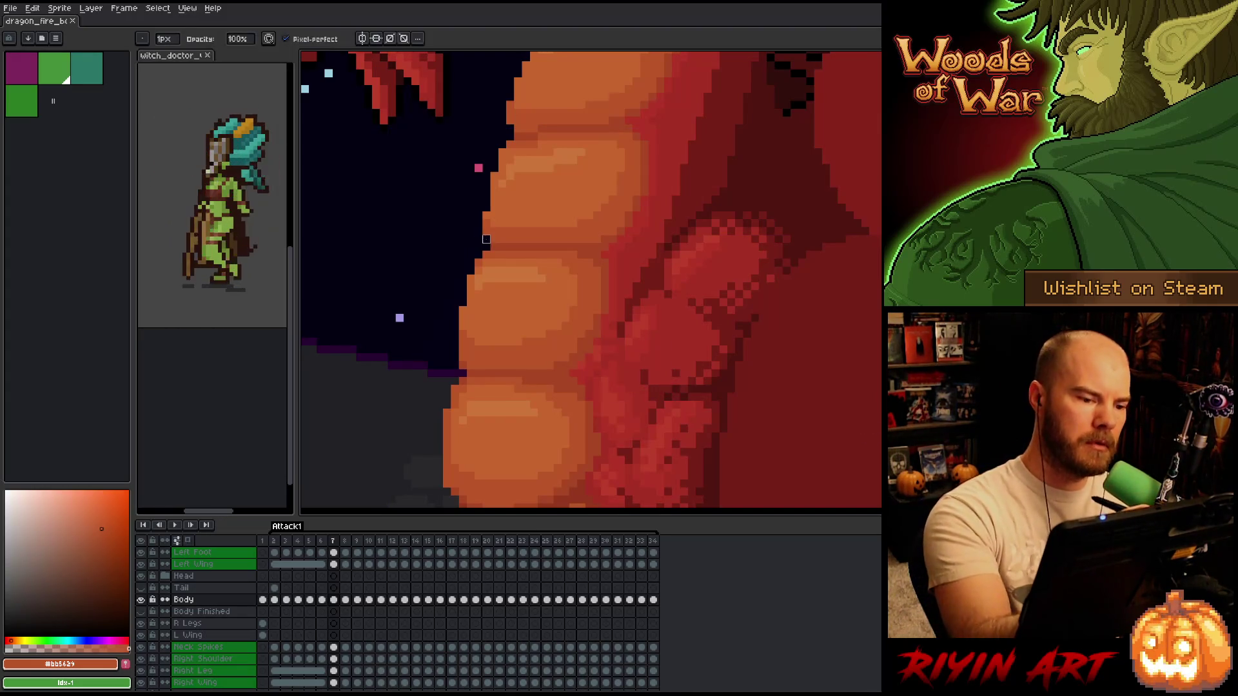
- Flip between frames 6 and 7 again to compare the belly plate poses
key(Left)
key(Right)
key(Left)
key(Right)
key(Left)
key(Left)
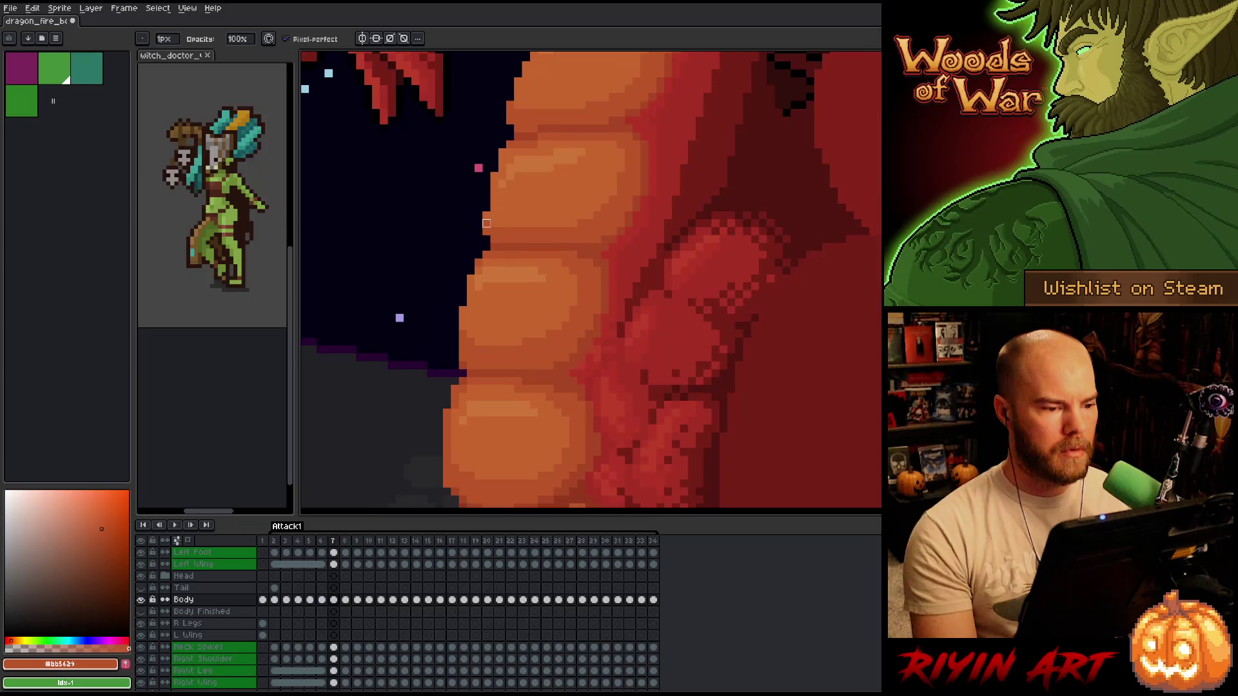
key(Left)
key(Right)
key(Left)
key(Right)
key(Left)
key(Right)
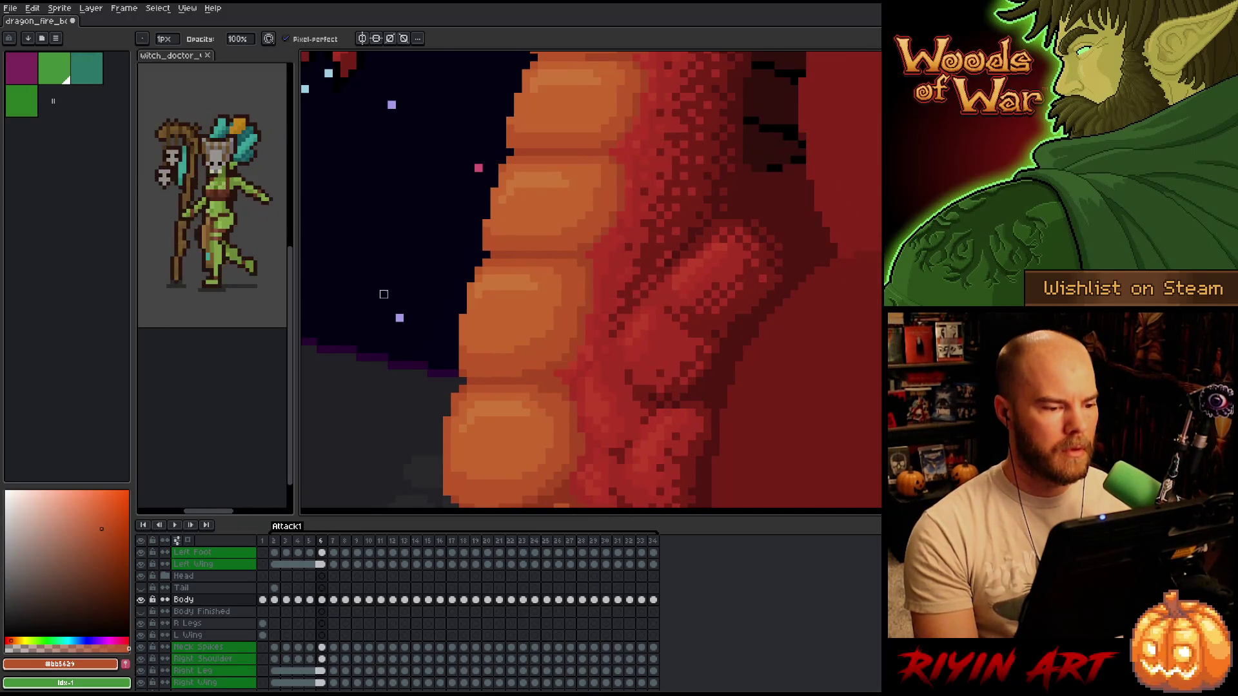
key(Right)
key(Left)
key(Right)
key(Left)
key(Right)
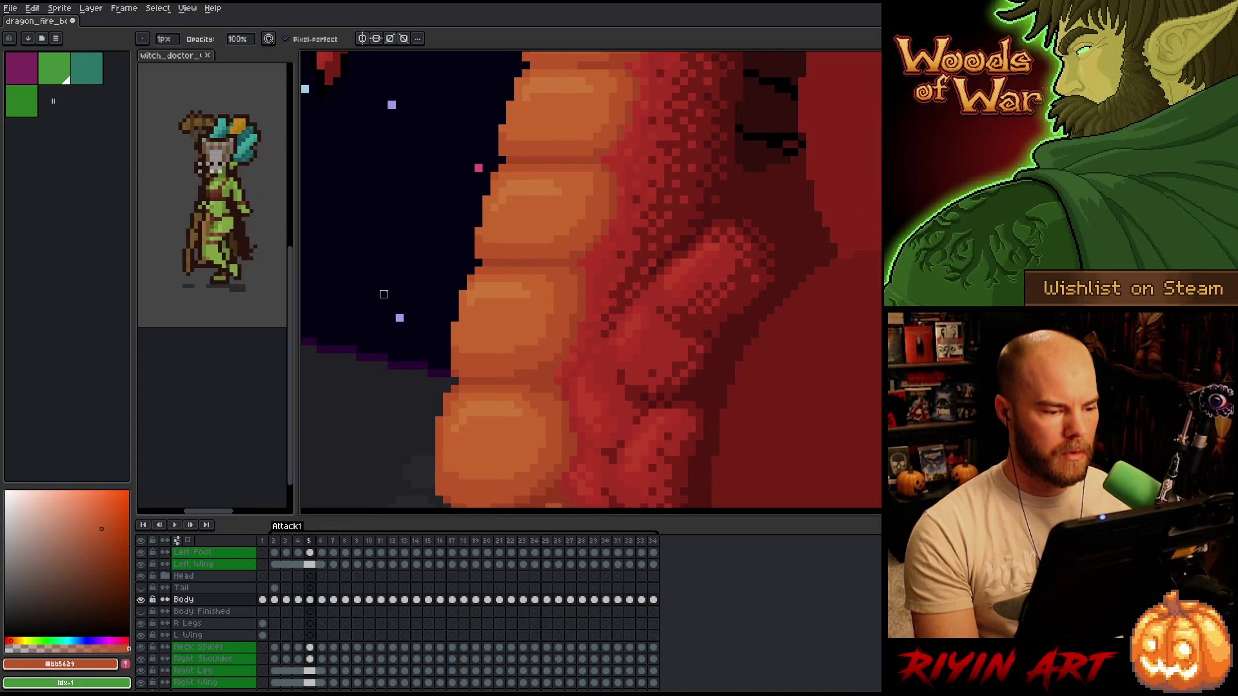
key(Left)
key(Right)
key(Left)
key(Right)
key(Left)
key(Right)
key(Left)
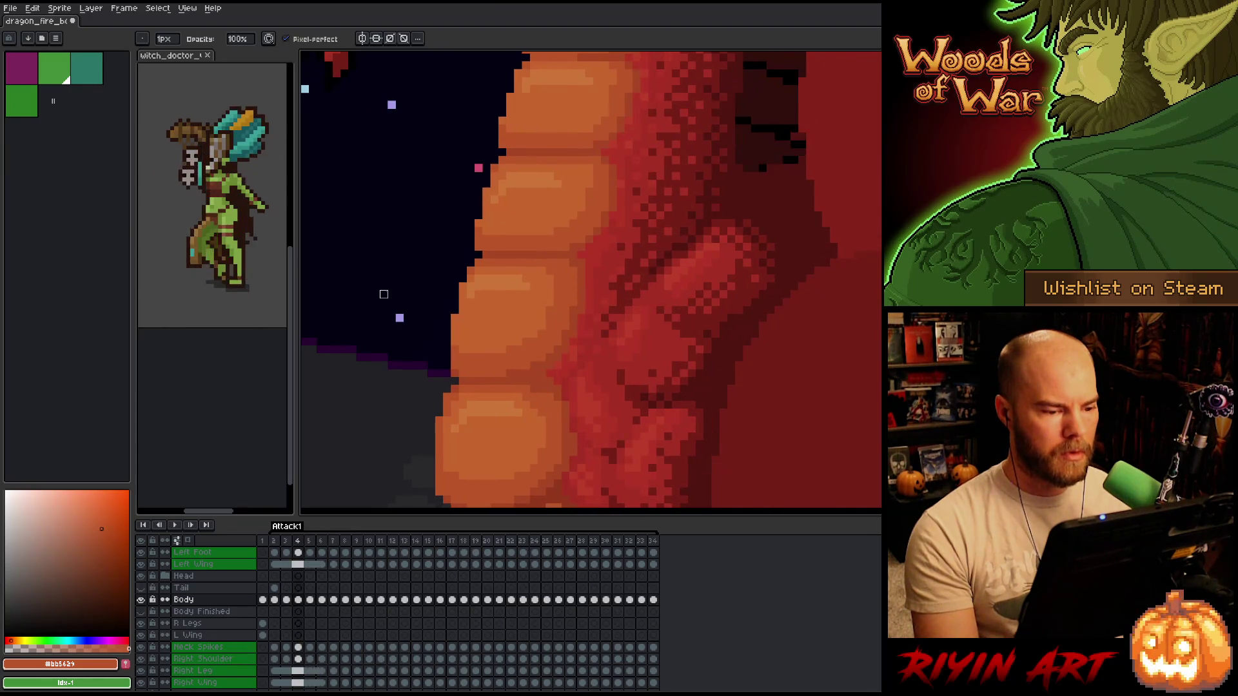
key(Right)
key(Left)
key(Right)
key(Left)
key(Right)
key(Left)
key(Right)
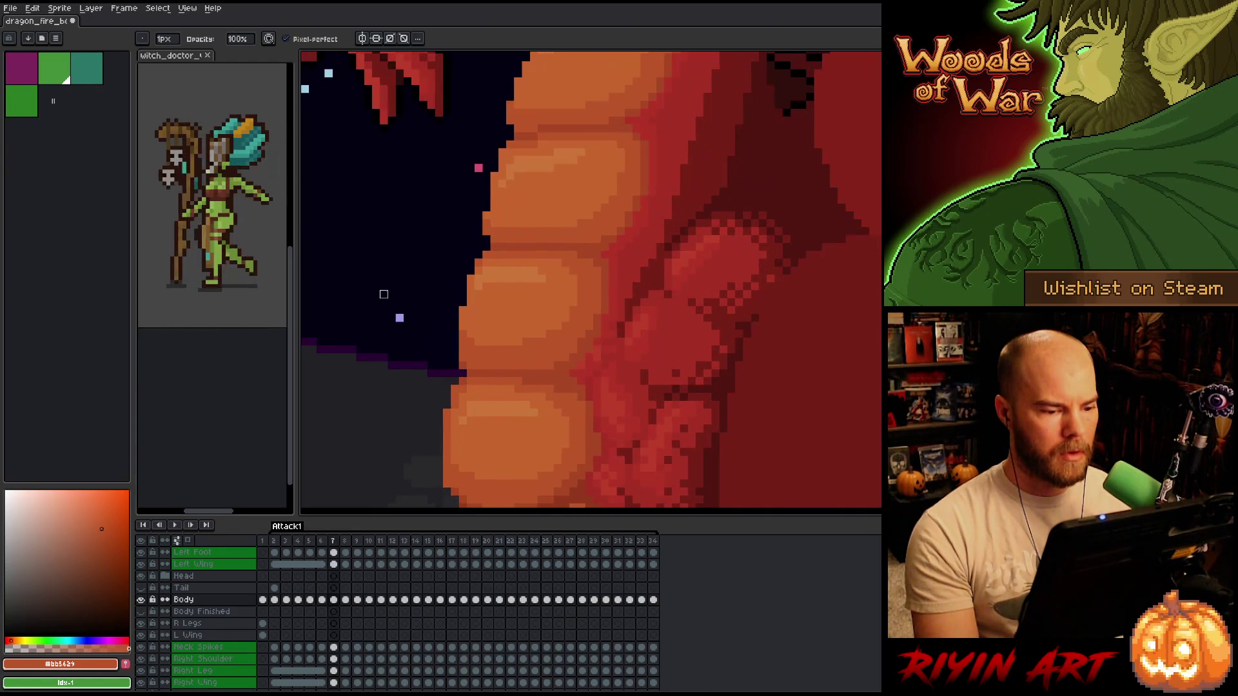
key(Left)
key(Right)
key(Left)
key(Right)
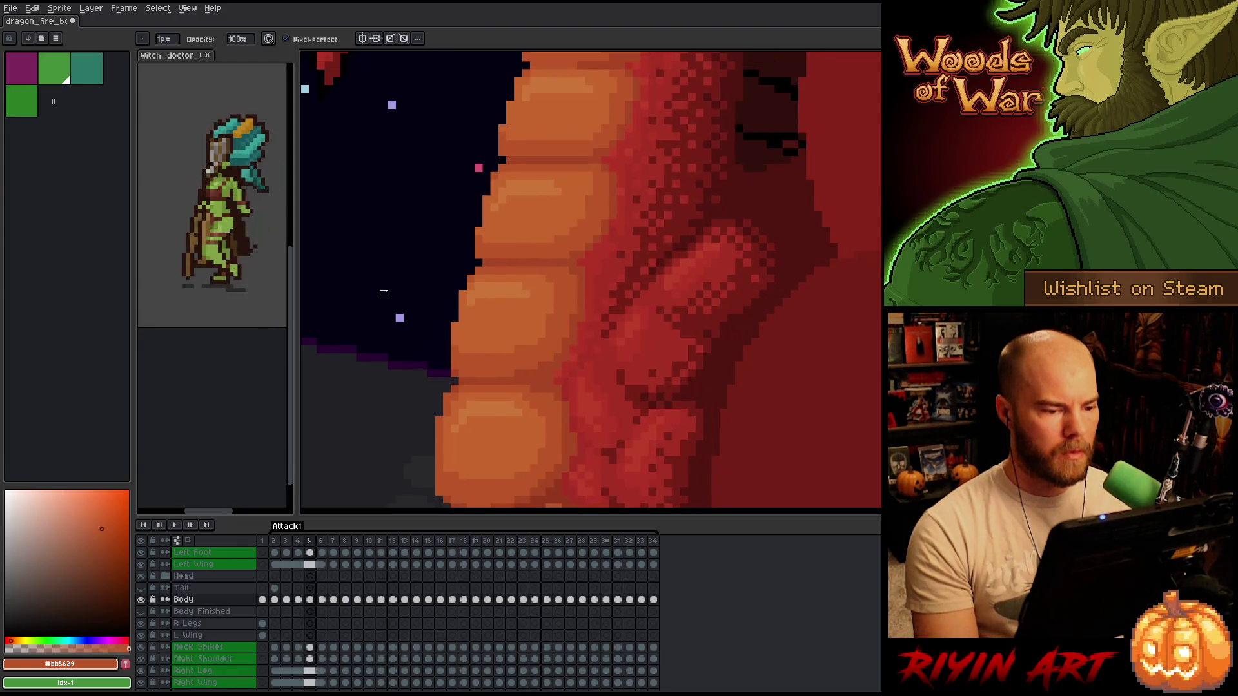
key(Right)
key(Left)
key(Right)
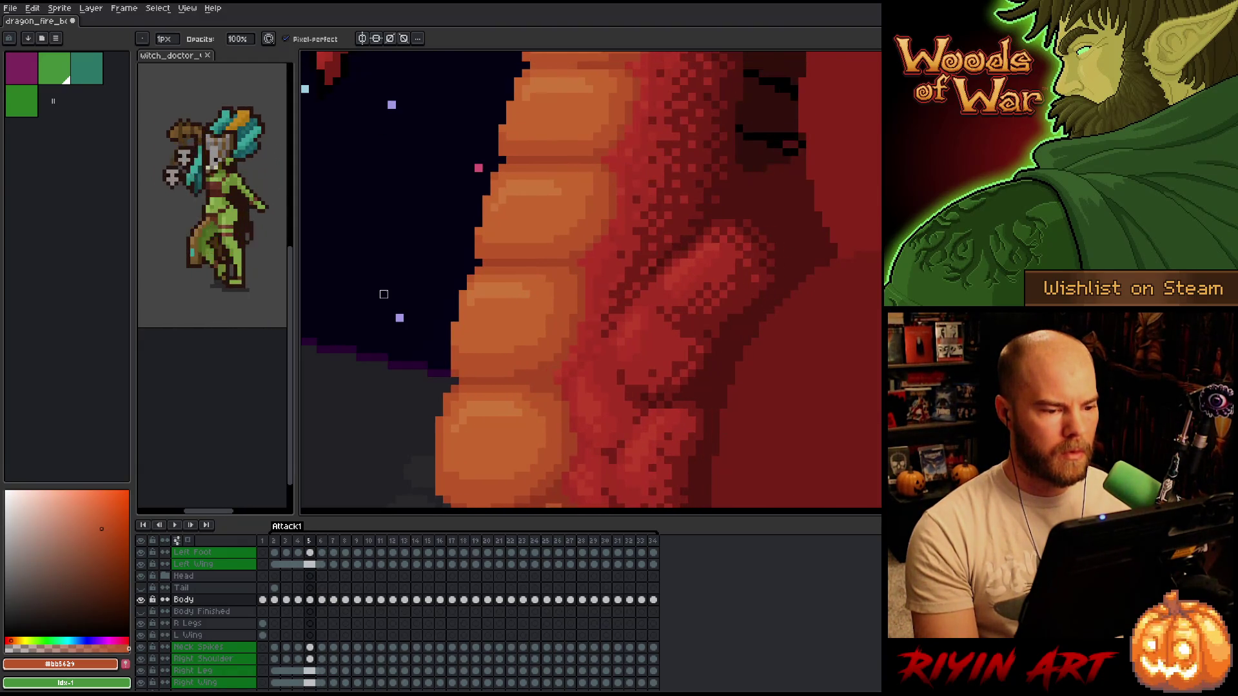
key(Left)
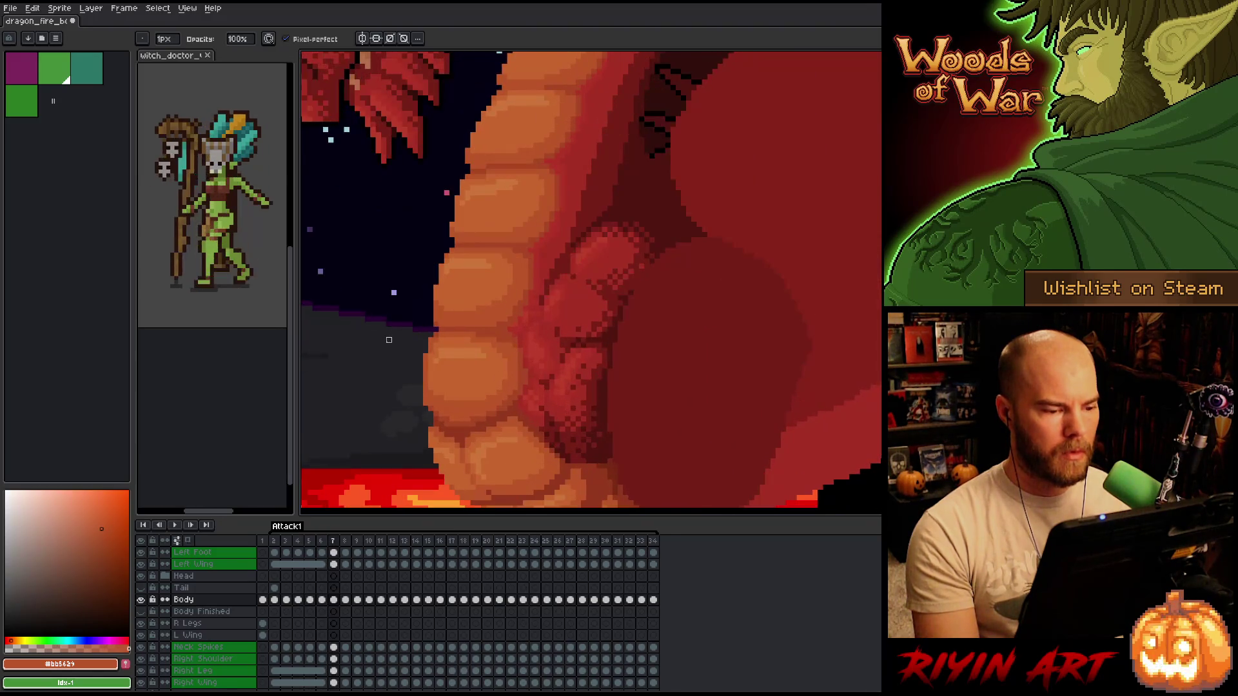
key(Left)
key(Right)
key(Left)
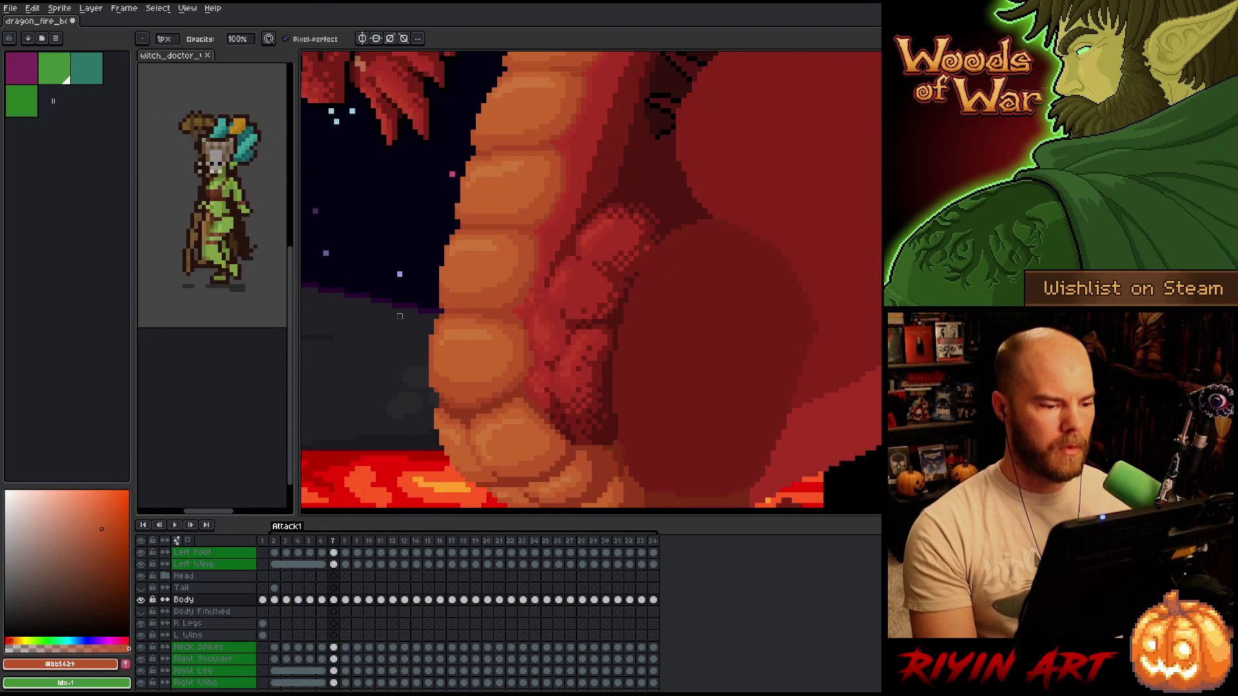
key(Right)
key(Left)
key(Right)
key(Right)
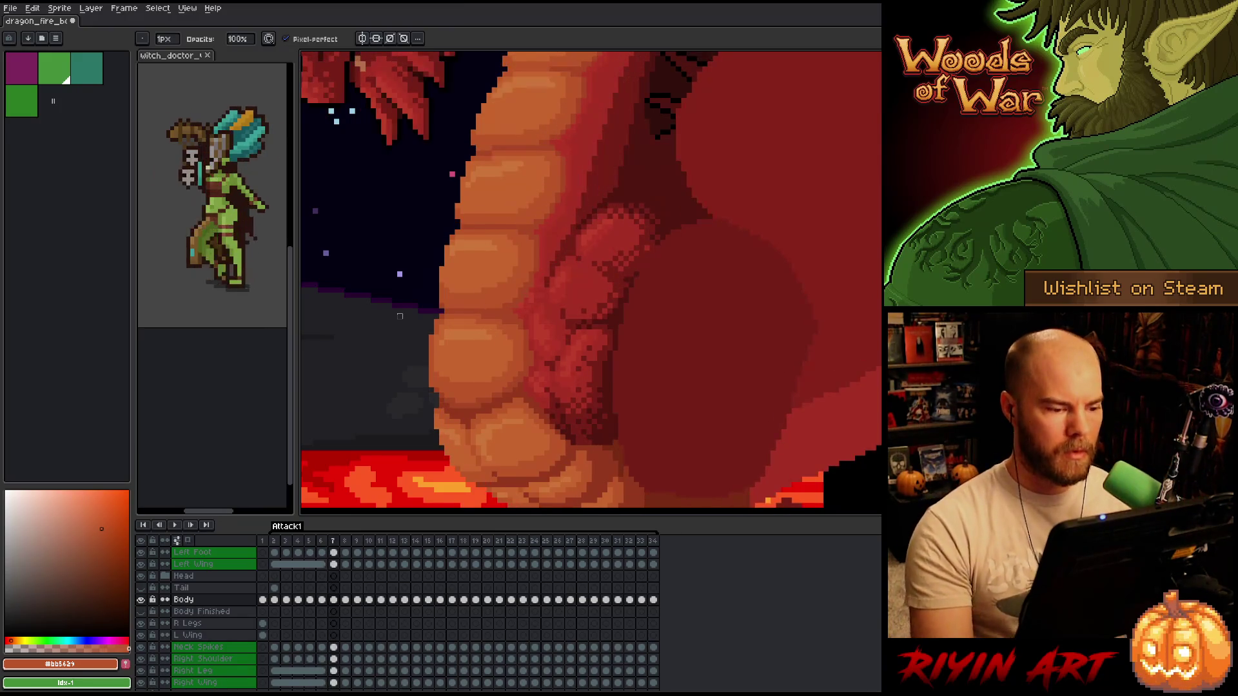
key(e)
key(Left)
key(Right)
key(Left)
- Eyedropper the belly orange #c7653f and compare the belly shading on frames 6 and 7
key(Right)
alt+click(472, 286)
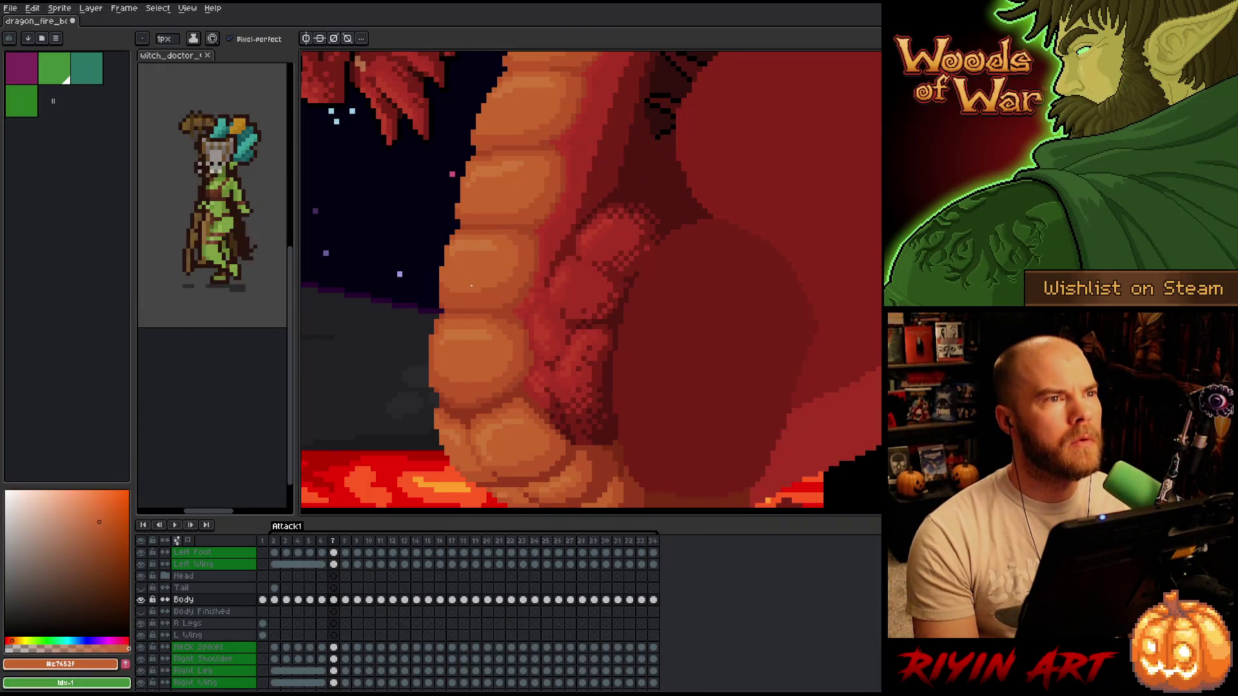
key(Left)
key(Right)
key(Left)
key(Right)
key(Left)
key(Right)
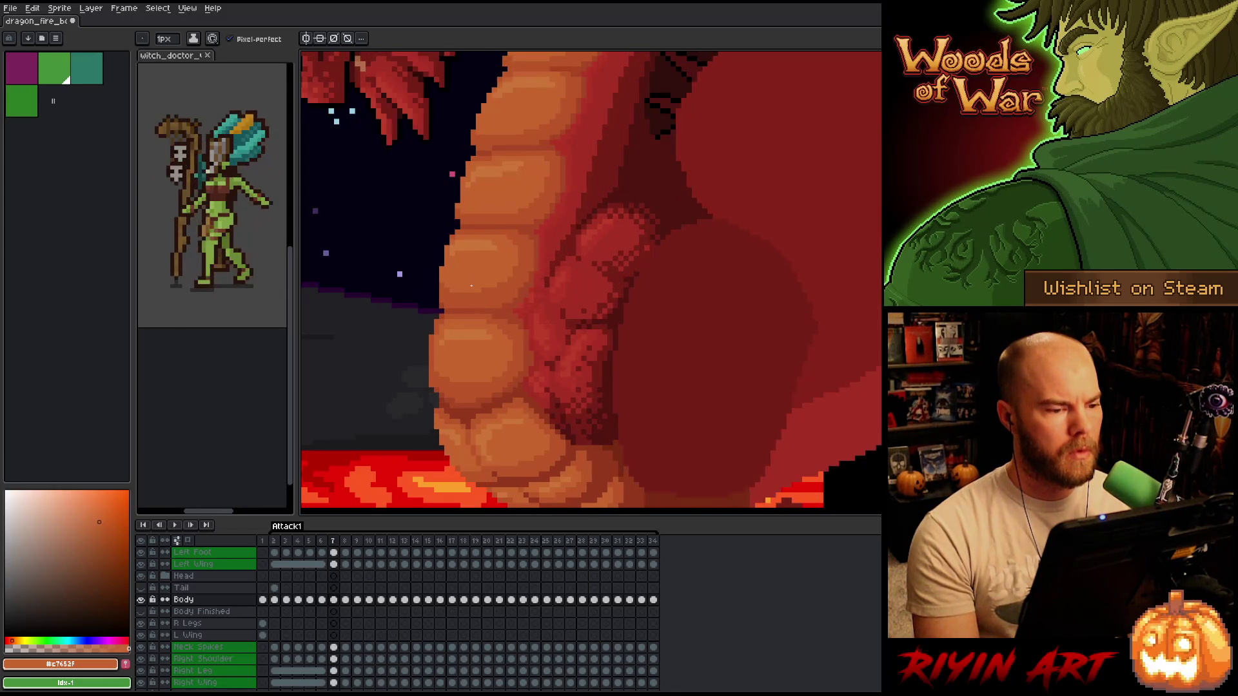
key(Left)
key(Right)
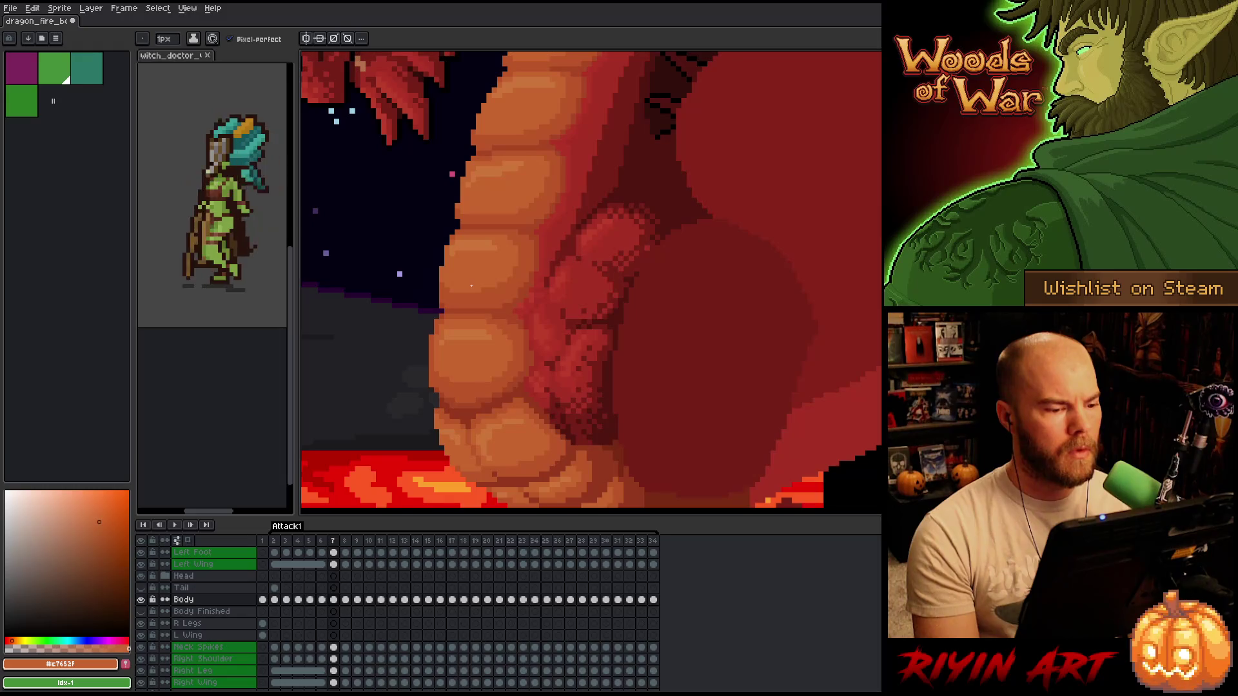
key(Left)
key(Right)
key(Left)
key(Right)
key(Left)
- Compare whole-dragon poses on frames 6 and 7, ending zoomed in on frame 6's belly plates
key(Right)
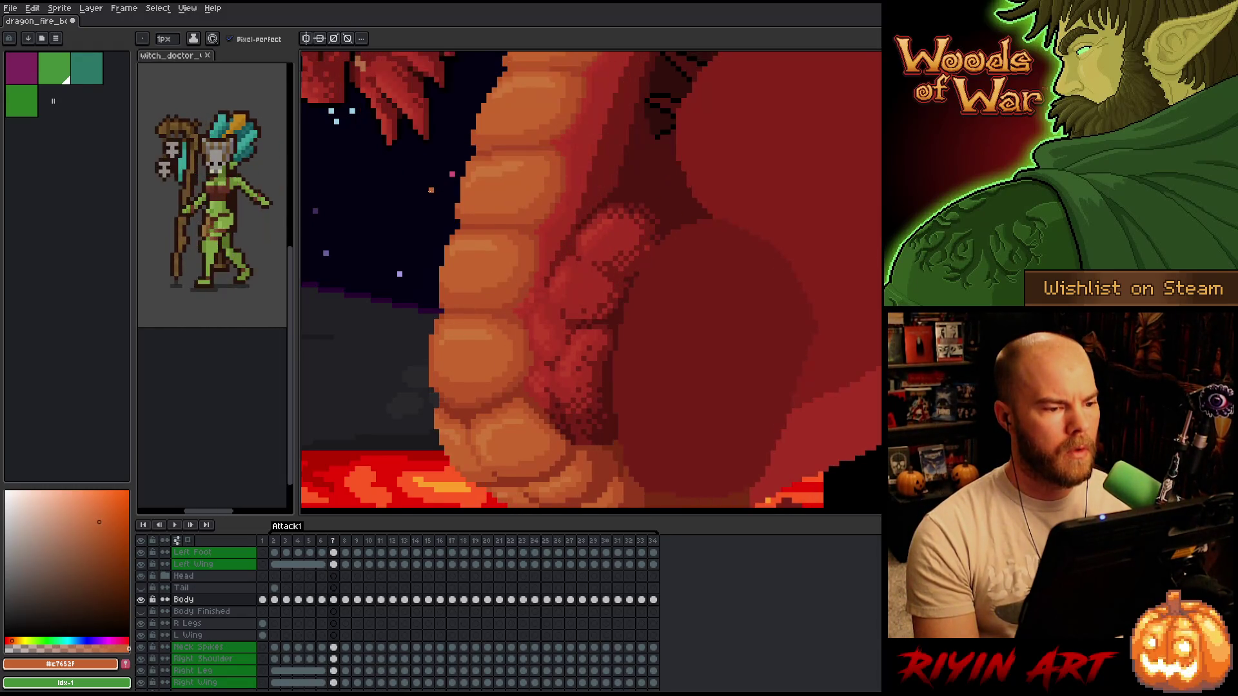
key(minus)
key(minus)
key(Left)
key(Right)
key(Left)
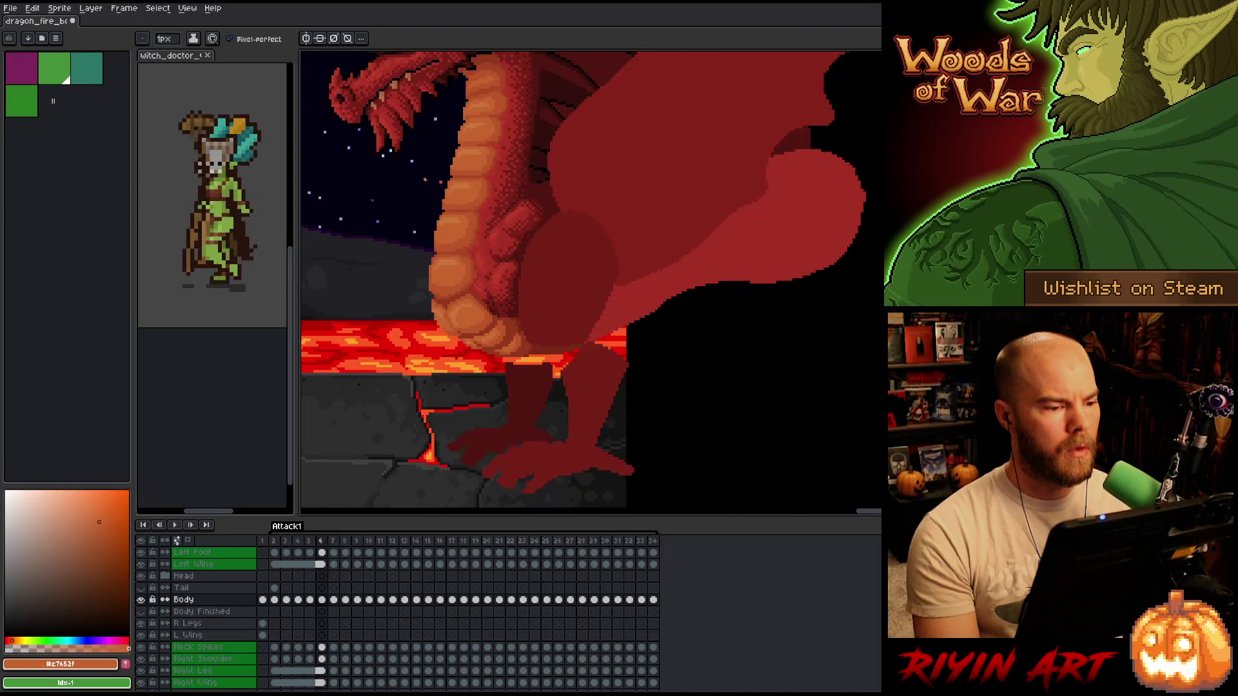
key(Right)
key(plus)
key(plus)
key(Left)
key(Right)
key(Left)
key(Right)
key(minus)
key(Left)
key(Right)
key(Left)
key(Right)
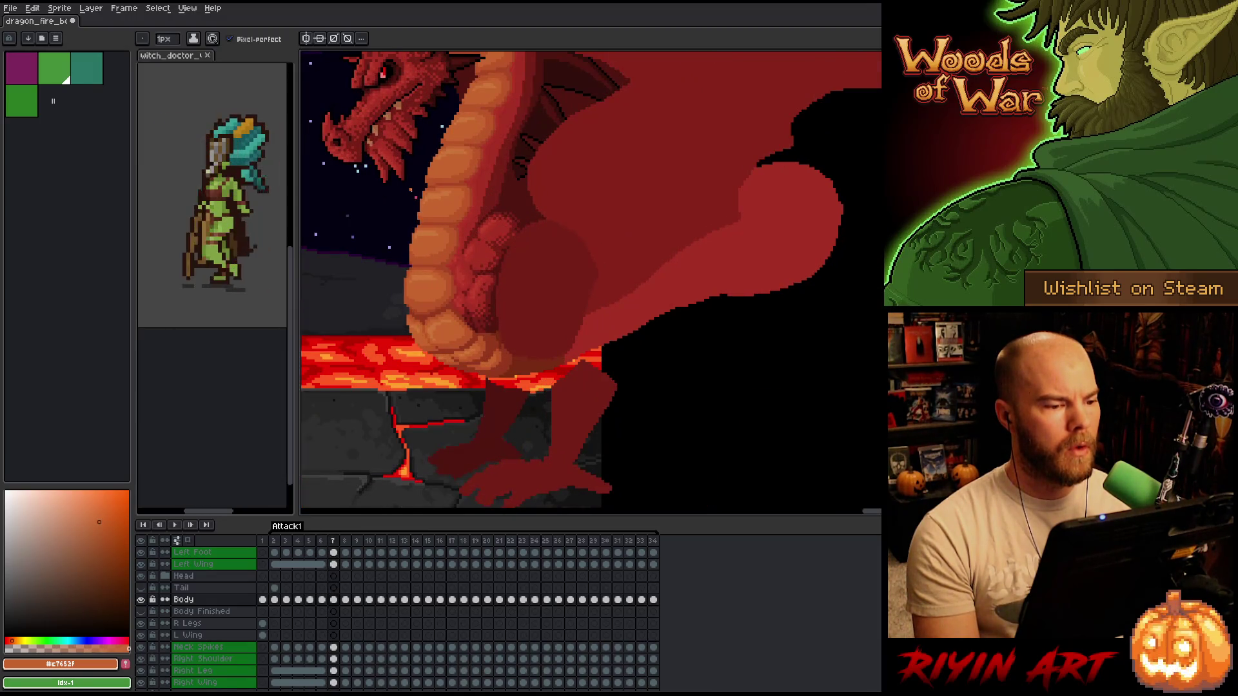
key(Left)
key(Right)
key(Left)
key(Right)
key(Left)
key(plus)
key(plus)
- Box-select a belly plate on frame 7 and compare it against frame 6
key(m)
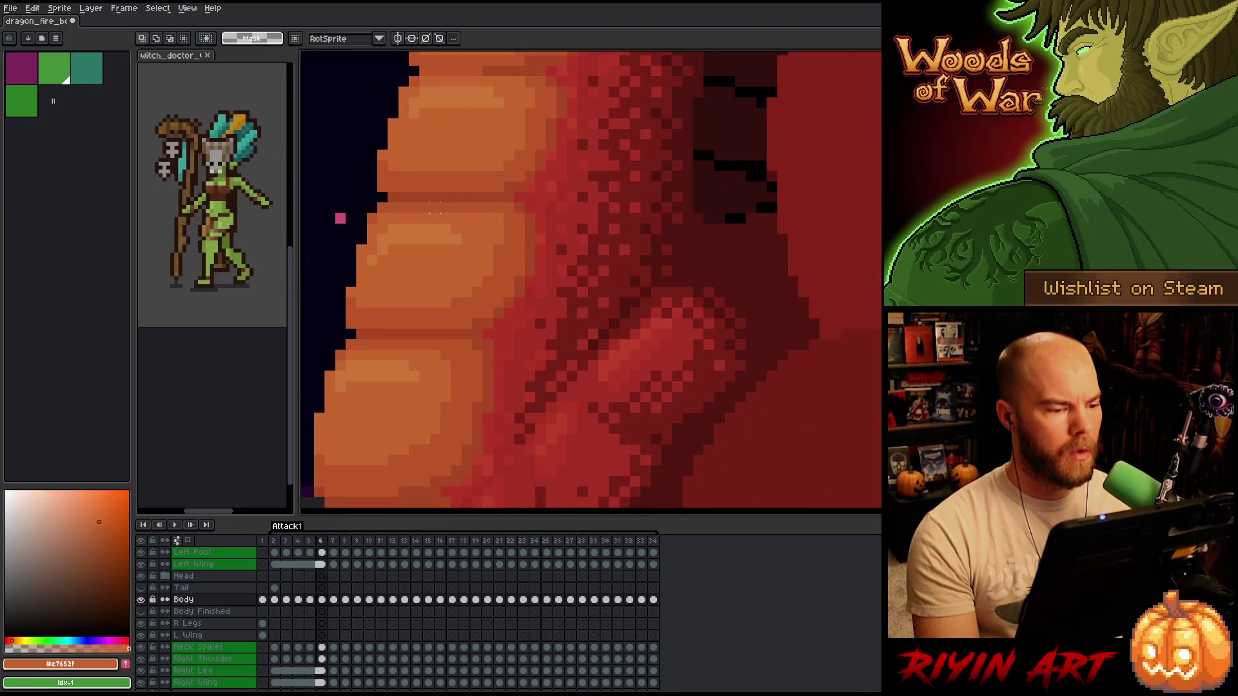
key(Right)
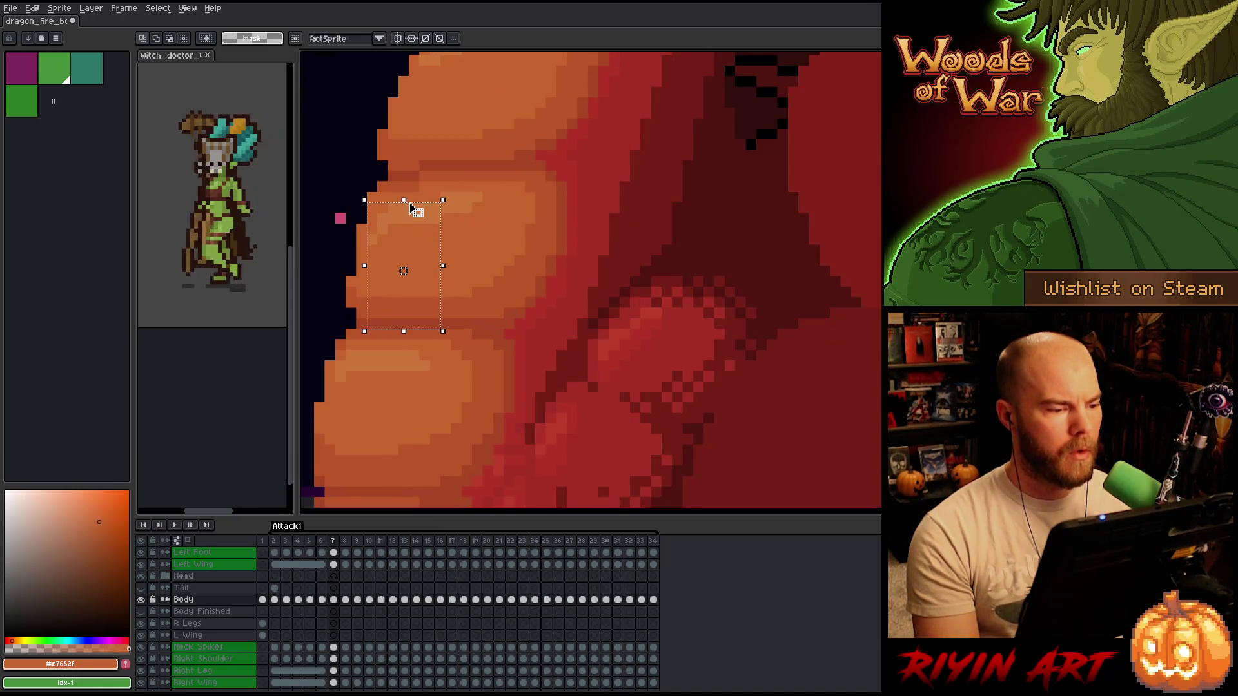
drag(443, 202, 450, 198)
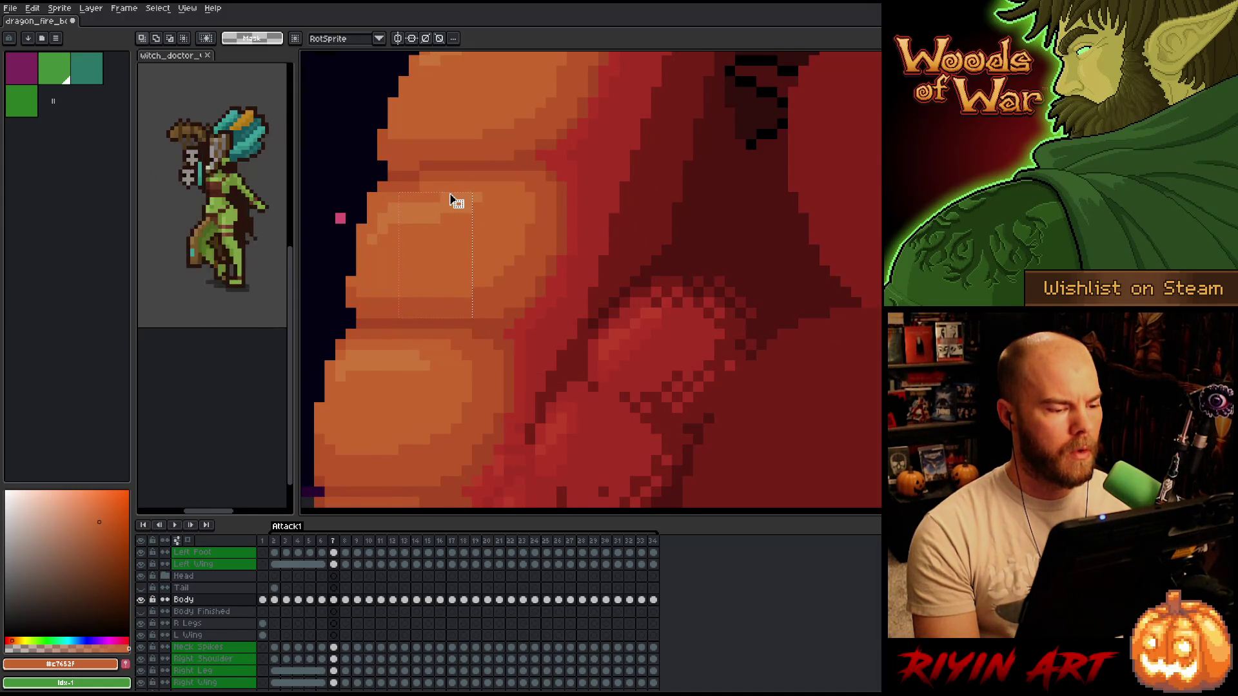
scroll(452, 199, down, 3)
key(Left)
key(Right)
key(Left)
key(Right)
key(Left)
key(Right)
key(Left)
key(Right)
key(Left)
key(Right)
- Select a neck belly plate and compare that area across frames 6 and 7
drag(390, 260, 463, 343)
key(Left)
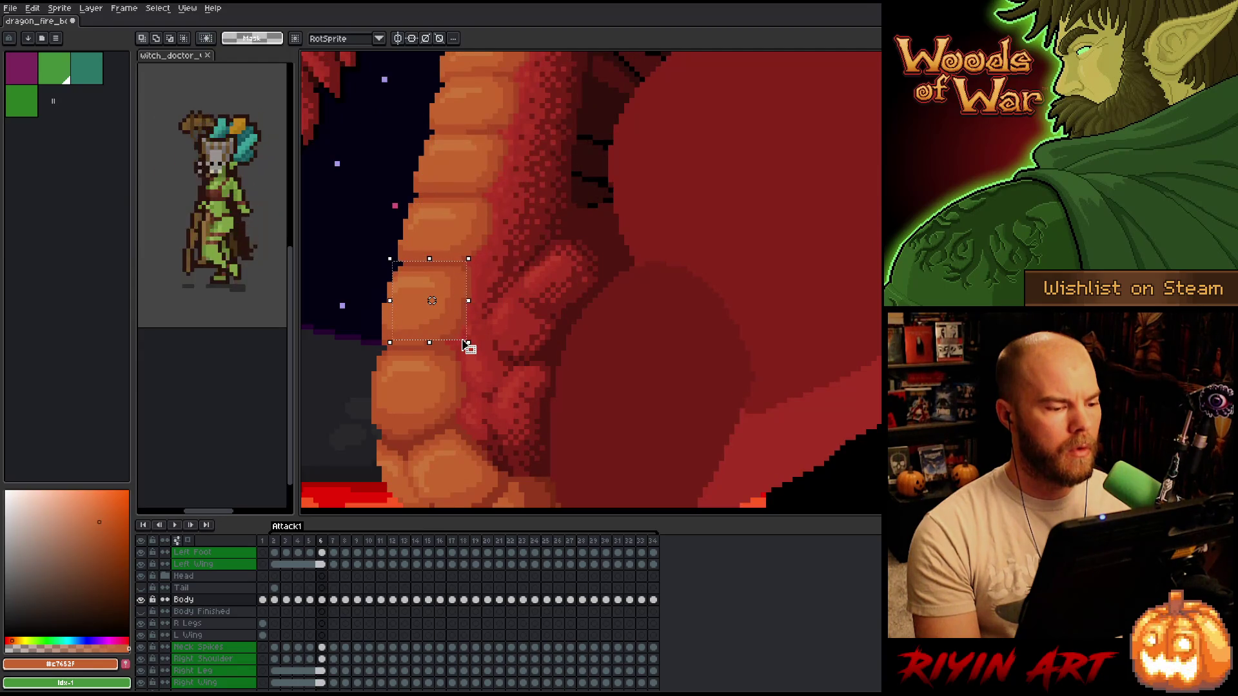
key(Right)
key(Left)
key(Right)
key(Left)
key(Right)
key(Left)
key(Right)
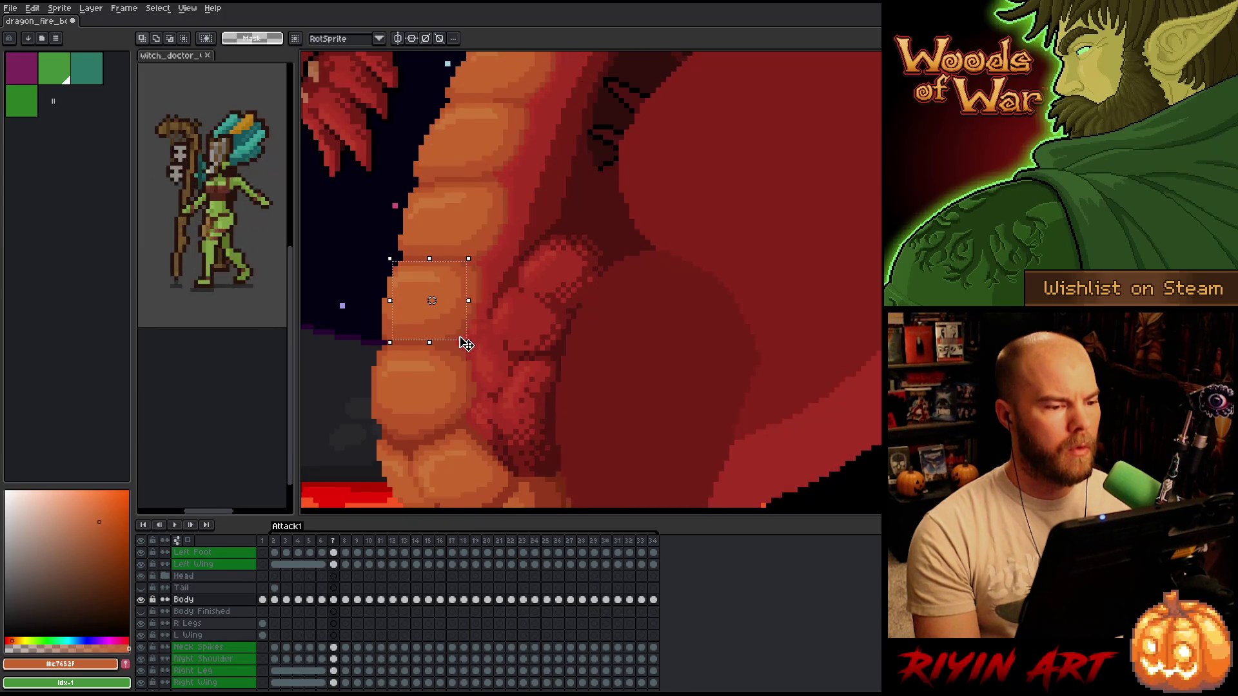
key(minus)
scroll(452, 158, up, 3)
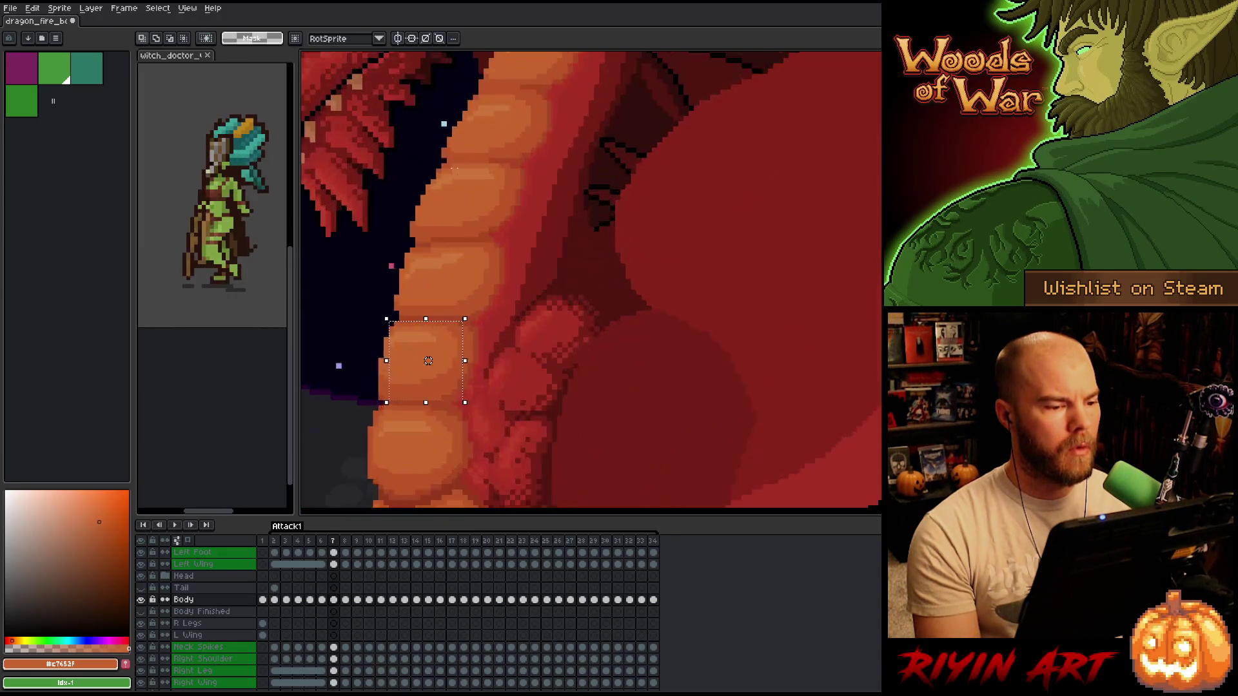
- Select the upper neck plates, check them on frame 6, then clear the selection
drag(531, 157, 377, 272)
key(Left)
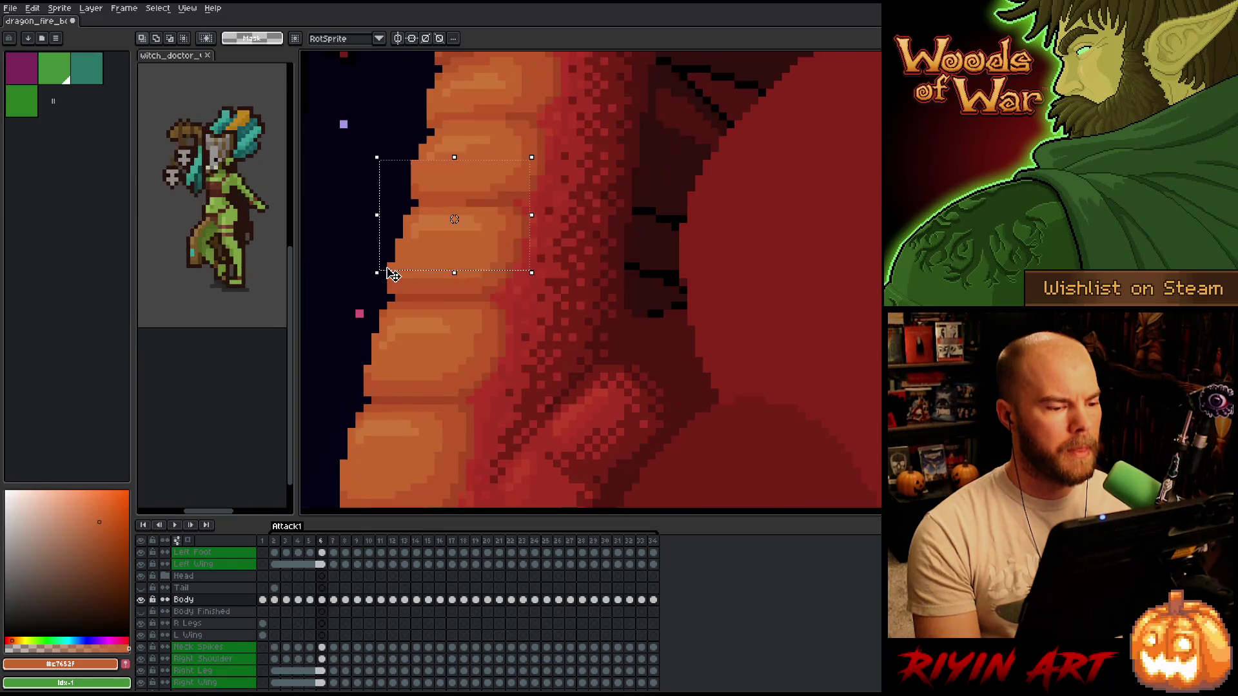
drag(504, 160, 501, 188)
key(Right)
scroll(487, 203, down, 2)
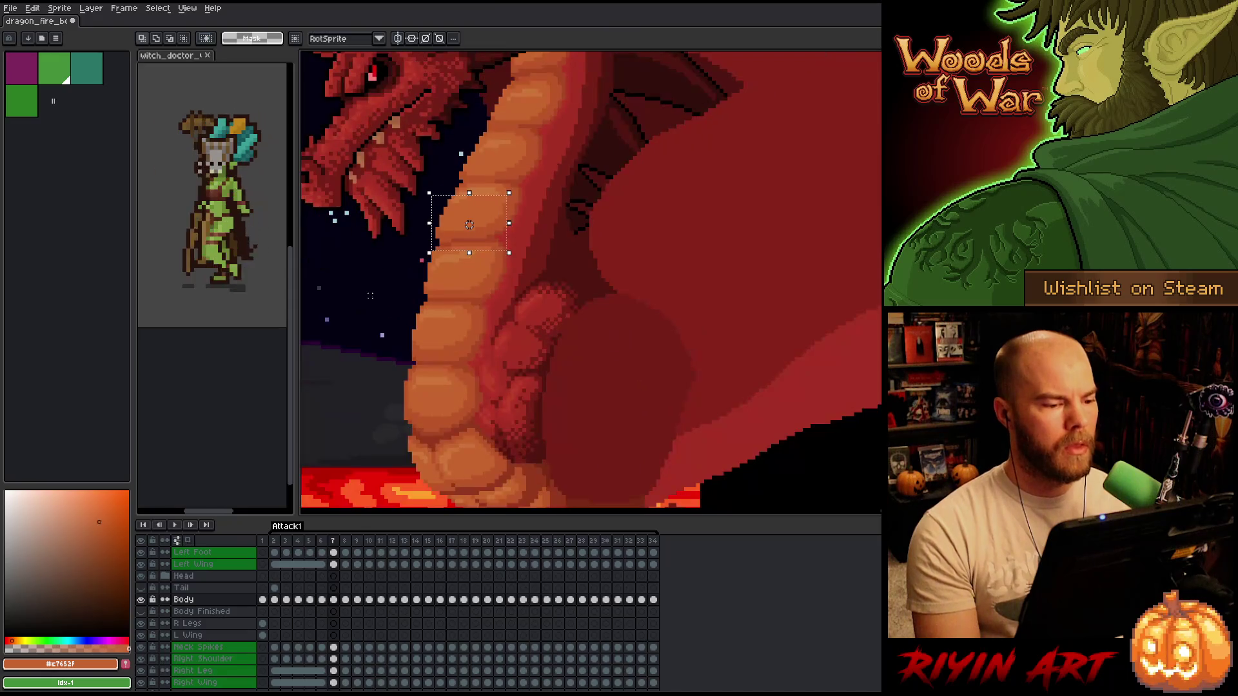
key(ctrl+d)
- Lasso frame 7's upper belly plates and nudge them one pixel right
key(b)
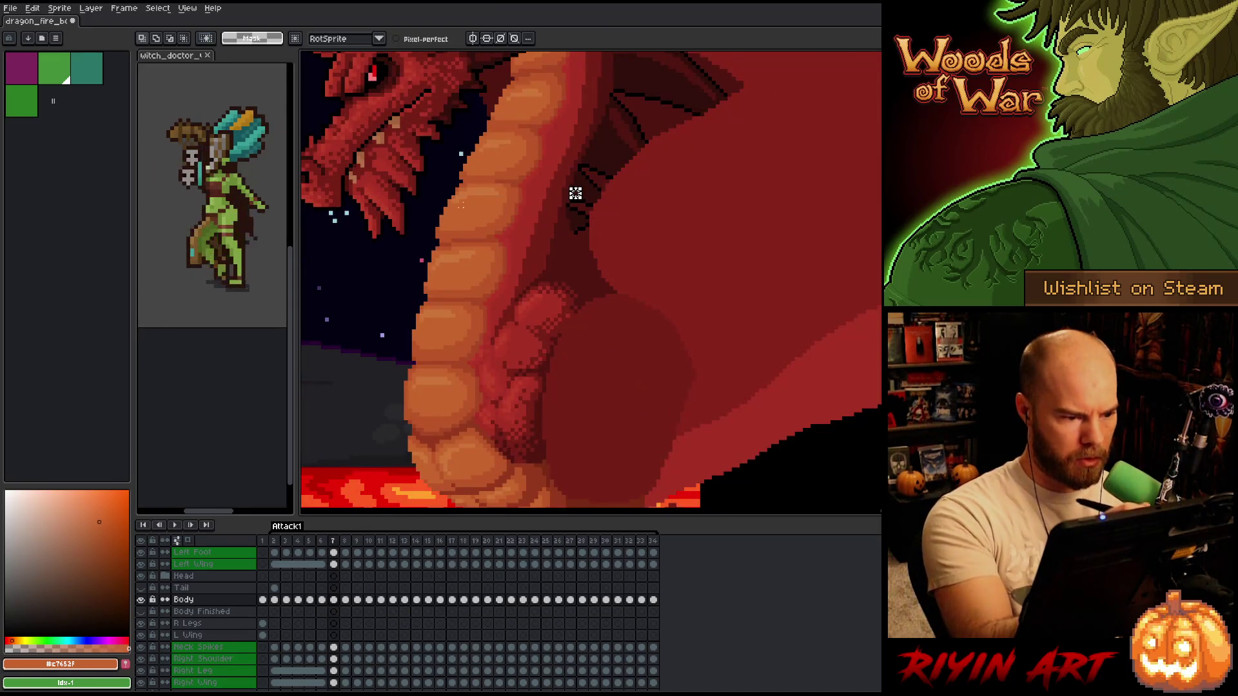
mouse_move(503, 213)
mouse_down()
mouse_move(427, 226)
mouse_move(399, 319)
mouse_move(487, 328)
mouse_up()
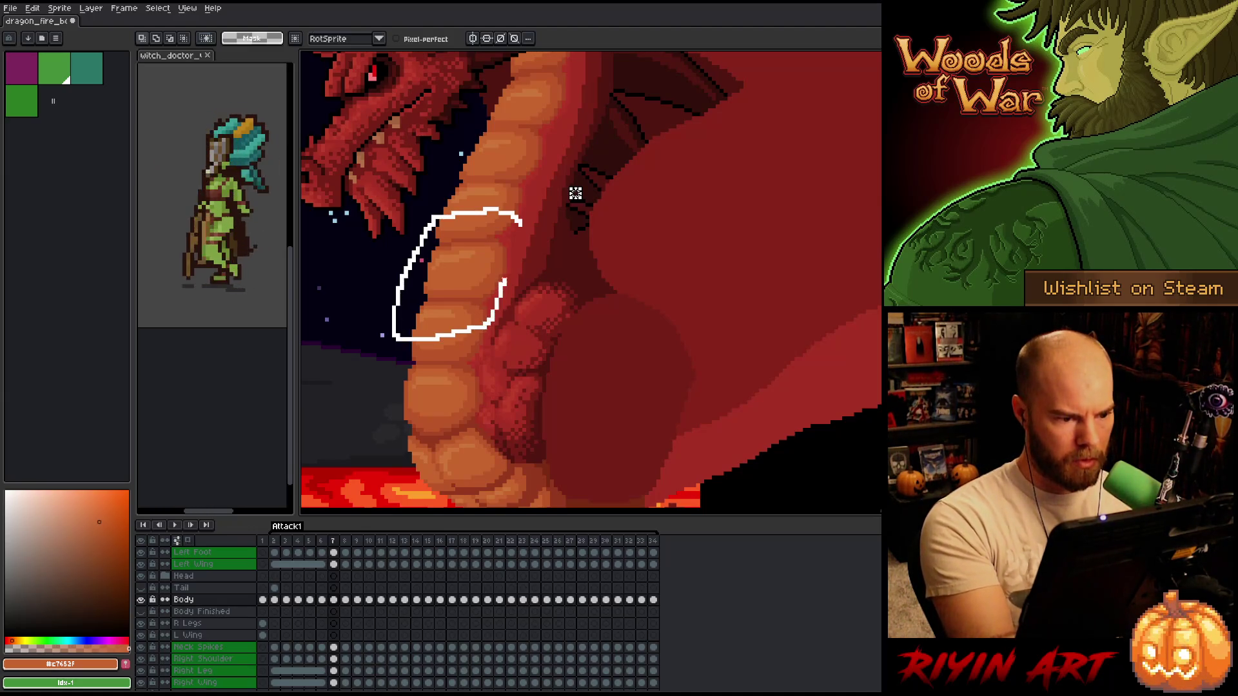
ctrl+click(495, 268)
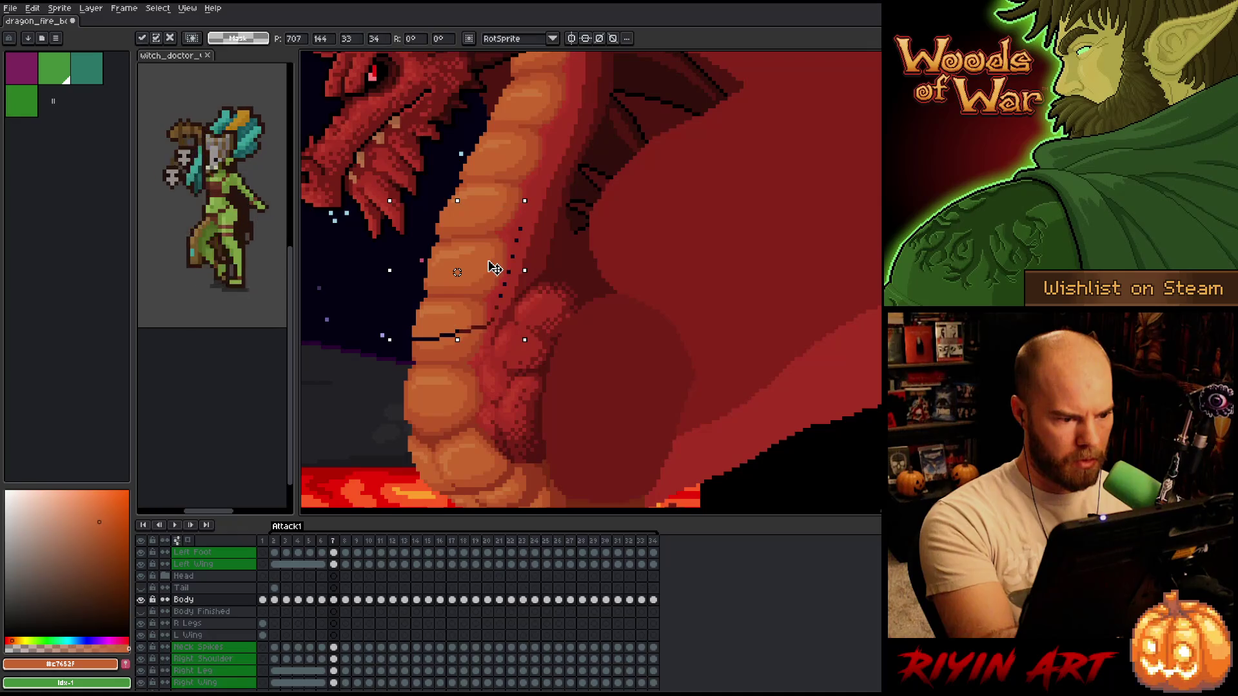
drag(497, 268, 499, 268)
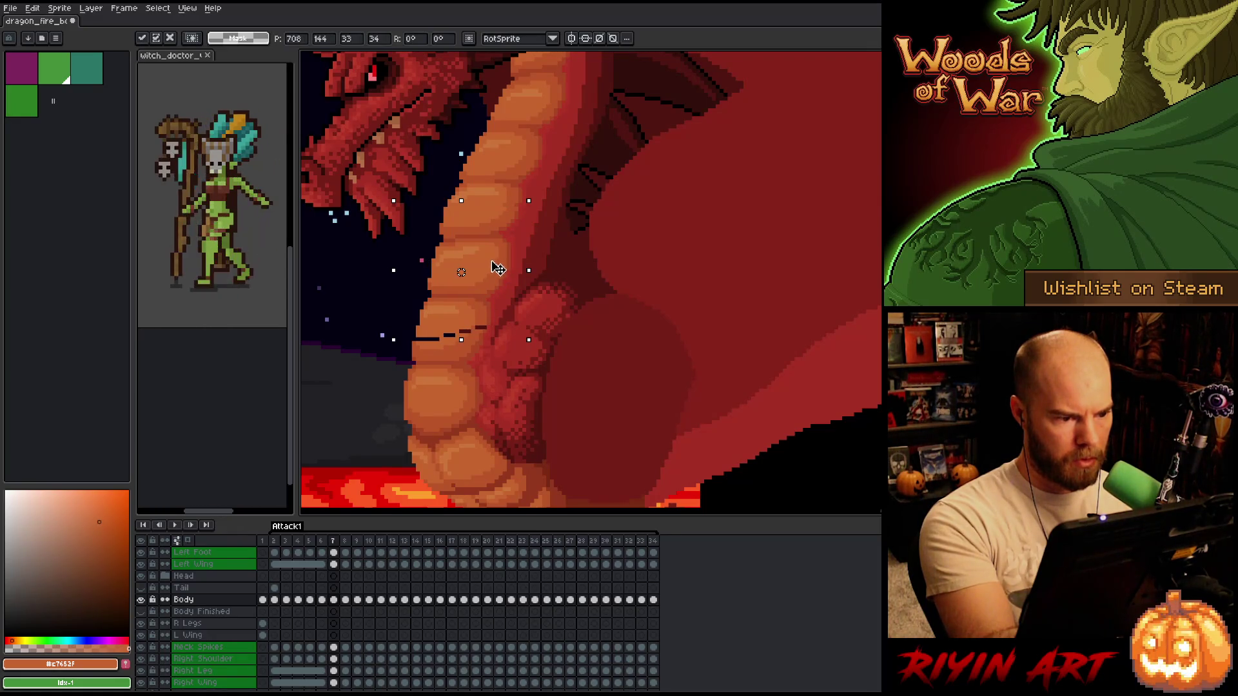
click(533, 205)
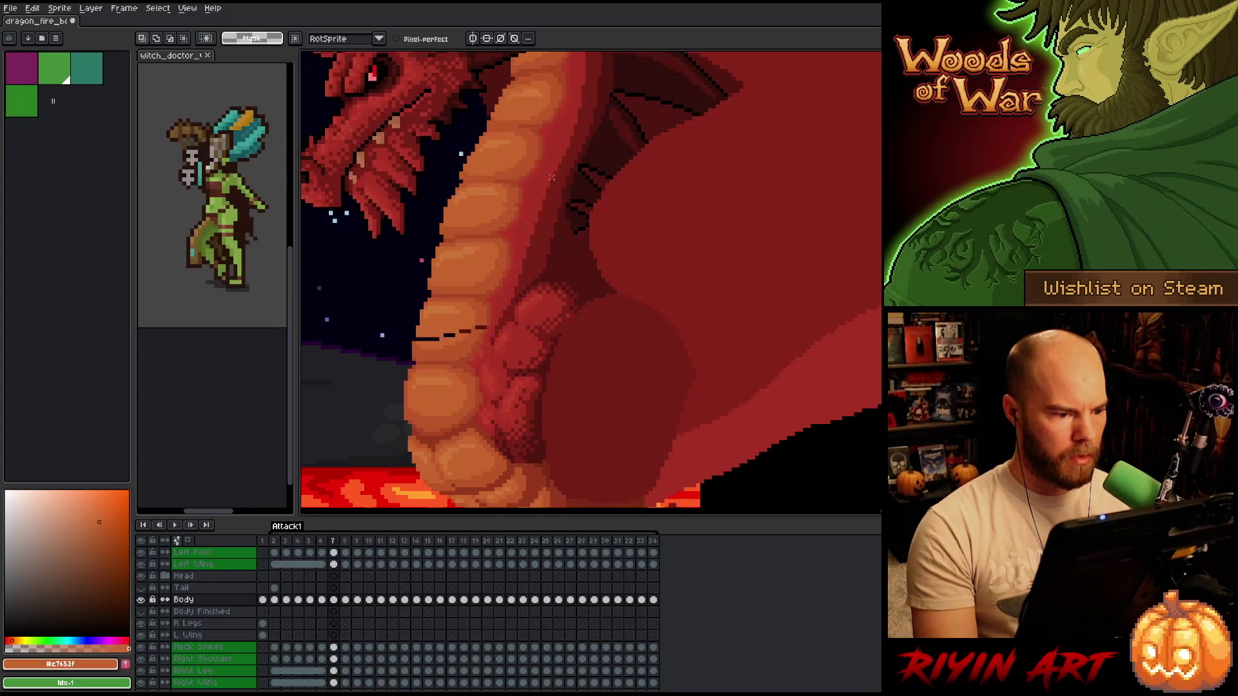
scroll(423, 347, up, 3)
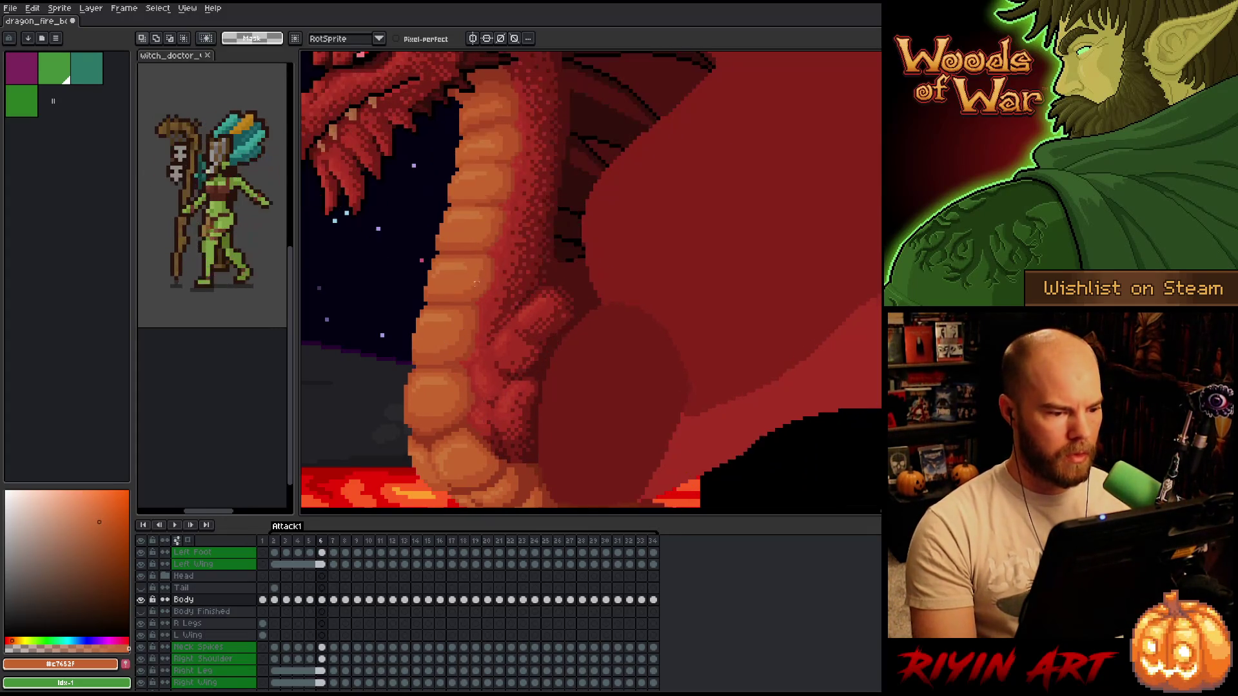
- Paint orange over the dark gap lines on the belly plates, then eyedrop darker orange #bb5624
scroll(422, 347, up, 1)
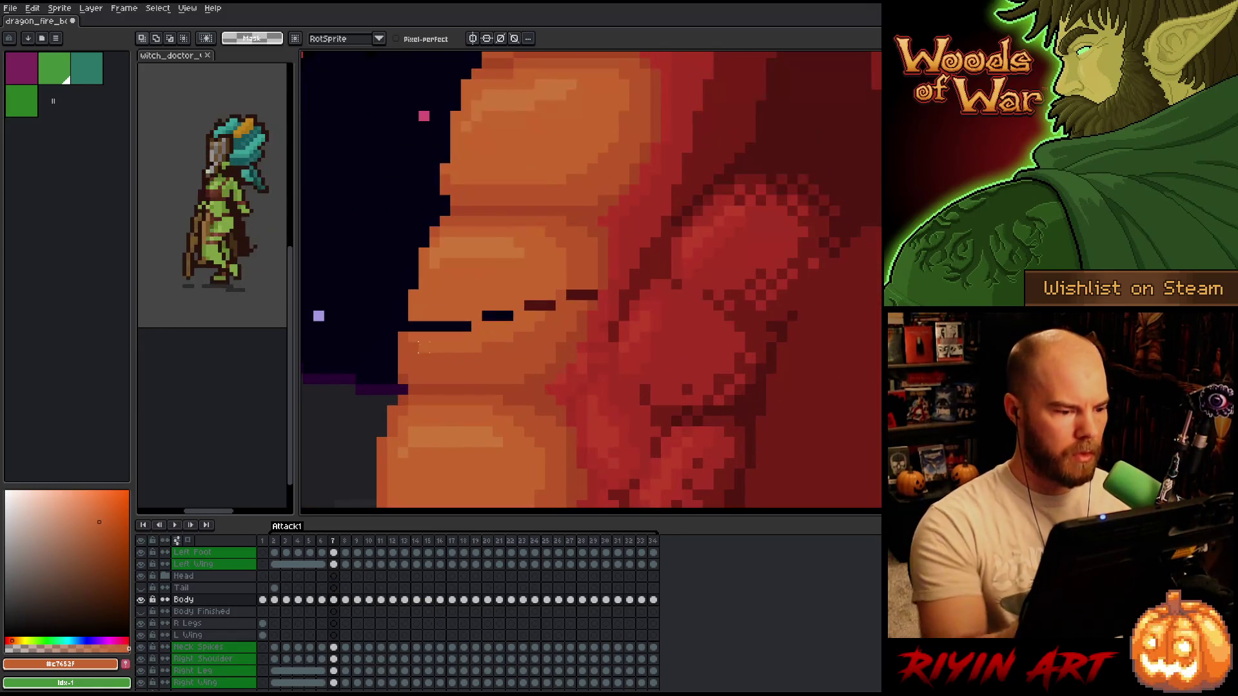
key(b)
drag(475, 327, 440, 320)
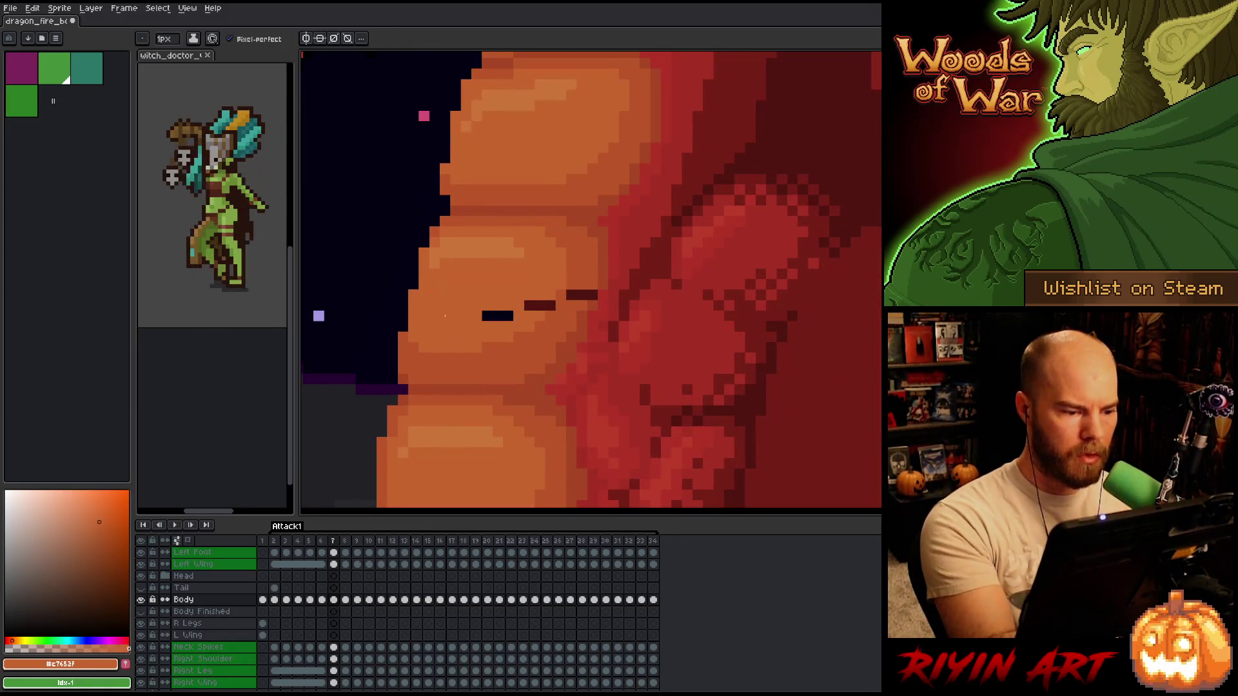
drag(528, 305, 542, 304)
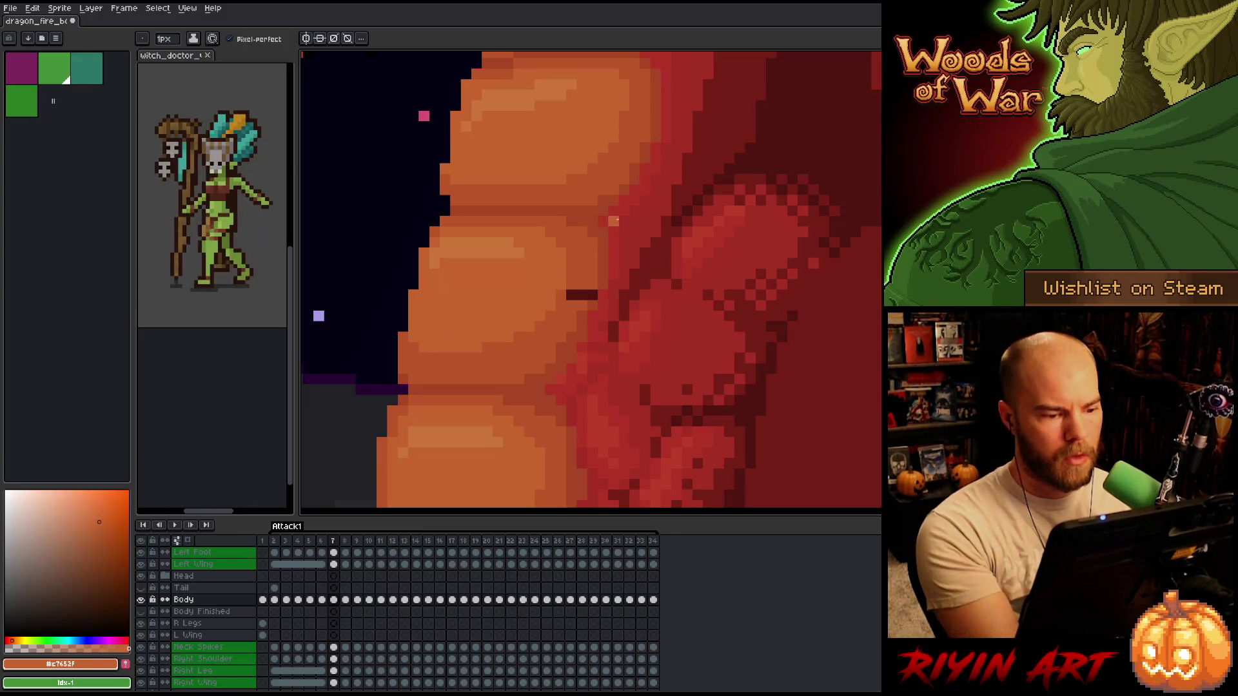
alt+click(583, 261)
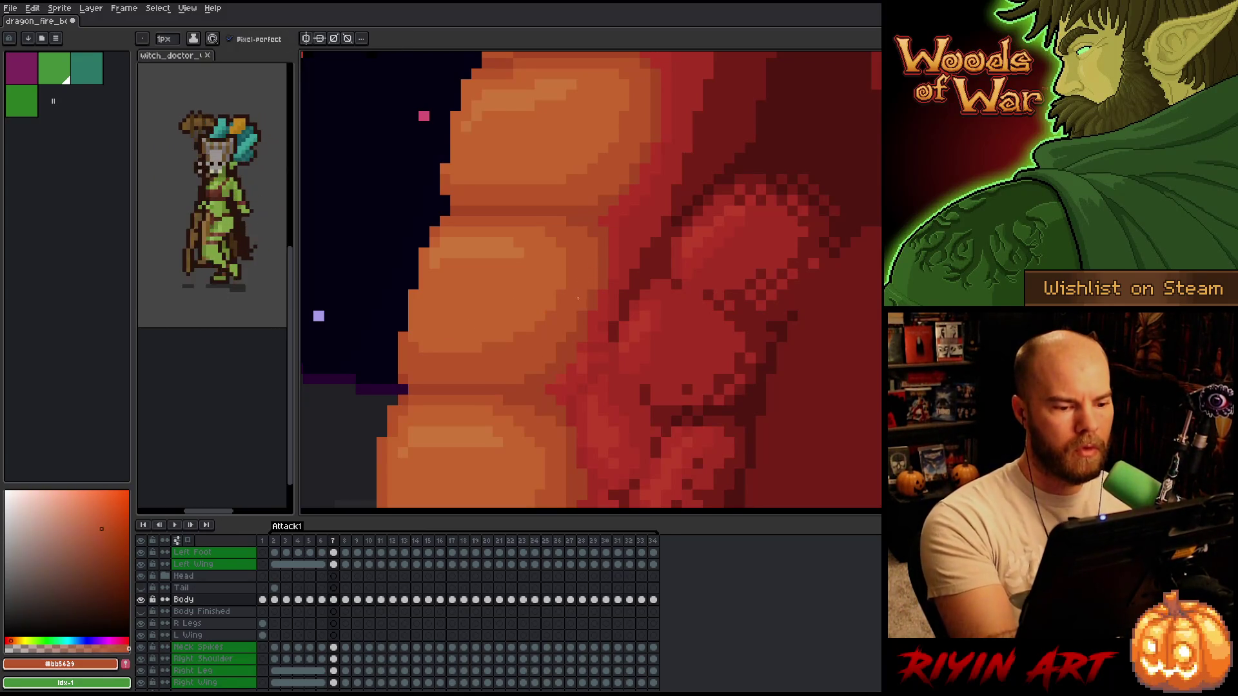
scroll(655, 201, down, 3)
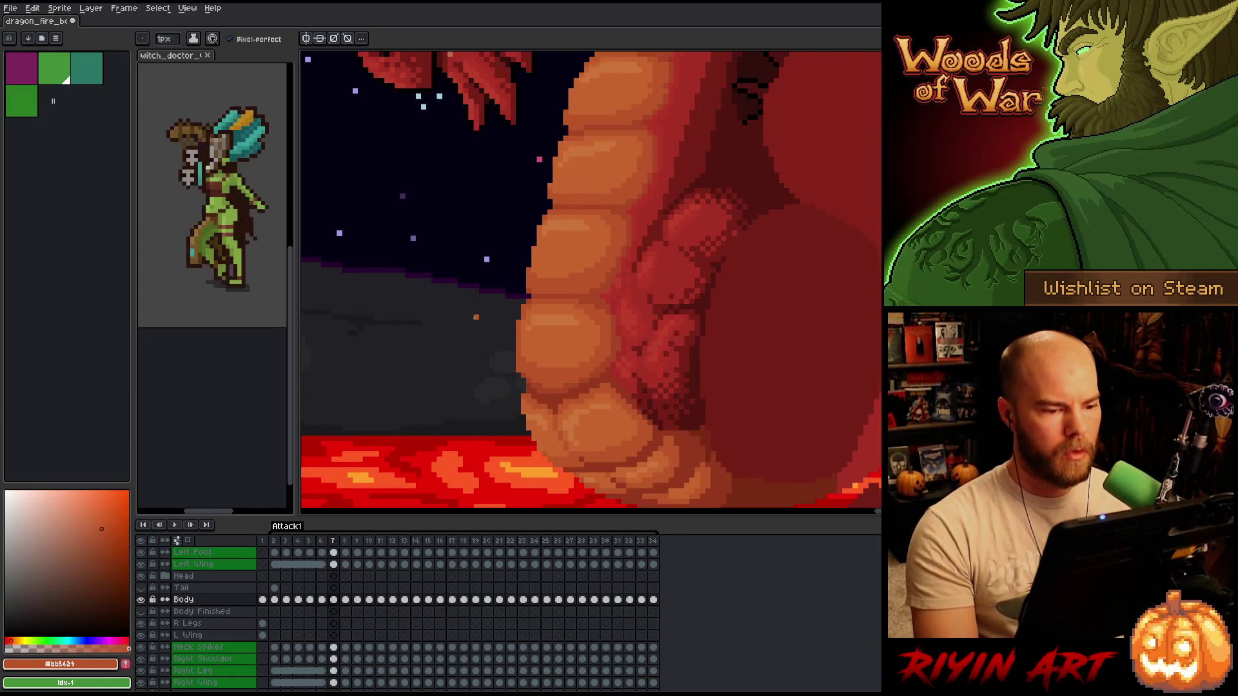
- Flip between frames 6 and 7 to check the belly fix, ending on frame 7
key(Left)
key(Right)
key(Left)
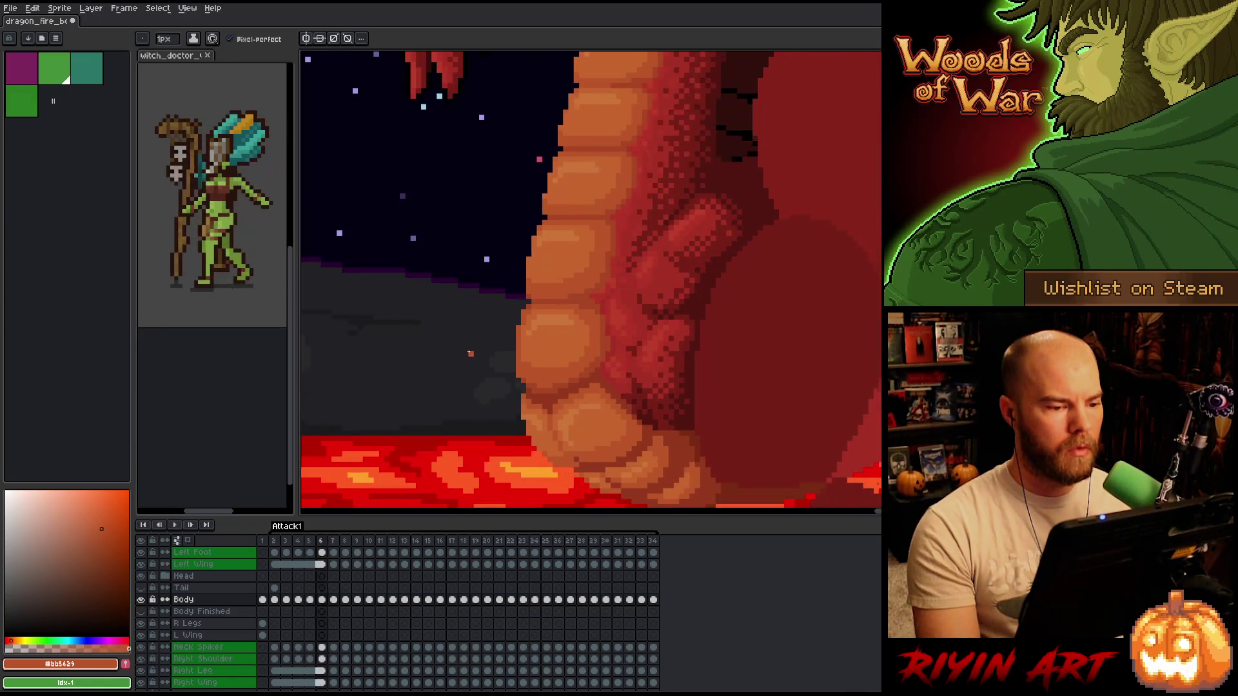
key(Right)
scroll(548, 267, up, 2)
key(Left)
key(Right)
key(Left)
scroll(551, 268, down, 2)
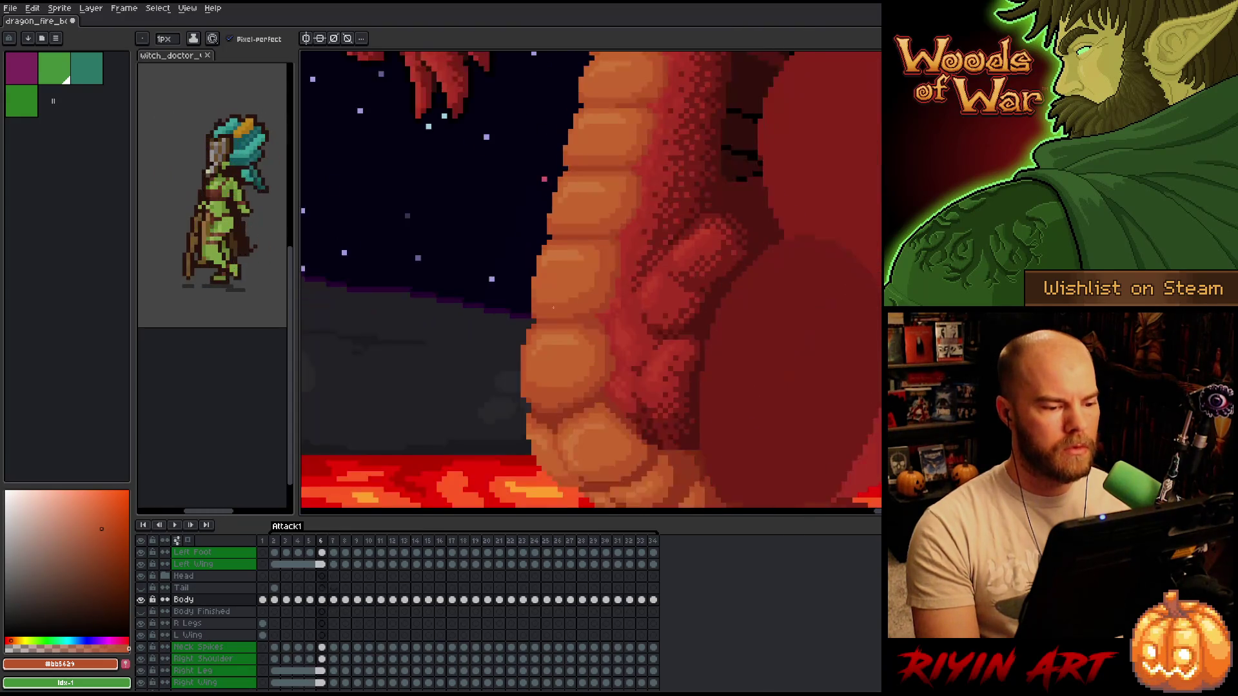
scroll(553, 261, up, 2)
key(Right)
- Eyedrop lighter orange #c7652f, save the file, and add one orange pixel at the plate's edge
key(i)
click(554, 258)
key(b)
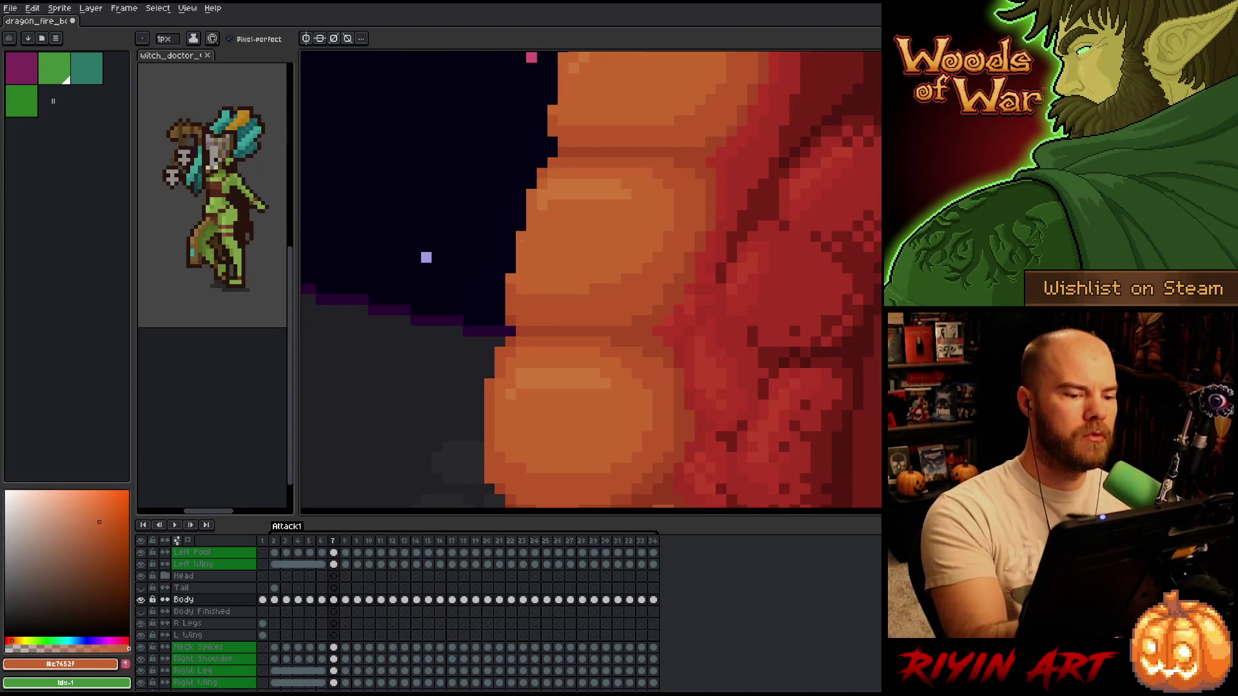
key(ctrl+s)
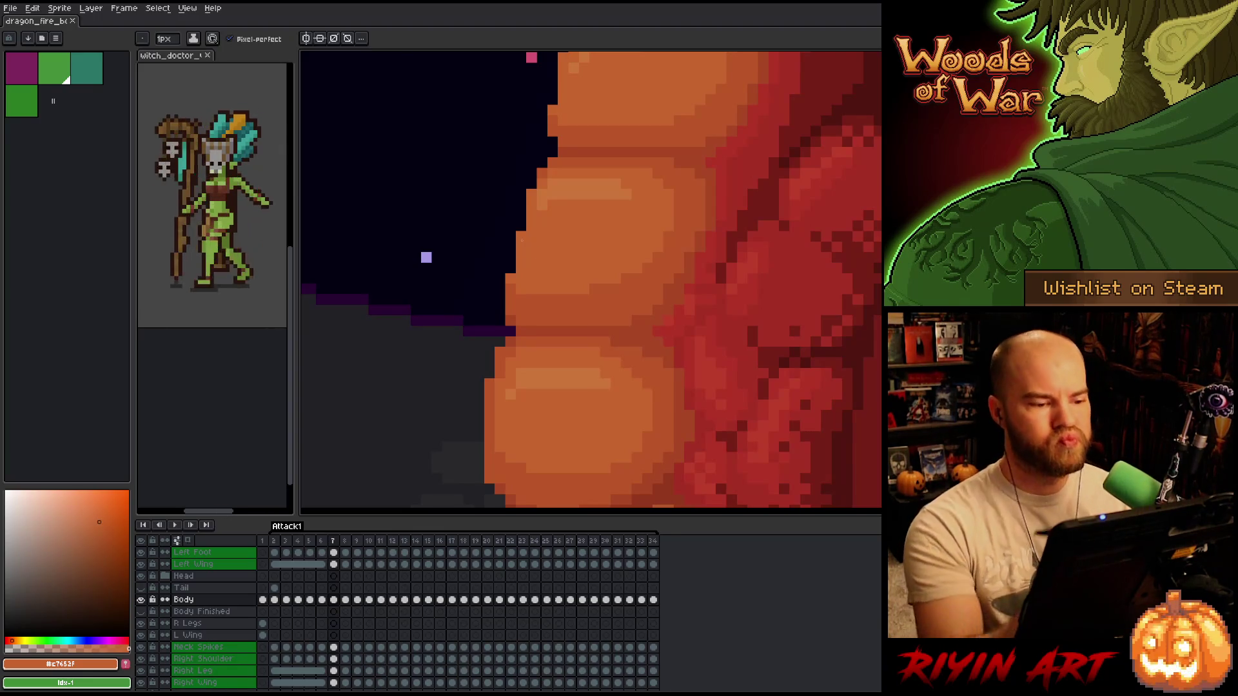
click(510, 268)
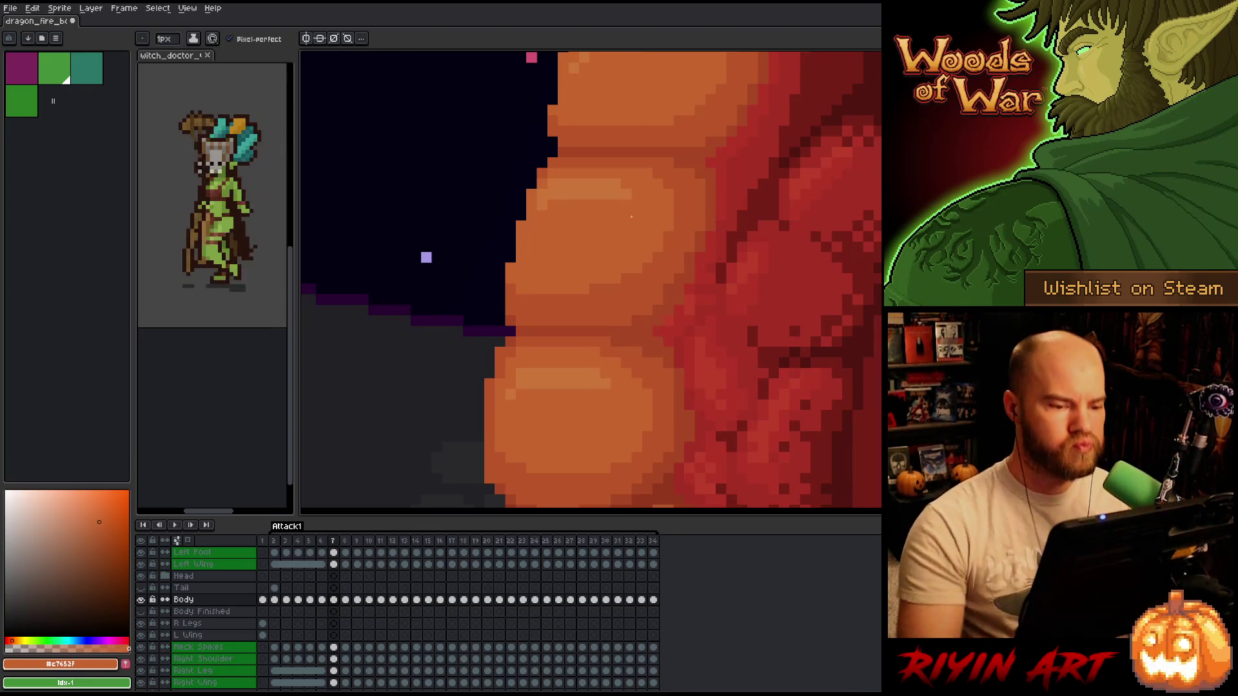
scroll(639, 206, down, 3)
- Flip repeatedly between frames 6 and 7 to compare the belly plate poses
key(Return)
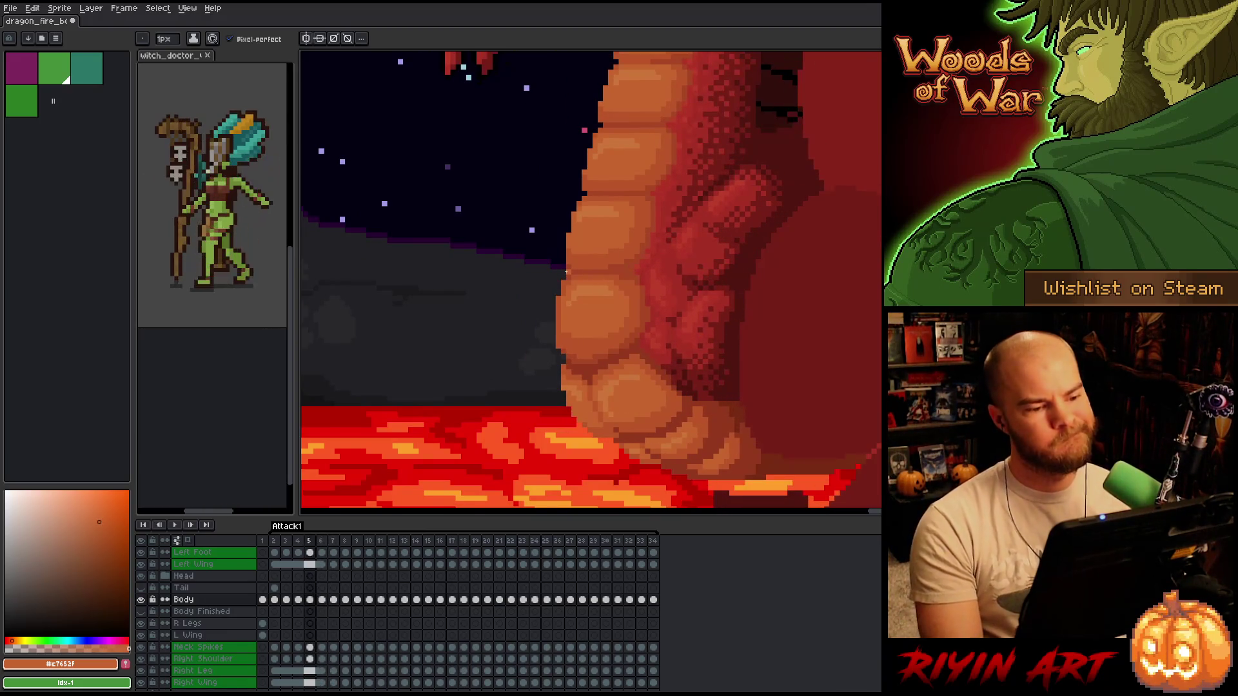
key(period)
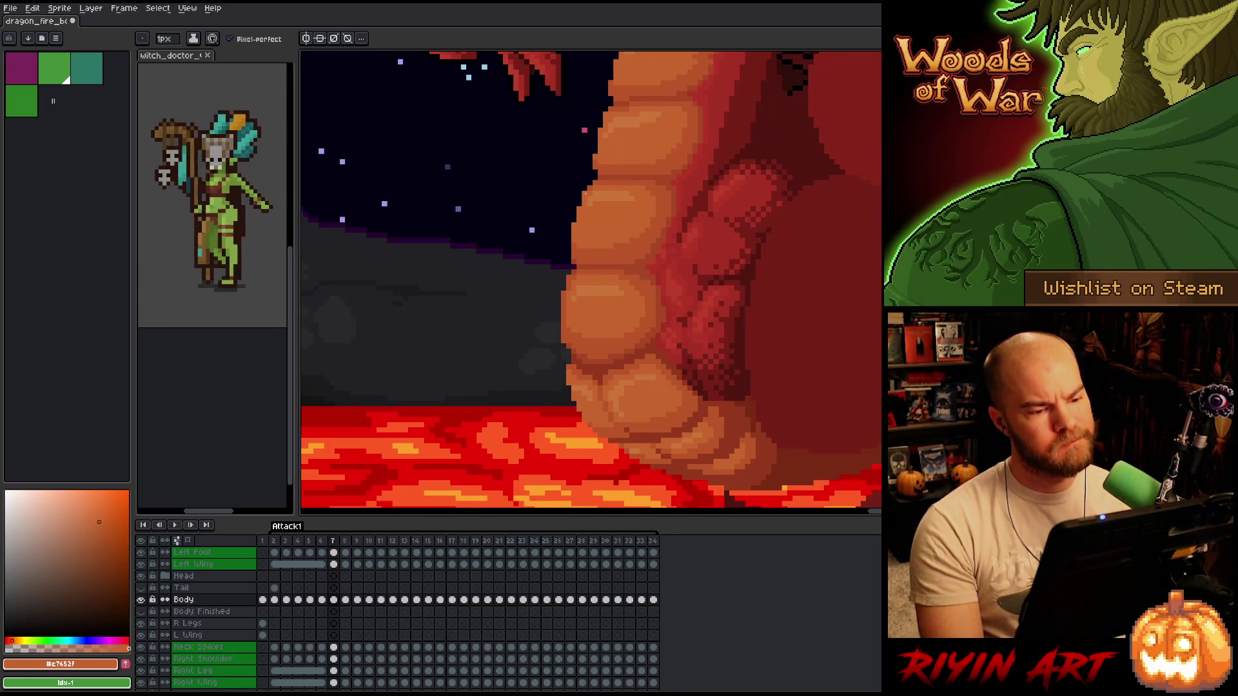
key(comma)
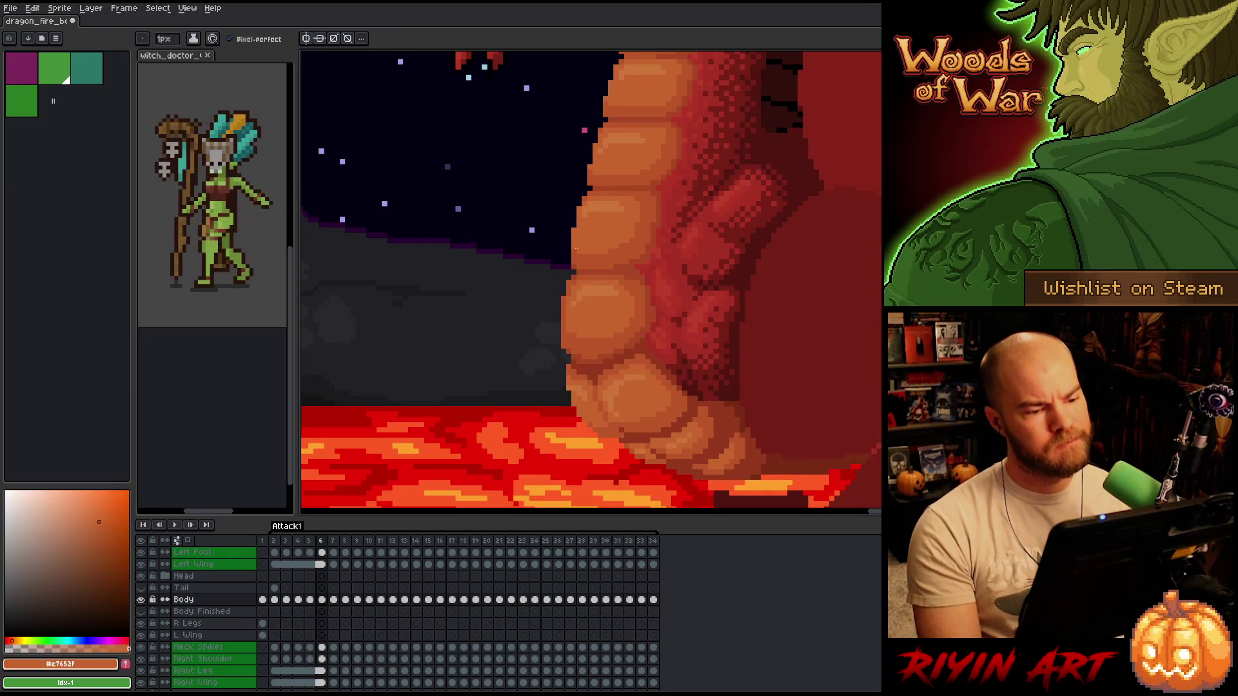
key(period)
key(comma)
key(period)
key(comma)
key(period)
key(comma)
key(period)
key(minus)
key(minus)
key(comma)
key(period)
key(comma)
key(period)
key(comma)
key(period)
key(comma)
key(period)
key(comma)
key(period)
key(comma)
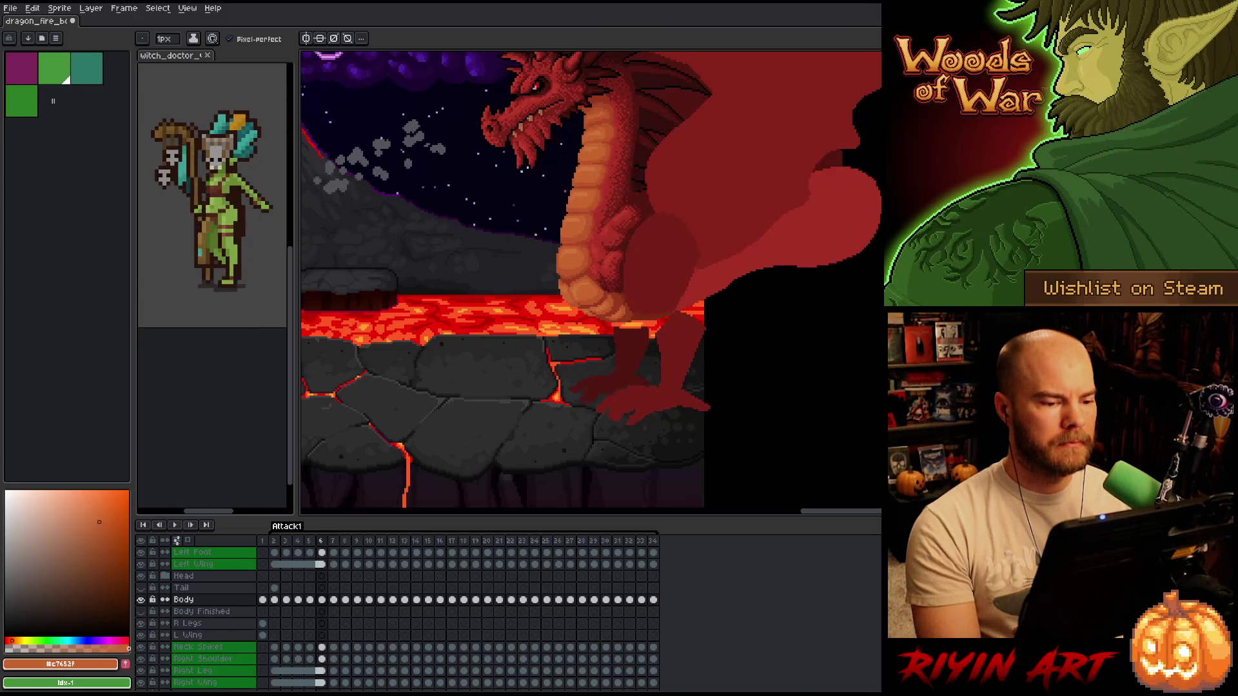
key(period)
key(comma)
key(period)
key(comma)
key(period)
key(comma)
key(period)
key(comma)
key(period)
key(comma)
key(period)
- Step back and forth between frames 7 and 8, ending on frame 8
key(period)
key(comma)
key(period)
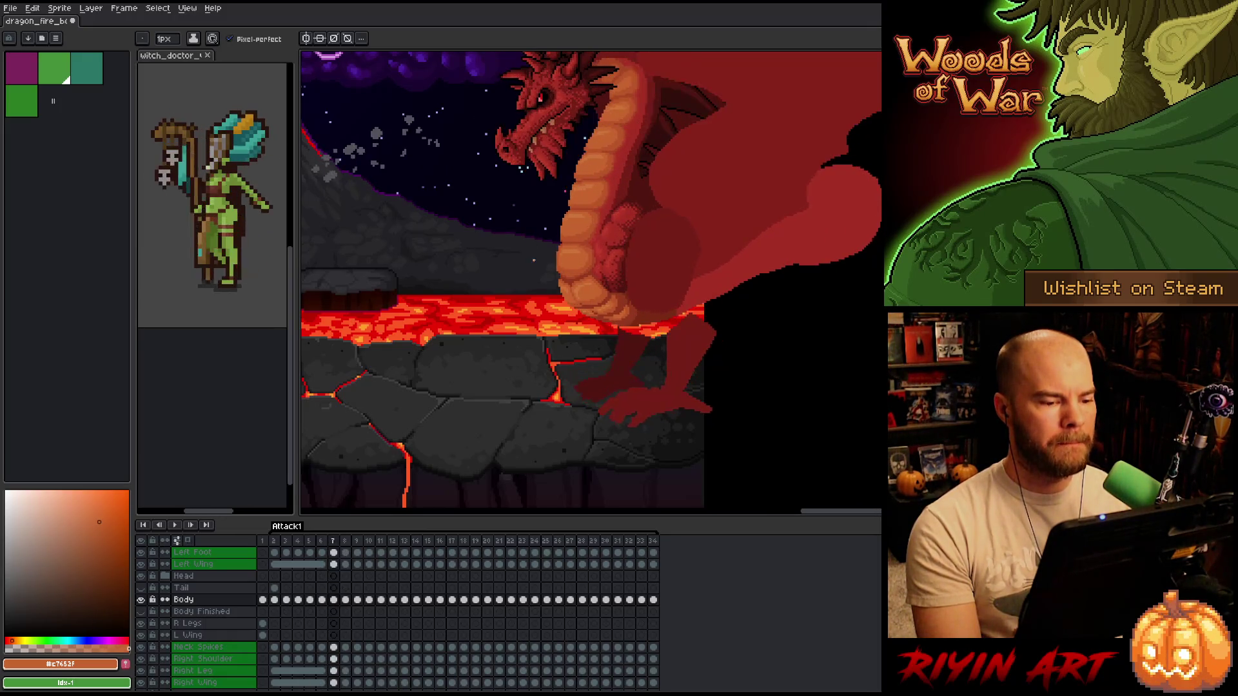
key(comma)
key(period)
key(comma)
scroll(623, 225, up, 1)
key(period)
scroll(580, 123, up, 1)
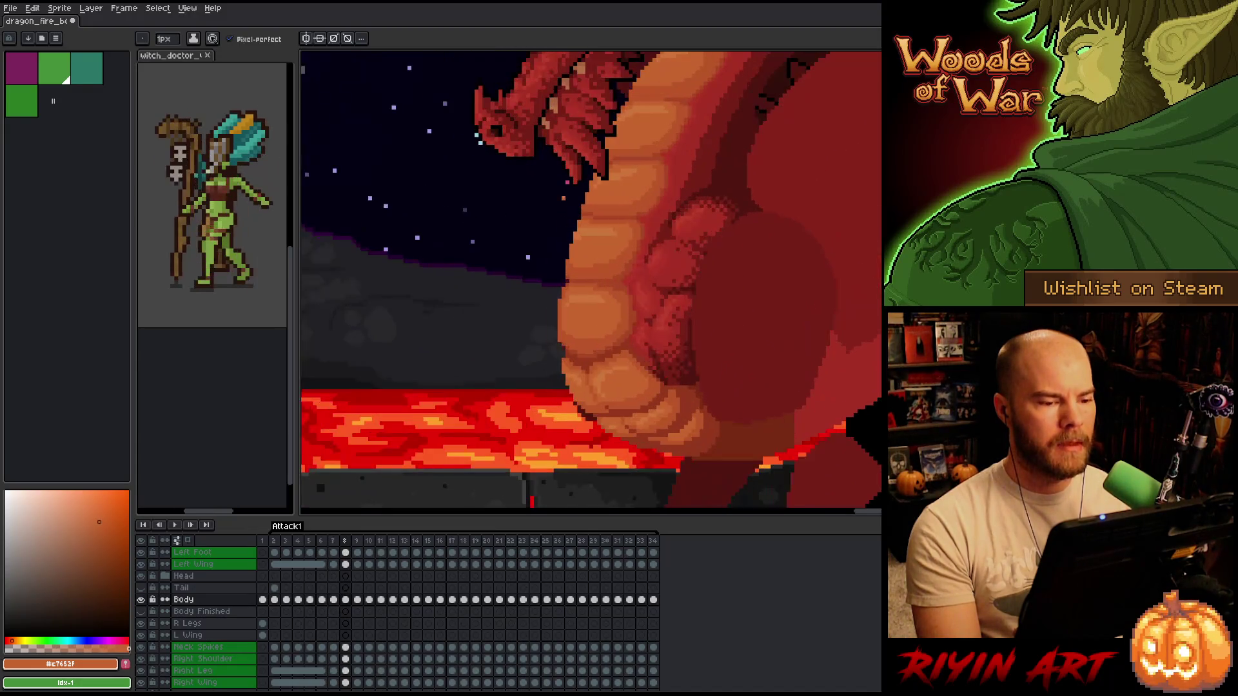
key(comma)
key(period)
key(comma)
scroll(573, 244, up, 1)
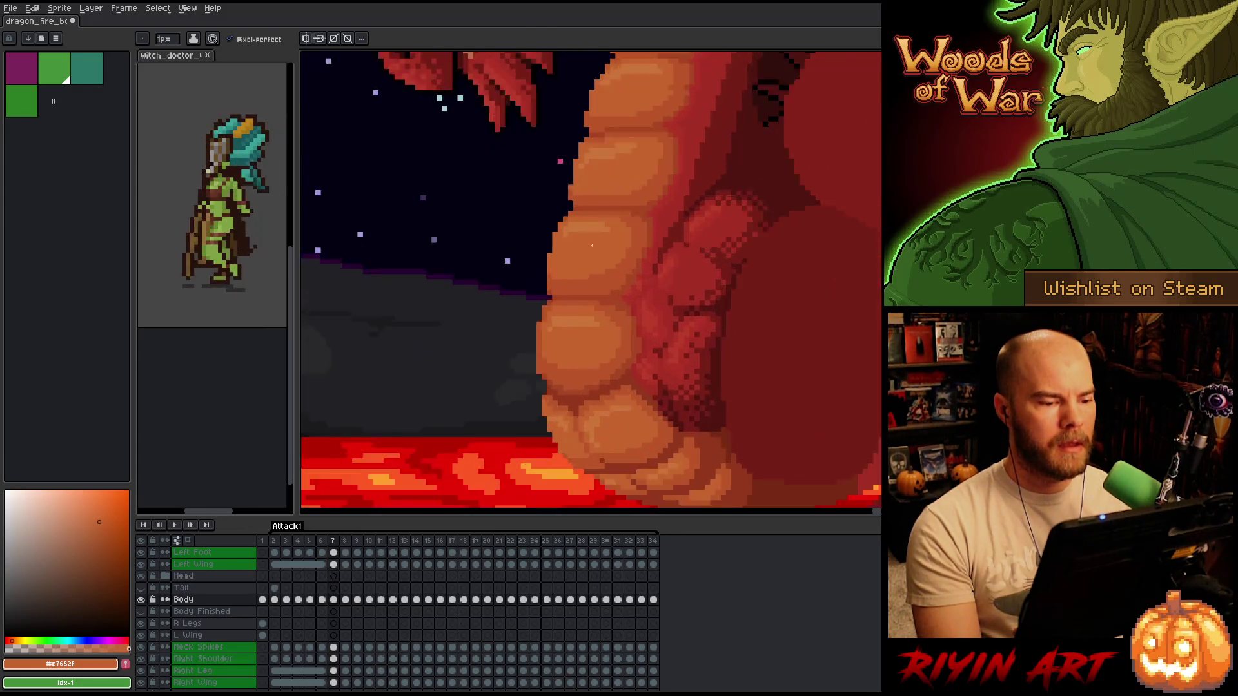
scroll(573, 244, up, 1)
key(period)
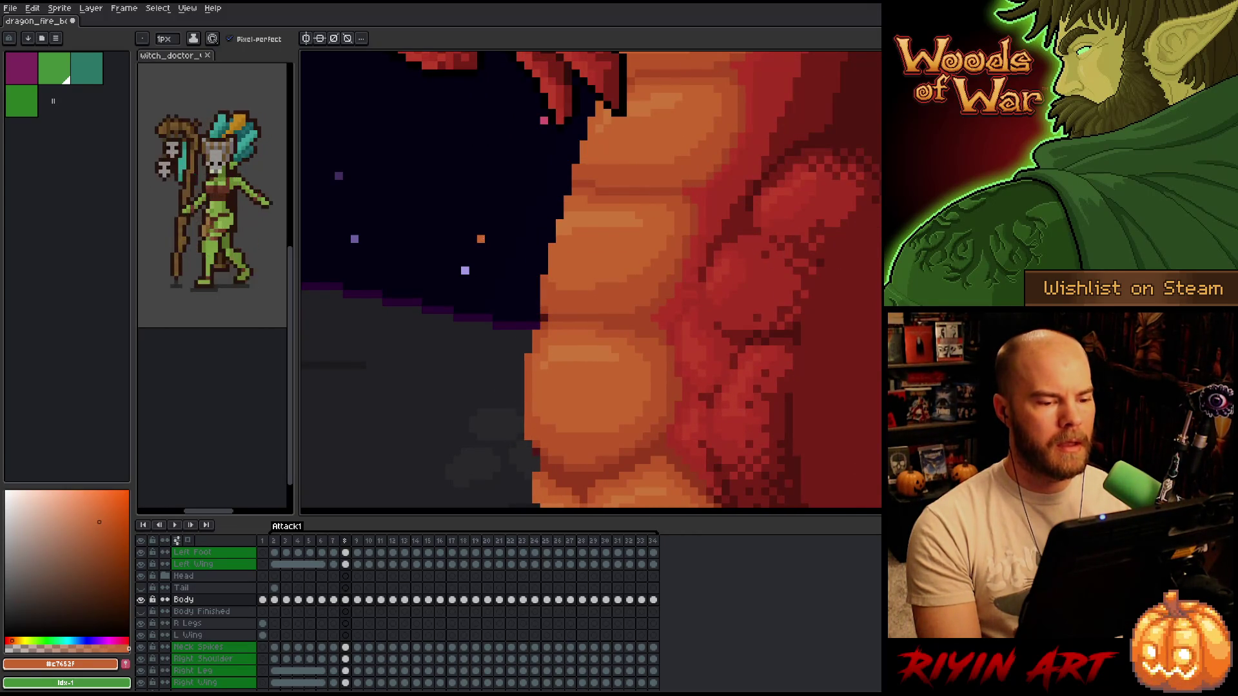
- Select frame 8's upper belly plate with the marquee and nudge it one pixel right
key(m)
mouse_move(491, 193)
mouse_down()
mouse_move(528, 271)
mouse_move(581, 316)
mouse_up()
click(582, 316)
key(.)
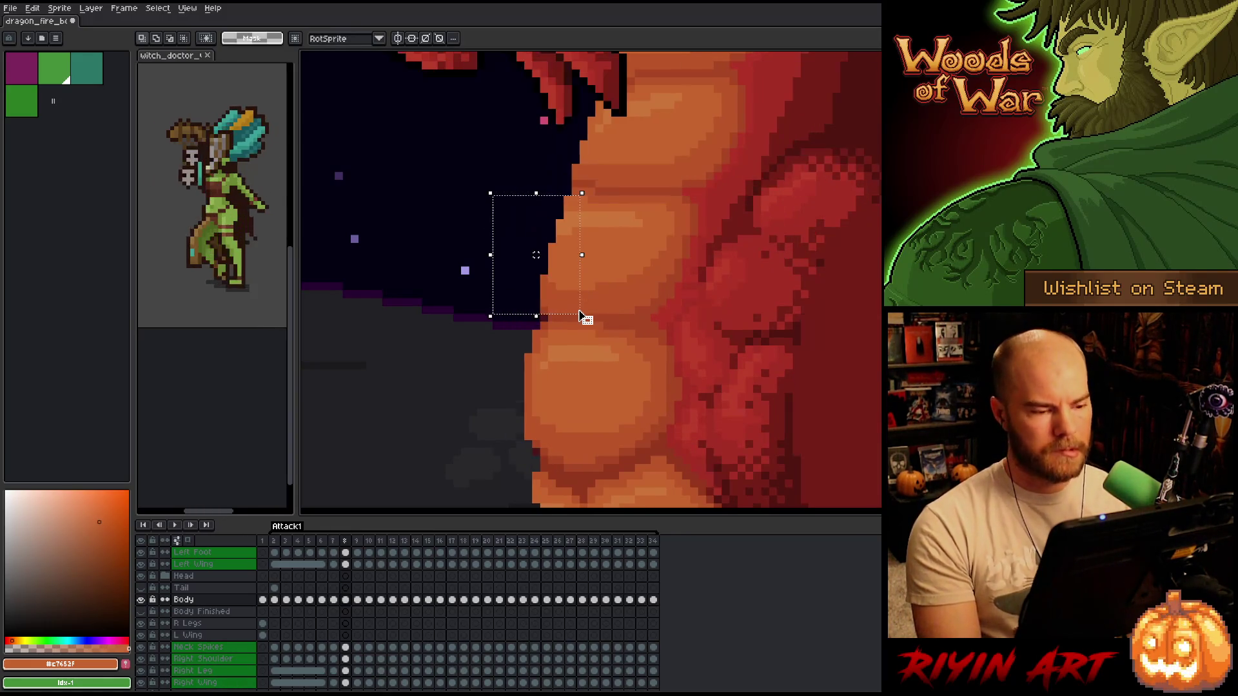
key(Right)
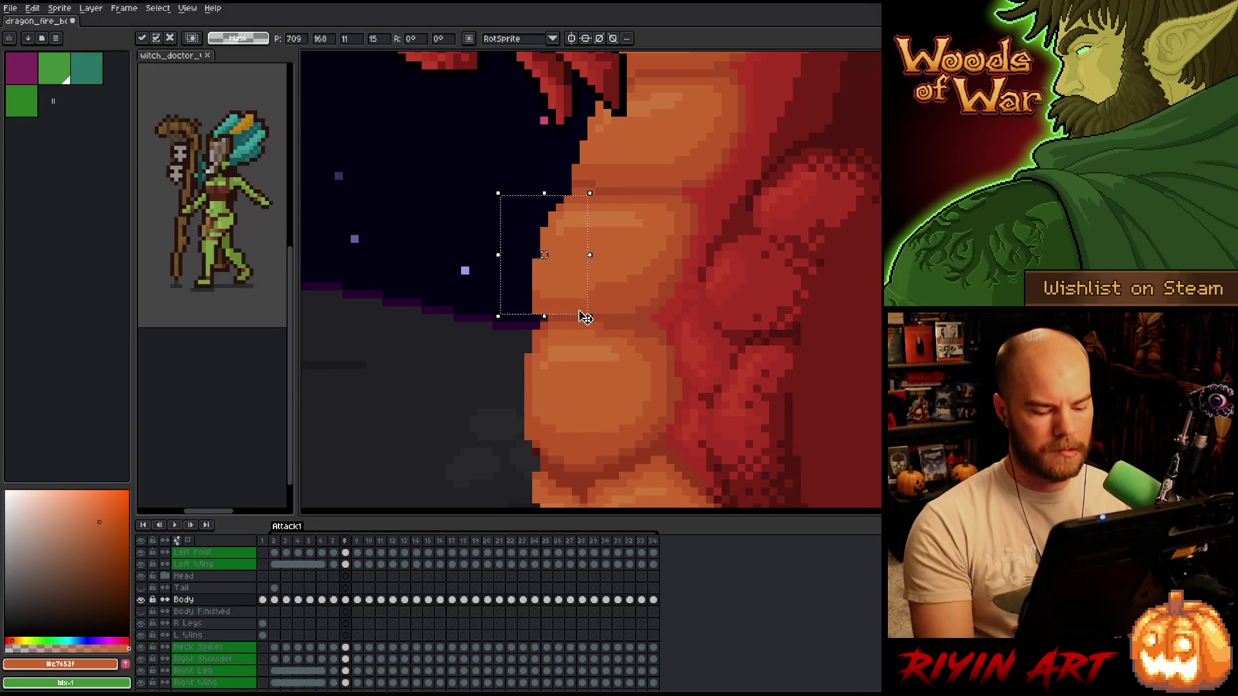
key(Return)
key(Right)
- Deselect and flip between frames 7 and 8 to check the shifted plate, ending on frame 8
key(comma)
key(period)
key(comma)
key(period)
key(comma)
key(period)
key(comma)
key(ctrl+d)
key(period)
key(comma)
key(period)
key(comma)
key(comma)
key(period)
key(comma)
key(period)
key(period)
key(comma)
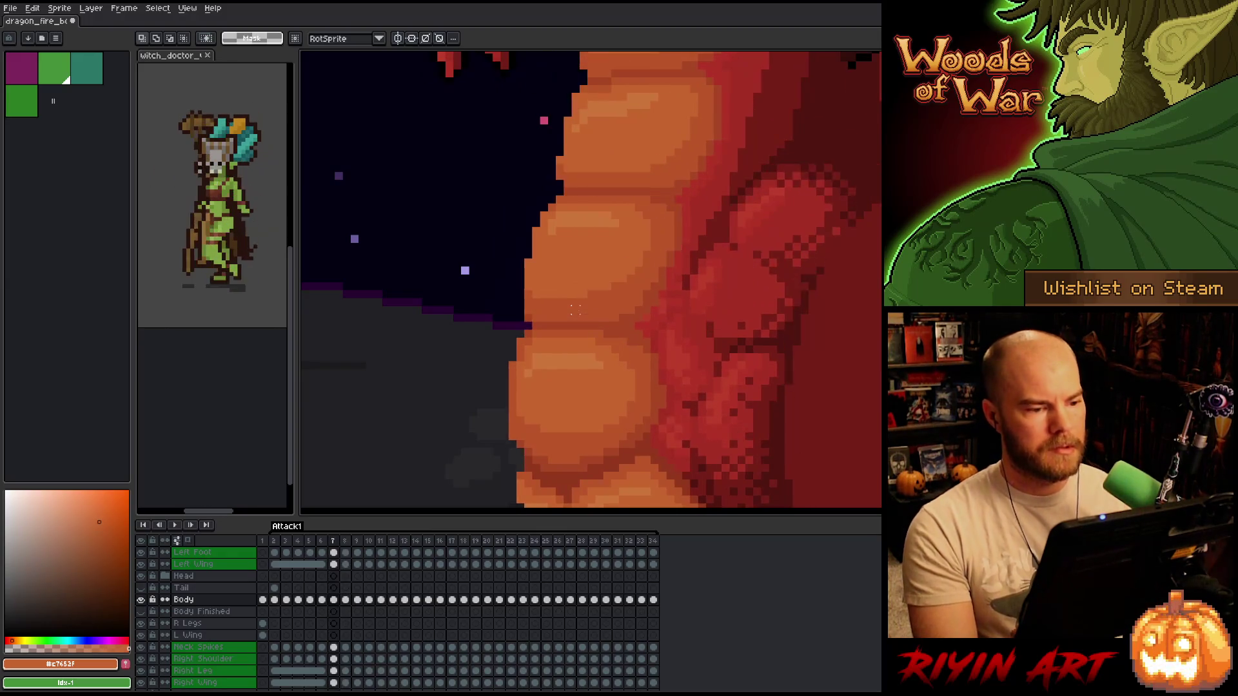
key(period)
scroll(583, 207, up, 1)
scroll(516, 284, up, 3)
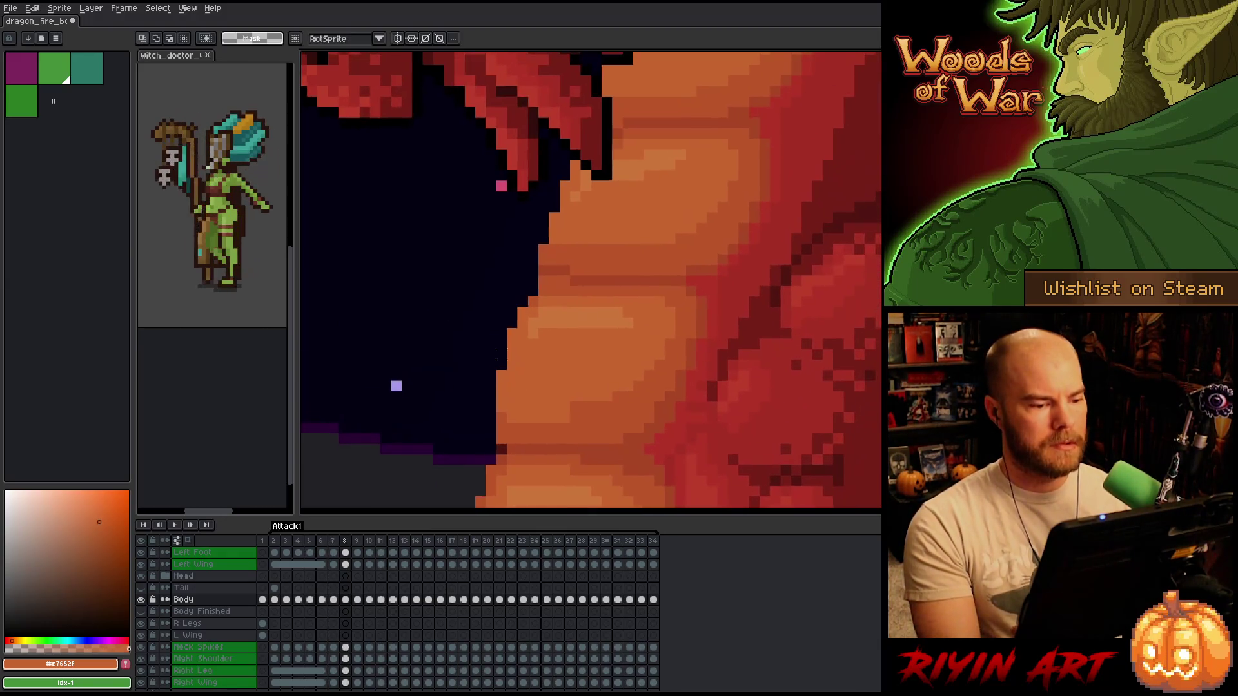
- Lasso-adjust the chest around the plate, repaint dark outline pixels orange, and darken one plate pixel
key(b)
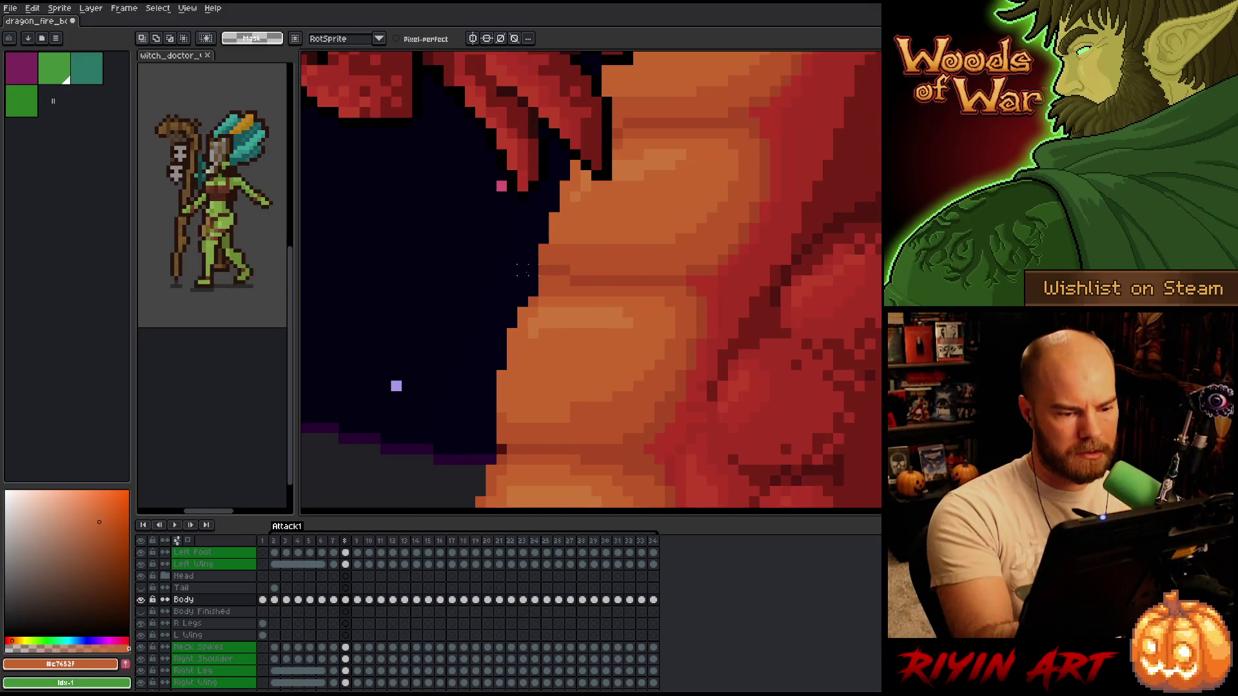
mouse_move(519, 288)
mouse_down()
mouse_move(561, 287)
mouse_move(541, 368)
mouse_move(496, 377)
mouse_move(506, 271)
mouse_up()
key(ctrl+d)
key(b)
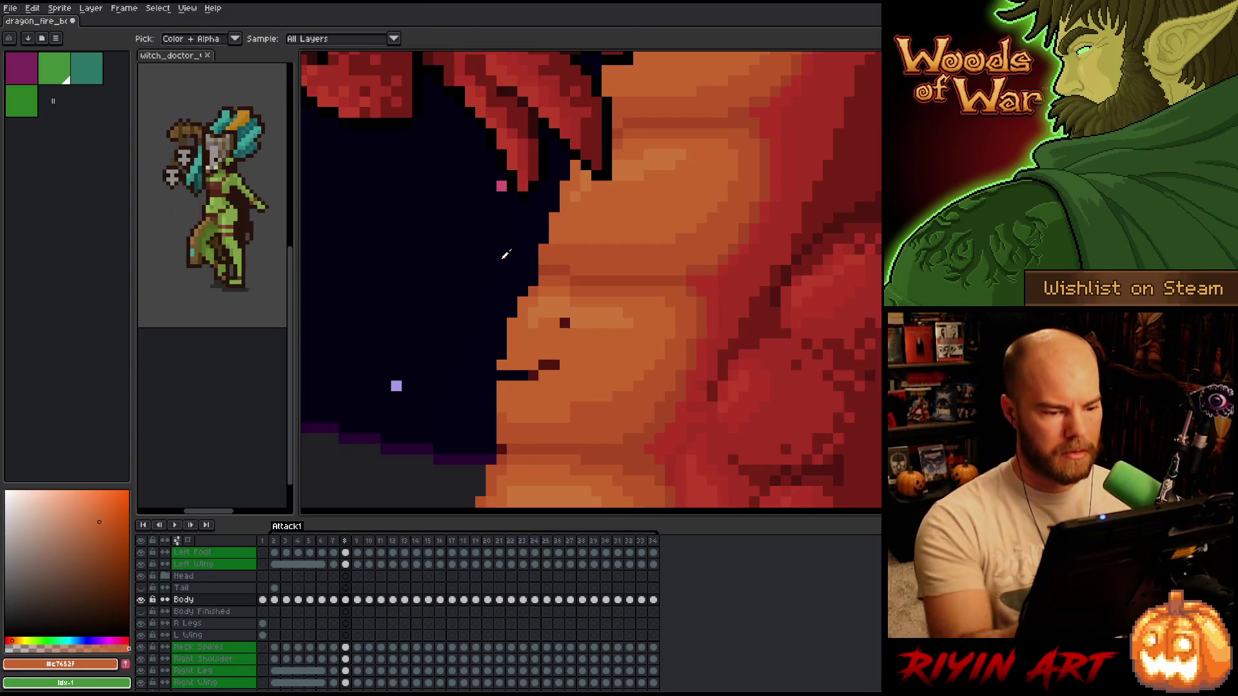
drag(543, 366, 524, 375)
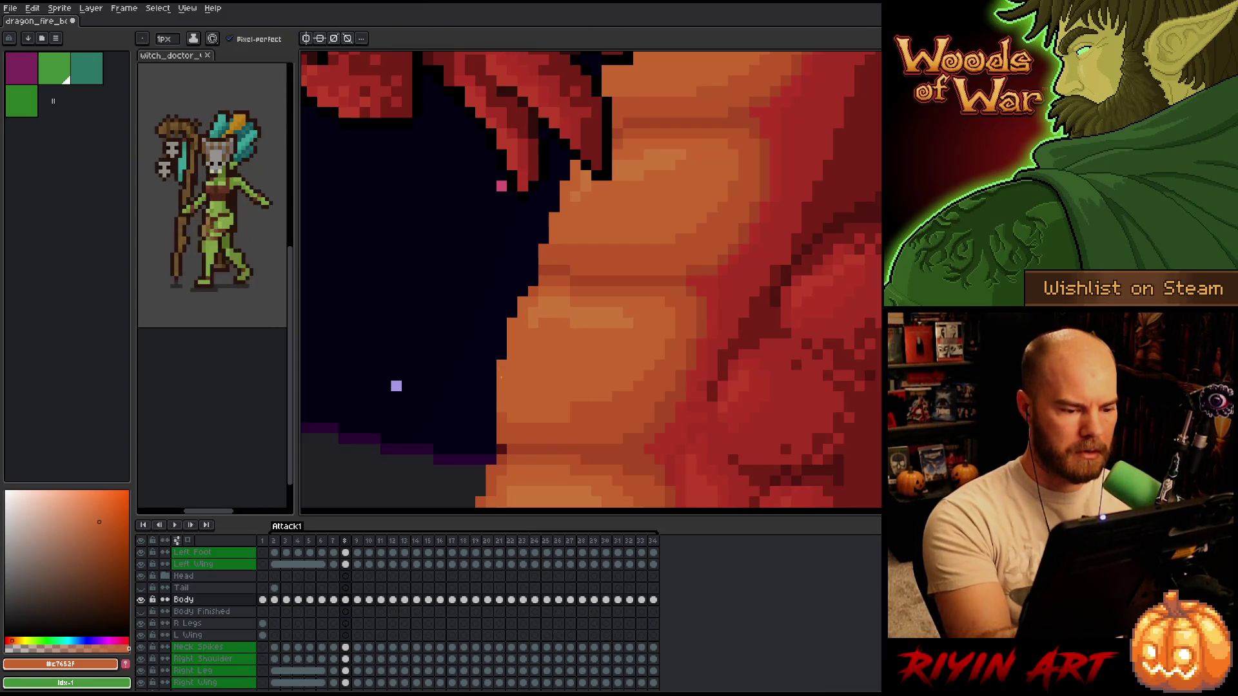
key(e)
click(502, 439)
- Eyedrop the darker red-brown #a74624 for touch-ups while comparing frames 7 and 8
scroll(491, 418, down, 4)
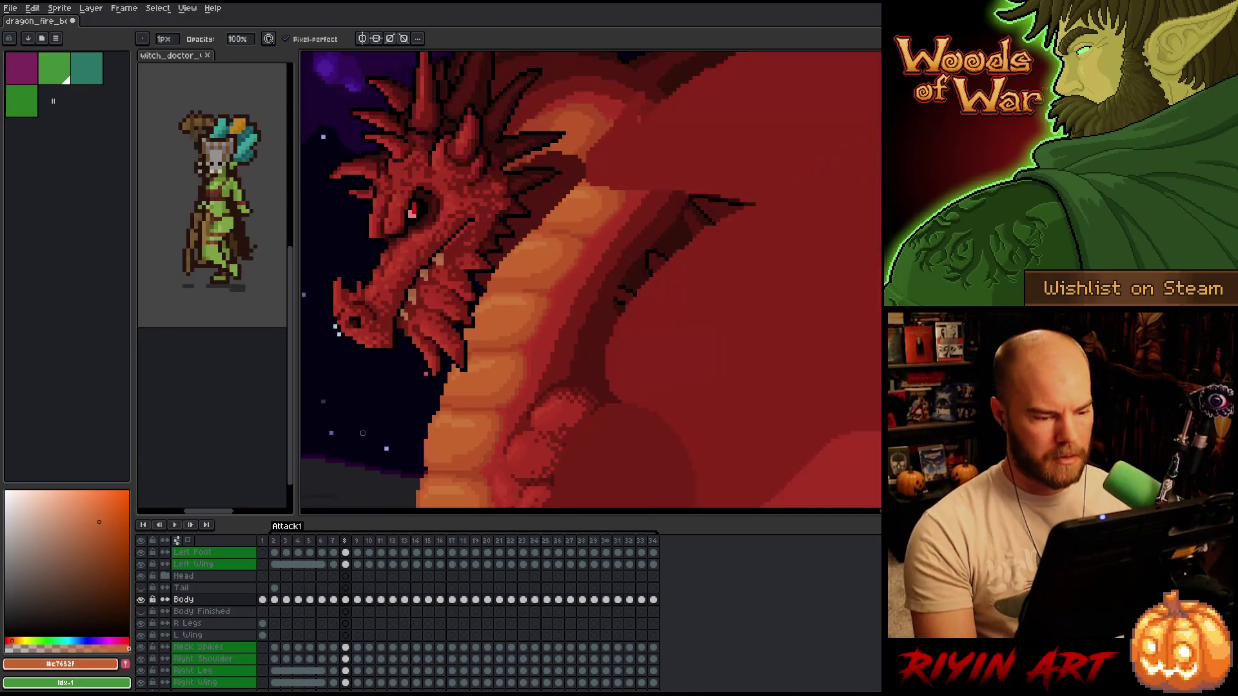
key(comma)
key(period)
scroll(480, 397, up, 4)
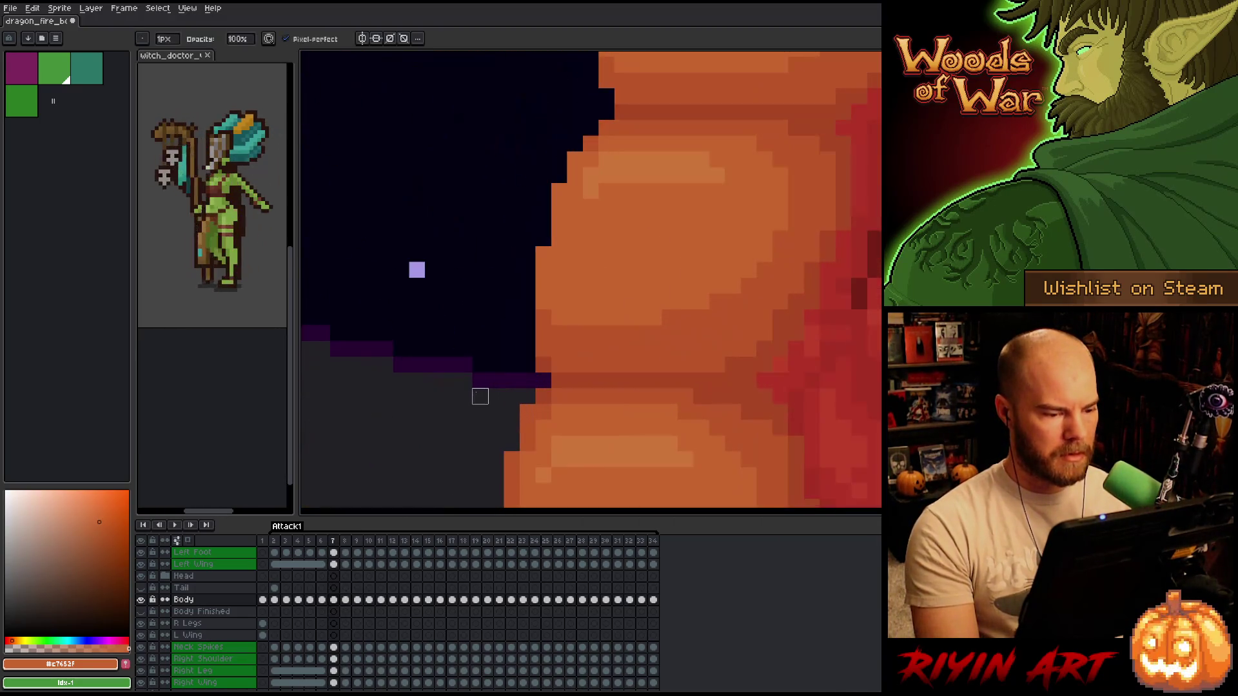
alt+click(645, 374)
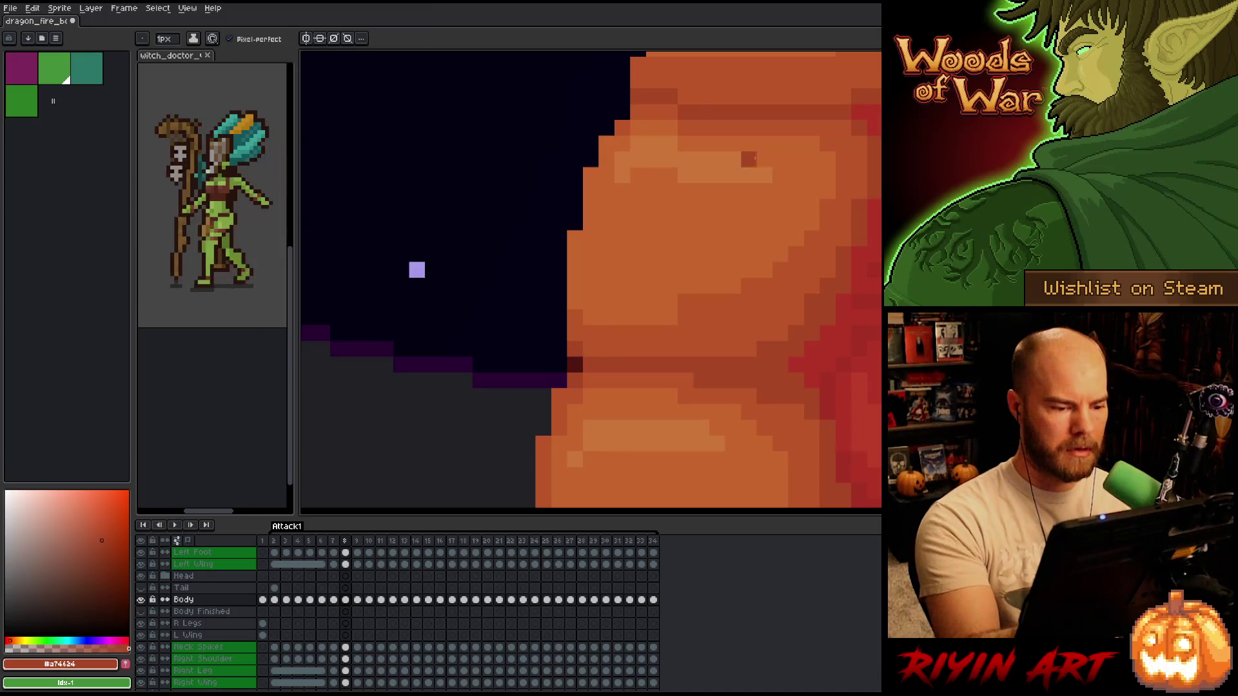
key(comma)
key(period)
key(comma)
key(period)
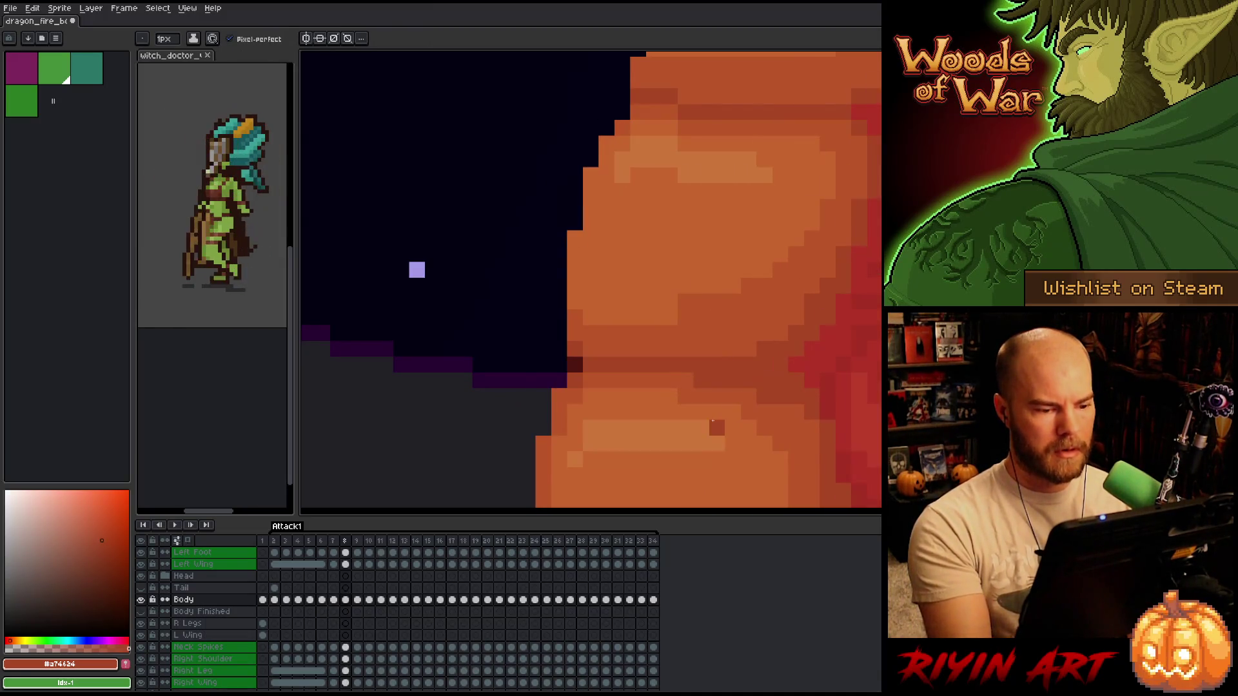
scroll(712, 421, down, 3)
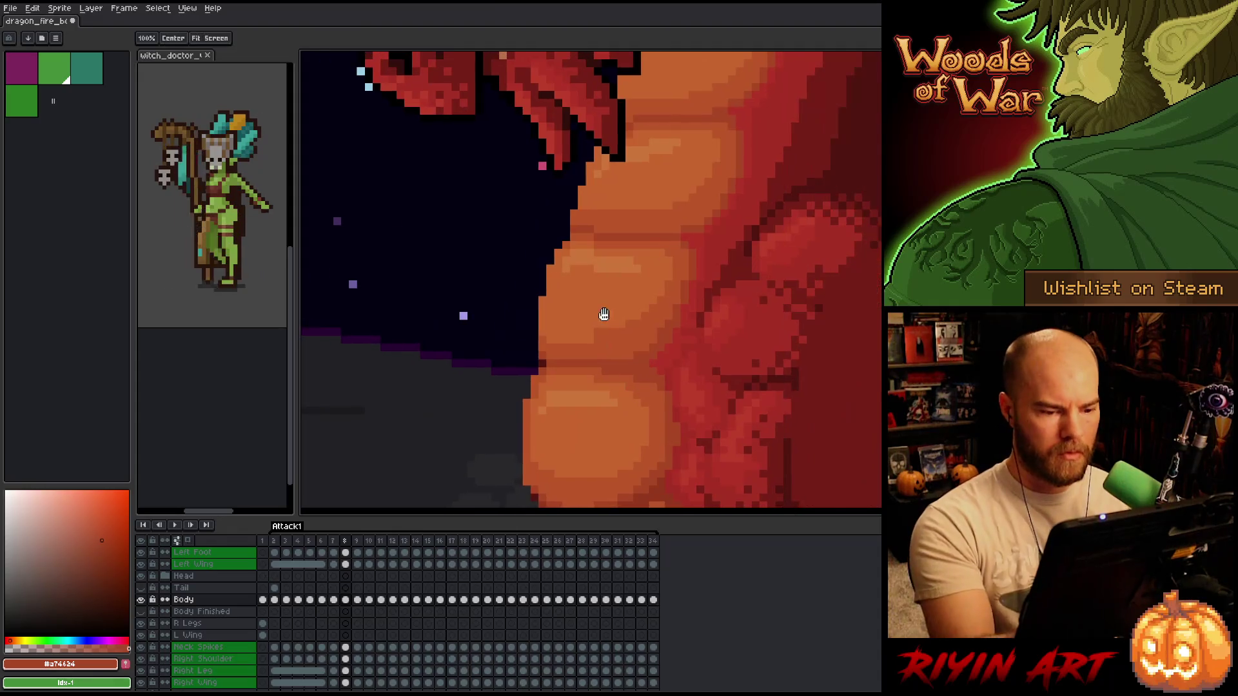
- Toggle between frames 7 and 8 to compare the reshaped plate, ending on frame 7
key(comma)
key(period)
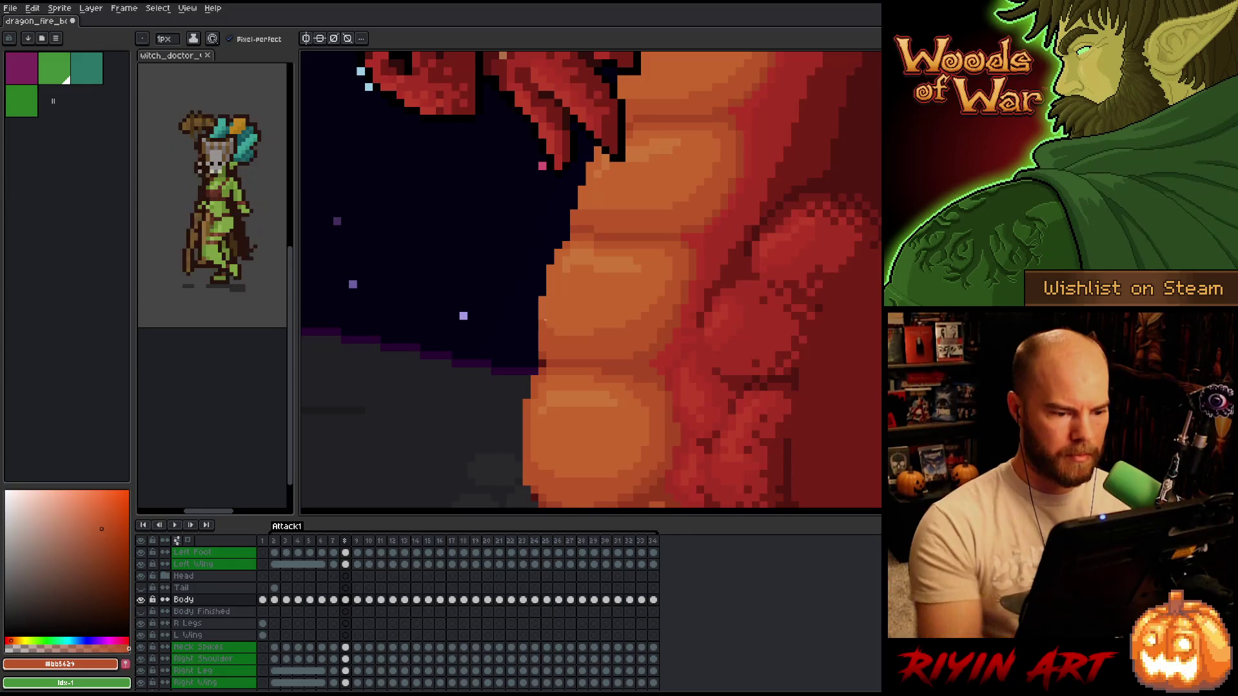
key(comma)
key(period)
key(comma)
key(period)
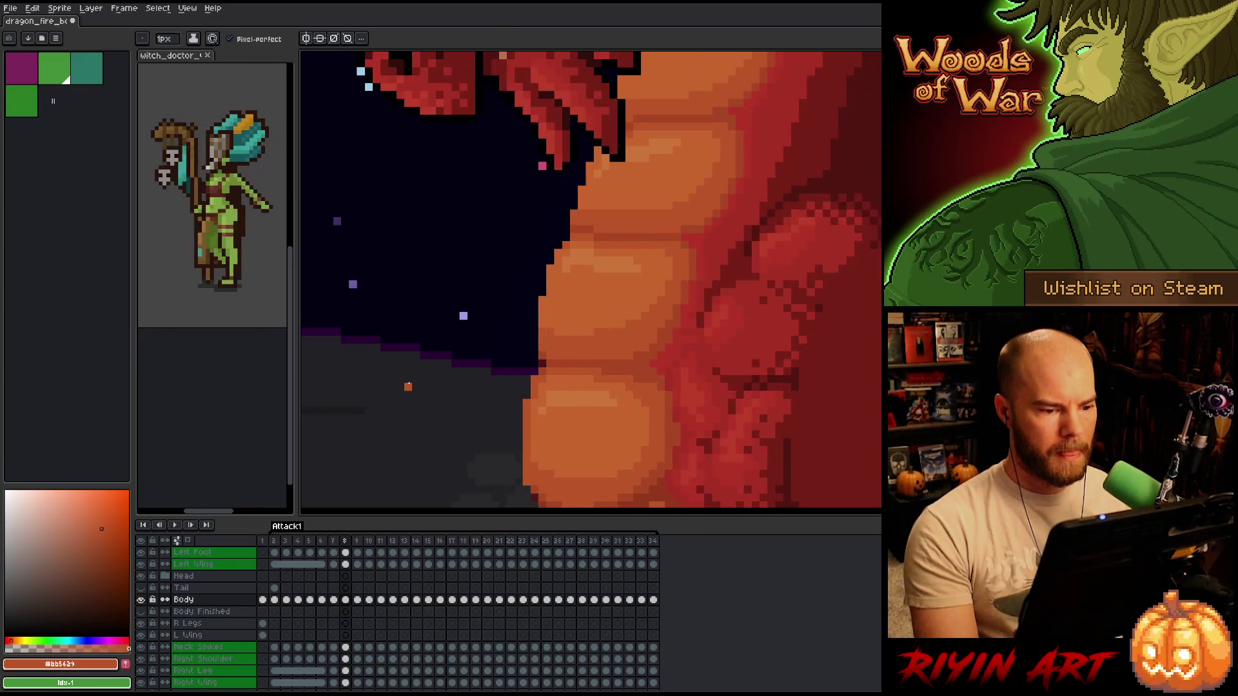
key(comma)
key(period)
key(comma)
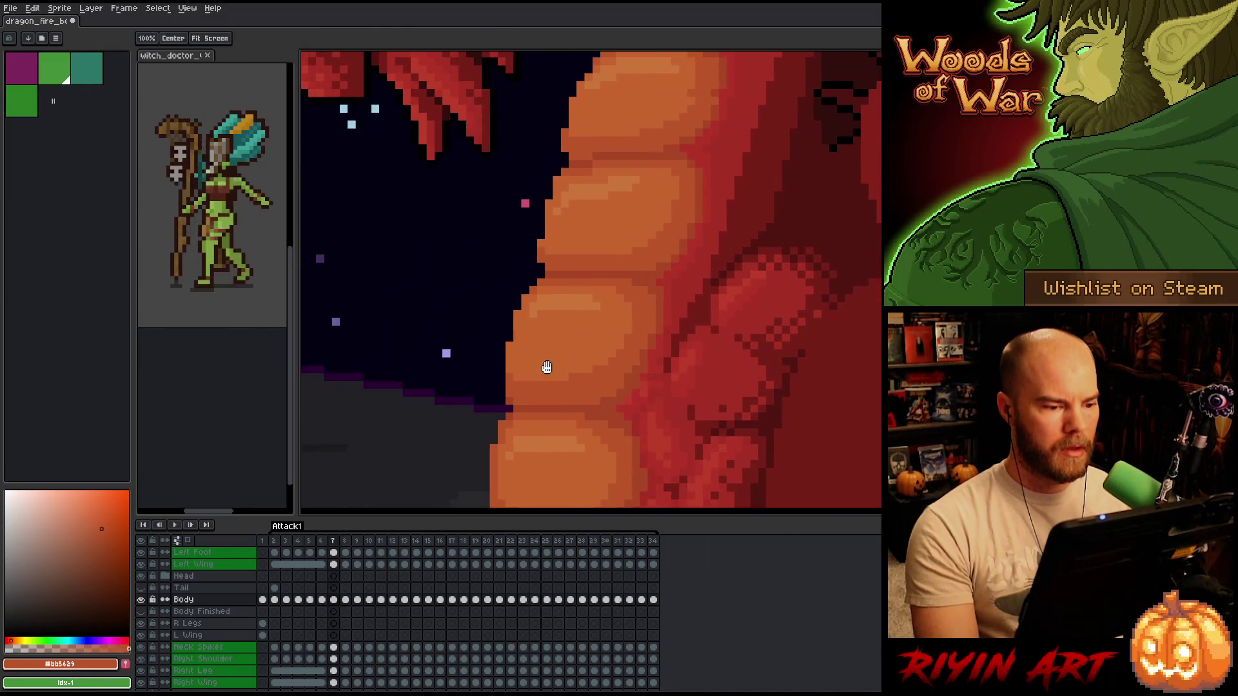
- On frame 8, paint a darker line under the upper belly plate and add a small dark mark
key(period)
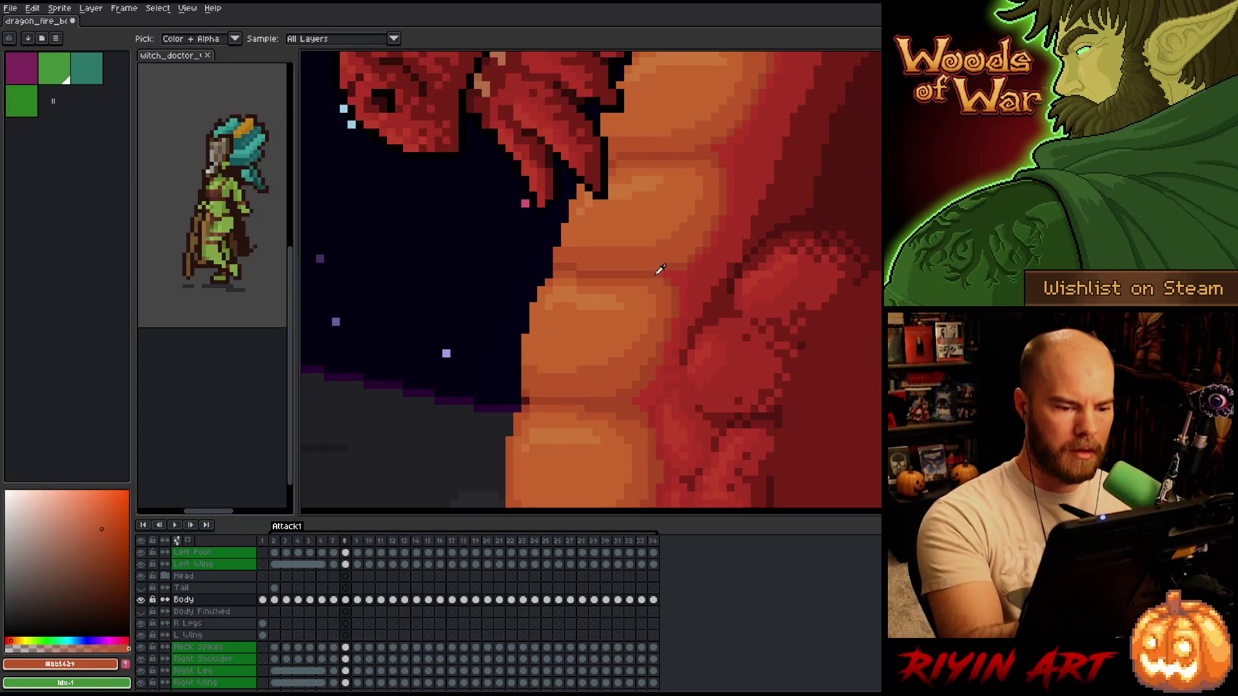
drag(668, 267, 576, 267)
click(668, 235)
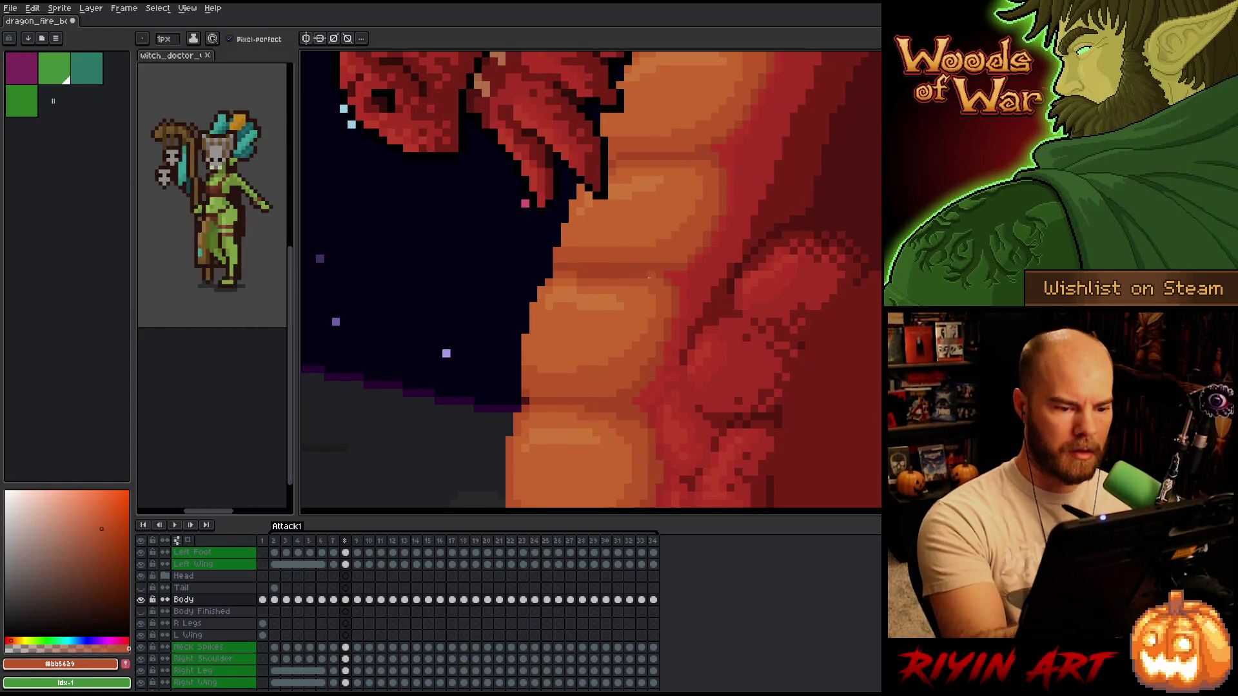
- Pick the lighter belly orange and flip between frames 7 and 8 to compare
alt+click(647, 285)
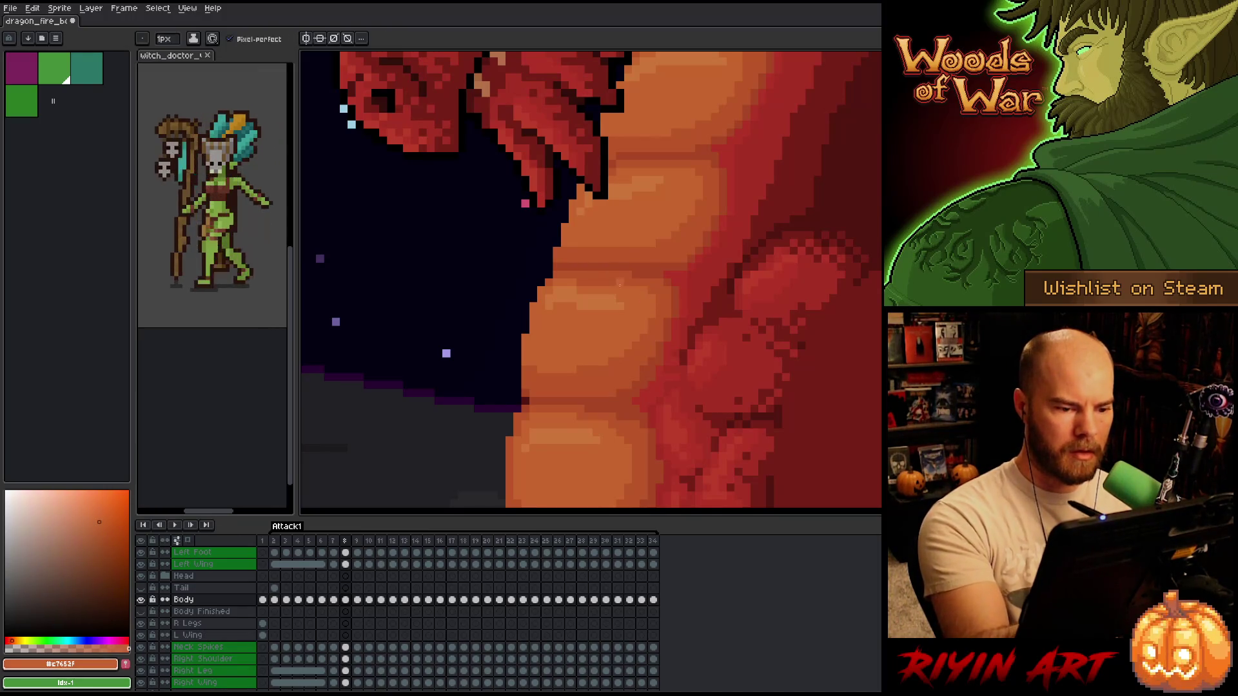
key(comma)
key(period)
key(comma)
key(period)
key(comma)
key(period)
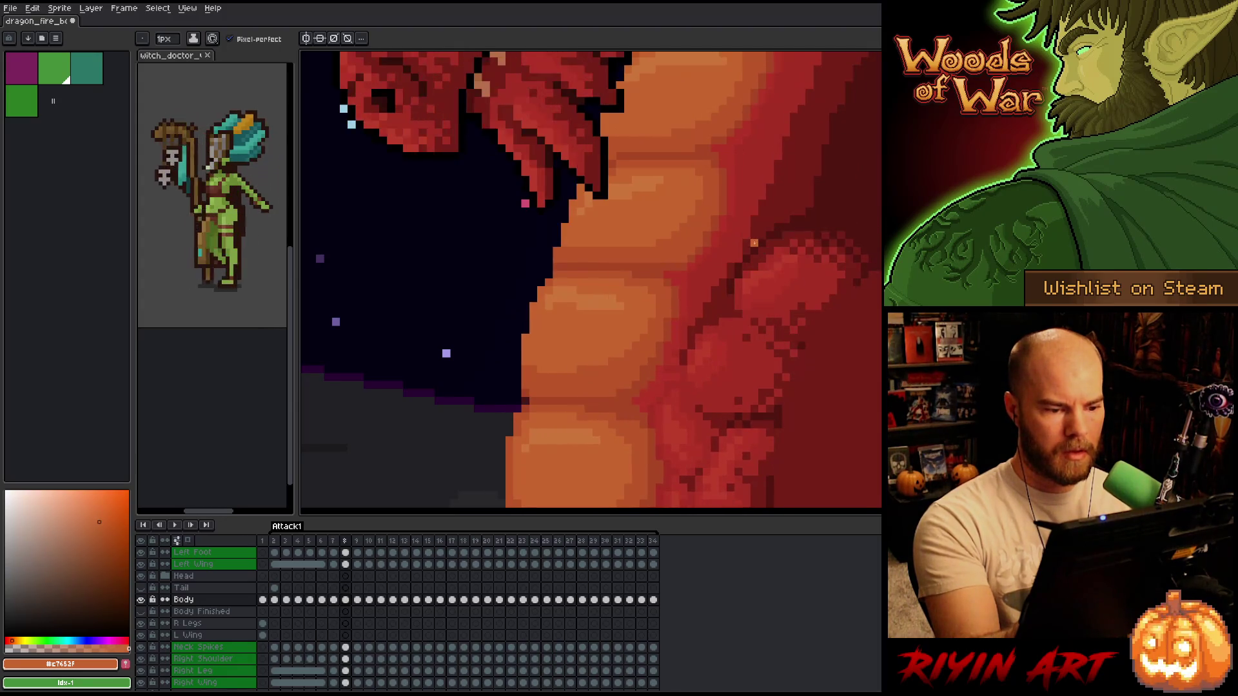
key(comma)
key(comma)
key(period)
key(period)
key(comma)
key(period)
- Sample a mid orange belly shade and flip between frames 7 and 8 again
alt+click(636, 257)
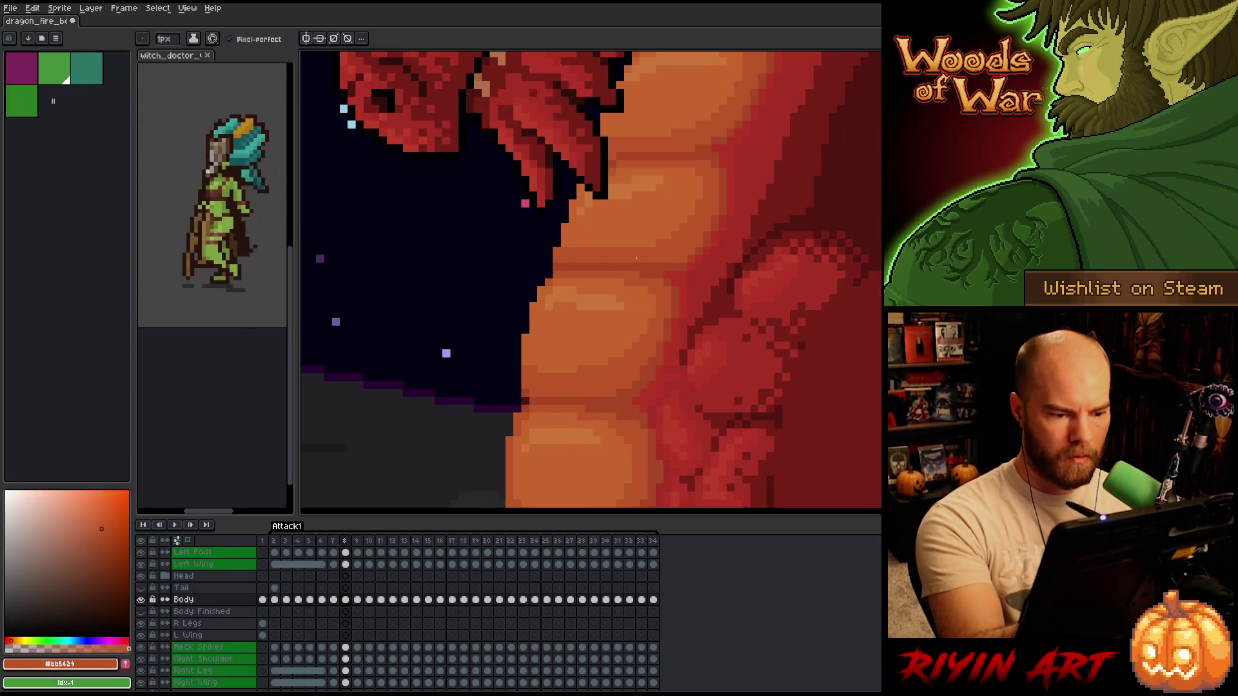
key(comma)
key(period)
key(comma)
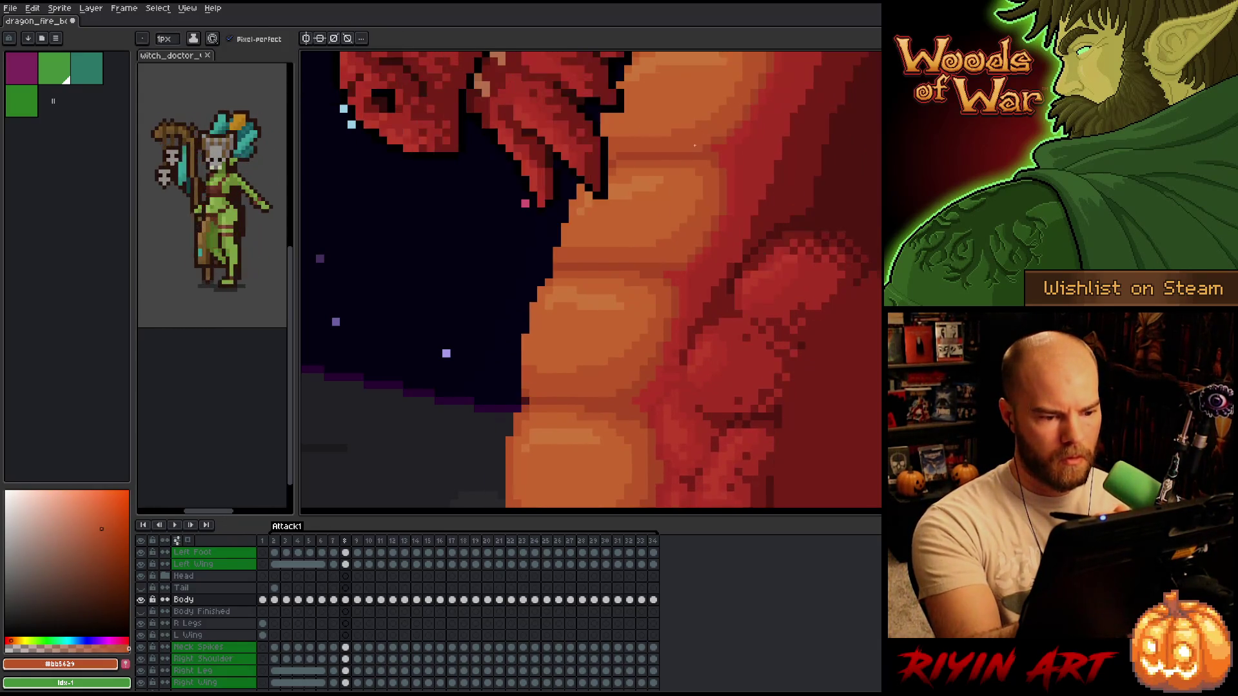
key(period)
- Sample the darker red-orange belly shade and keep comparing frame 8 with frame 7
alt+click(669, 228)
key(comma)
key(period)
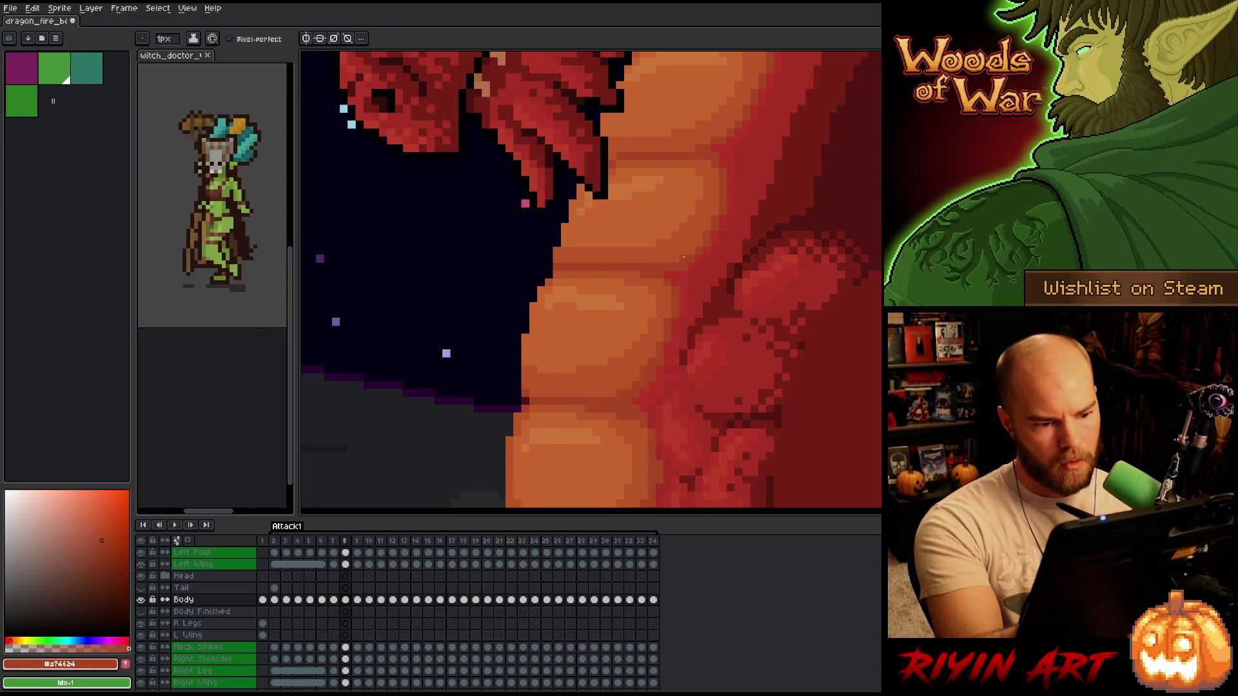
key(comma)
key(period)
key(comma)
key(period)
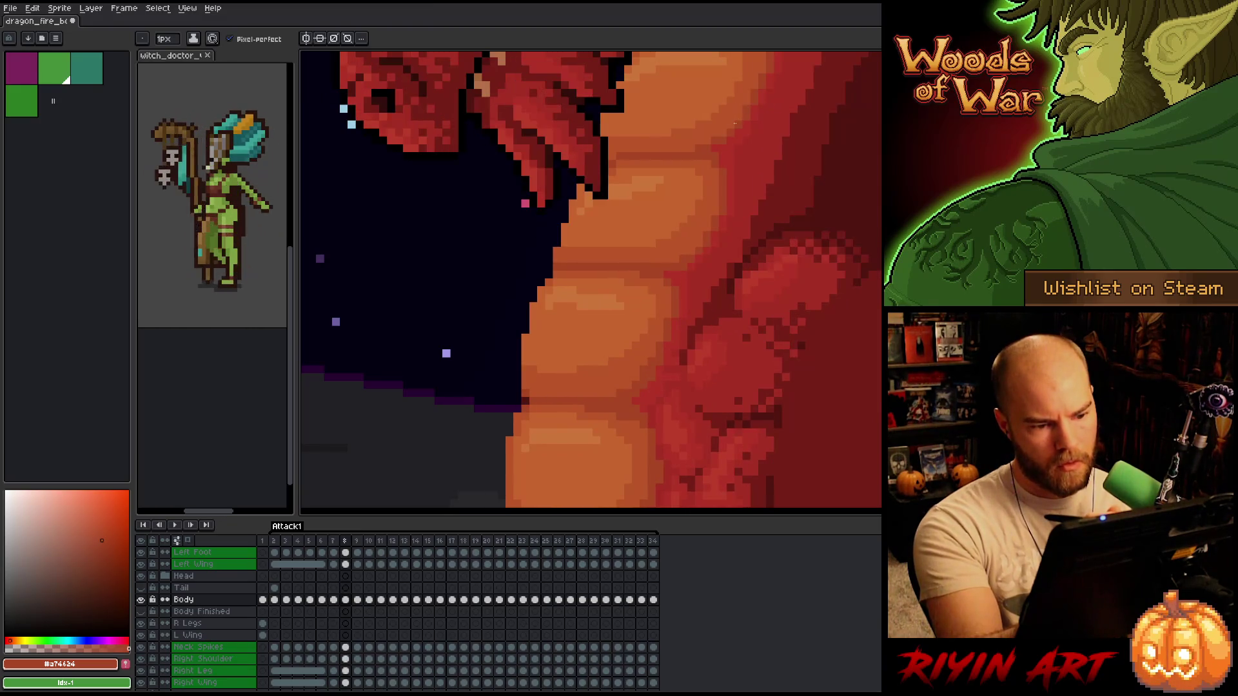
key(comma)
key(period)
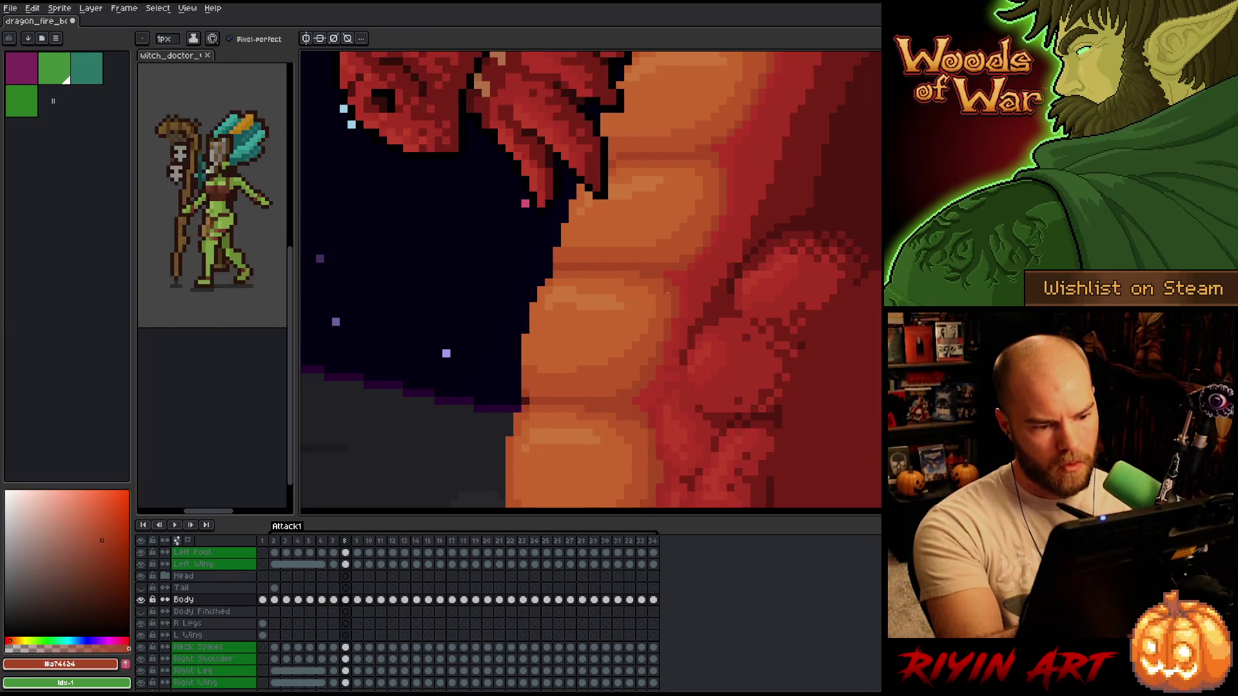
key(comma)
key(period)
key(comma)
key(period)
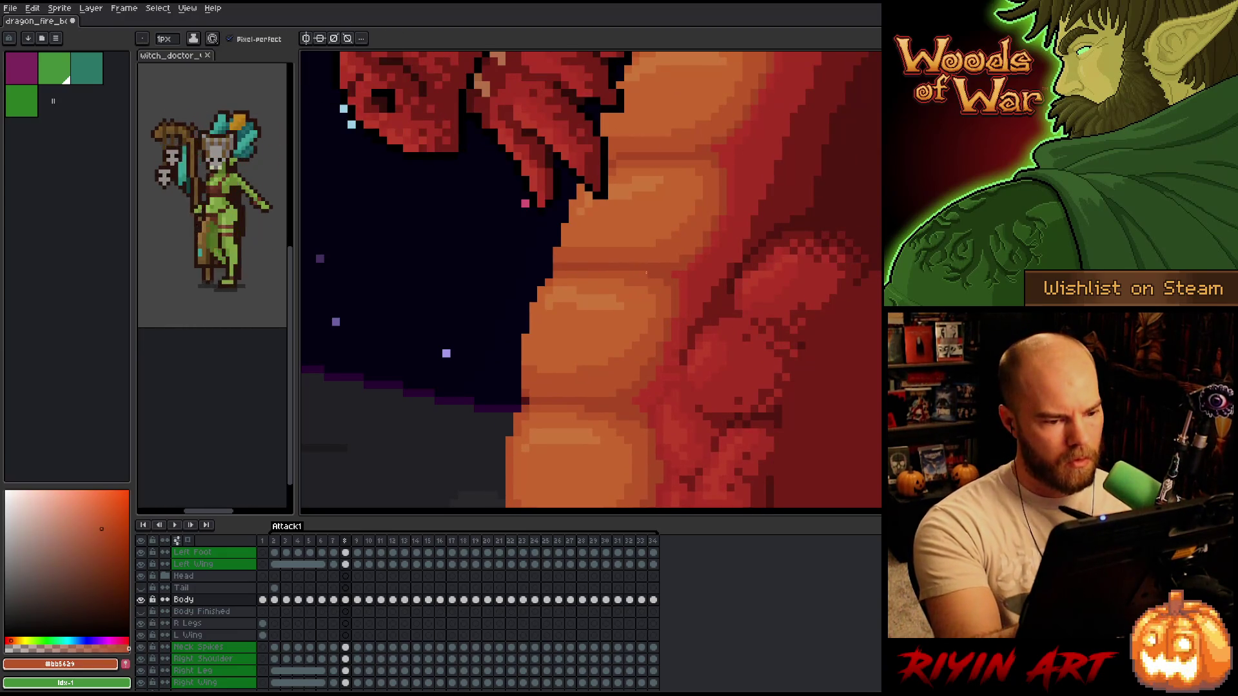
- Sample the light belly orange #c7653f and finish on frame 7
alt+click(640, 228)
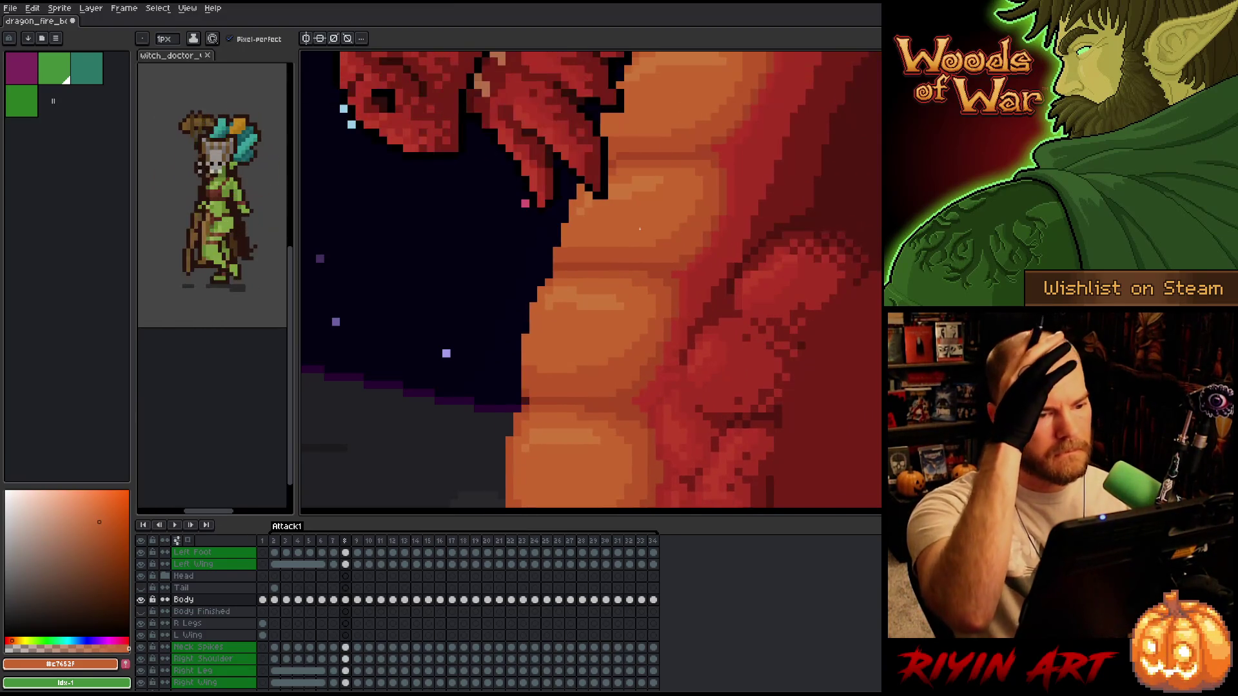
key(comma)
key(period)
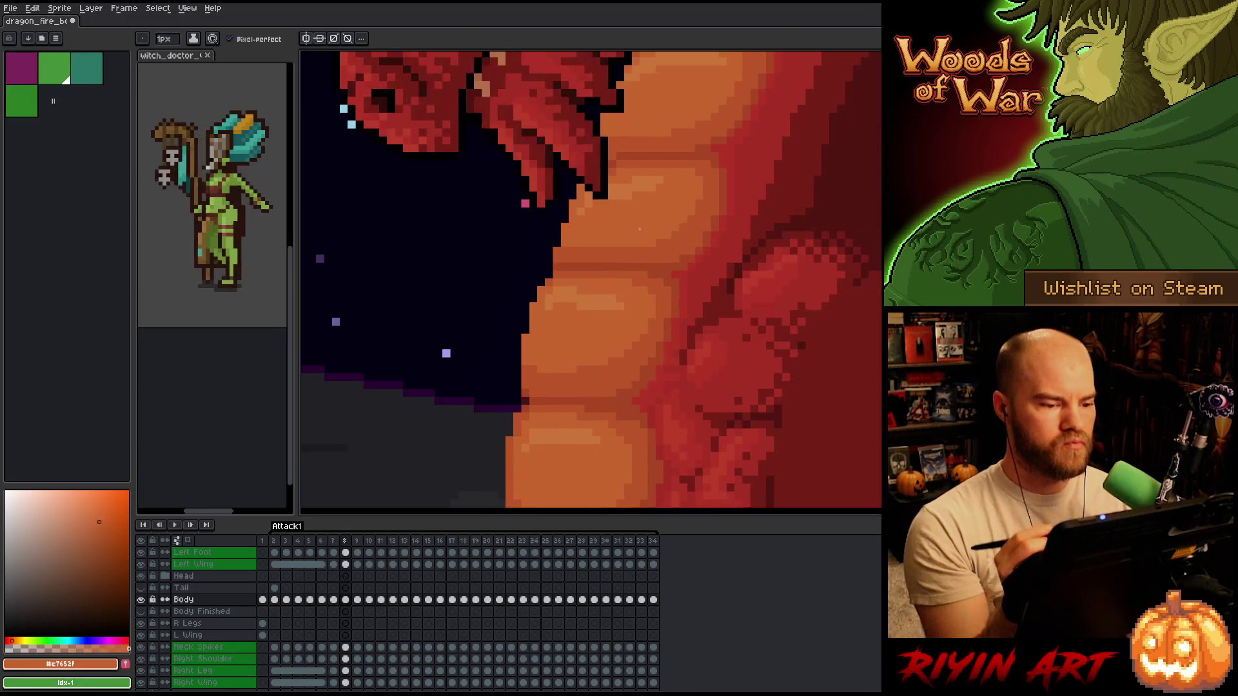
key(comma)
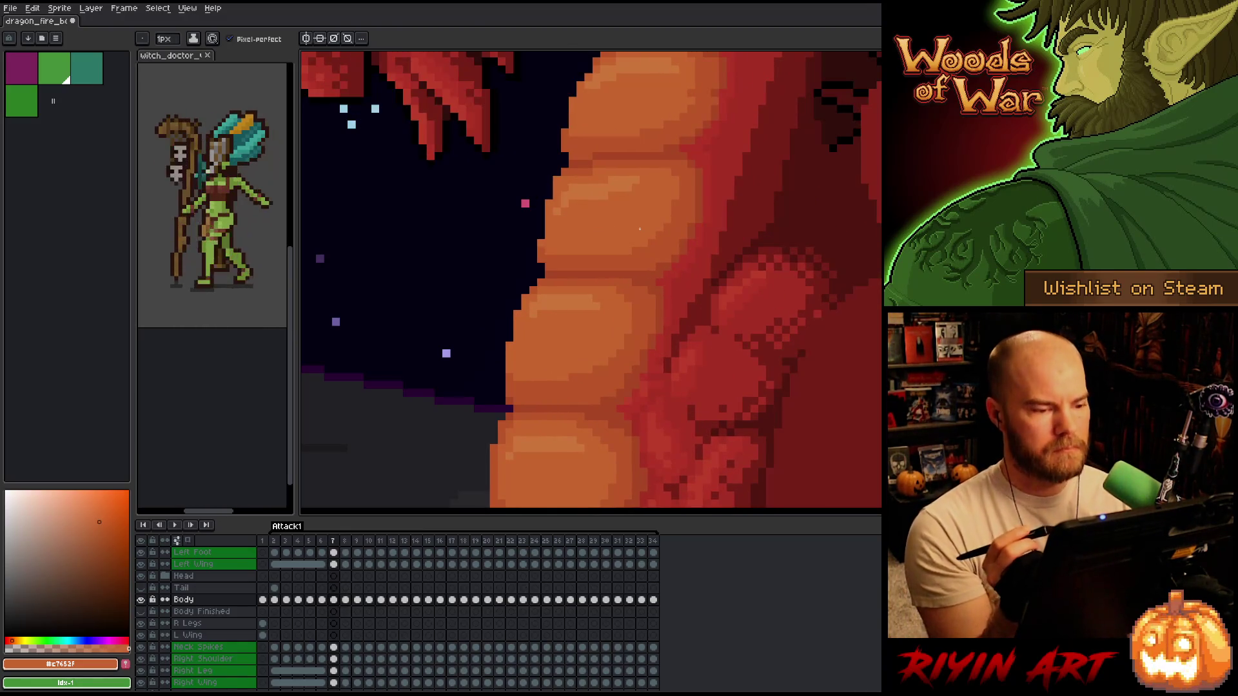
key(comma)
key(period)
key(comma)
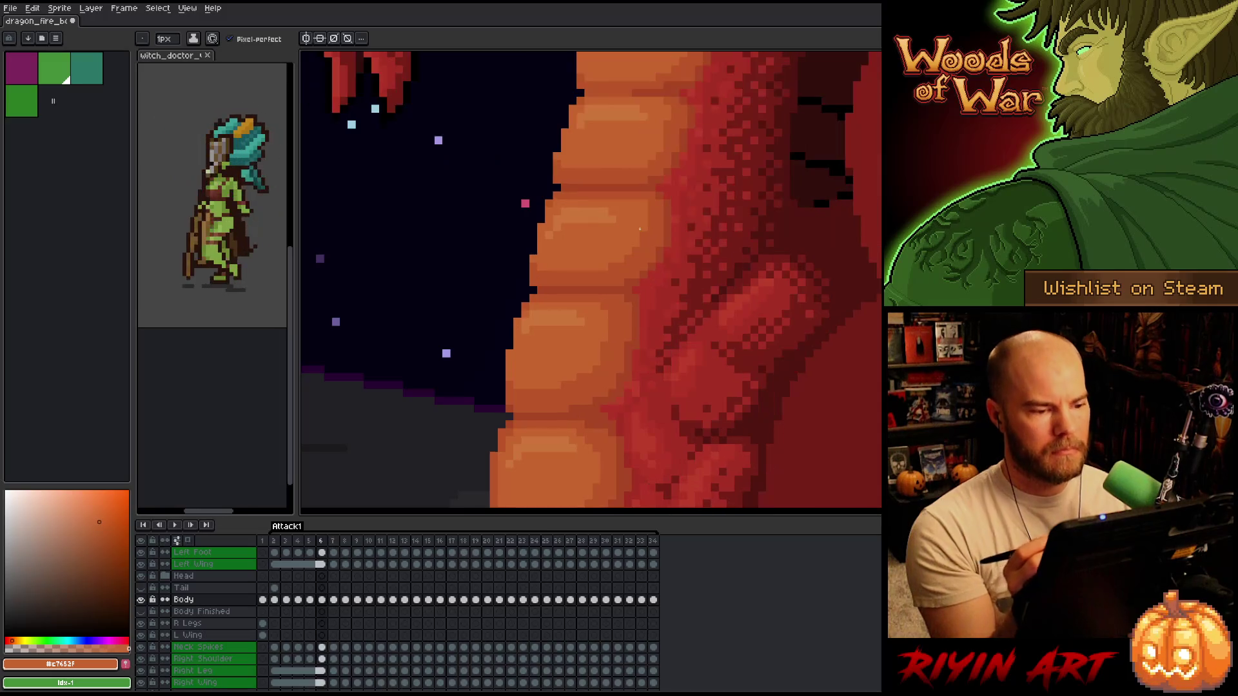
alt+click(540, 243)
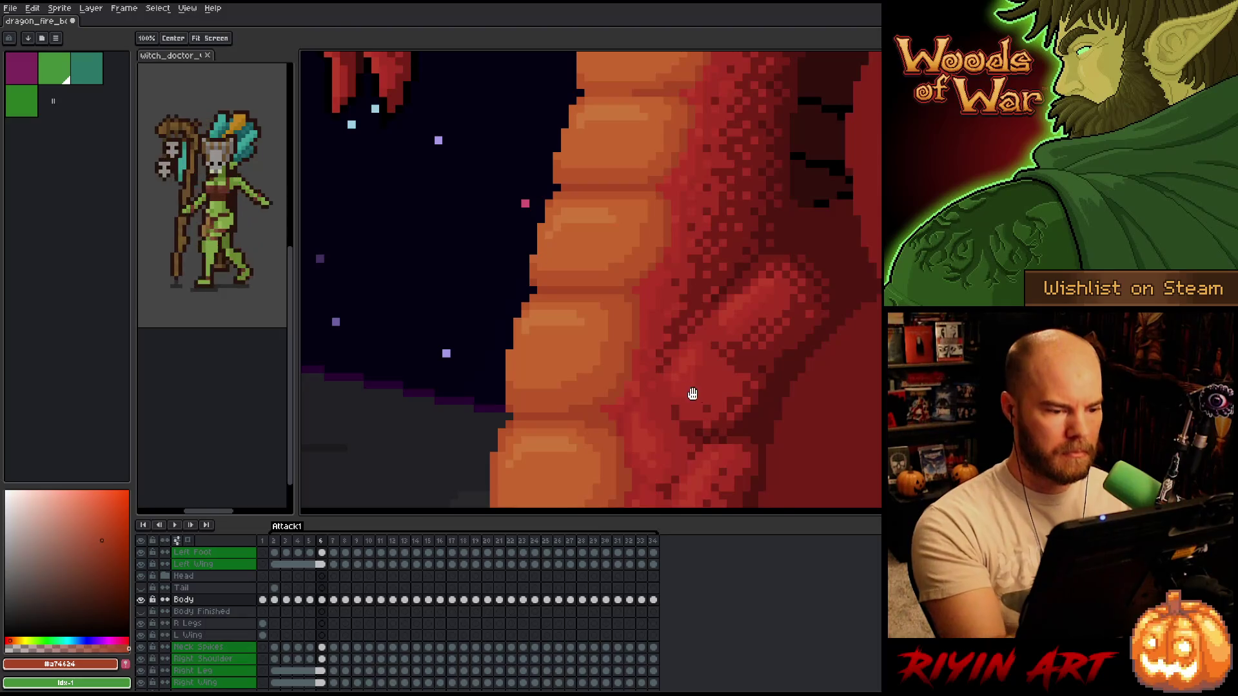
key(comma)
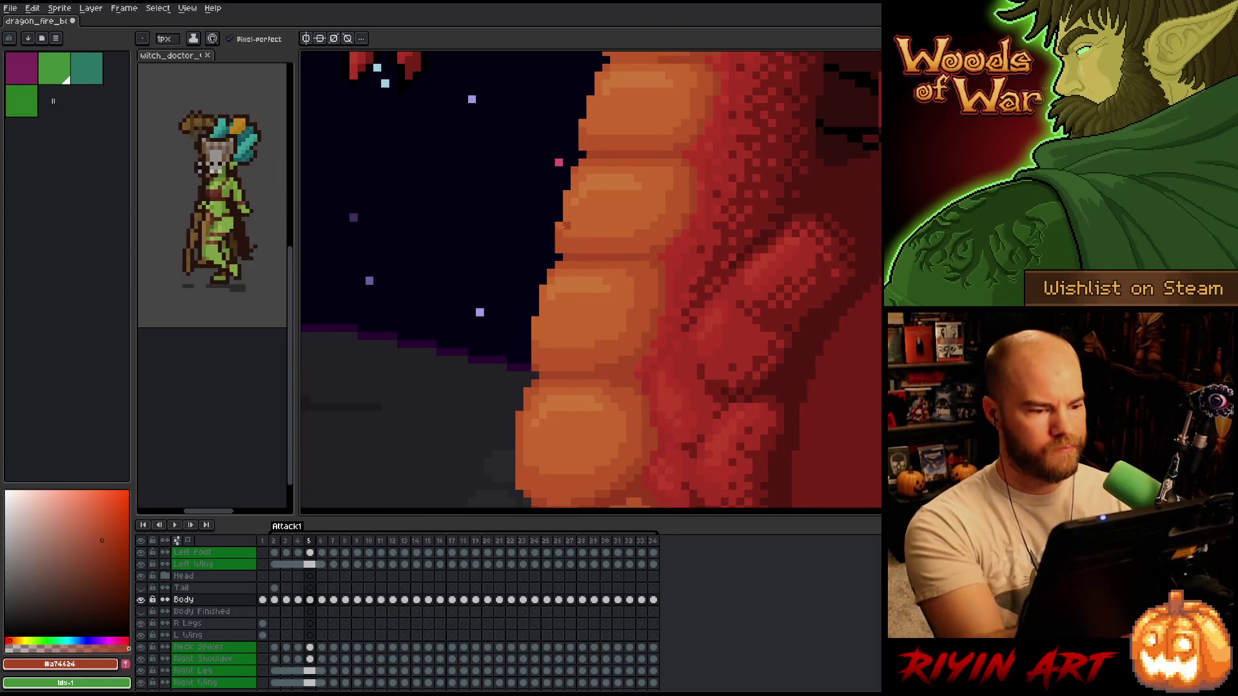
key(comma)
key(comma)
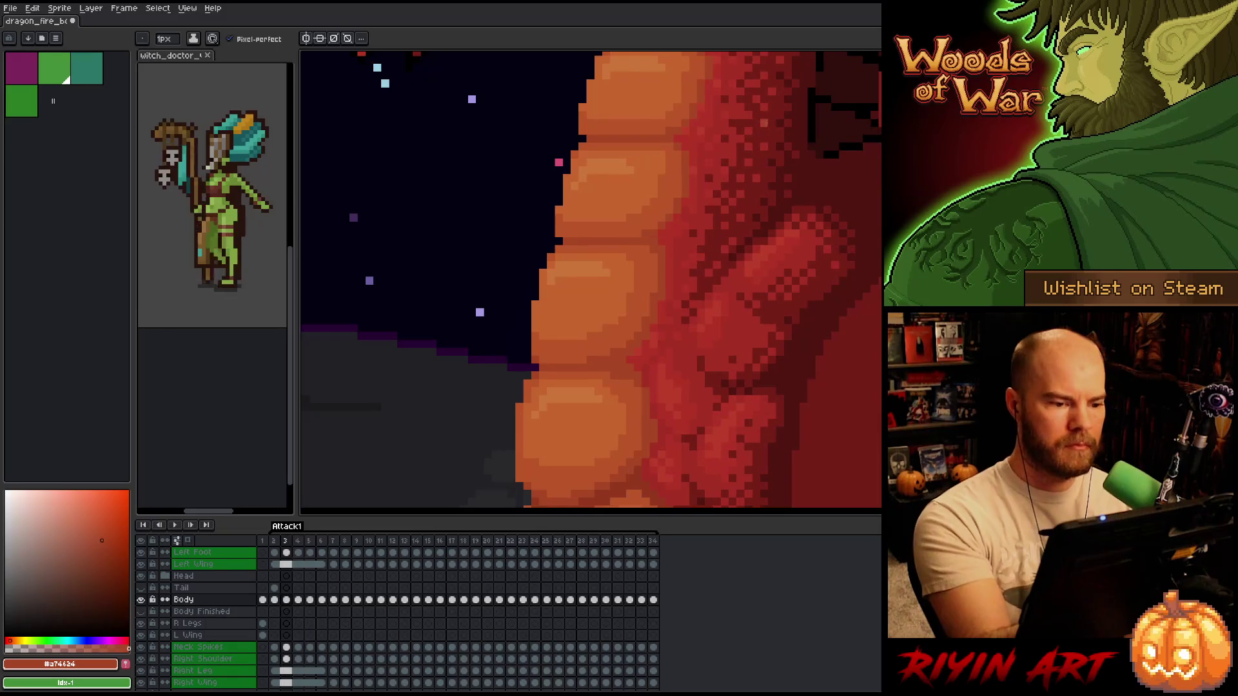
key(comma)
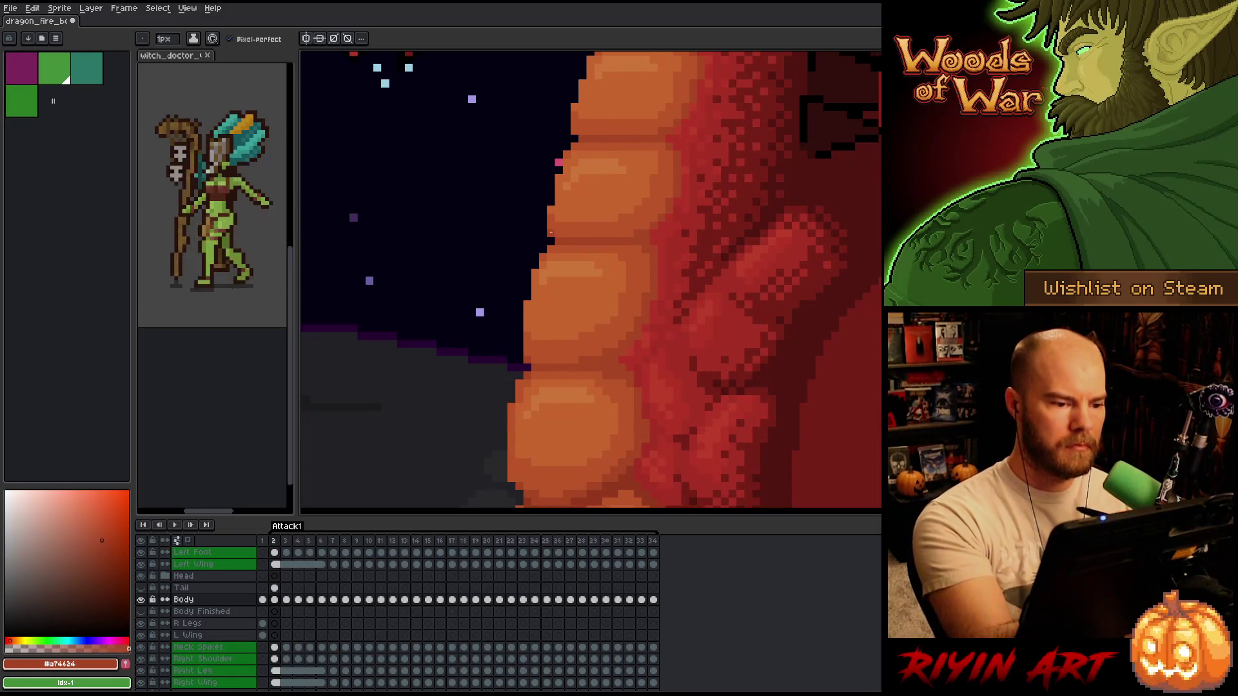
key(comma)
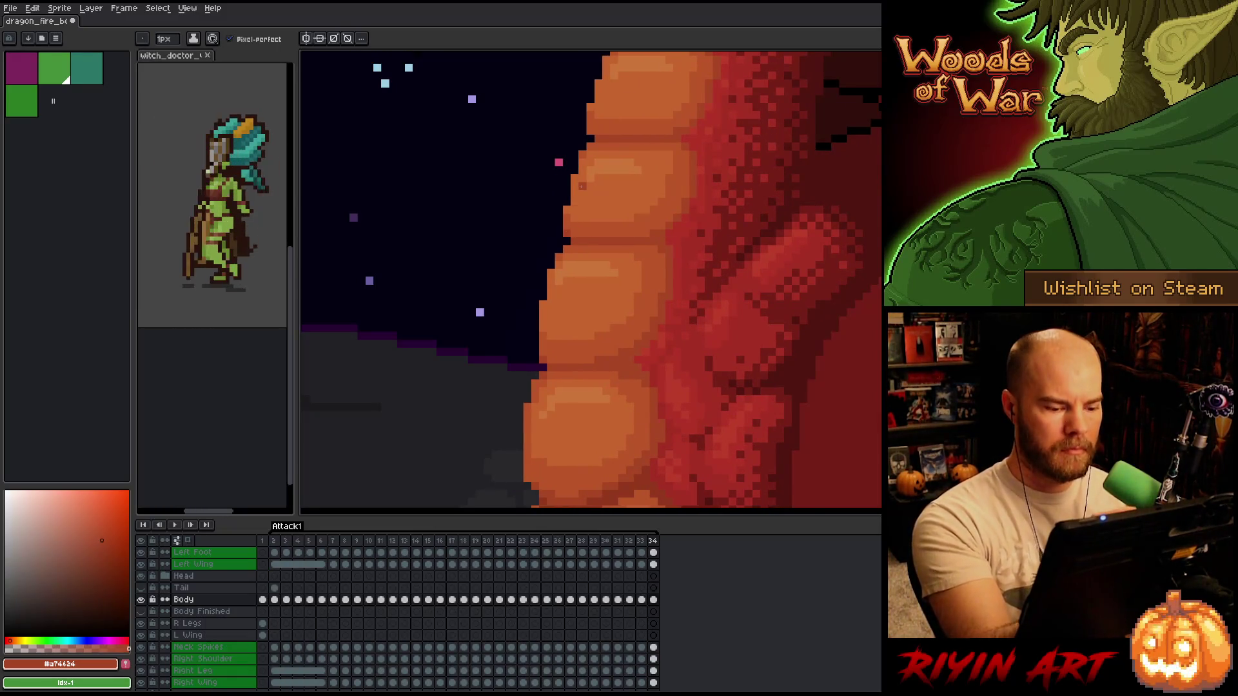
key(comma)
key(Return)
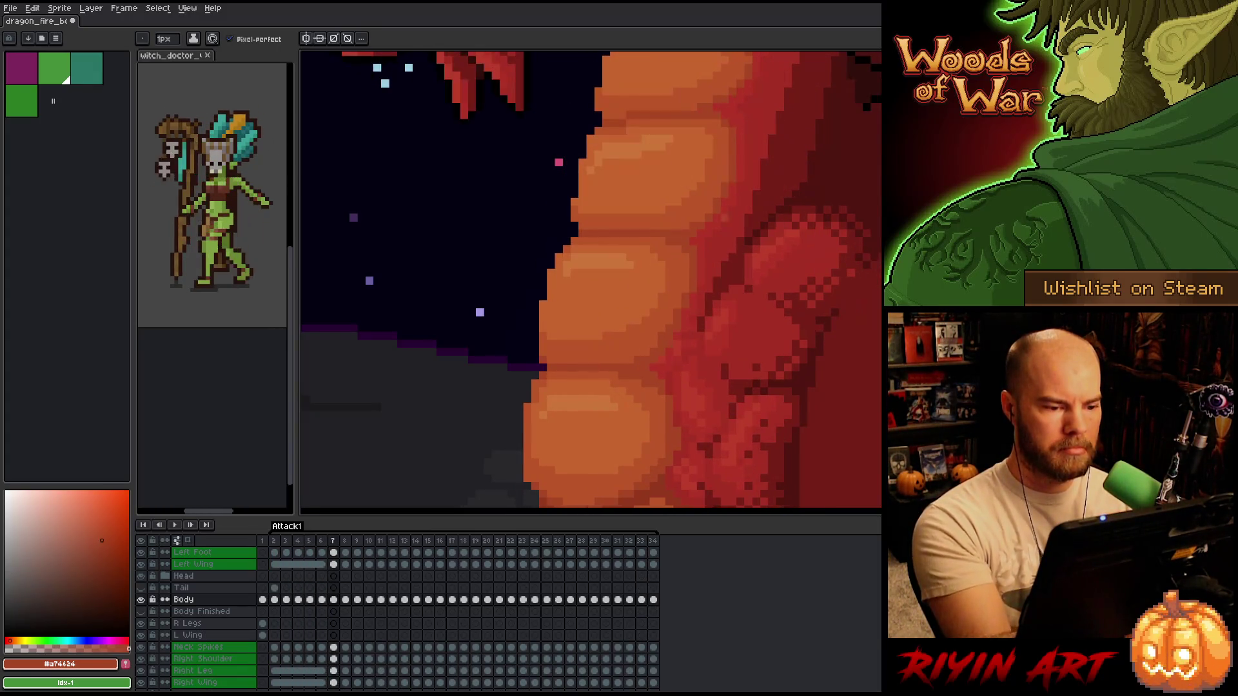
- Pick the belly orange, then lasso a belly-plate section and nudge it into alignment
alt+click(580, 193)
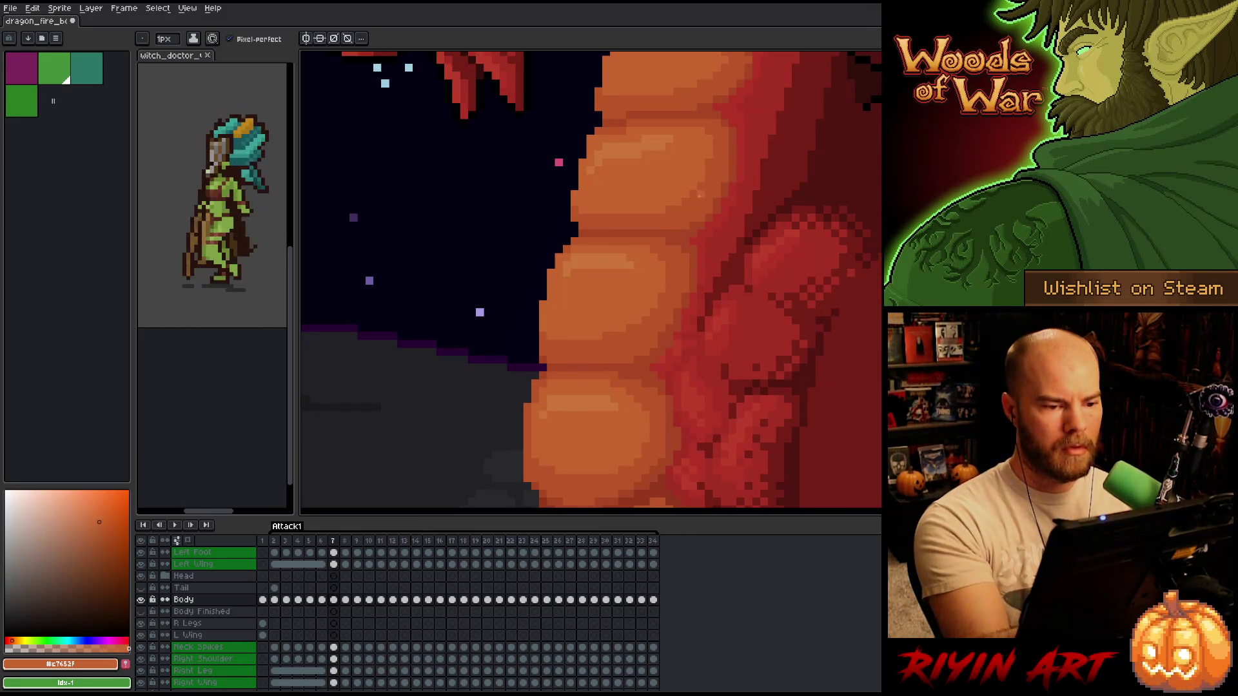
key(q)
mouse_move(709, 196)
mouse_down()
mouse_move(704, 170)
mouse_move(575, 213)
mouse_move(658, 219)
mouse_move(712, 184)
mouse_up()
drag(652, 223, 588, 218)
key(Return)
key(b)
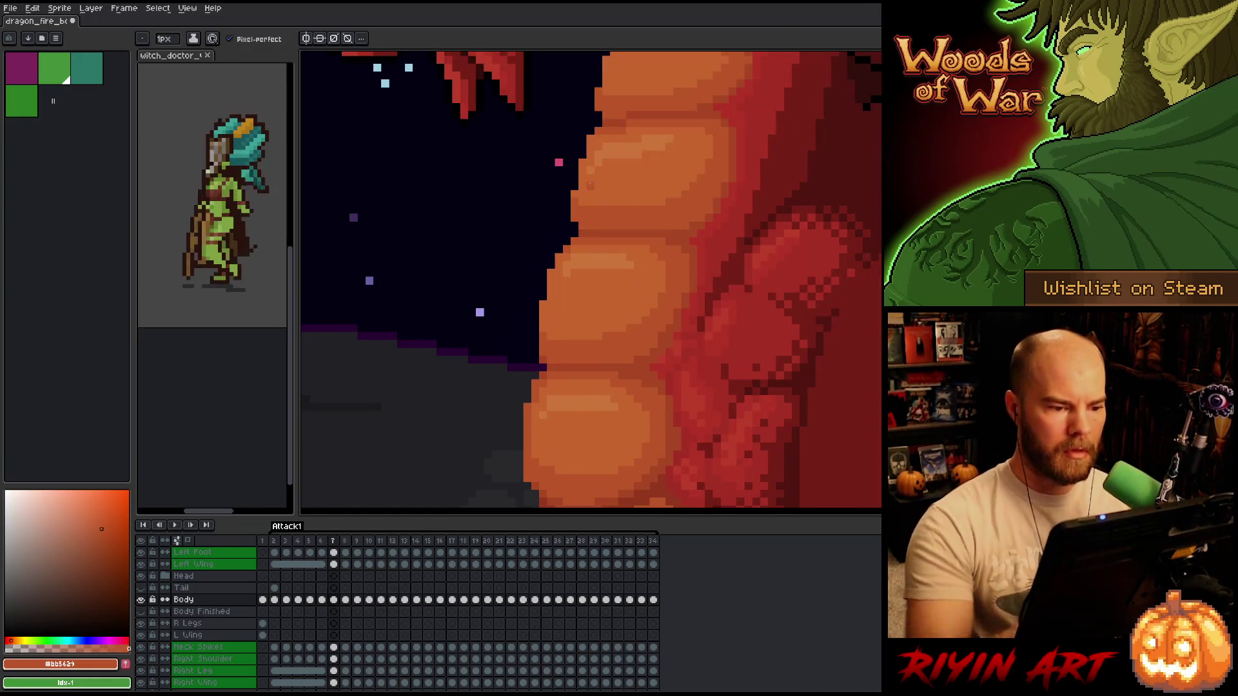
- Sample the darker belly shade and compare frame 7 with its neighbouring frame
alt+click(682, 230)
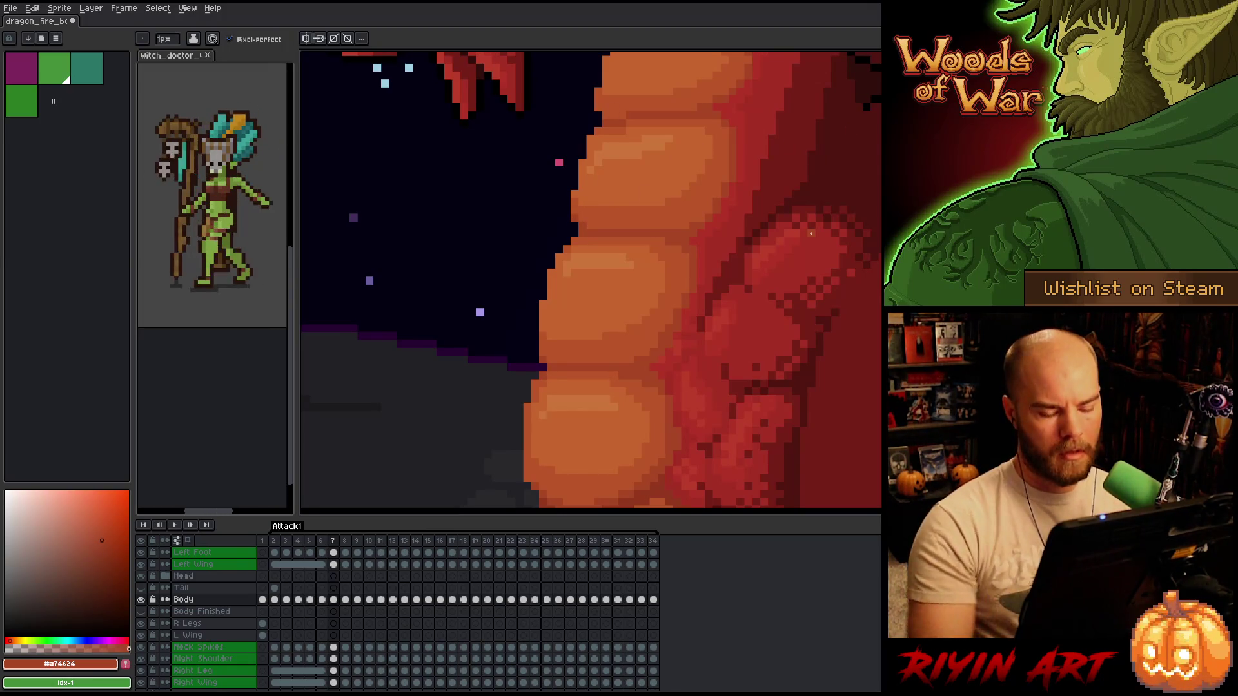
key(Right)
key(Left)
key(Right)
key(Left)
drag(776, 241, 782, 293)
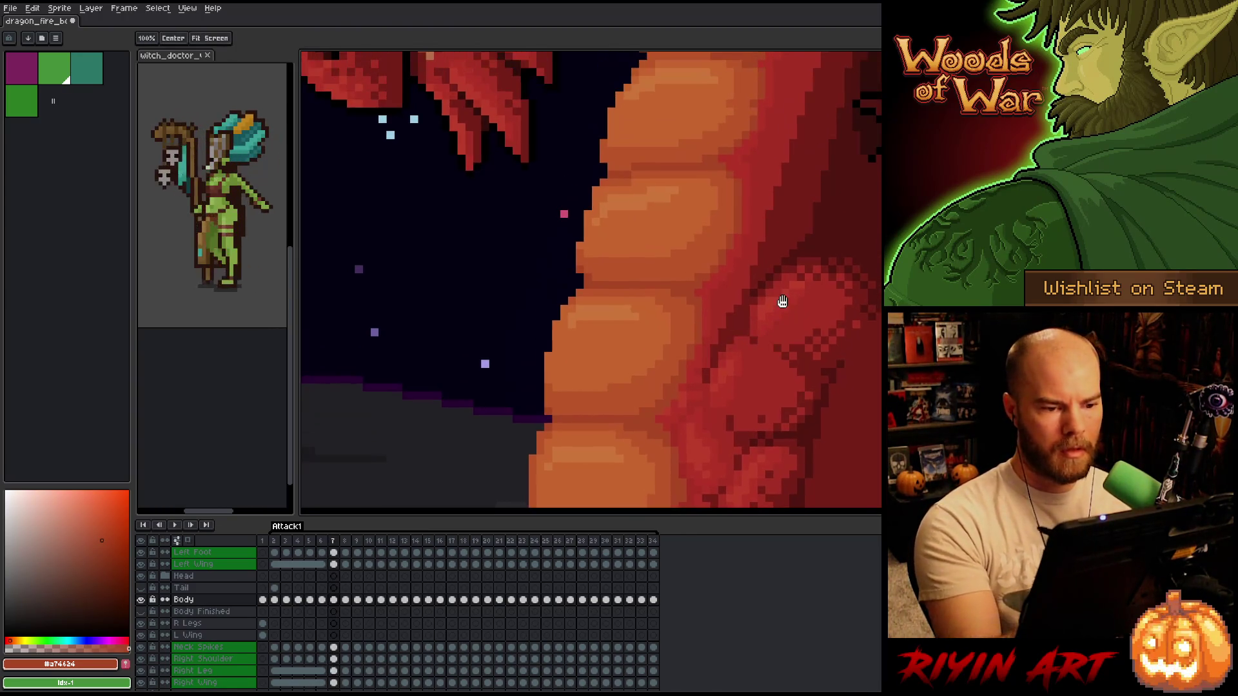
- Zoom out to the whole lava scene and compare the neck and wing across frames
key(Right)
key(Left)
scroll(782, 301, down, 3)
key(Left)
key(Right)
key(Left)
key(Right)
key(Left)
key(Right)
key(Left)
key(Right)
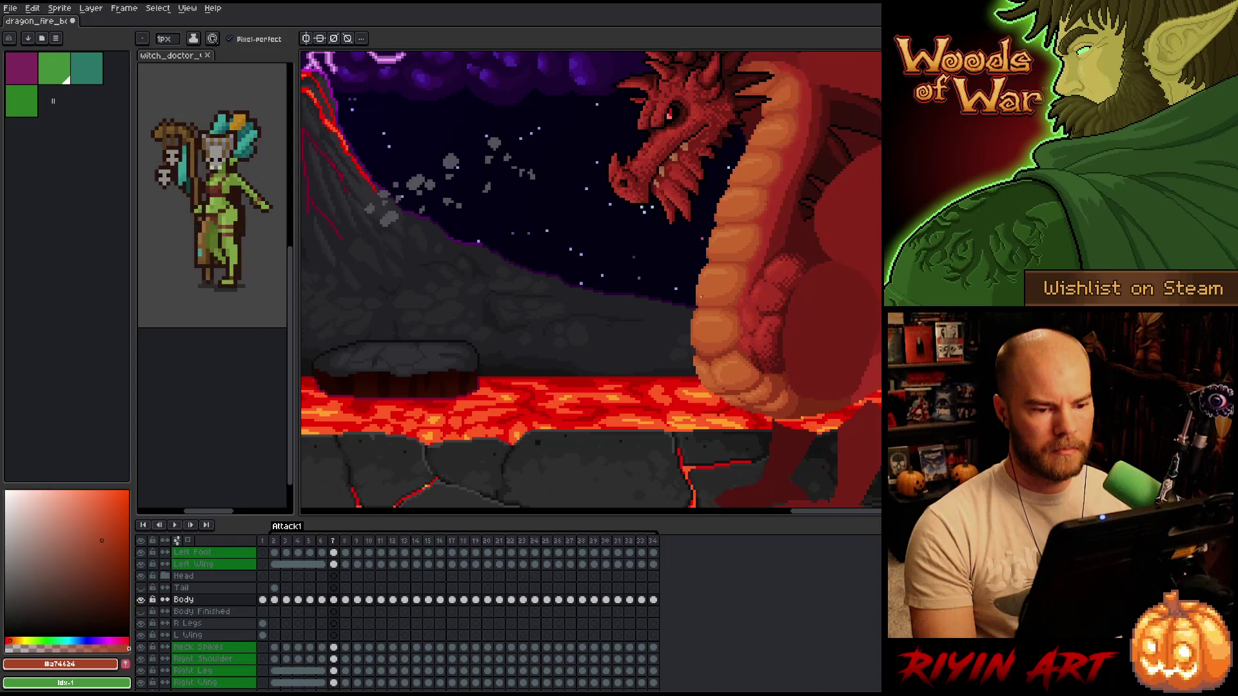
key(Left)
key(Right)
key(Left)
- Check frame 5, then zoom back in and settle on frame 6
key(Right)
key(Left)
key(Left)
key(Right)
key(Left)
key(Right)
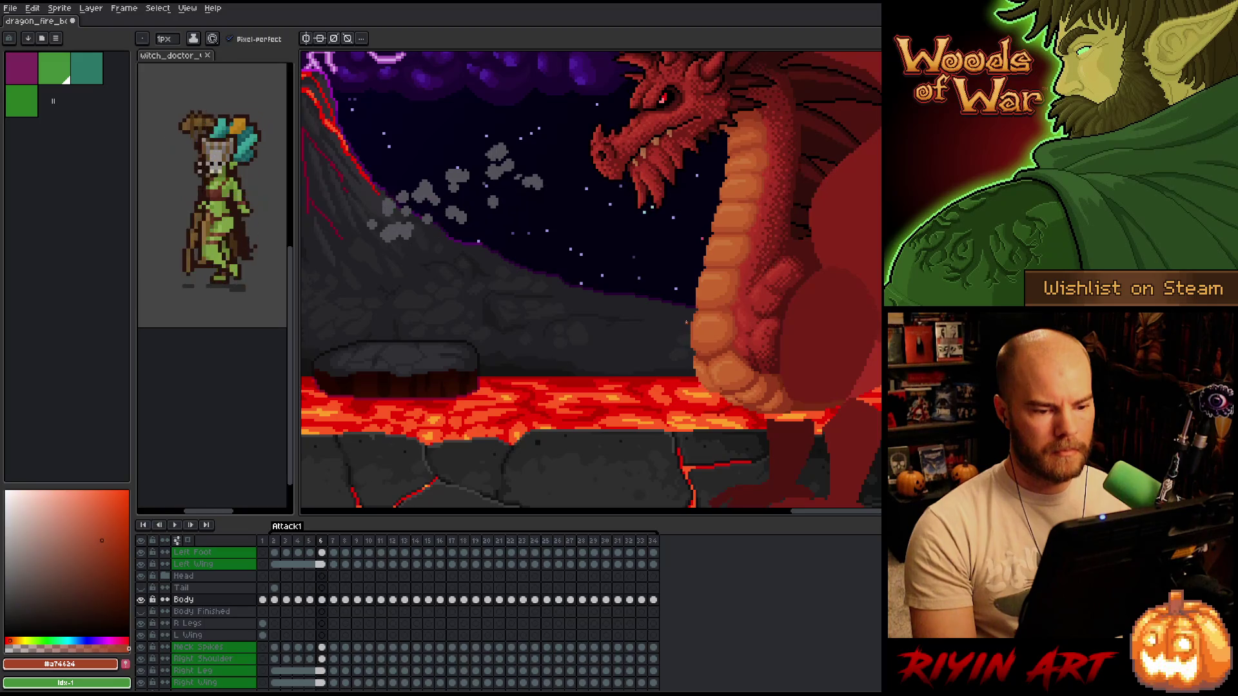
scroll(686, 322, up, 3)
key(Left)
key(Right)
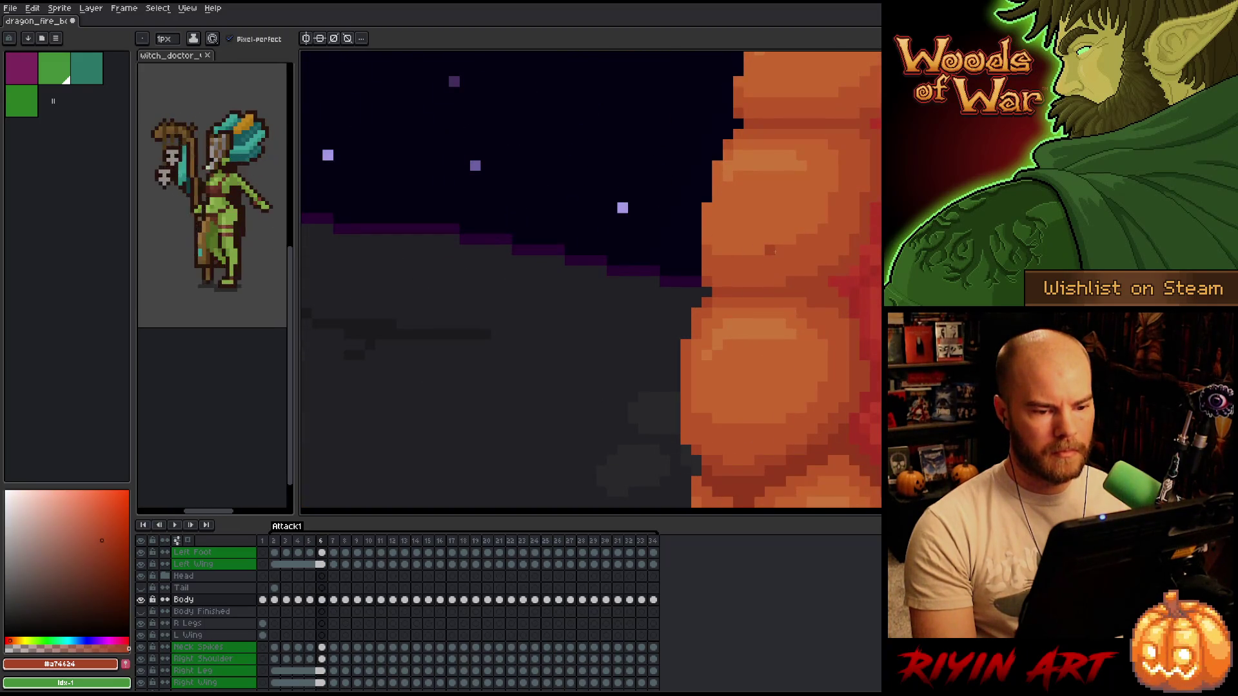
- Sample the belly-plate orange while comparing frame 6 with its neighbour
key(Right)
key(Left)
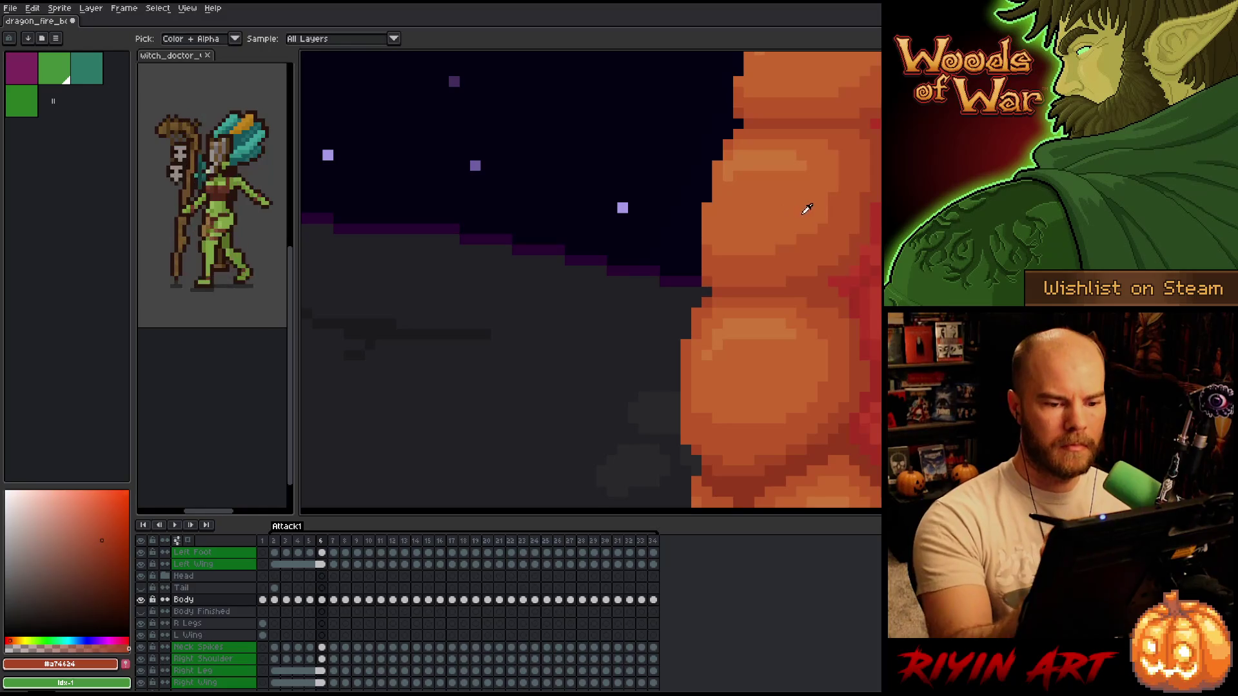
alt+click(815, 186)
- Step back to frame 4 and play the animation zoomed out to review the motion
key(Left)
key(Right)
key(Left)
key(Left)
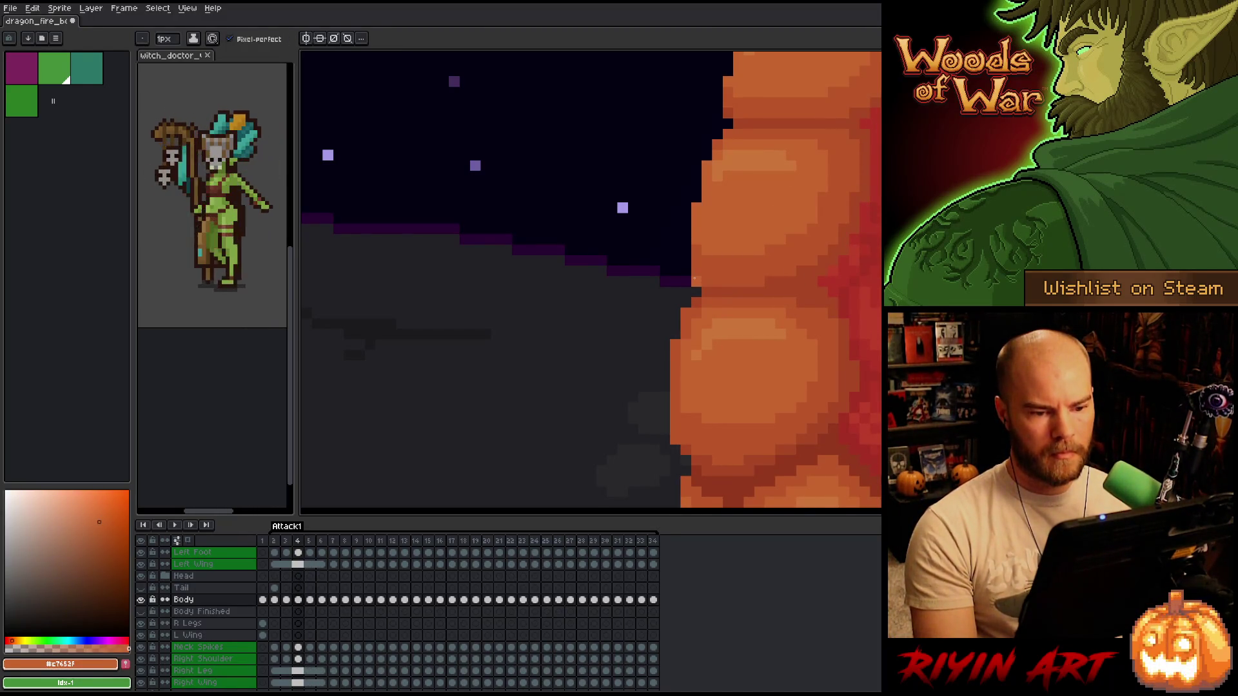
scroll(694, 278, down, 5)
key(Return)
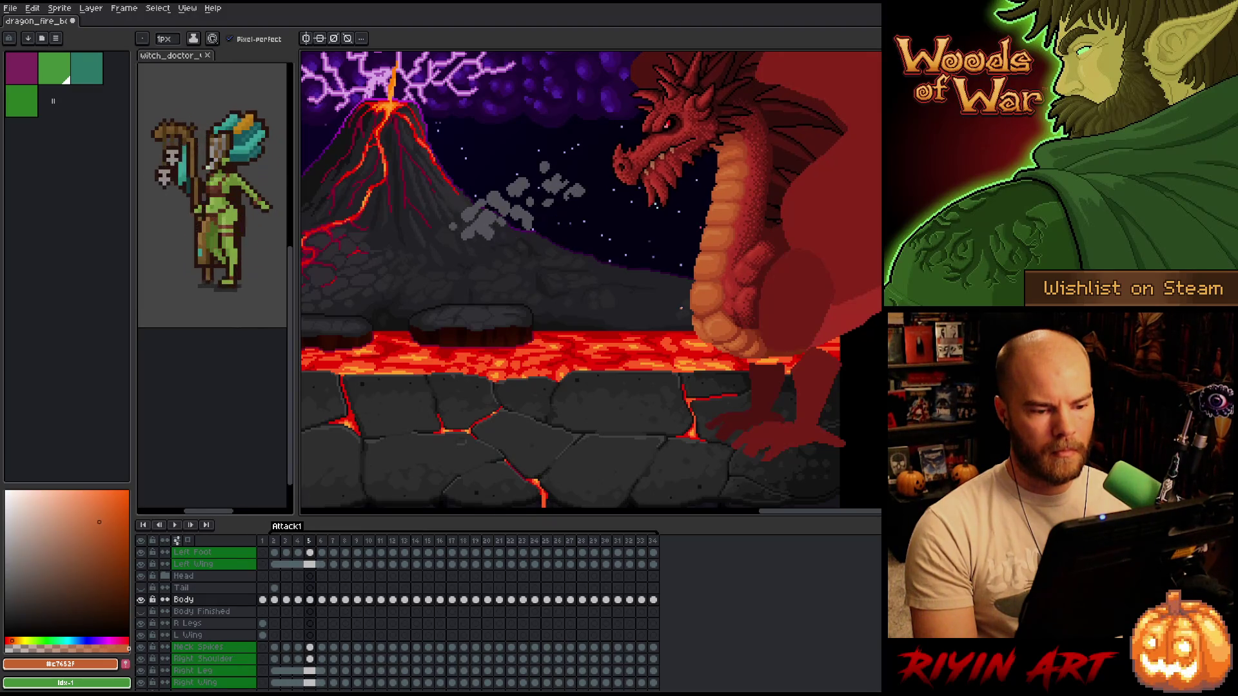
scroll(697, 294, up, 5)
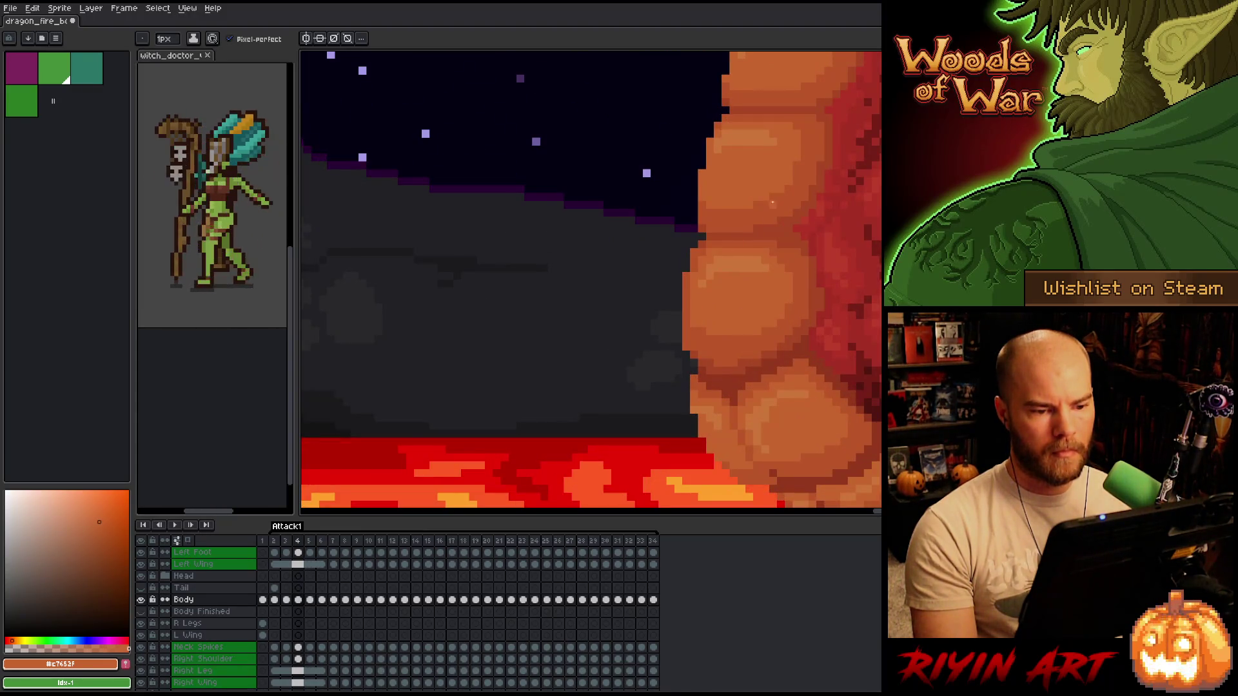
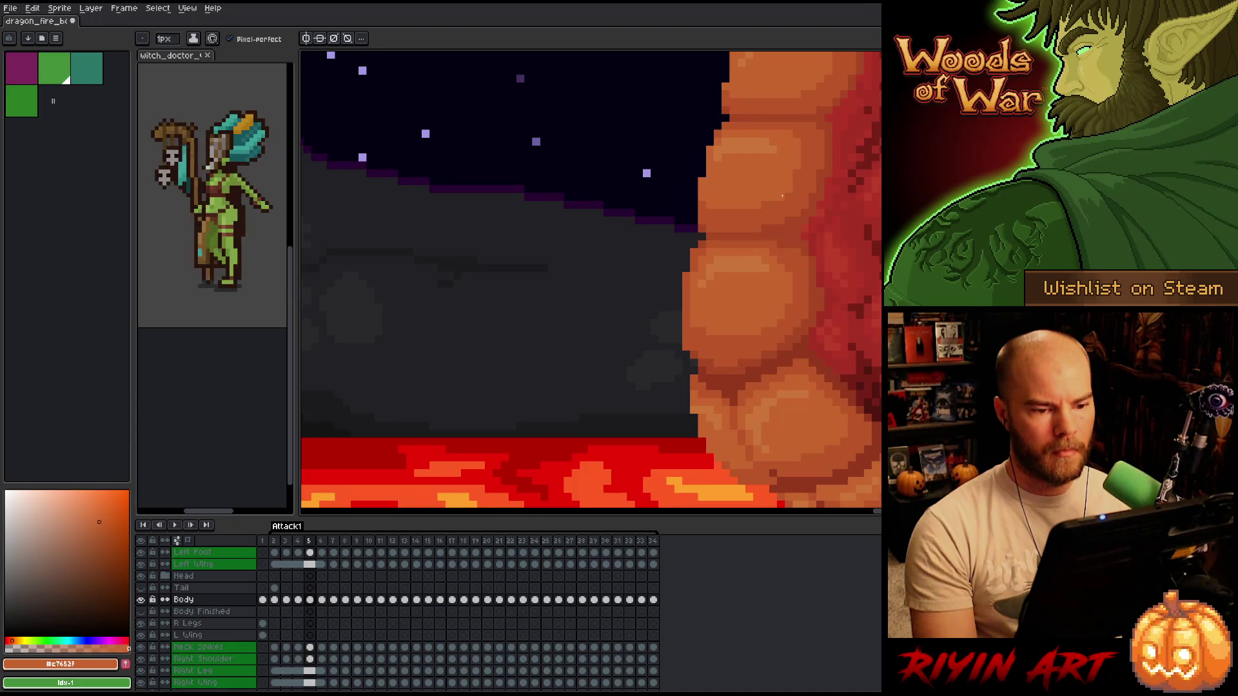
- Sample the darker and lighter orange belly shades from the dragon with the eyedropper
alt+click(777, 202)
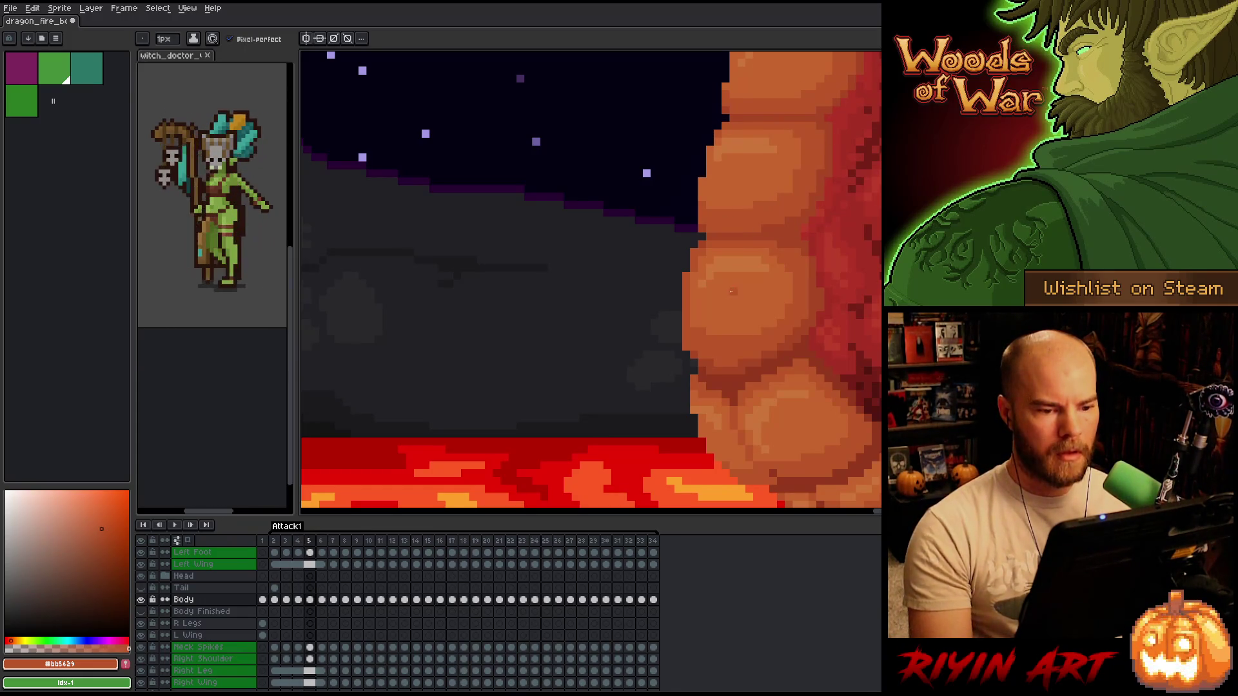
alt+click(760, 183)
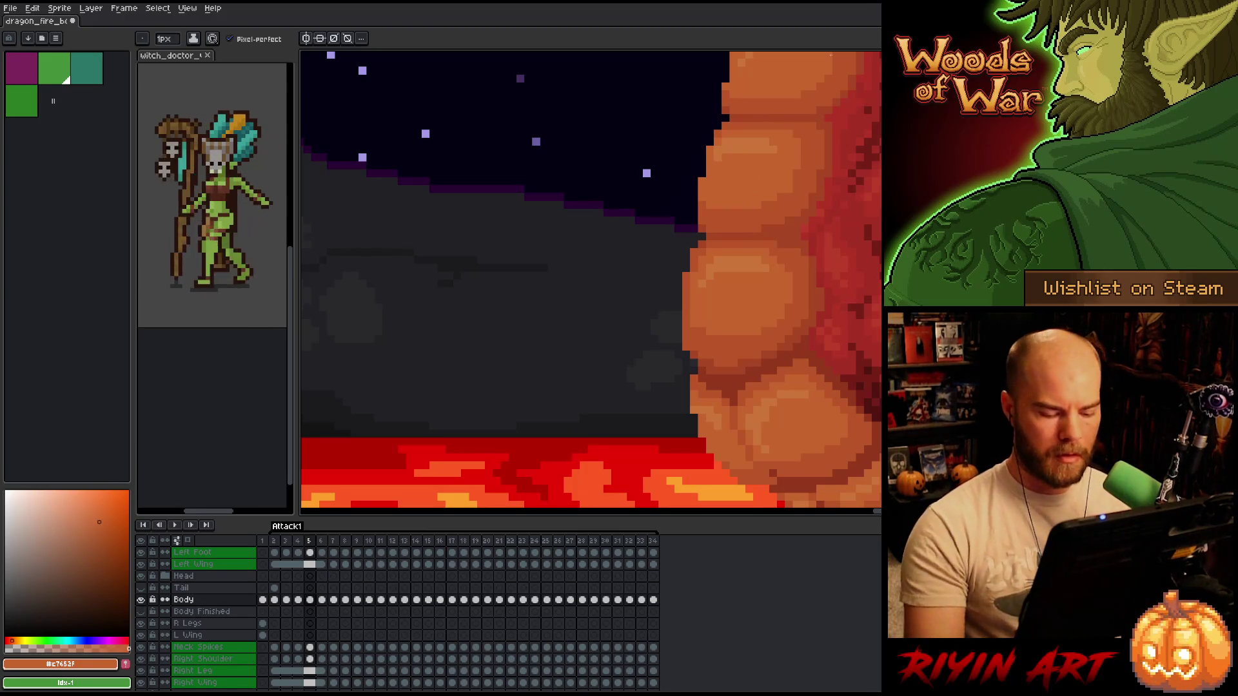
scroll(593, 256, down, 3)
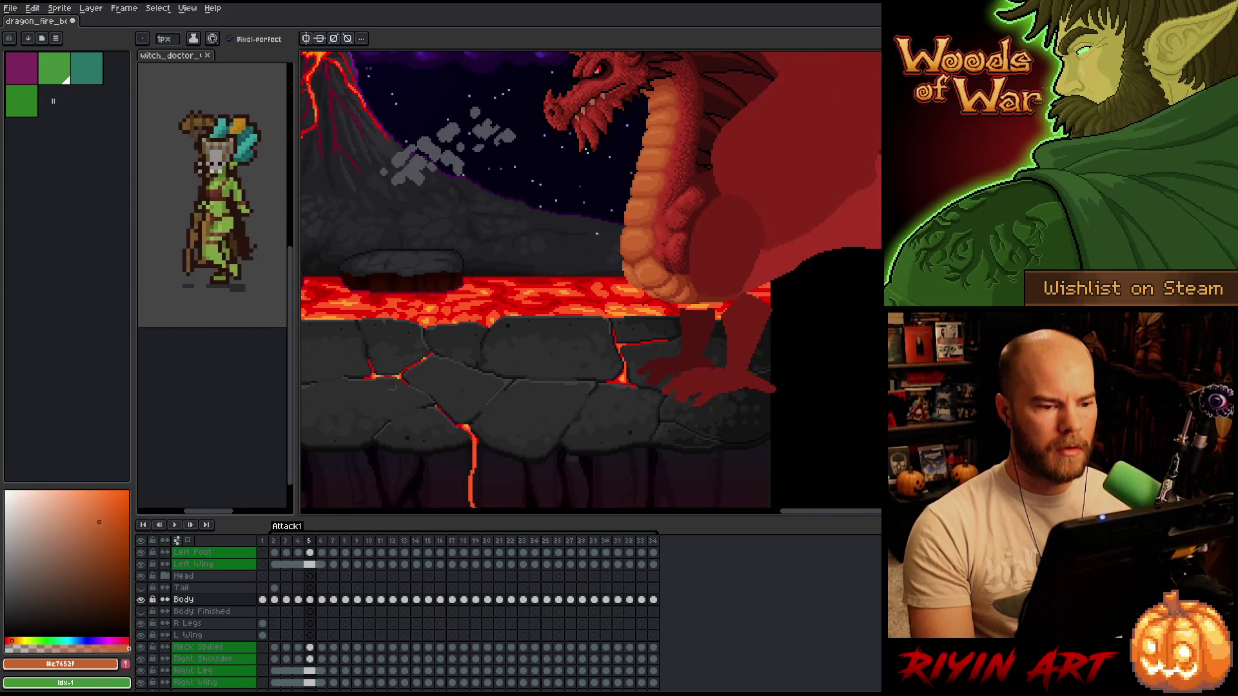
scroll(597, 234, up, 2)
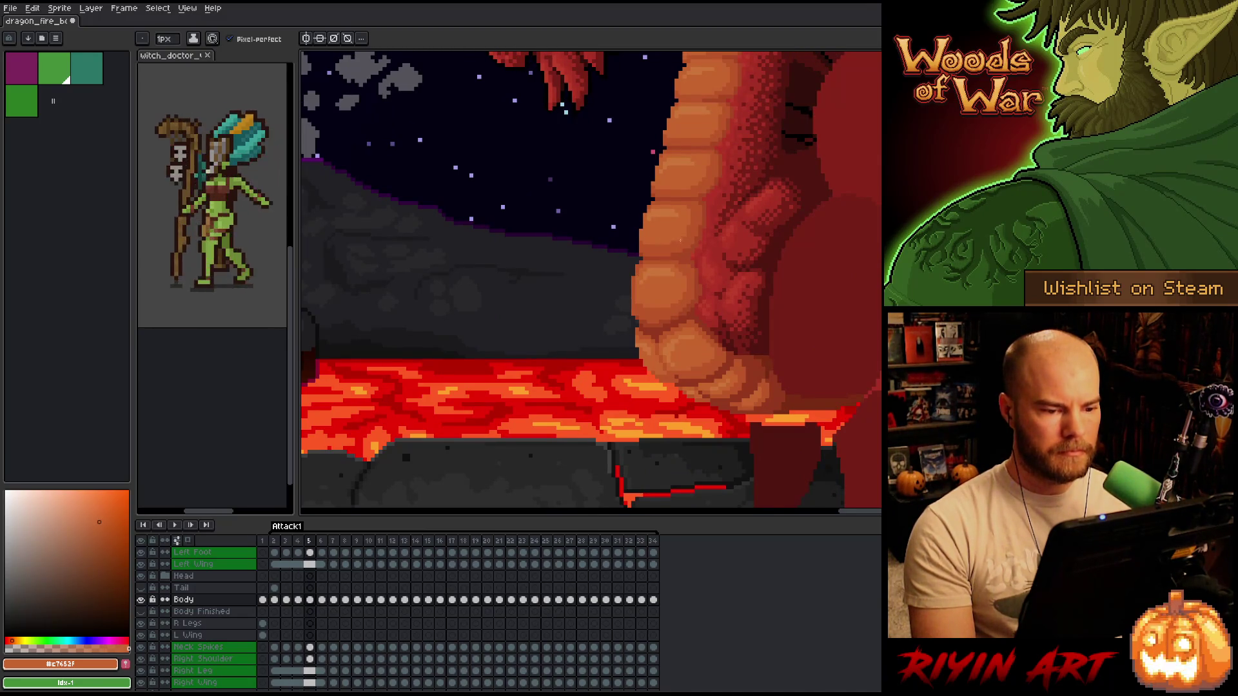
alt+click(686, 233)
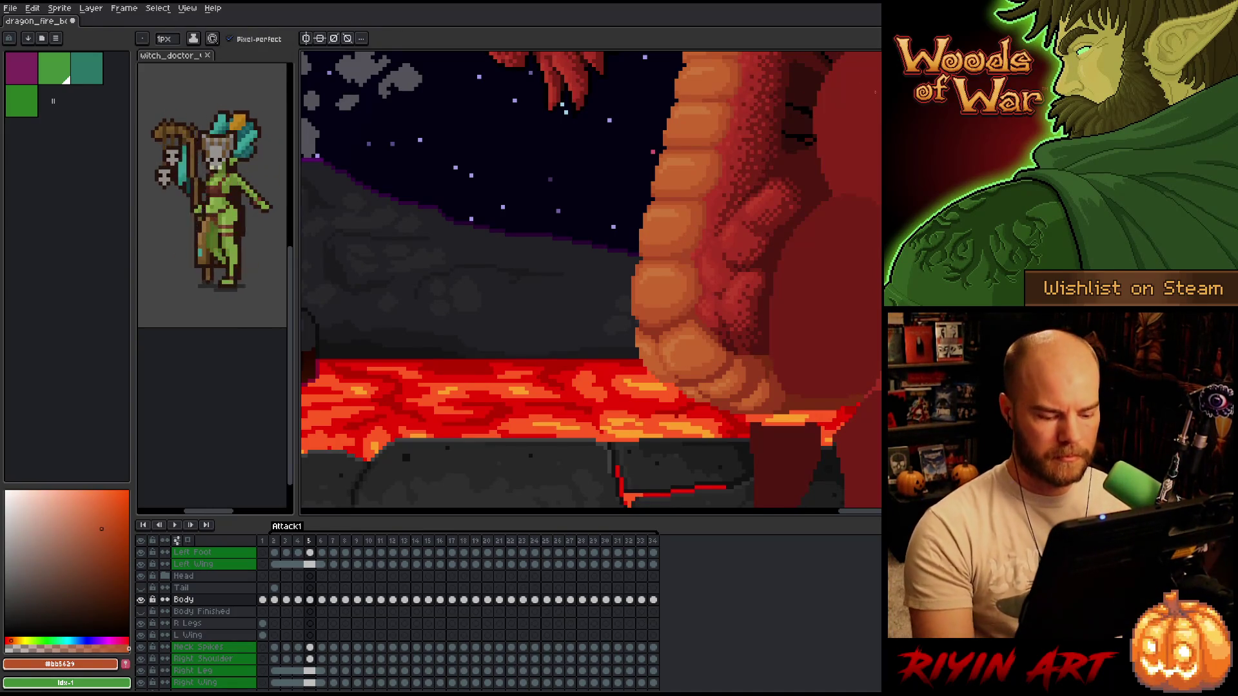
- Flip back and forth between frames 3 and 4 to compare the belly poses
key(Left)
key(Right)
key(Left)
key(Right)
key(Left)
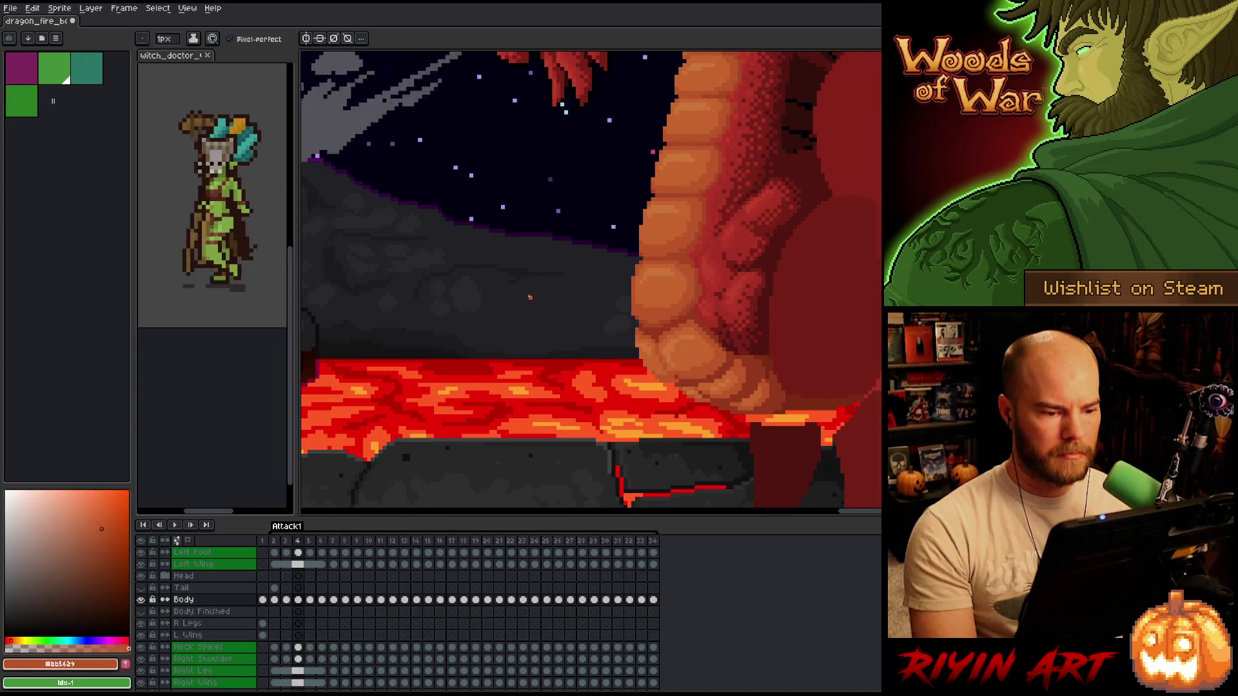
scroll(530, 297, down, 3)
key(Right)
key(Left)
key(Right)
scroll(559, 287, up, 3)
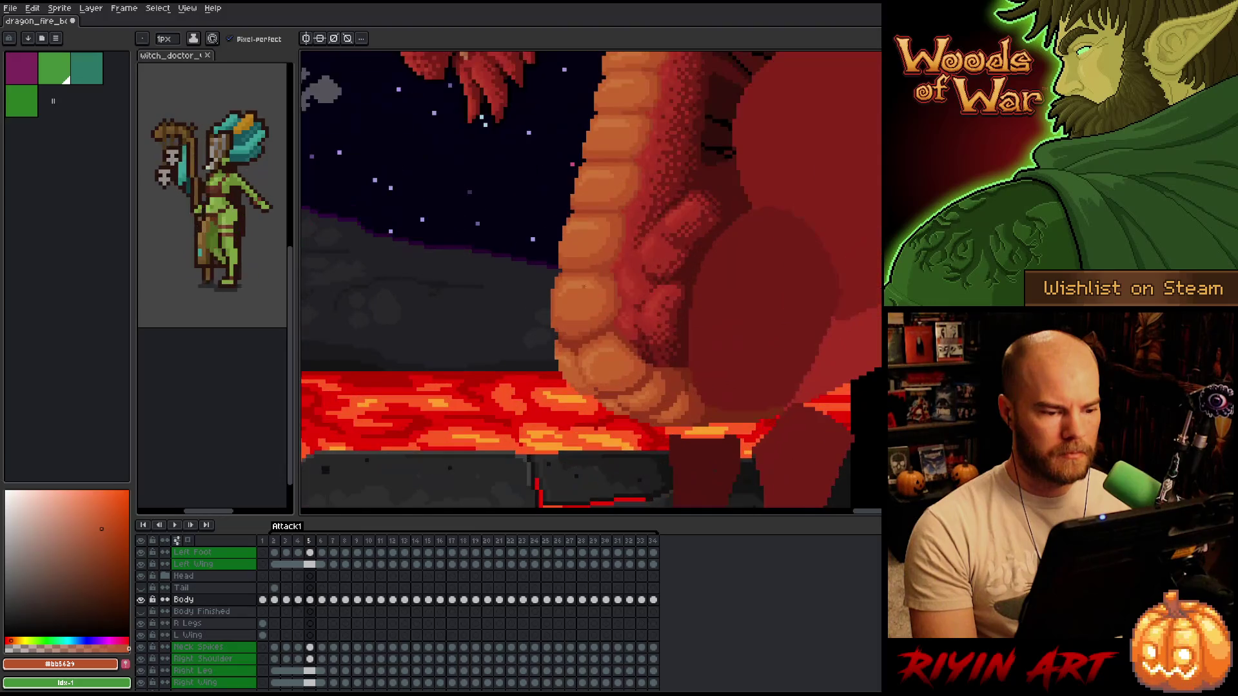
key(Left)
key(Left)
key(Right)
key(Left)
key(Right)
key(Left)
key(Right)
scroll(556, 280, up, 3)
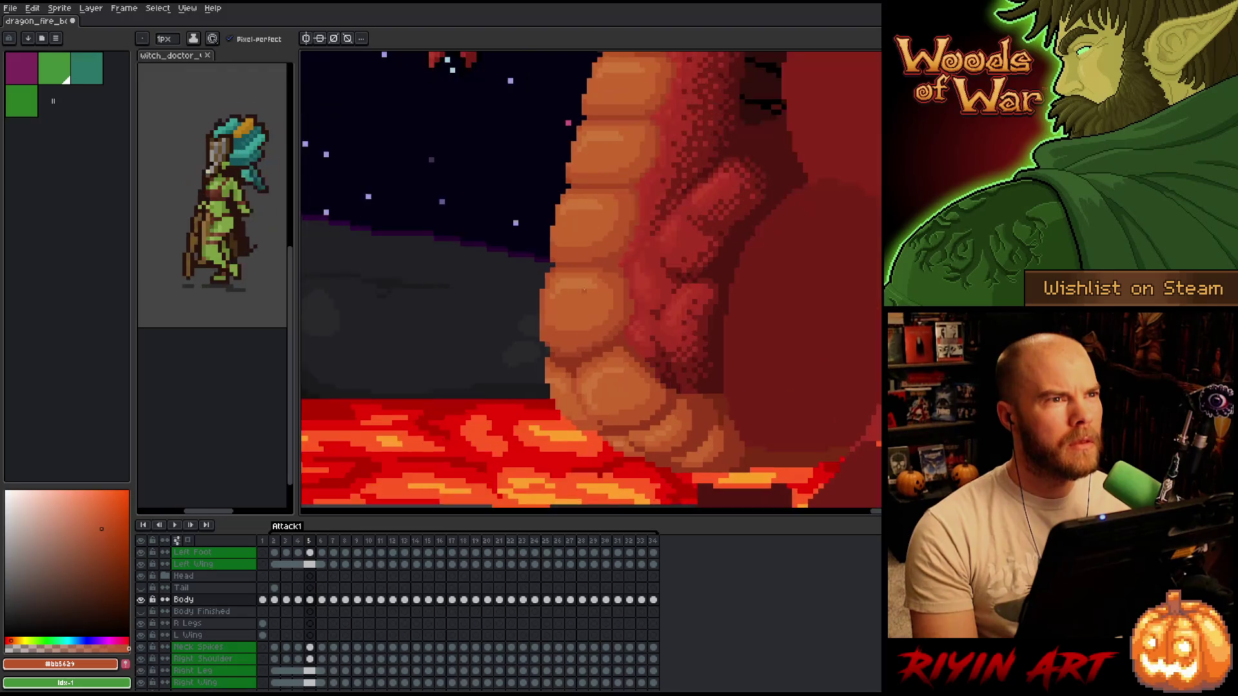
- Advance to frame 5, zoom out, and switch back to the pencil
key(Right)
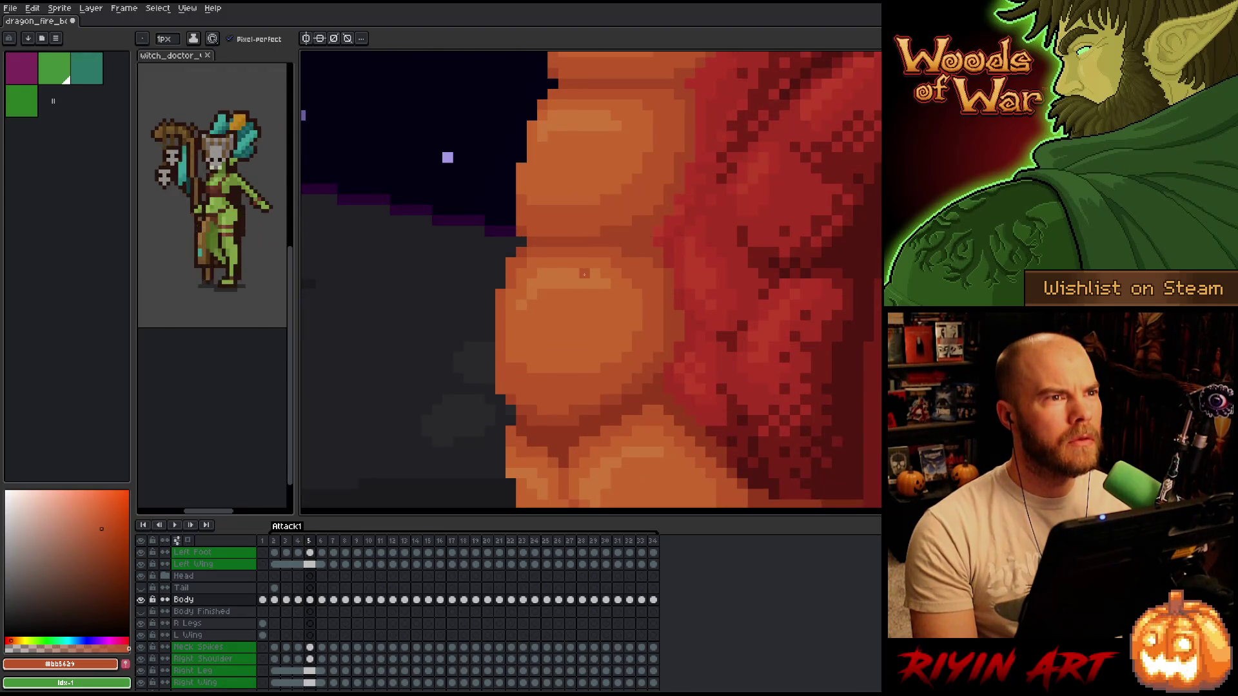
scroll(584, 274, down, 3)
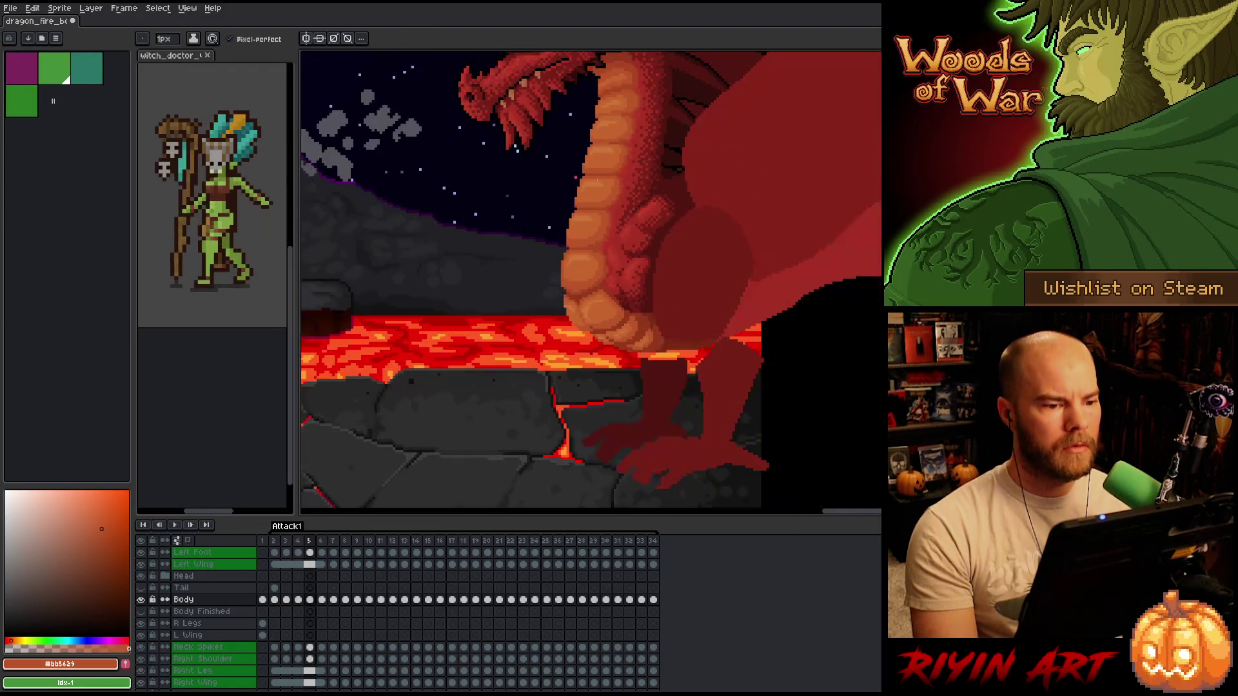
key(b)
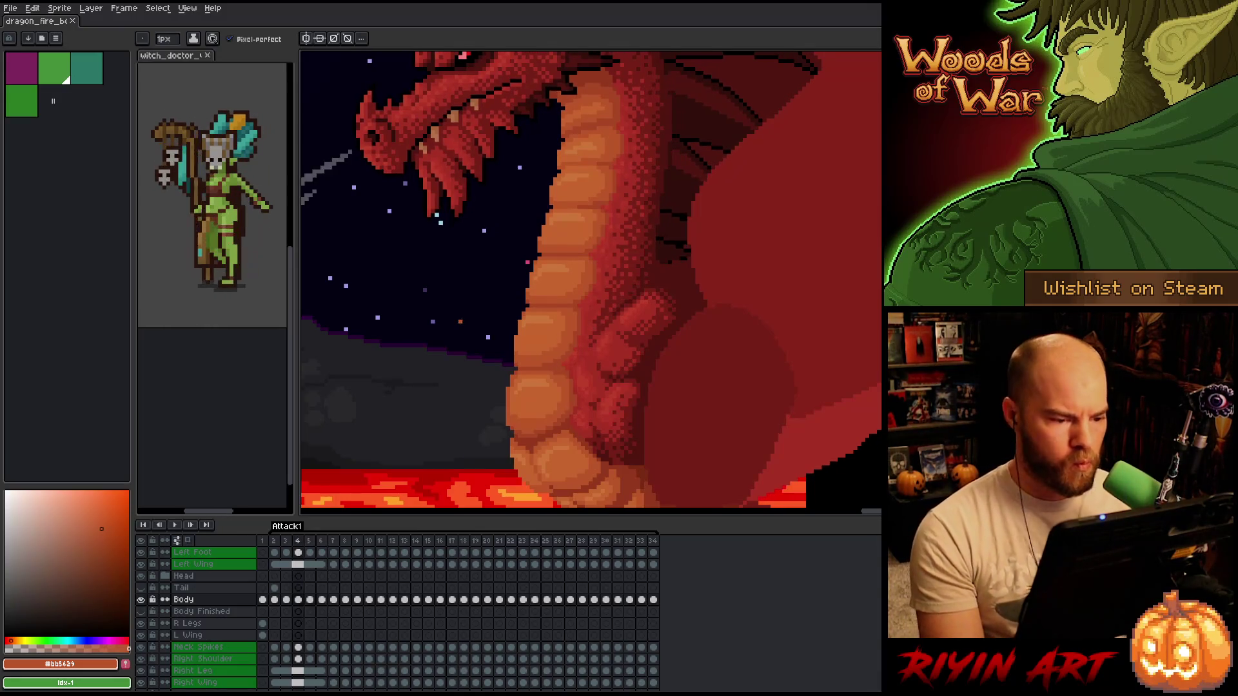
- Toggle repeatedly between frames 5 and 6 to compare the belly scales
key(Right)
key(Left)
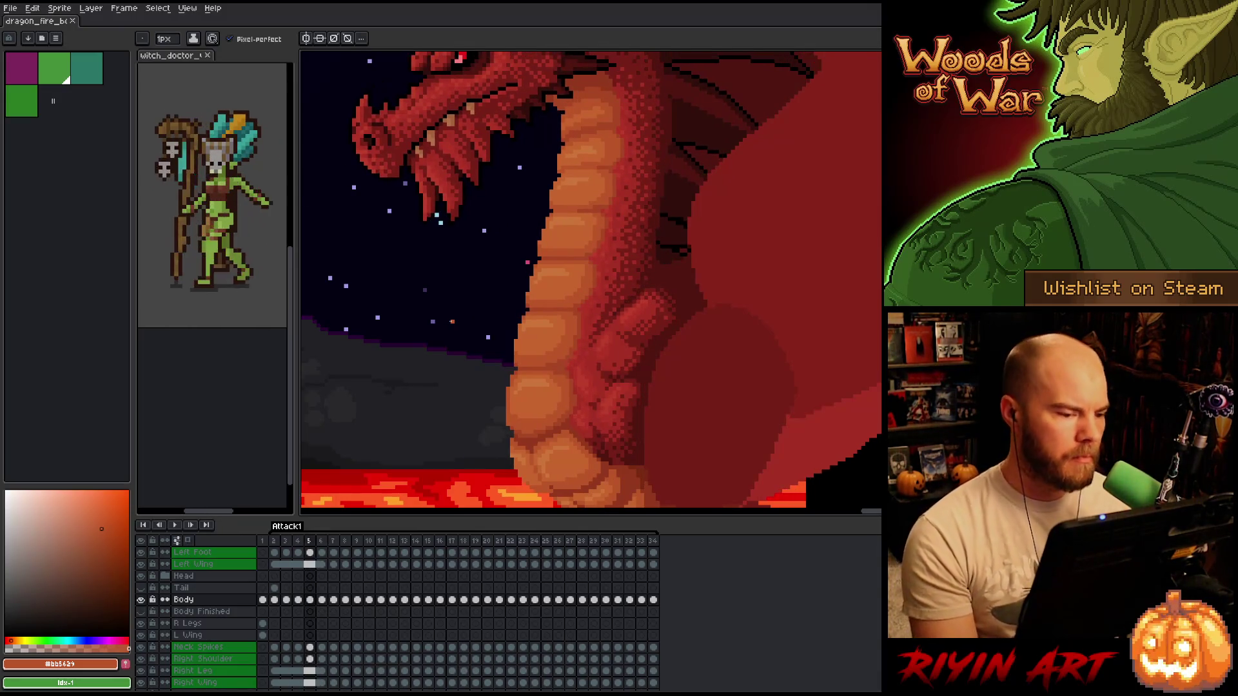
key(Right)
key(Left)
key(Right)
key(Left)
key(Right)
key(Left)
key(Right)
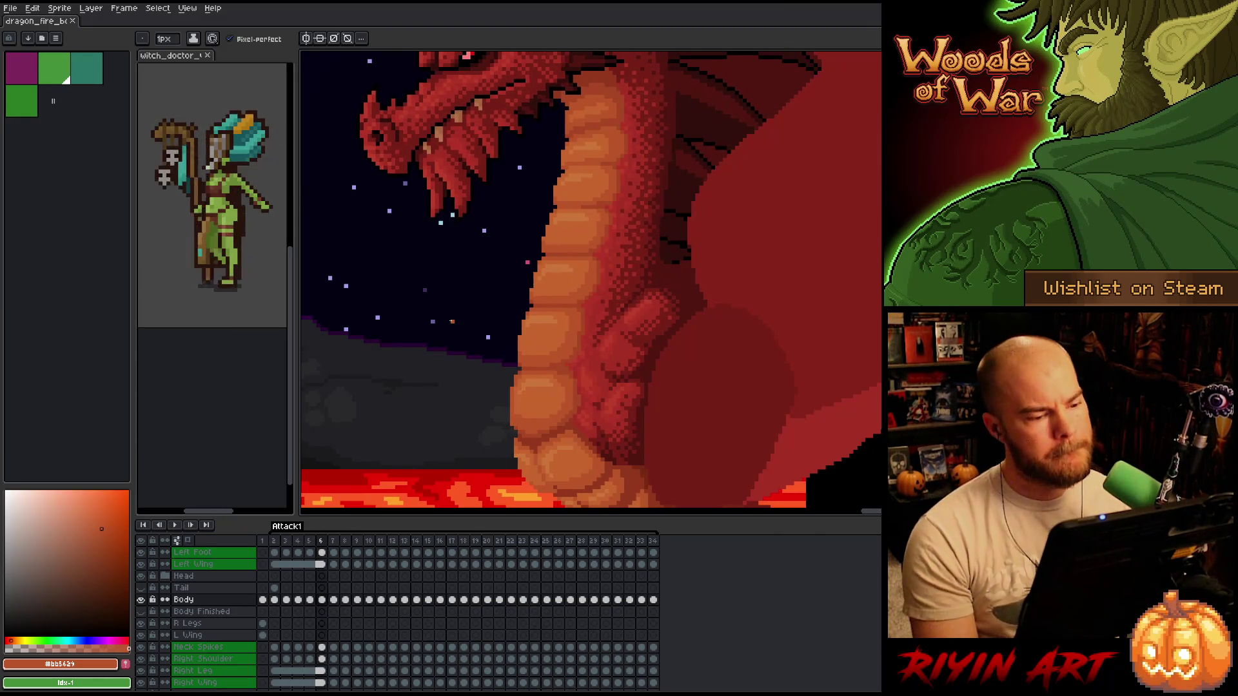
key(Left)
key(Right)
key(Left)
key(Right)
key(Left)
key(Right)
key(Left)
key(Right)
key(Left)
key(Right)
key(Left)
key(Right)
key(Left)
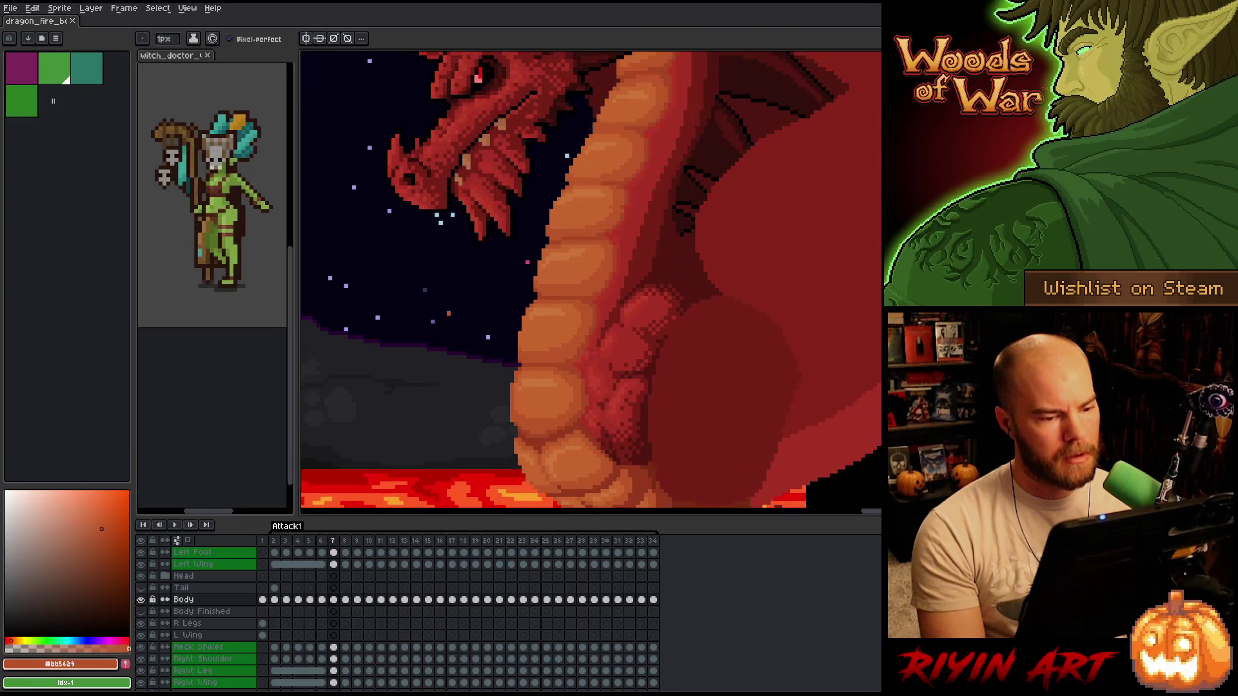
key(Right)
key(Left)
key(Right)
key(Left)
key(Right)
key(Left)
- Move to frame 7, pan onto the dragon's neck and belly, and reselect the pencil
key(Right)
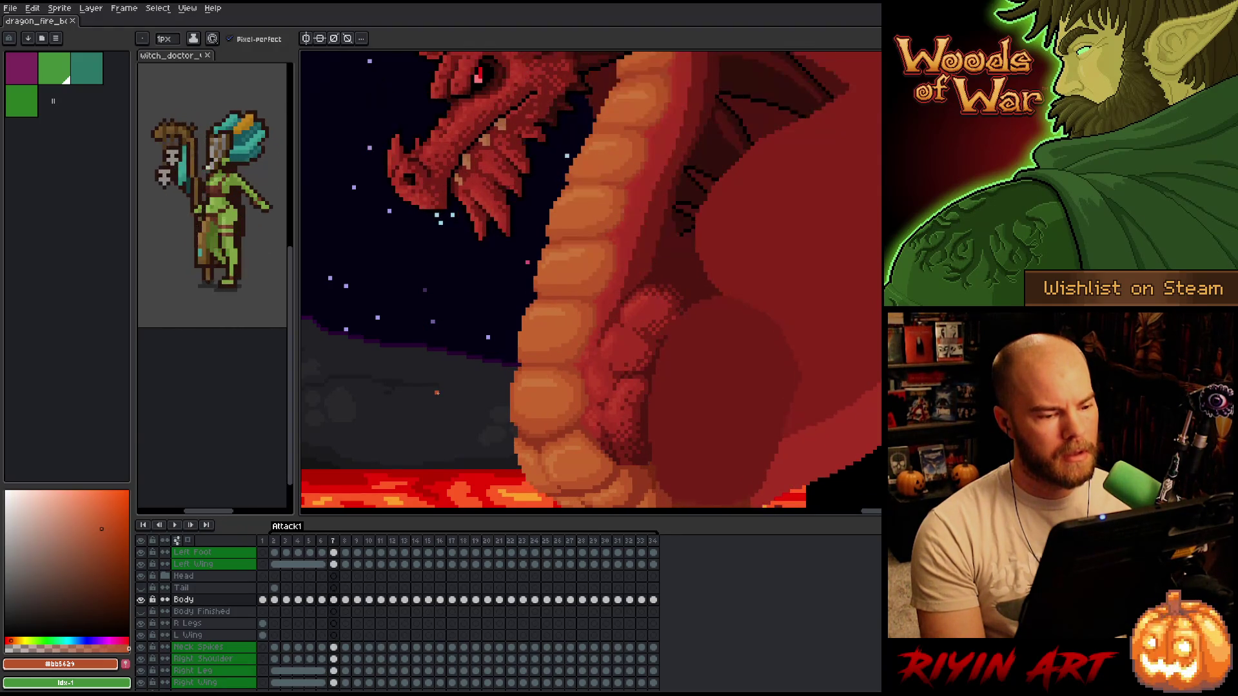
drag(470, 437, 471, 372)
key(b)
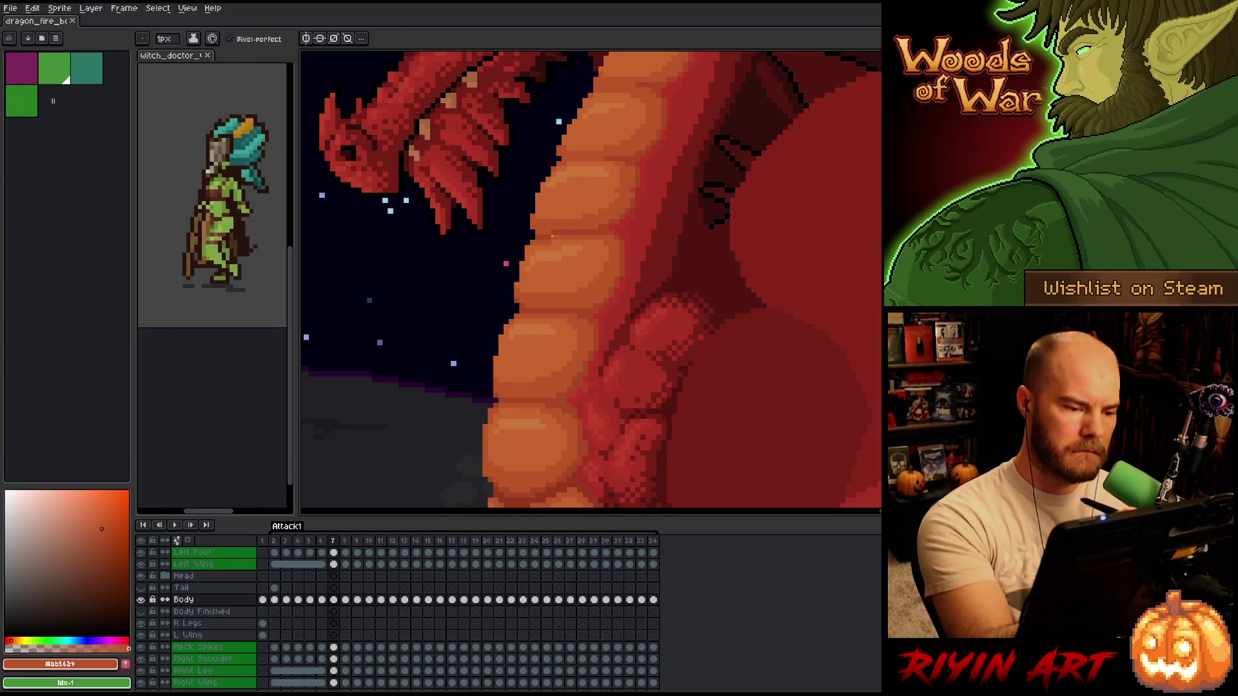
- Sample the #a74624 and #bb5629 belly shades, briefly checking the neighbouring frame
alt+click(549, 230)
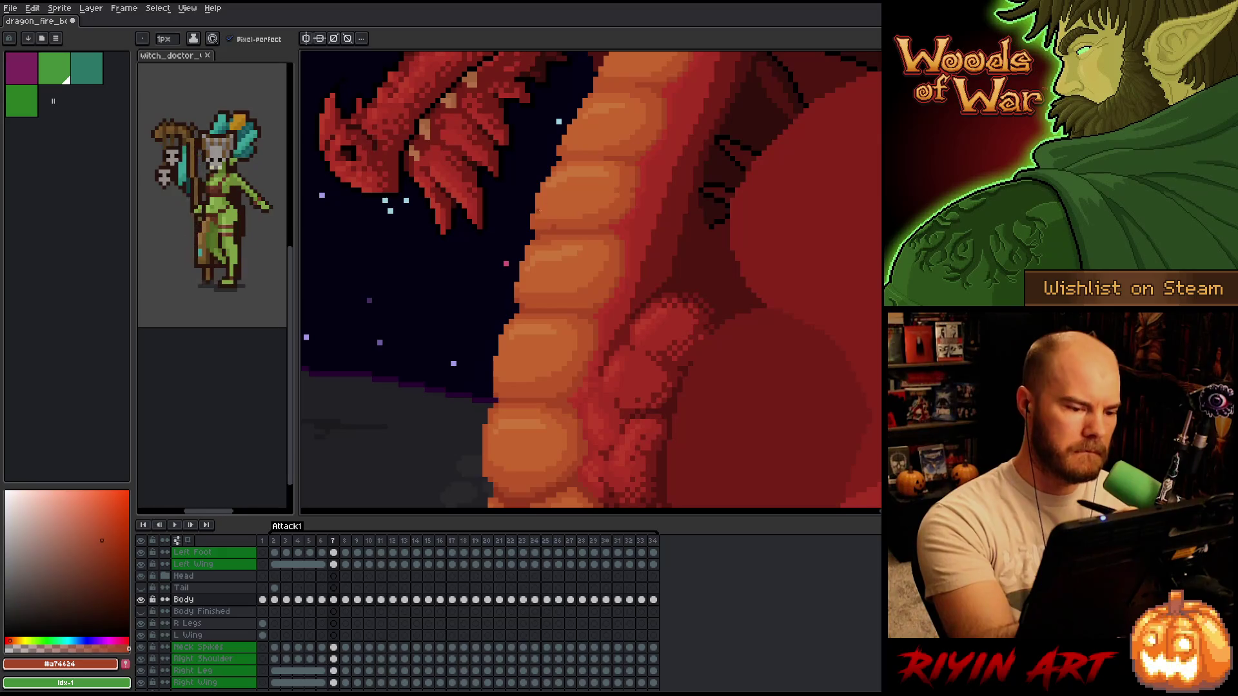
alt+click(554, 223)
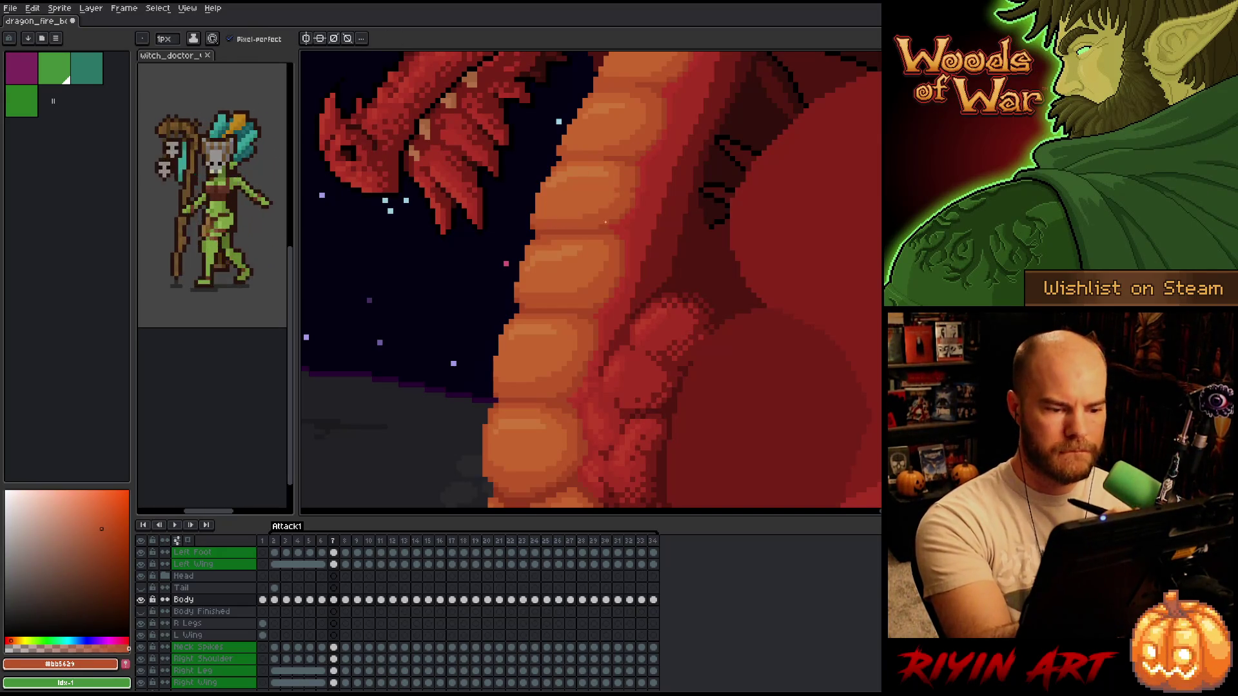
alt+click(582, 226)
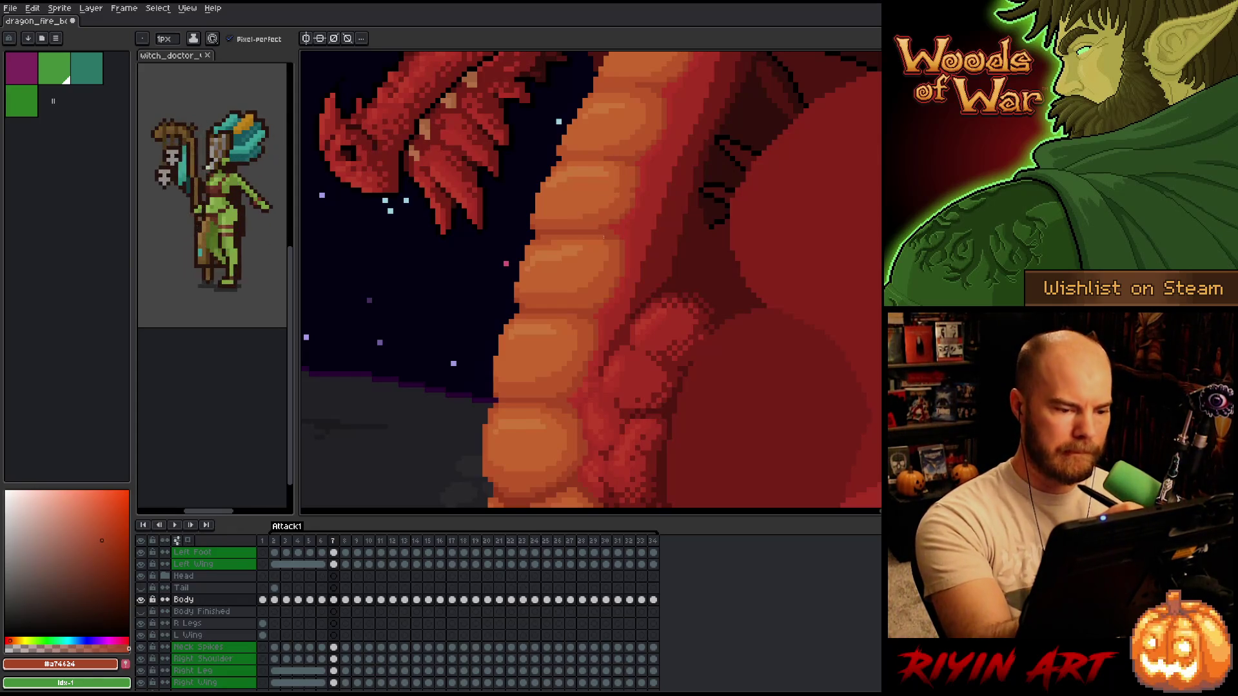
alt+click(595, 241)
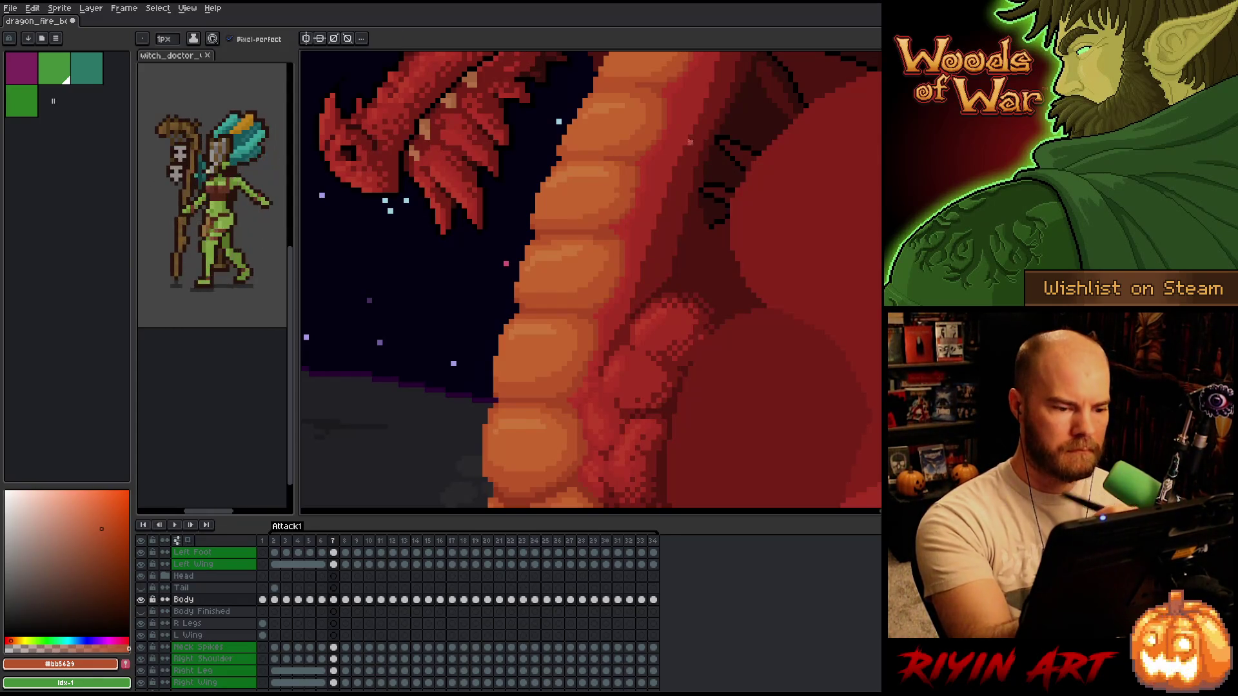
key(Right)
key(Left)
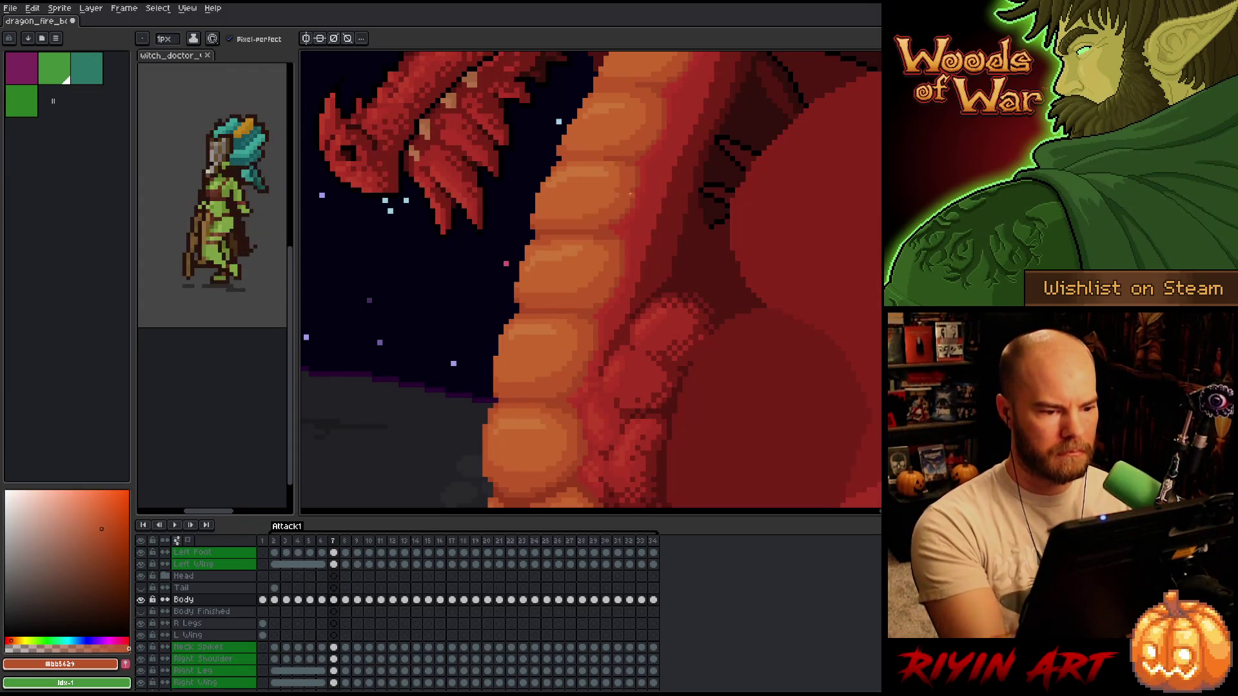
alt+click(635, 205)
- Outline a section of the belly with a freehand selection, then deselect it
key(m)
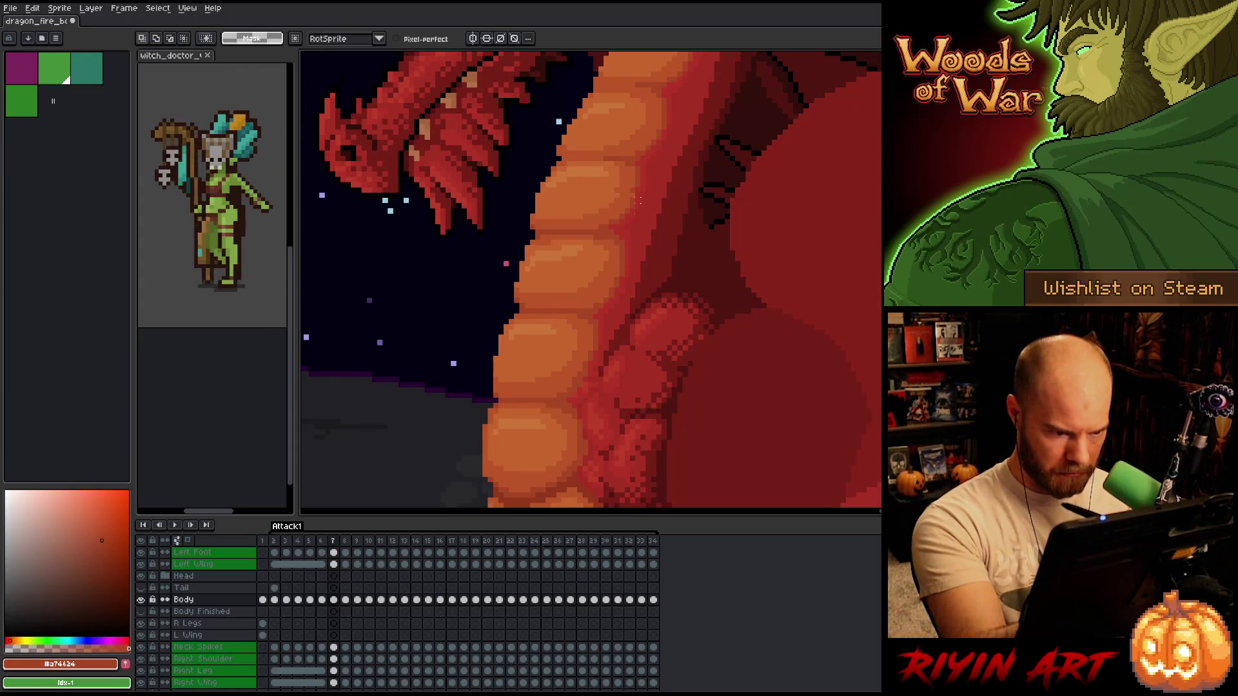
drag(643, 238, 694, 167)
key(Right)
key(Left)
mouse_move(646, 183)
mouse_down()
mouse_move(660, 163)
mouse_move(682, 187)
mouse_move(674, 227)
mouse_move(640, 240)
mouse_move(619, 213)
mouse_move(645, 184)
mouse_up()
click(646, 203)
key(ctrl+d)
key(b)
- Paint deep red #a52f24 over the dark outline pixels on the belly
alt+click(668, 161)
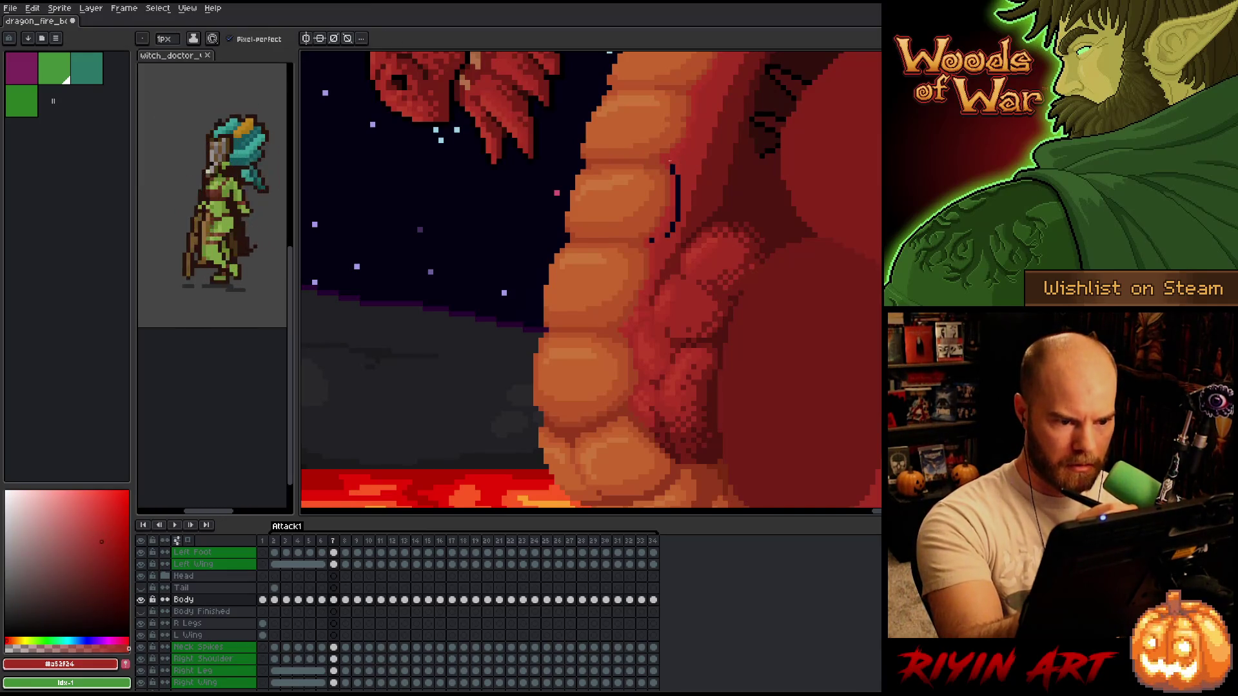
drag(676, 174, 667, 235)
click(673, 172)
alt+click(680, 161)
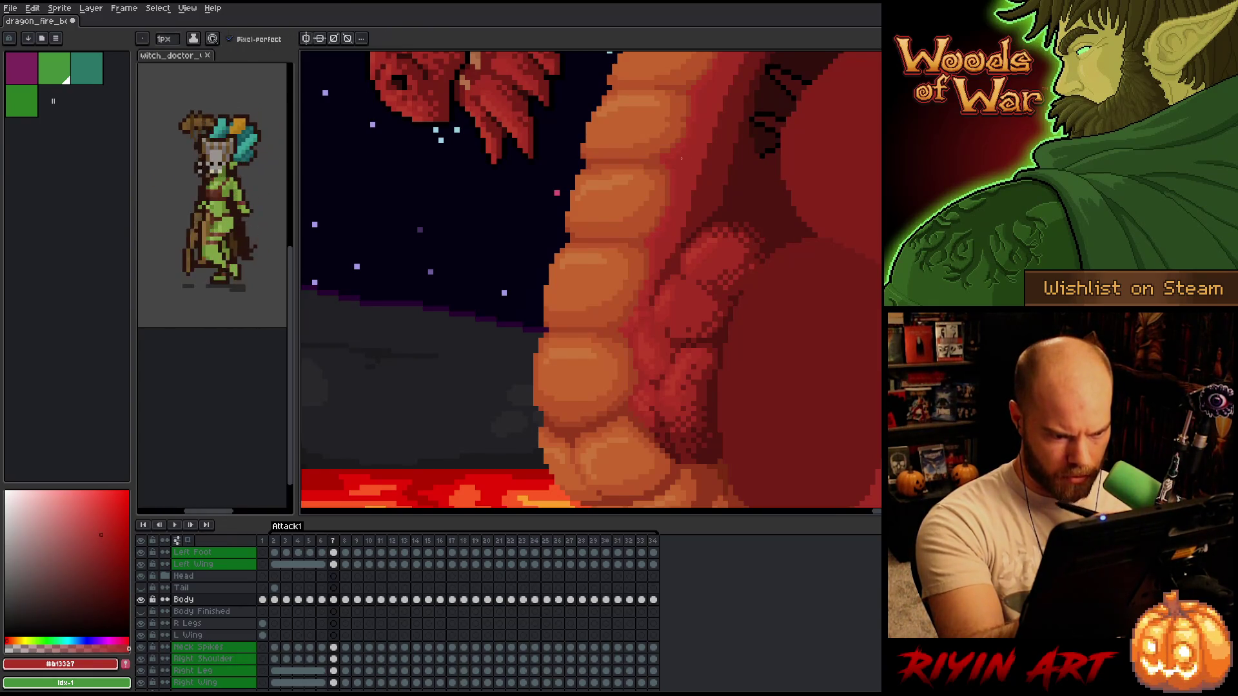
drag(685, 181, 719, 166)
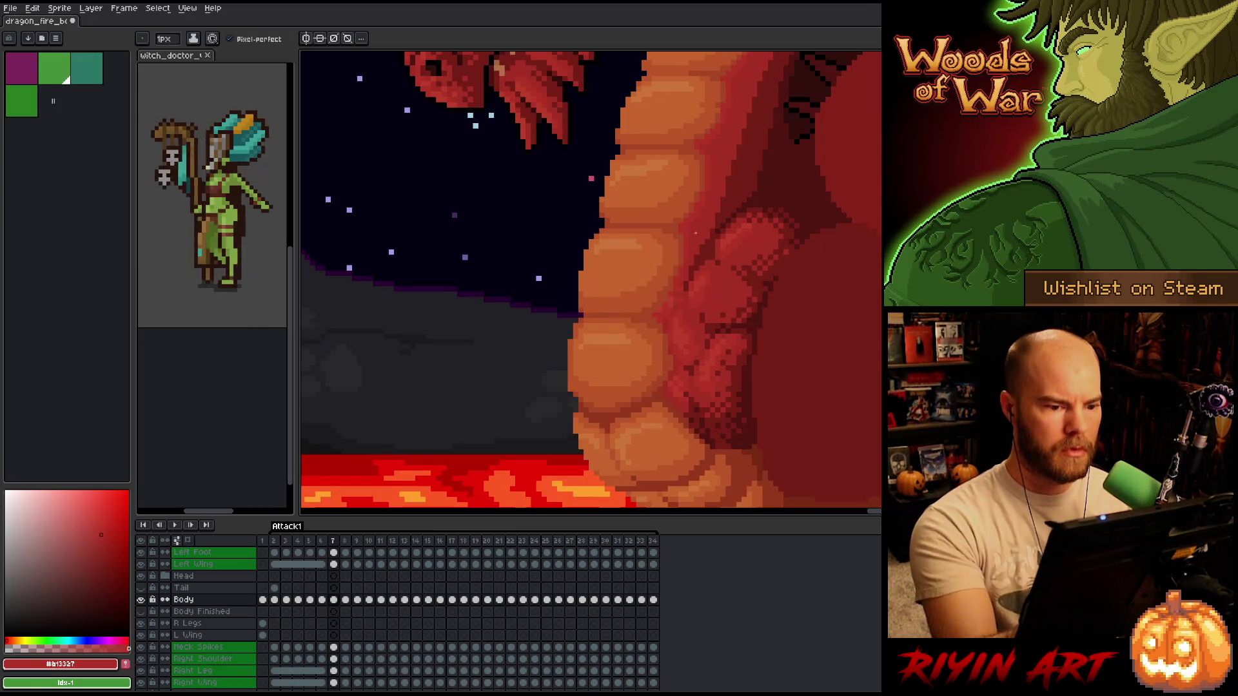
drag(739, 379, 748, 359)
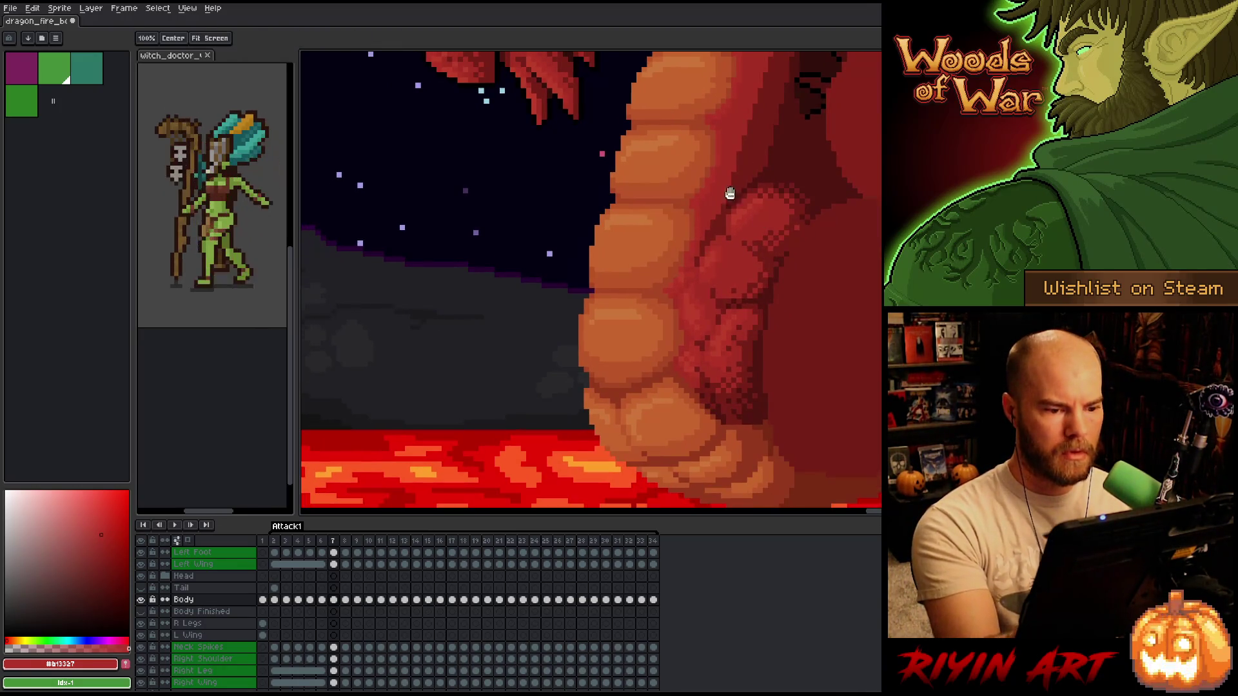
- Save the sprite, then resample #bb5629, #a74624 and #b13327 while checking frame 6
alt+click(671, 251)
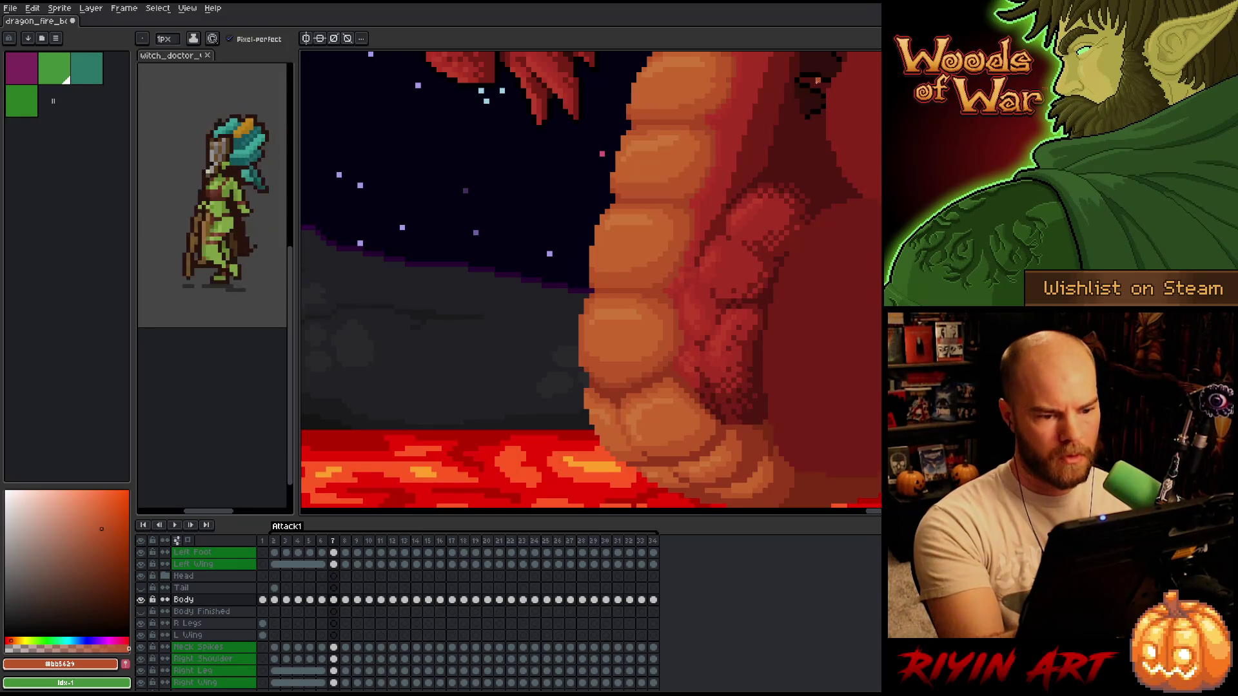
key(ctrl+s)
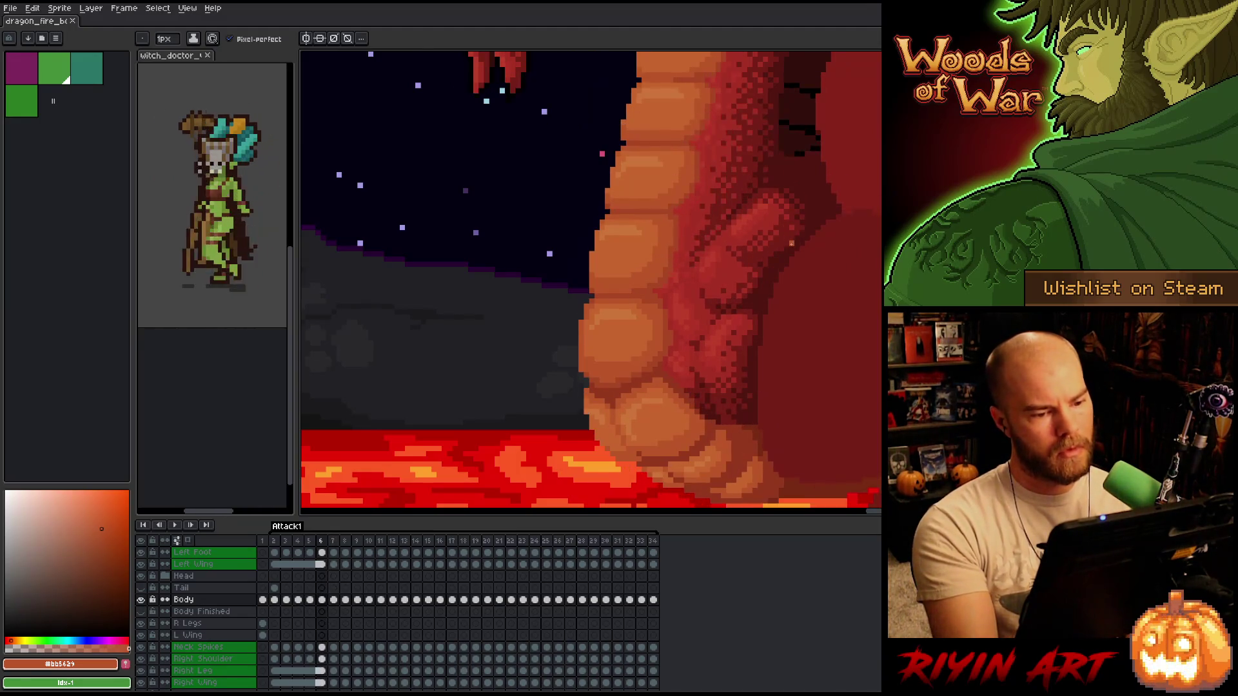
alt+click(688, 240)
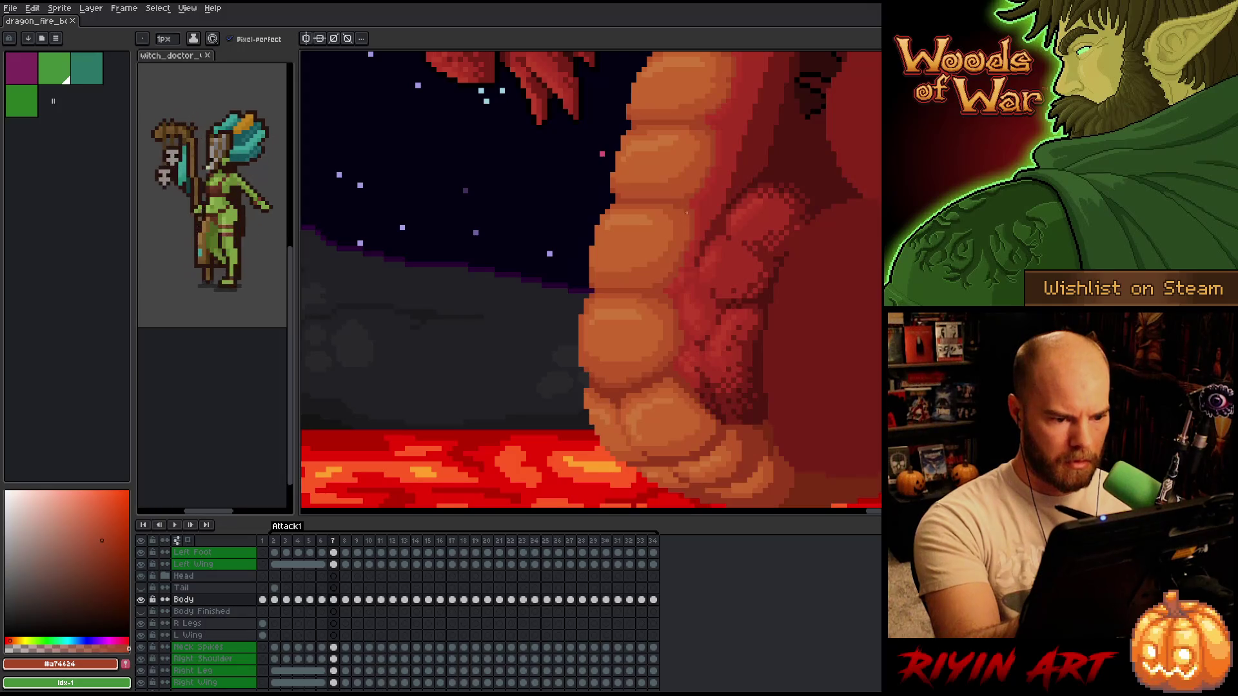
alt+click(695, 193)
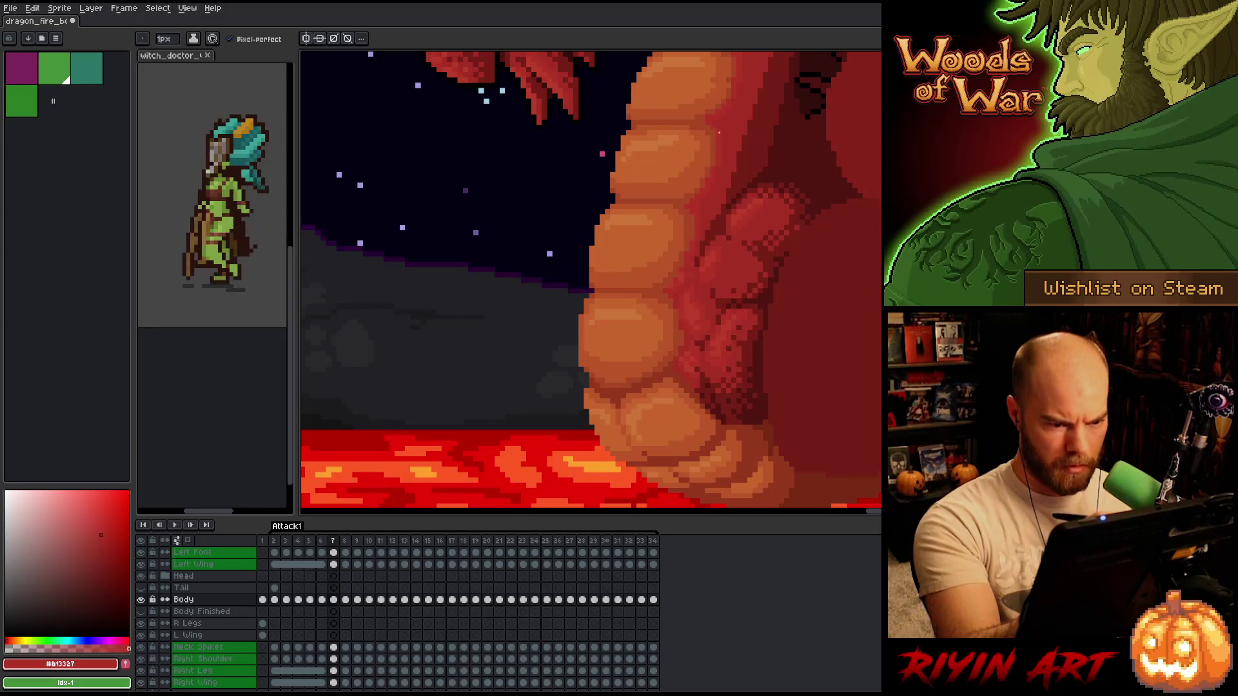
key(Left)
key(Right)
alt+click(726, 180)
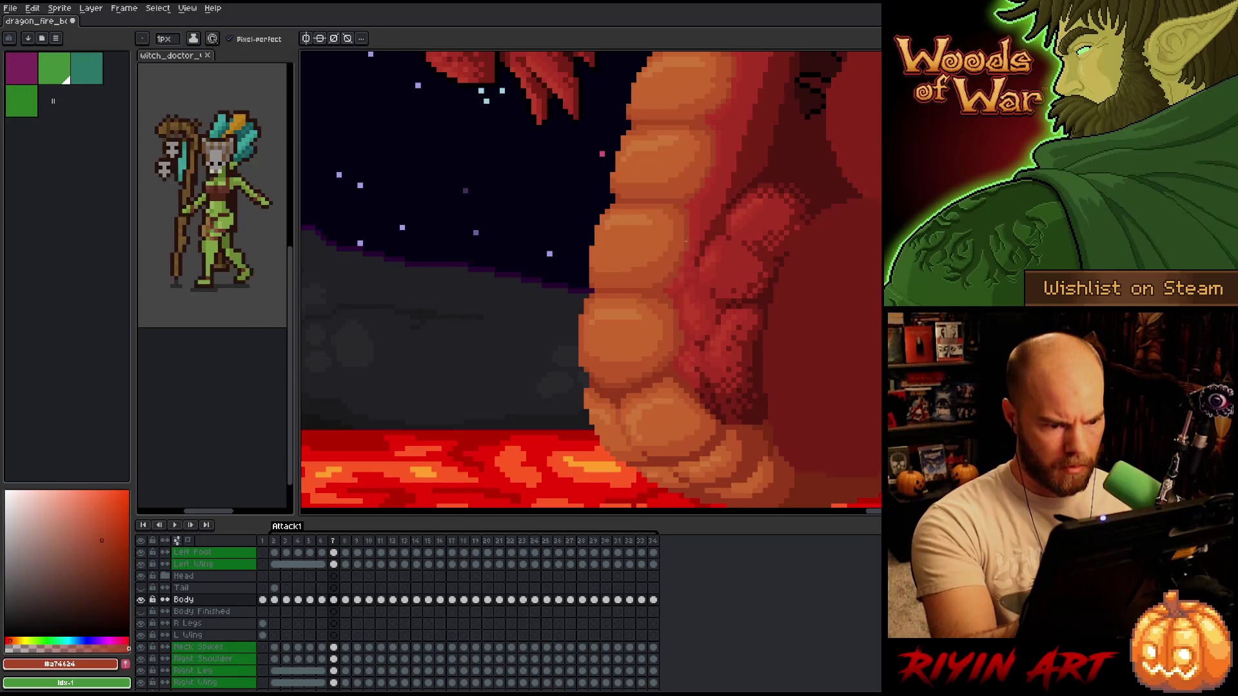
- Flip between frames 6 and 7, then sample the lighter #bb5629 belly orange
key(Left)
key(Right)
key(Left)
key(Right)
key(Left)
key(Right)
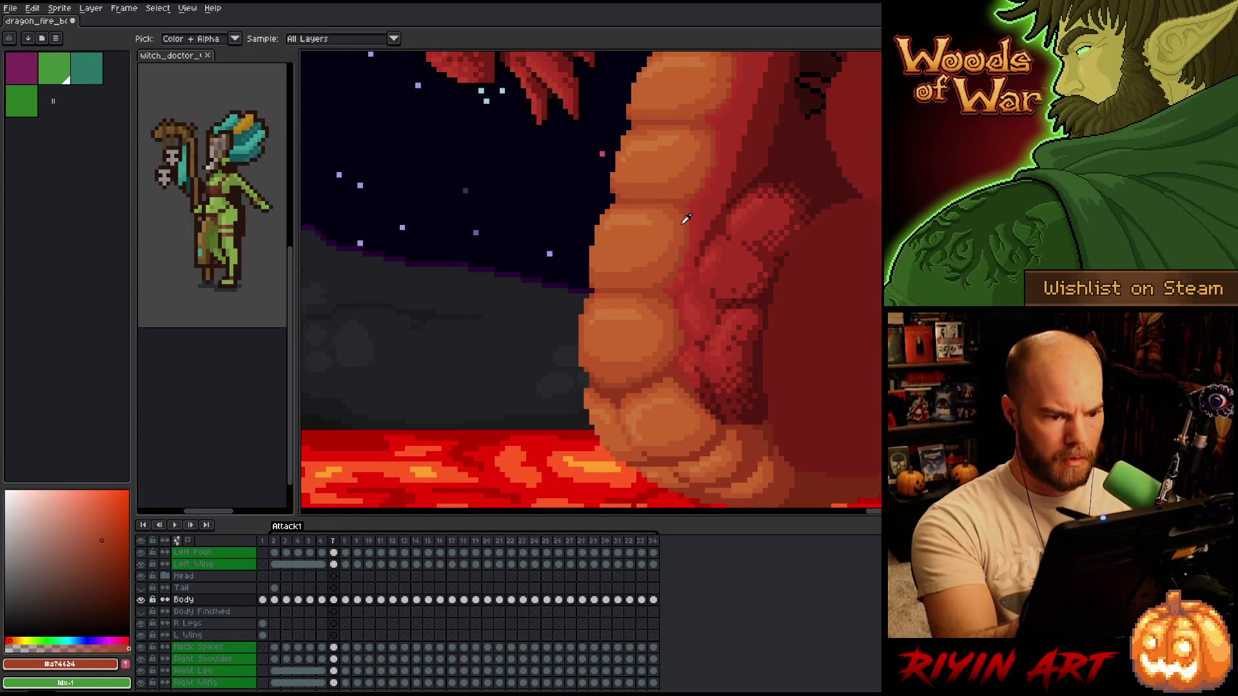
alt+click(670, 225)
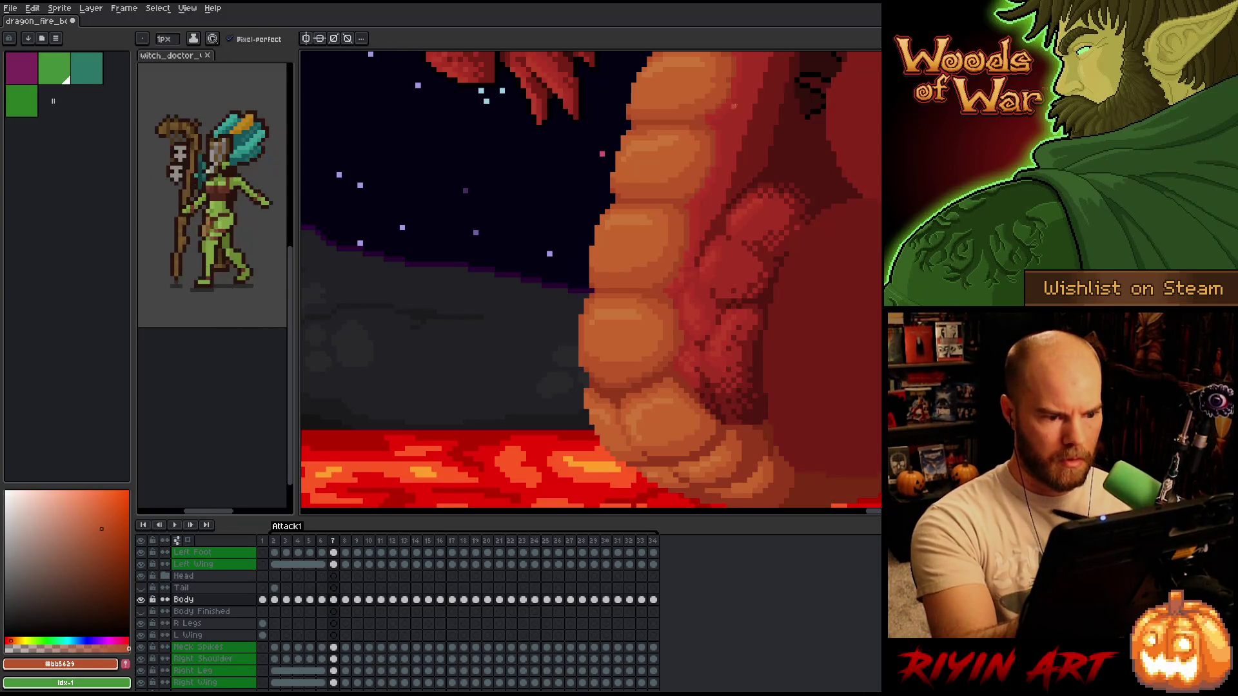
- Flip between frames 6 and 7, then sample the darker #a74624 belly orange
key(Left)
key(Right)
key(Left)
key(Right)
key(Left)
key(Right)
key(Left)
key(Right)
key(Left)
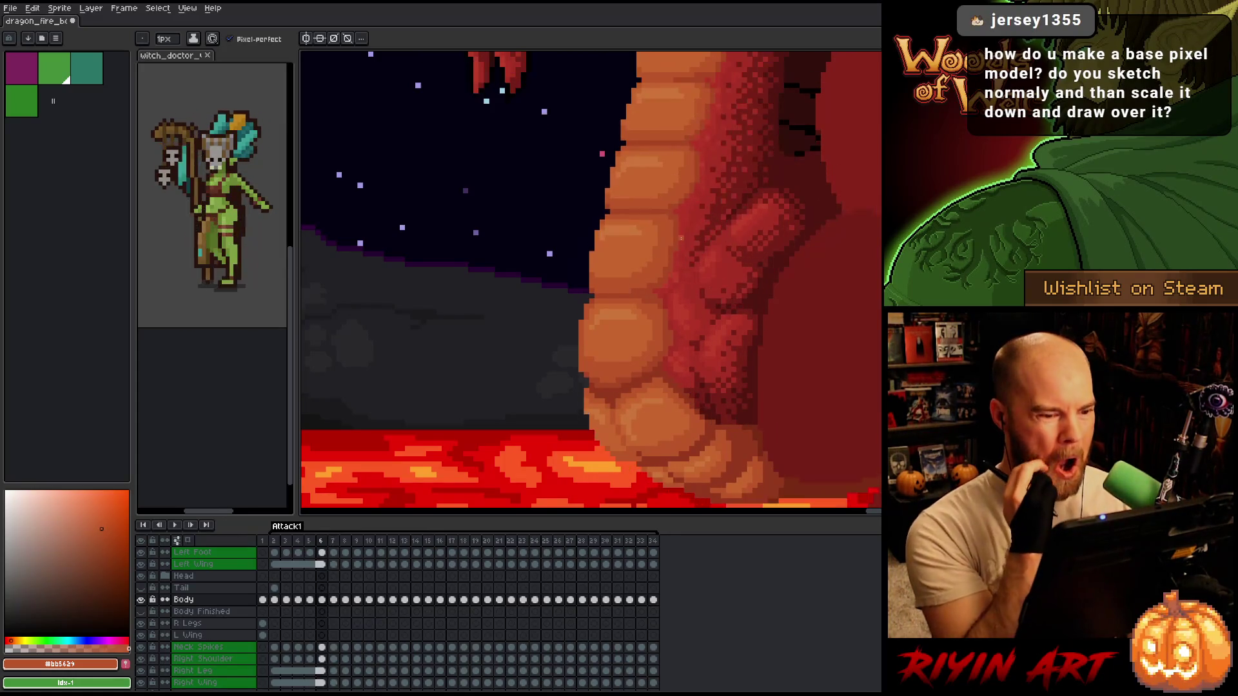
key(Right)
key(Left)
key(Right)
alt+click(670, 250)
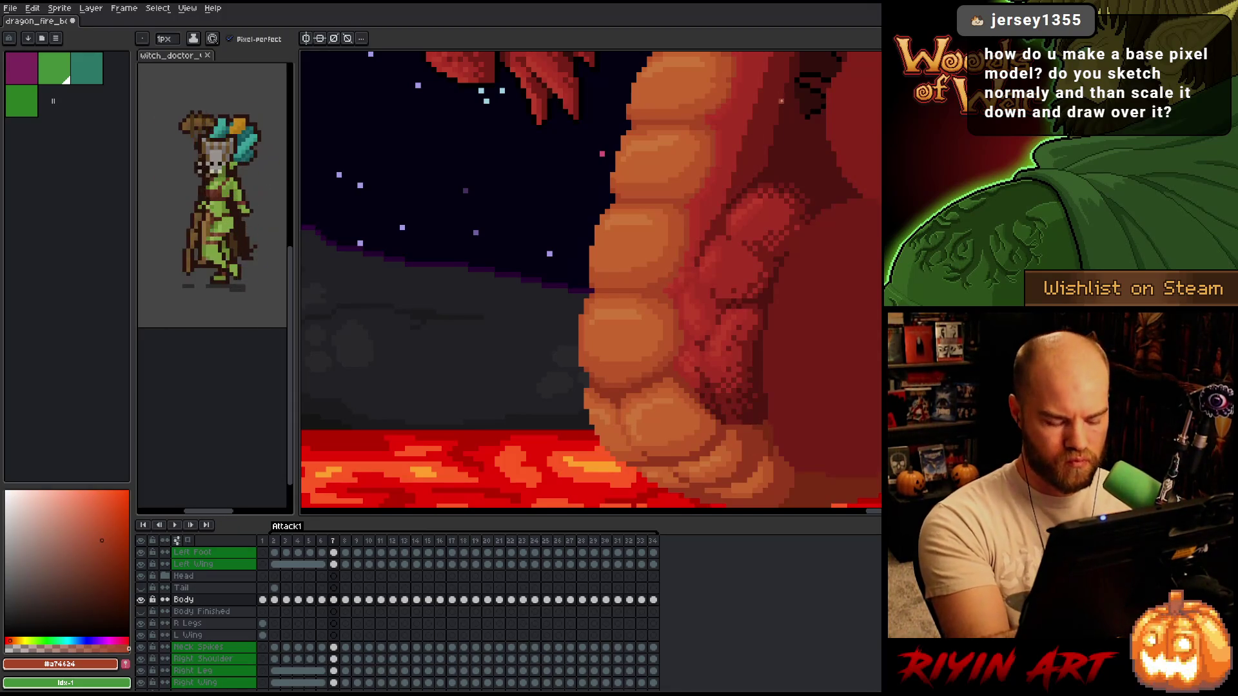
- Compare the belly scales again by toggling rapidly between frames 6 and 7
key(Left)
key(Right)
key(Left)
key(Right)
key(Left)
key(Right)
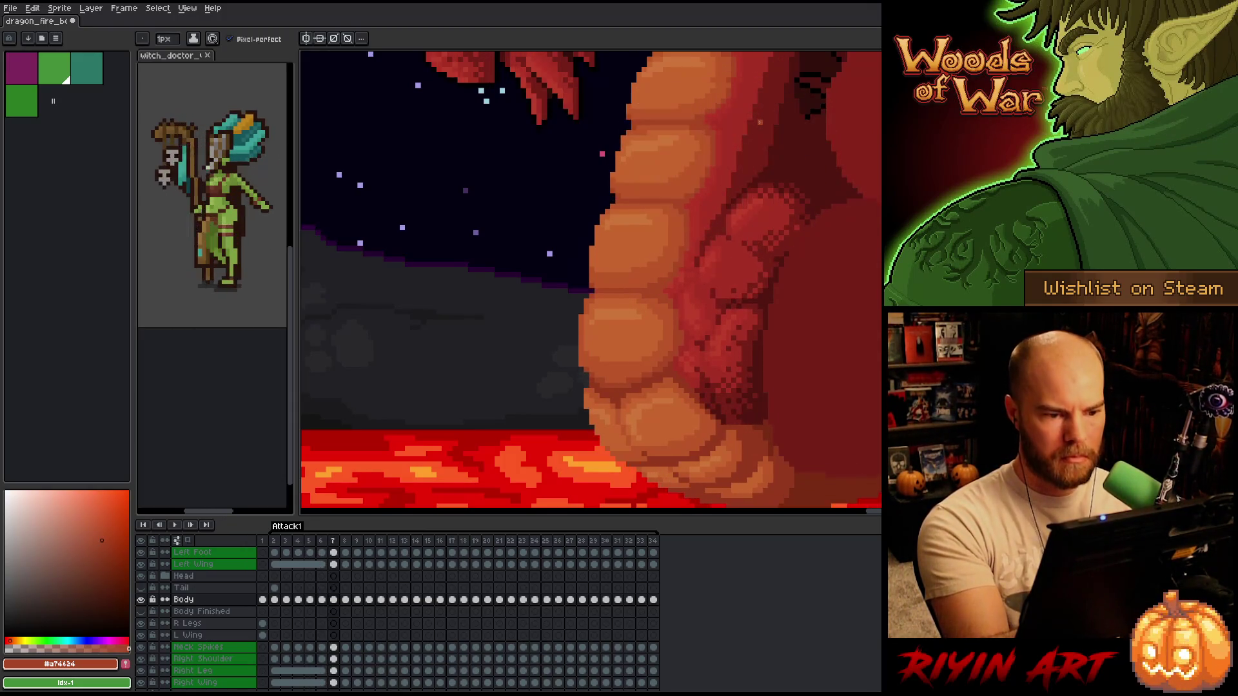
key(Left)
key(Right)
key(Left)
key(Right)
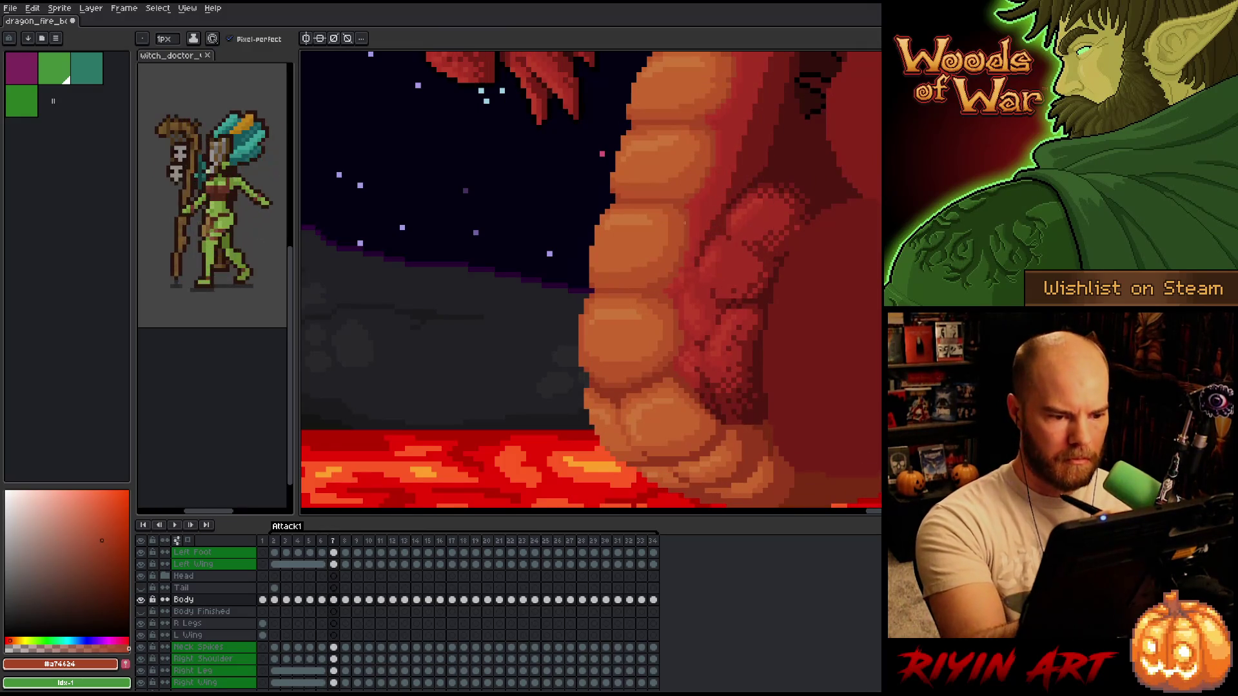
- Step back to frames 6 and 5, return to frame 7, and reselect the pencil
key(Left)
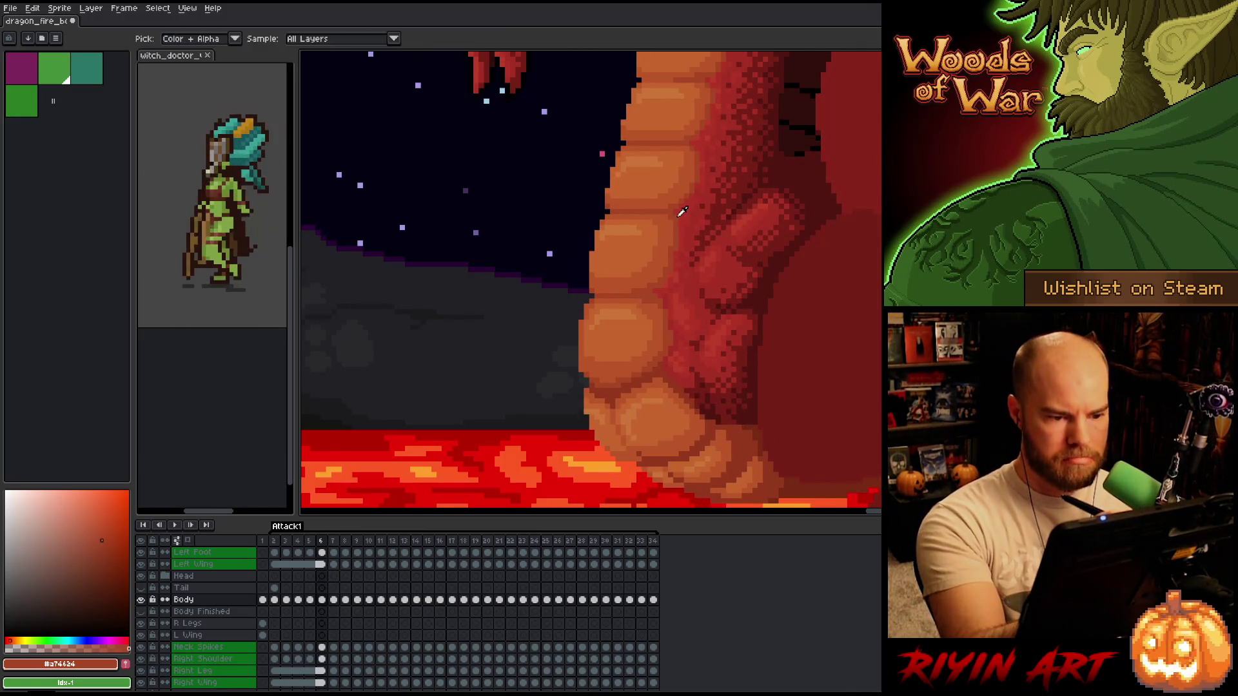
key(Left)
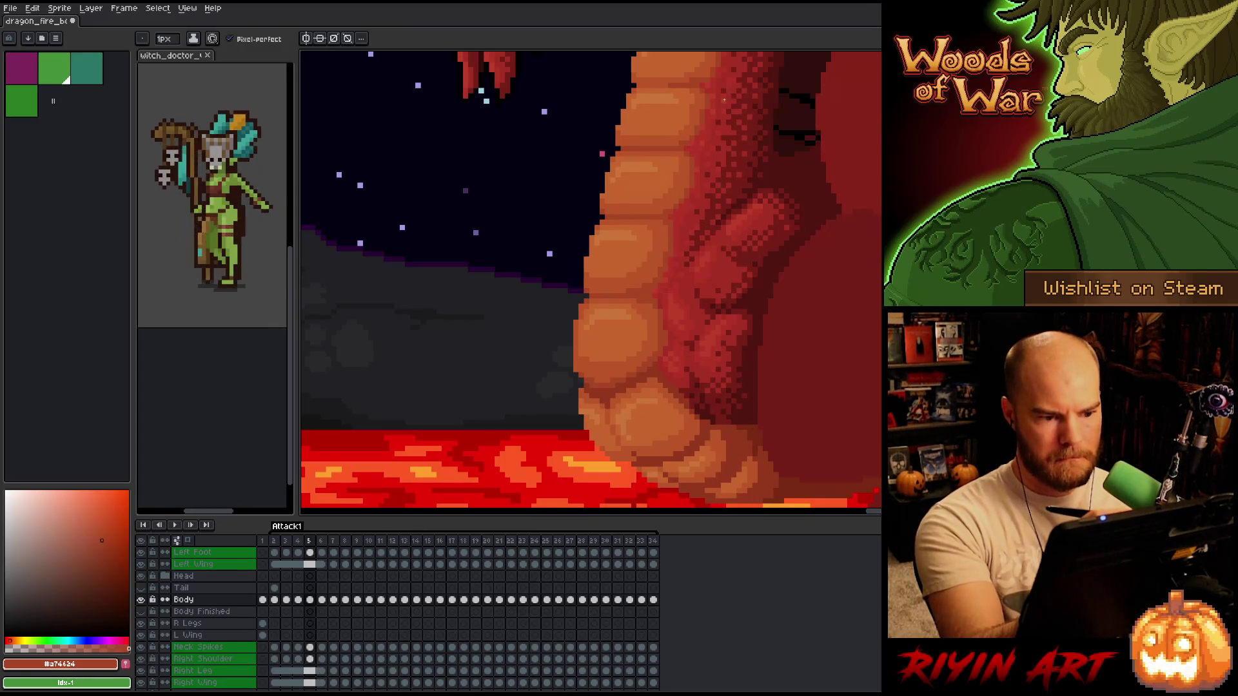
key(Right)
key(Right)
key(v)
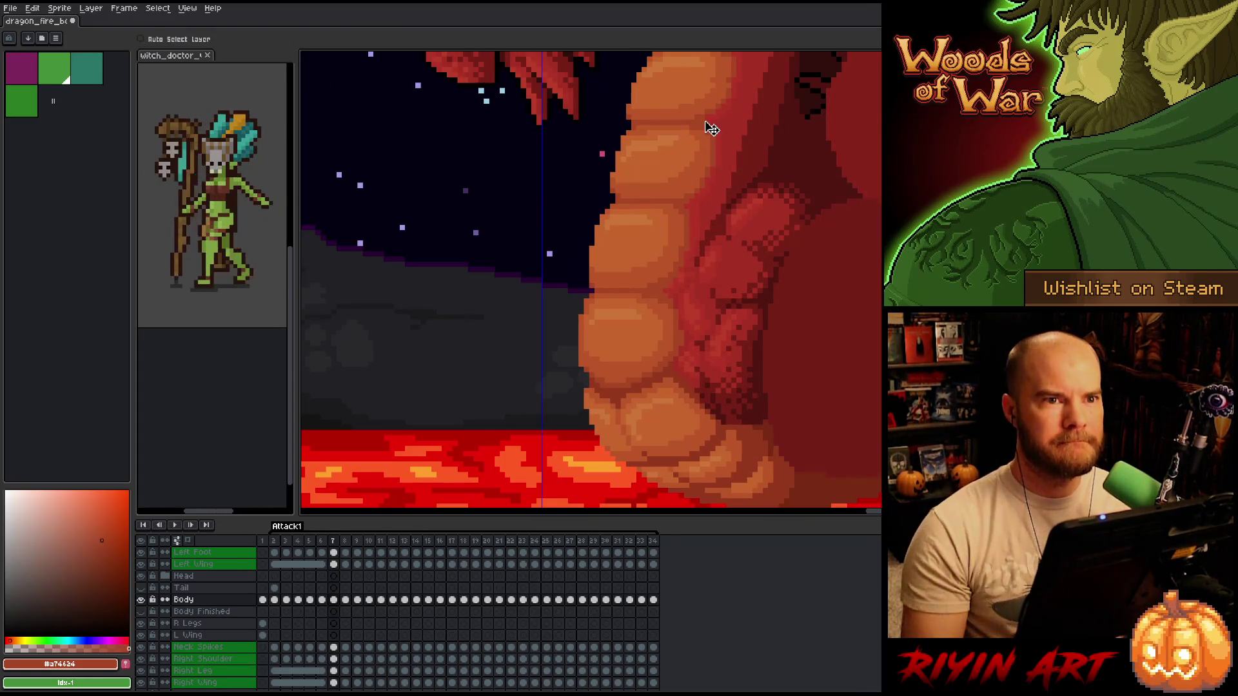
key(b)
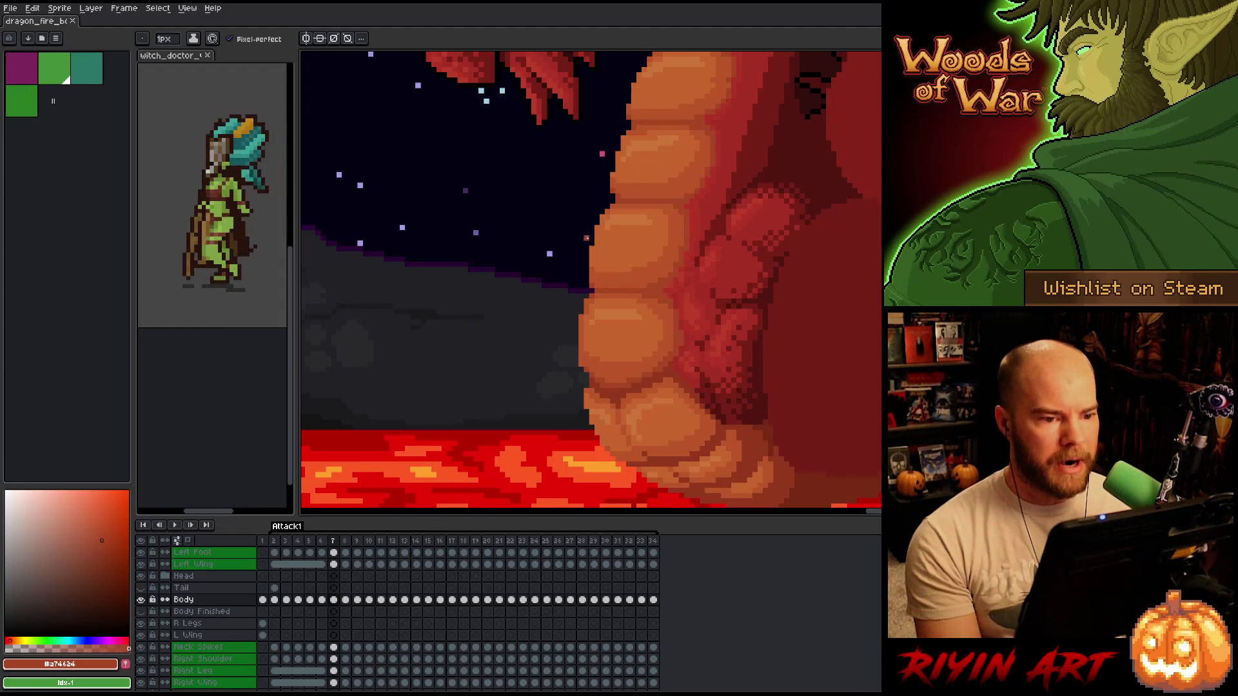
- Zoom out to check the whole dragon's scales from neck to belly
scroll(586, 253, down, 2)
scroll(219, 616, down, 3)
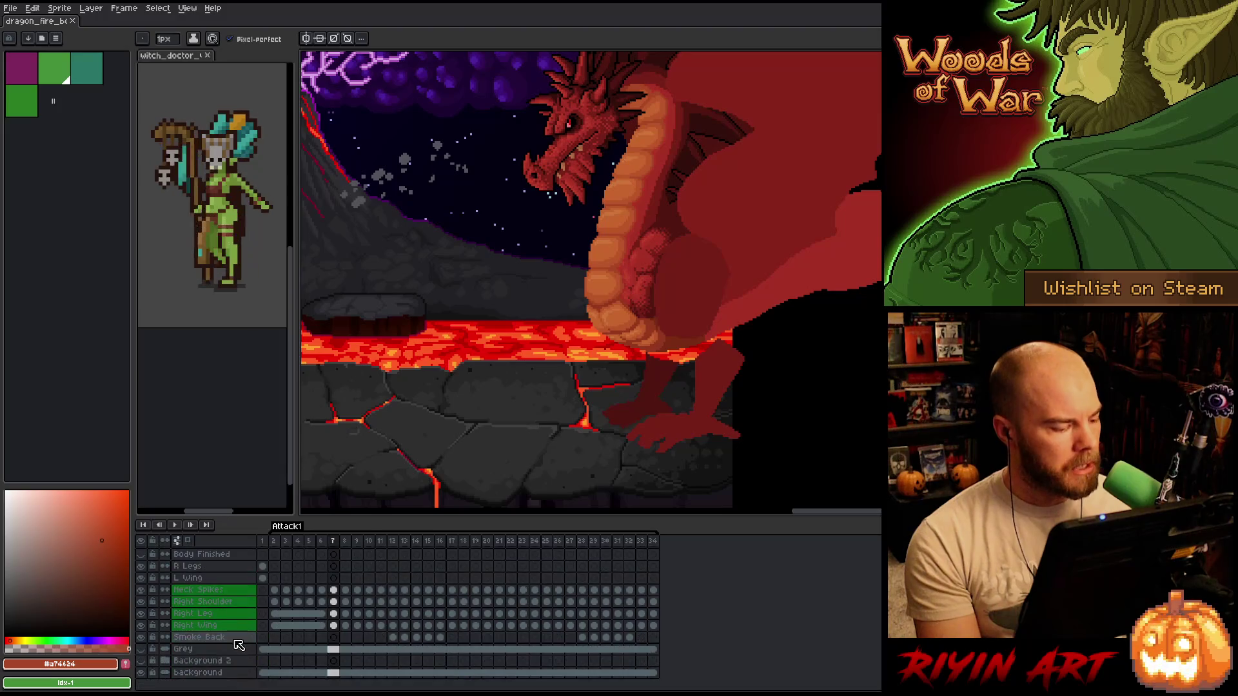
scroll(559, 373, up, 2)
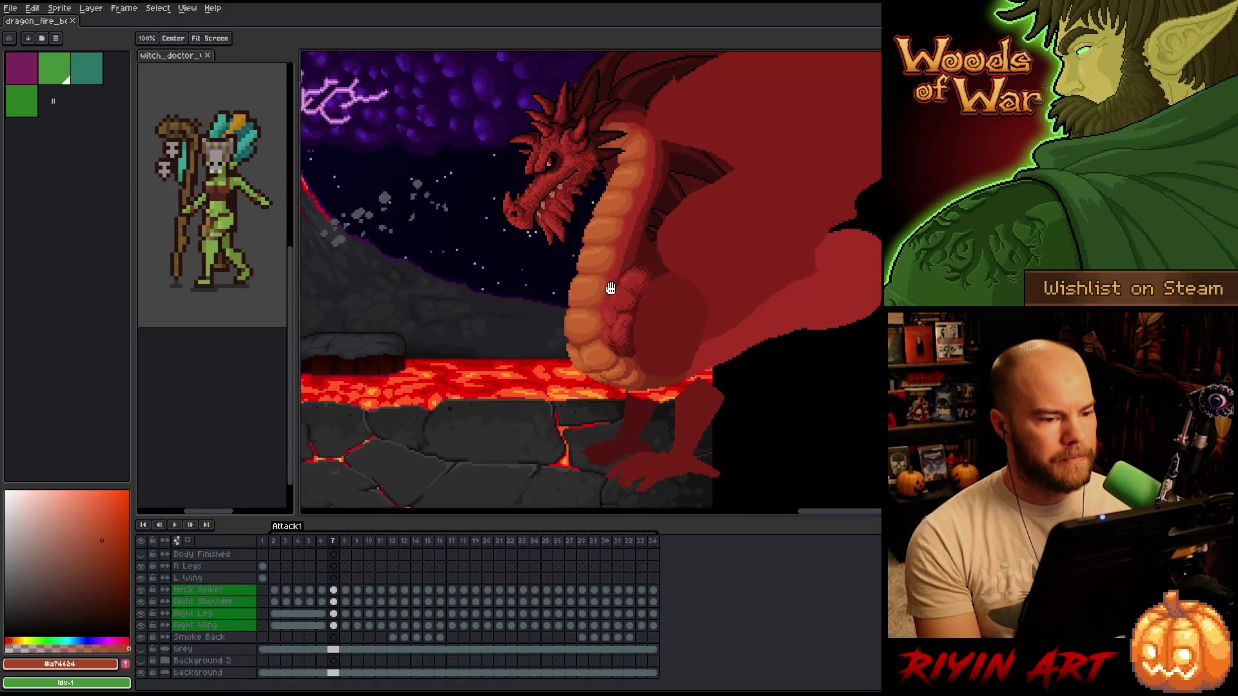
click(10, 7)
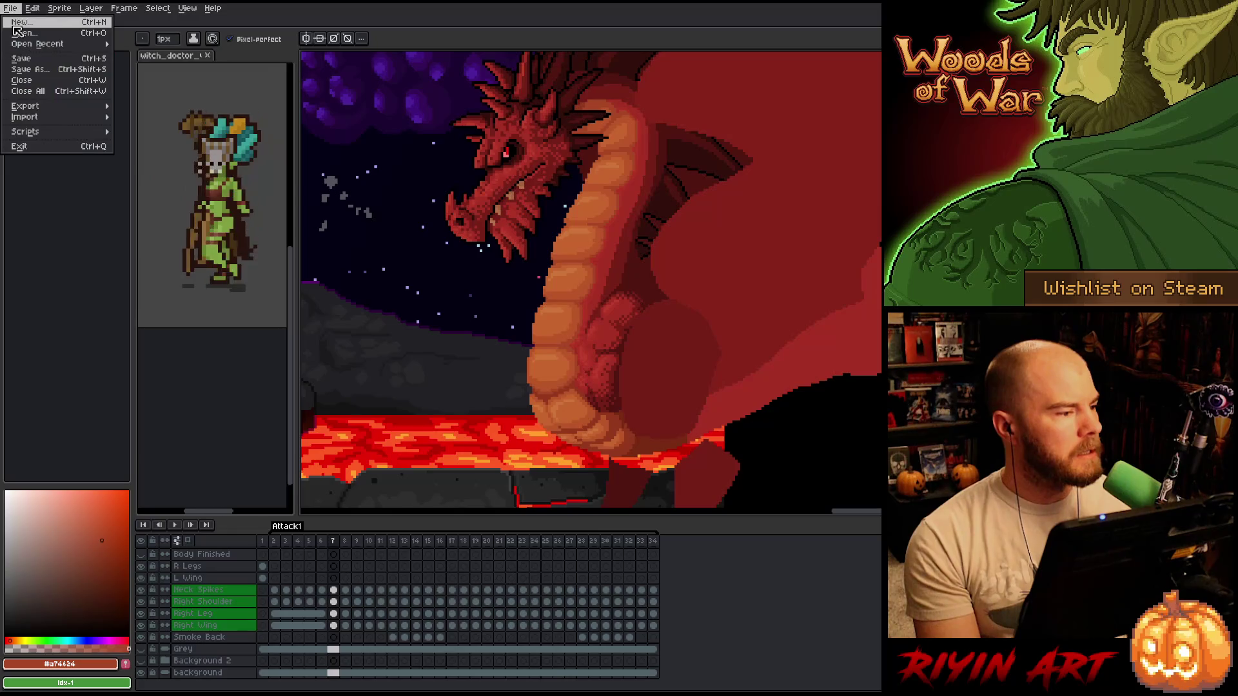
- Open dragon_fire_boss_v1.aseprite from the project folder in its own tab
click(19, 31)
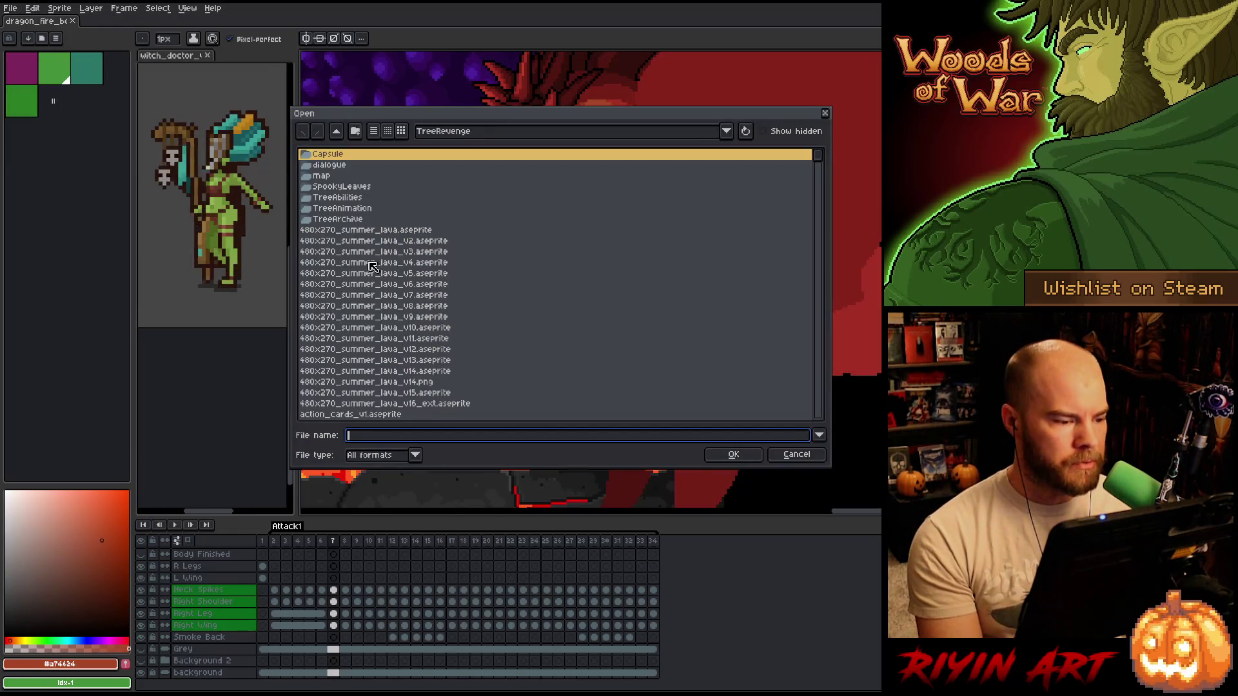
click(399, 295)
text(dragon_fire_boss_v1.aseprite)
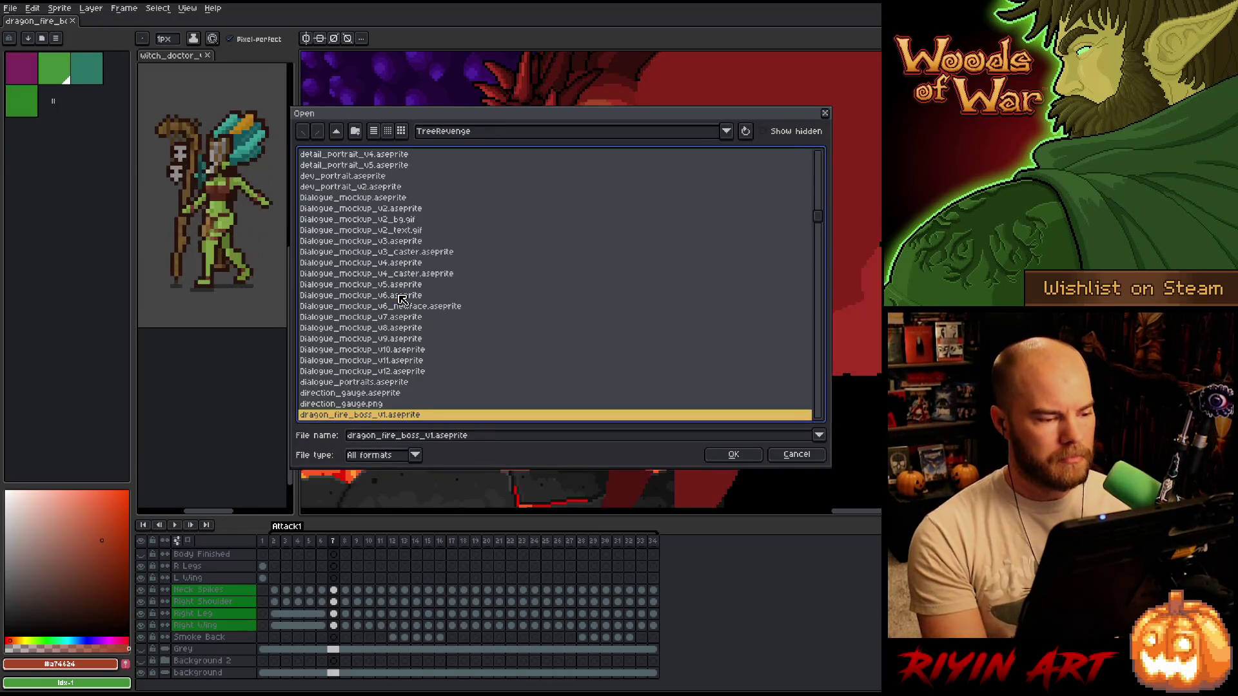
double_click(398, 416)
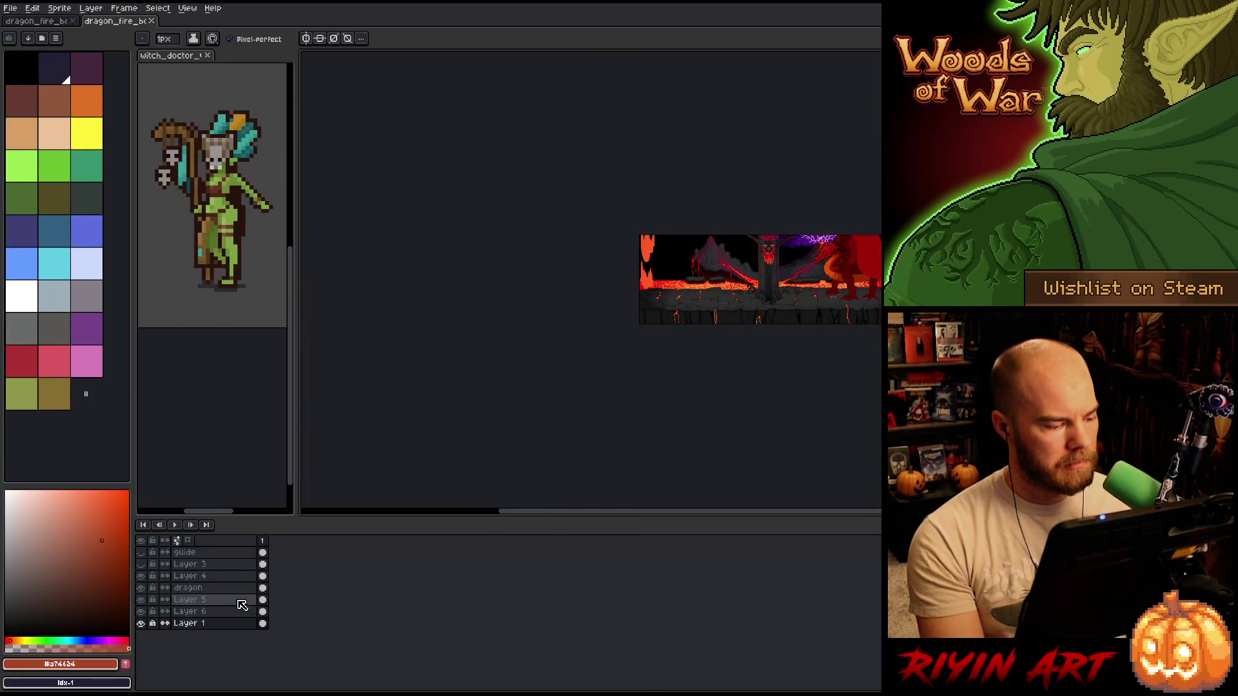
scroll(875, 271, up, 3)
scroll(877, 268, up, 1)
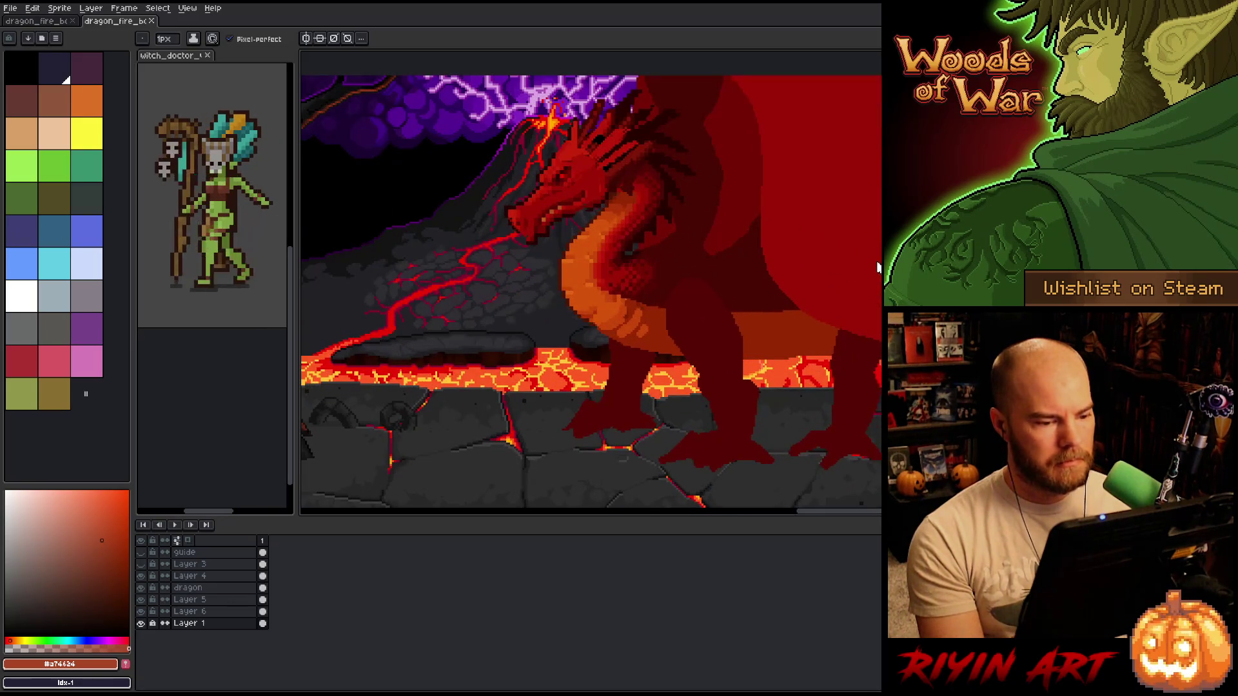
scroll(878, 266, down, 1)
scroll(873, 200, up, 2)
scroll(865, 202, down, 1)
scroll(866, 201, up, 1)
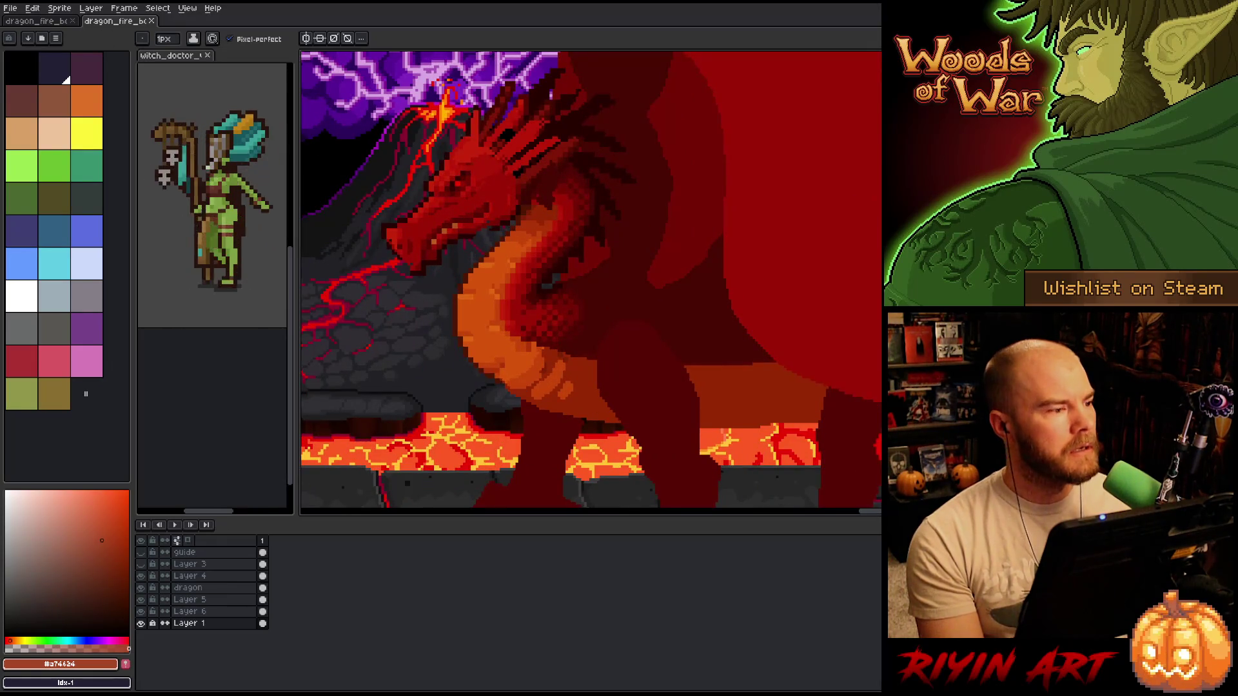
- Preview versions v2 to v4, then open dragon_fire_boss_v5.aseprite in a new tab
click(10, 7)
click(26, 31)
scroll(432, 349, down, 8)
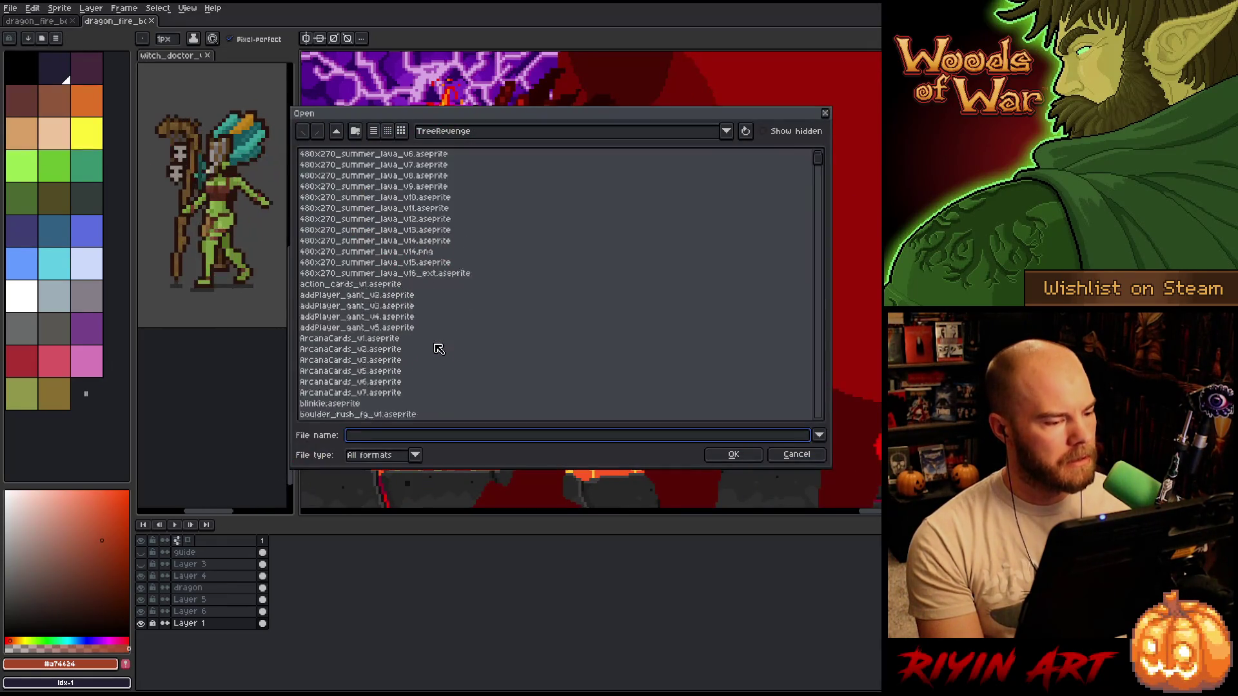
click(388, 339)
text(dragon_fire_boss_v1.aseprite)
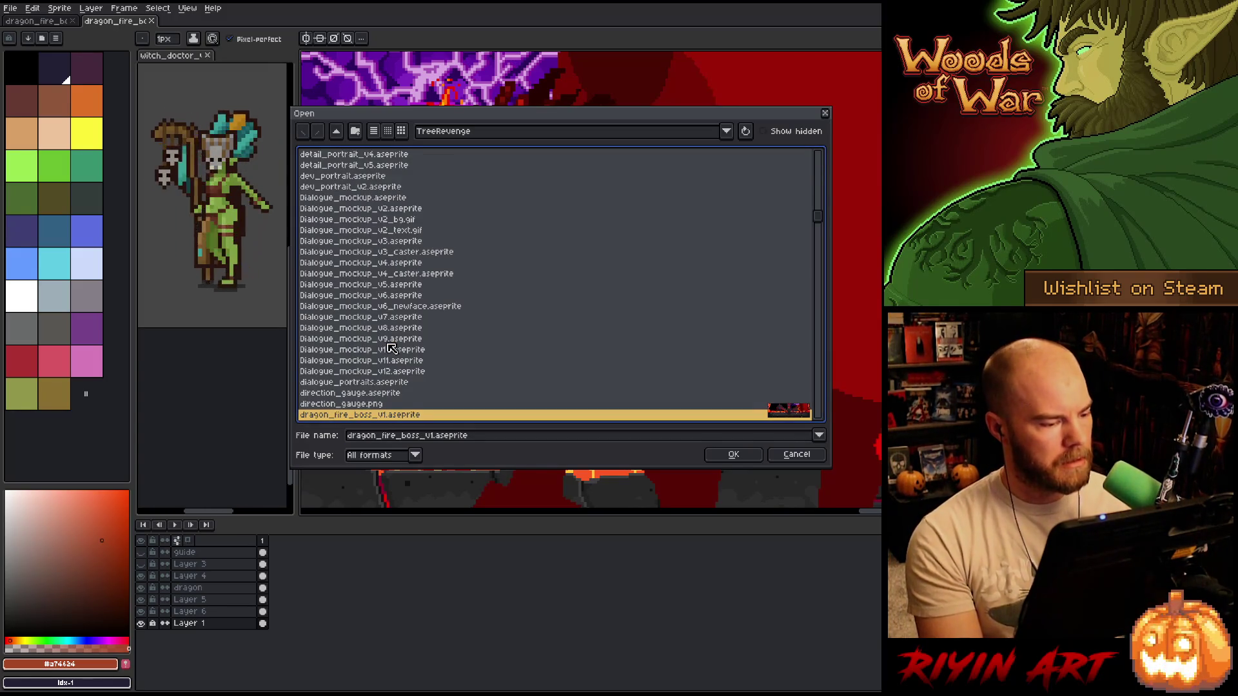
scroll(392, 348, down, 4)
click(395, 296)
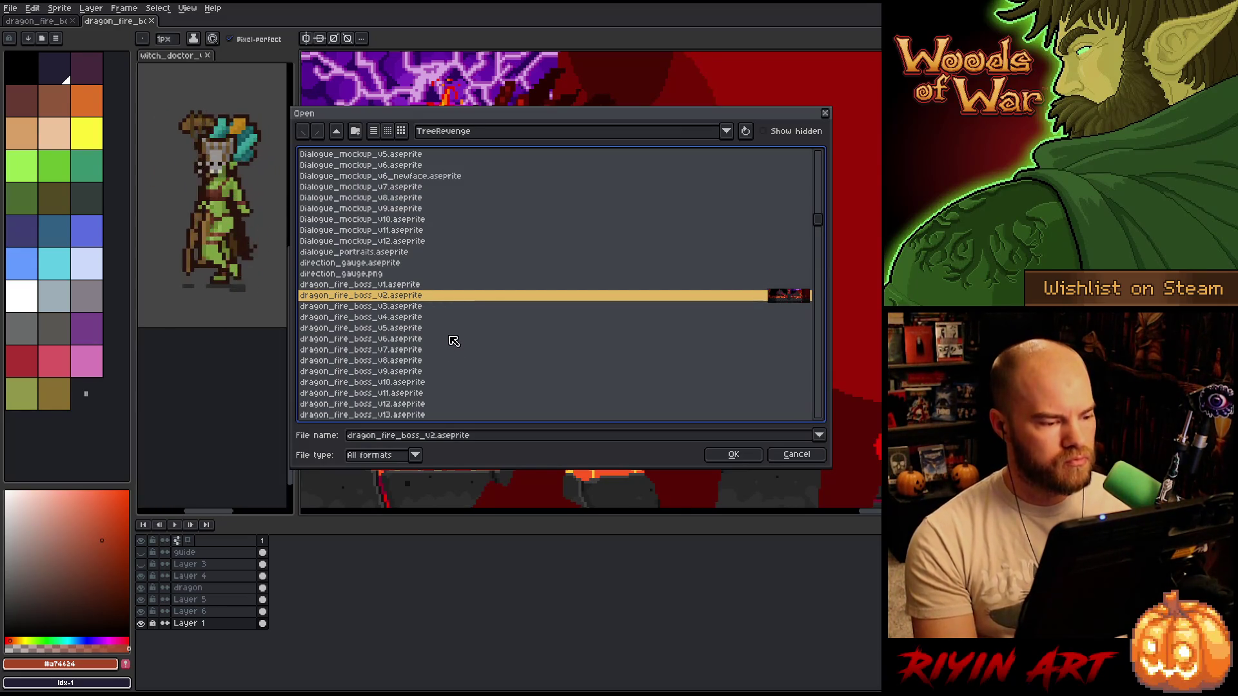
key(Down)
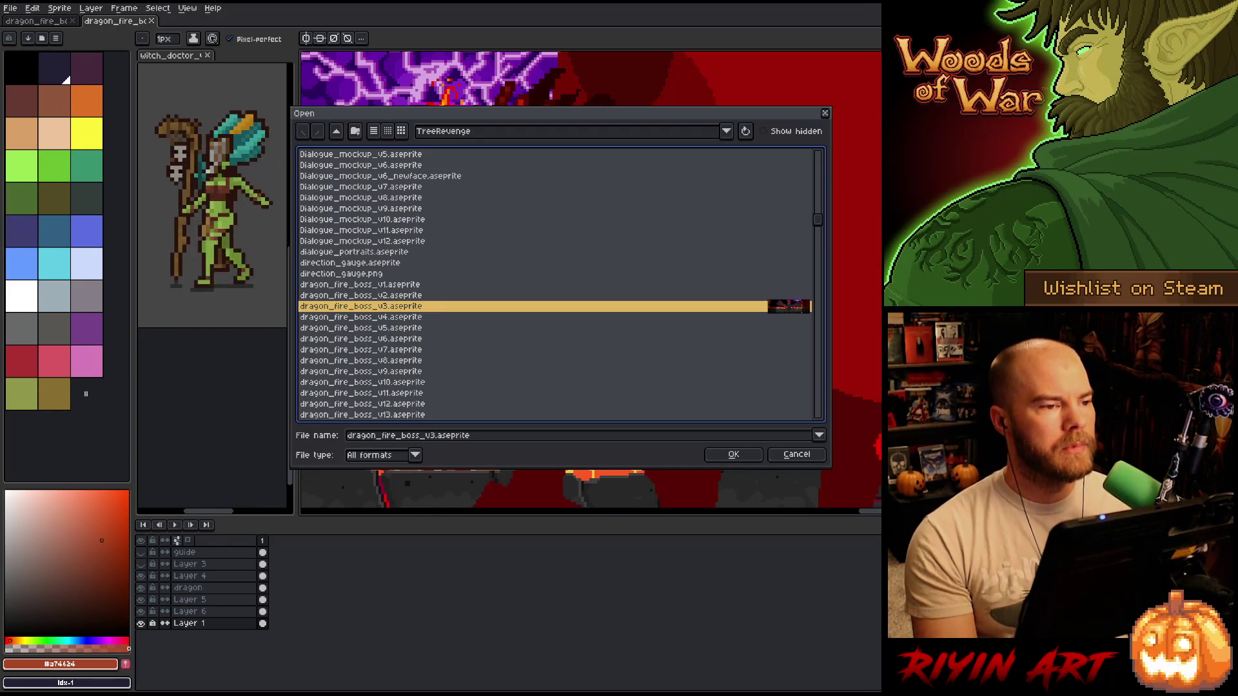
click(504, 318)
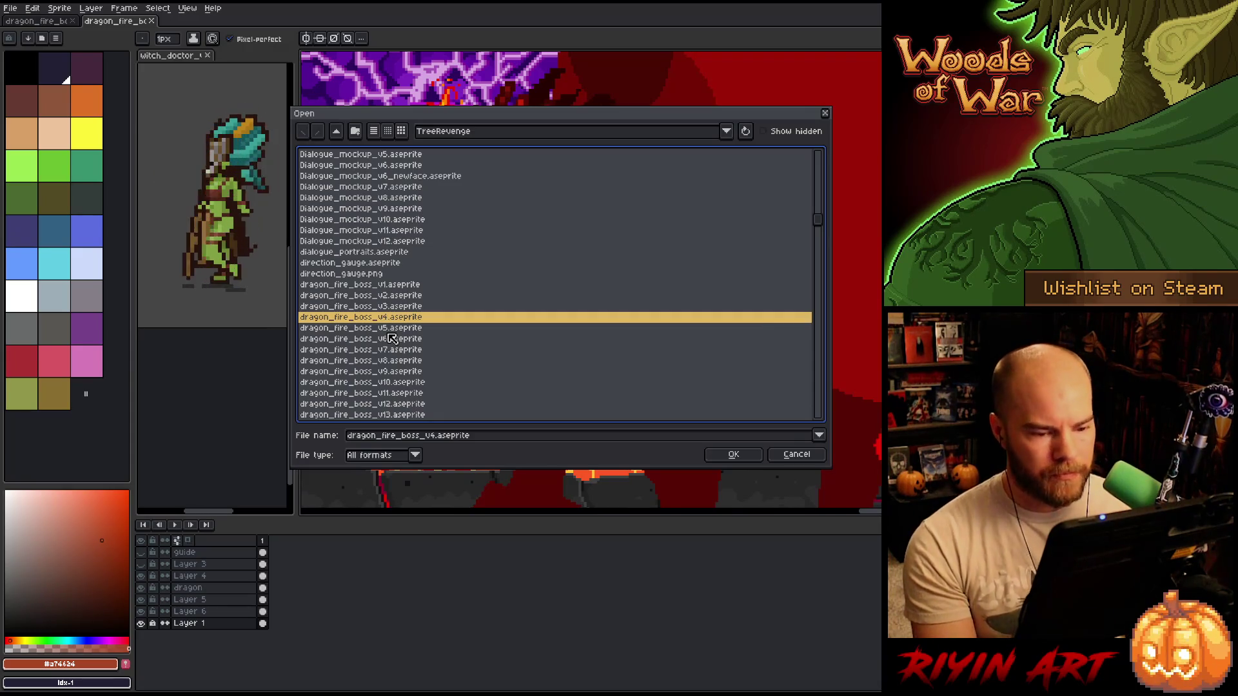
click(797, 329)
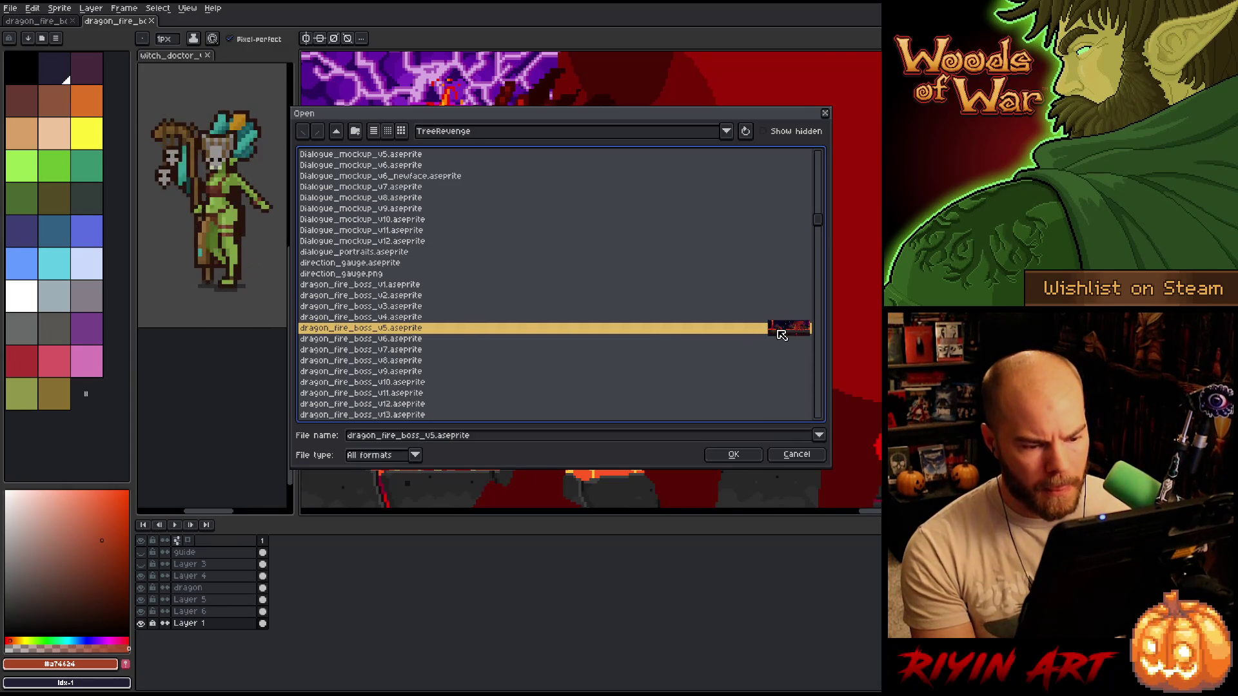
double_click(757, 330)
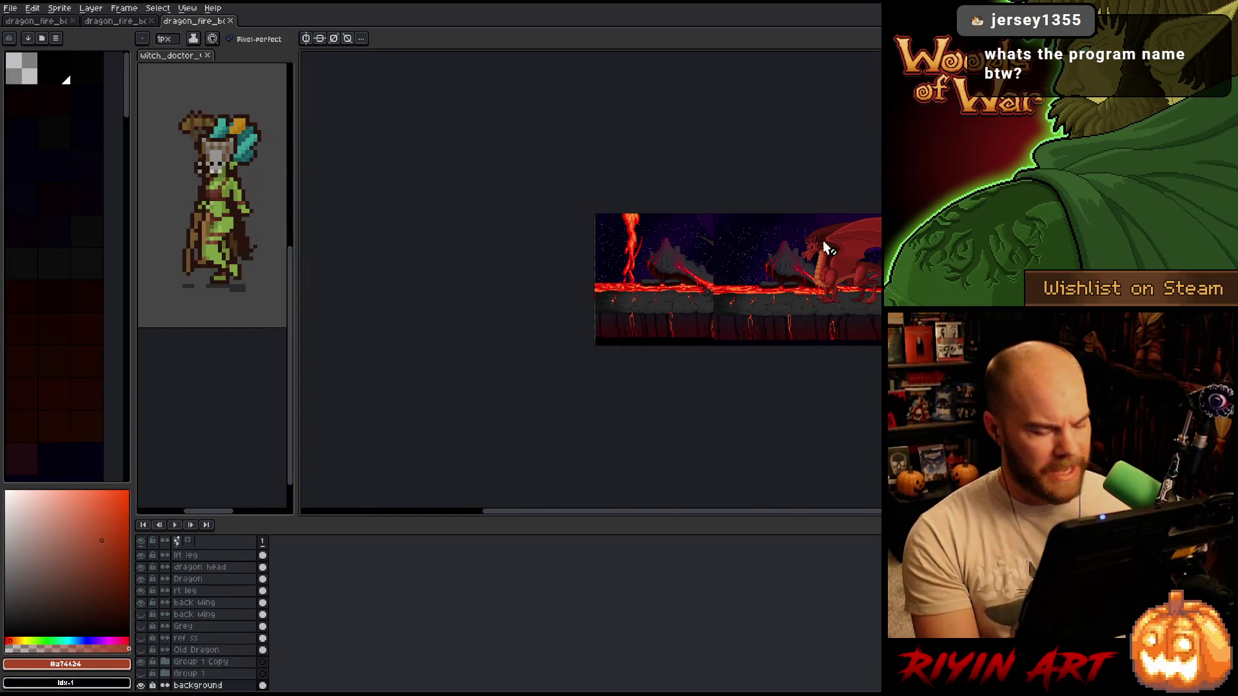
- Centre the dragon on the canvas and expand Group 1 in the Layers panel
scroll(832, 255, up, 5)
drag(812, 274, 547, 264)
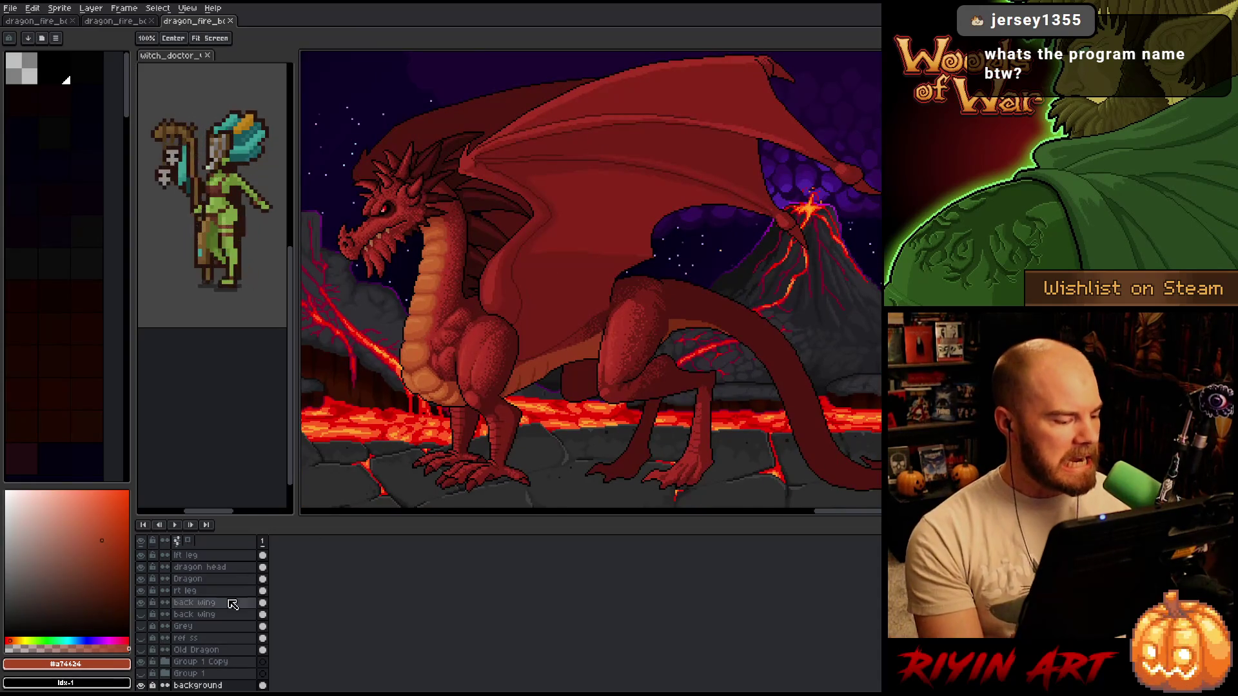
scroll(207, 635, down, 1)
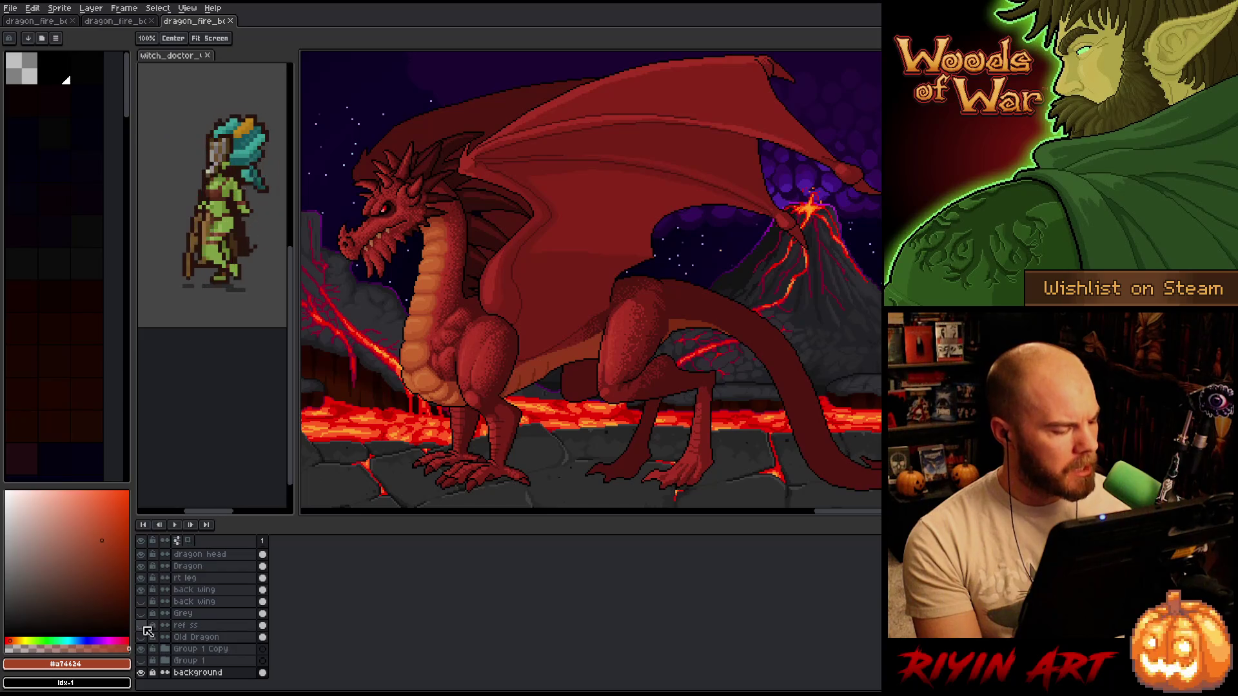
click(165, 661)
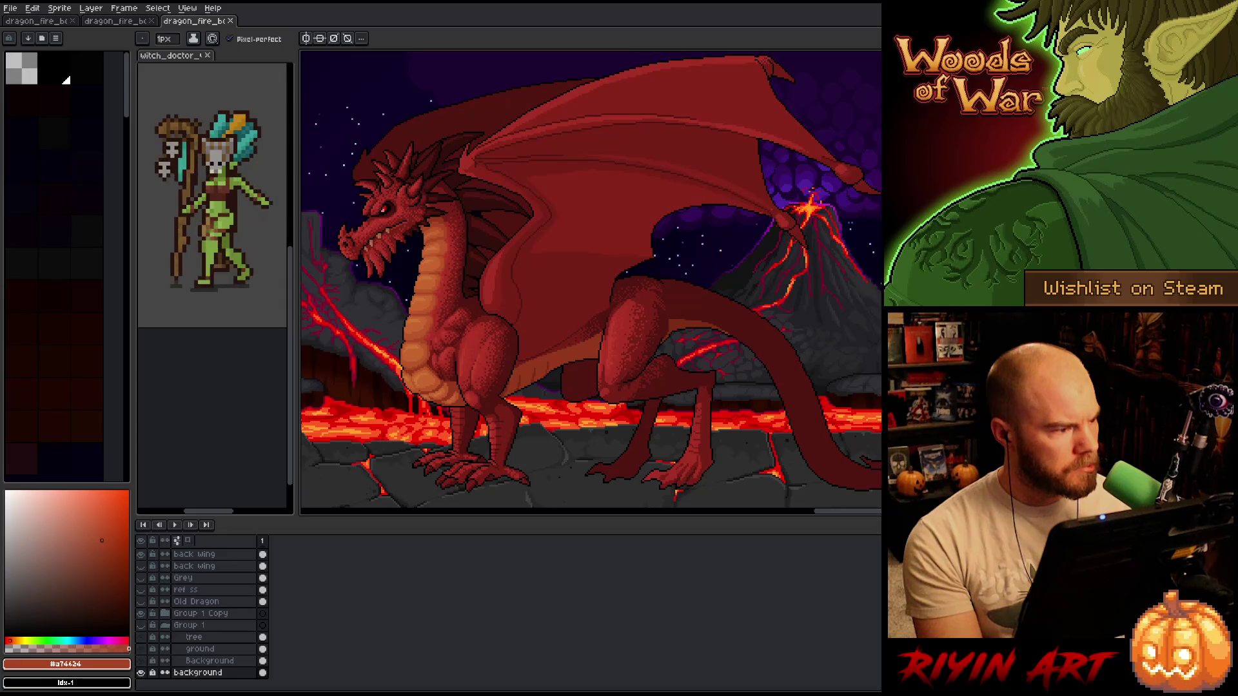
- Close the dragon_fire_boss_v1 document and toggle a layer off and on to check the wing
click(155, 22)
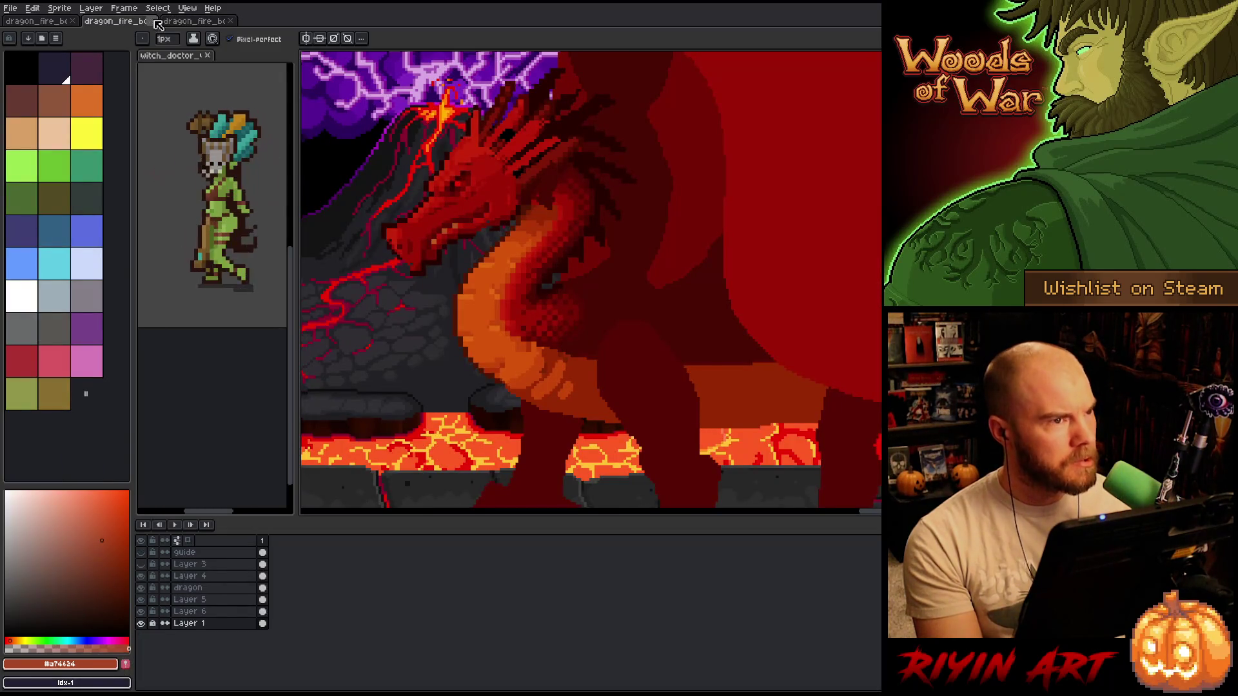
click(155, 21)
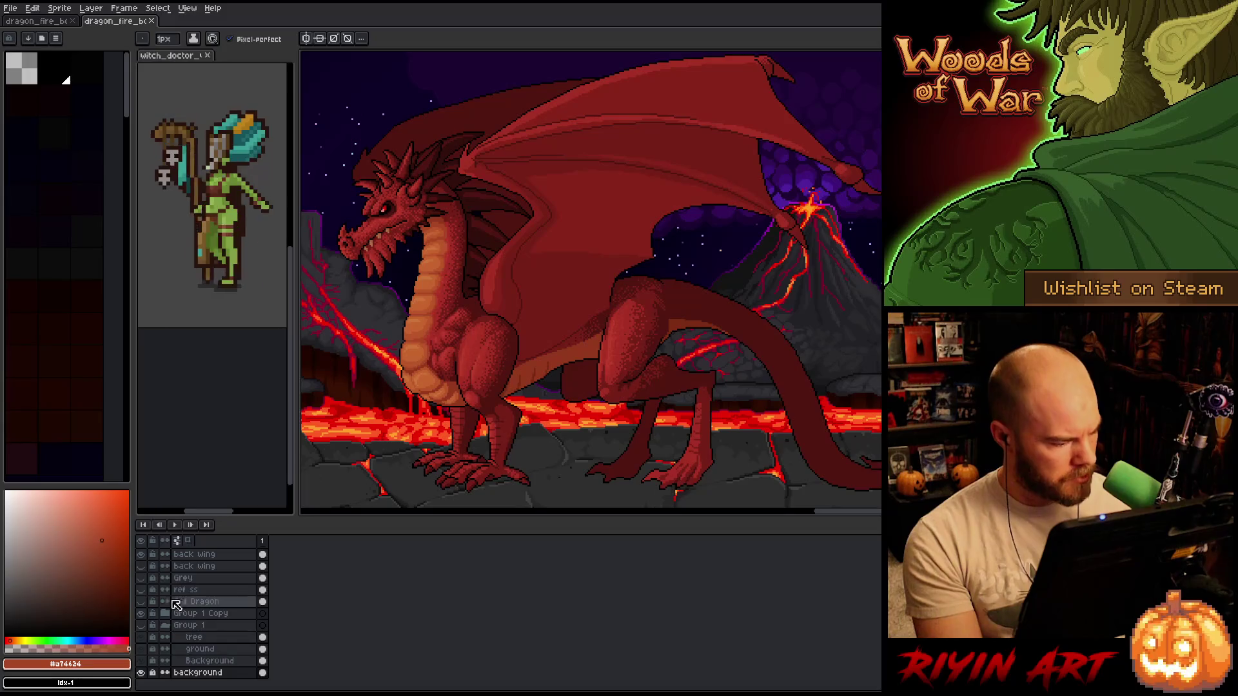
scroll(141, 593, up, 3)
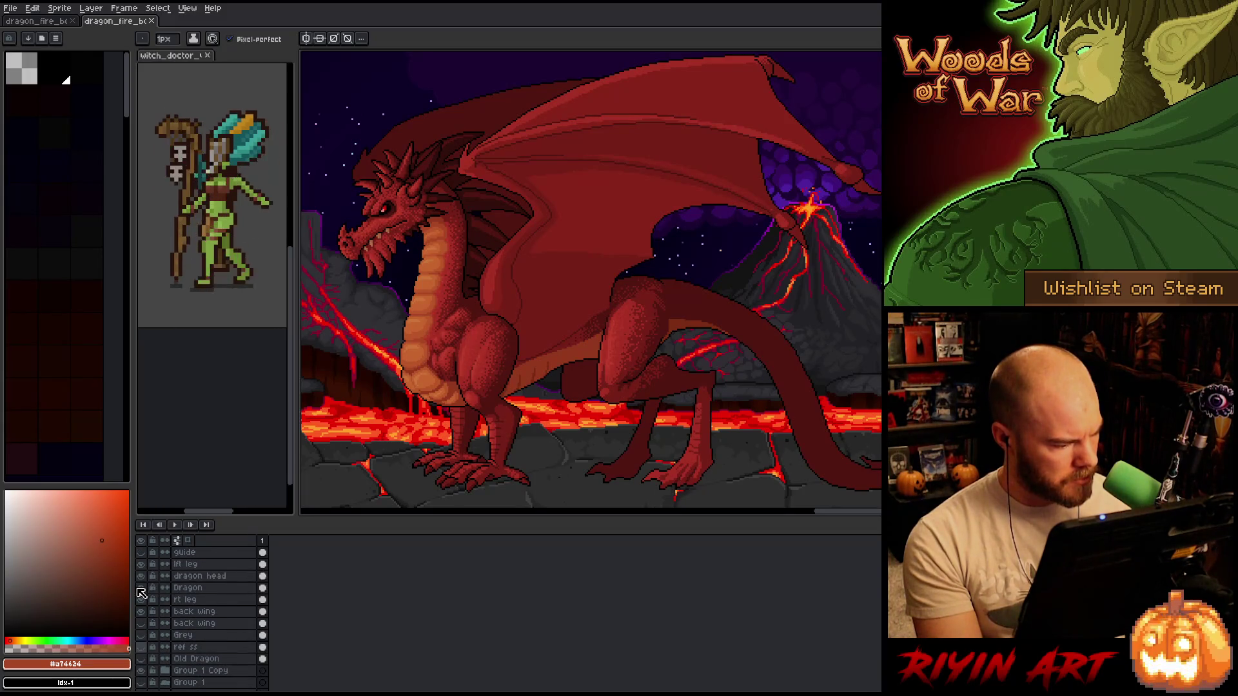
click(140, 552)
click(141, 552)
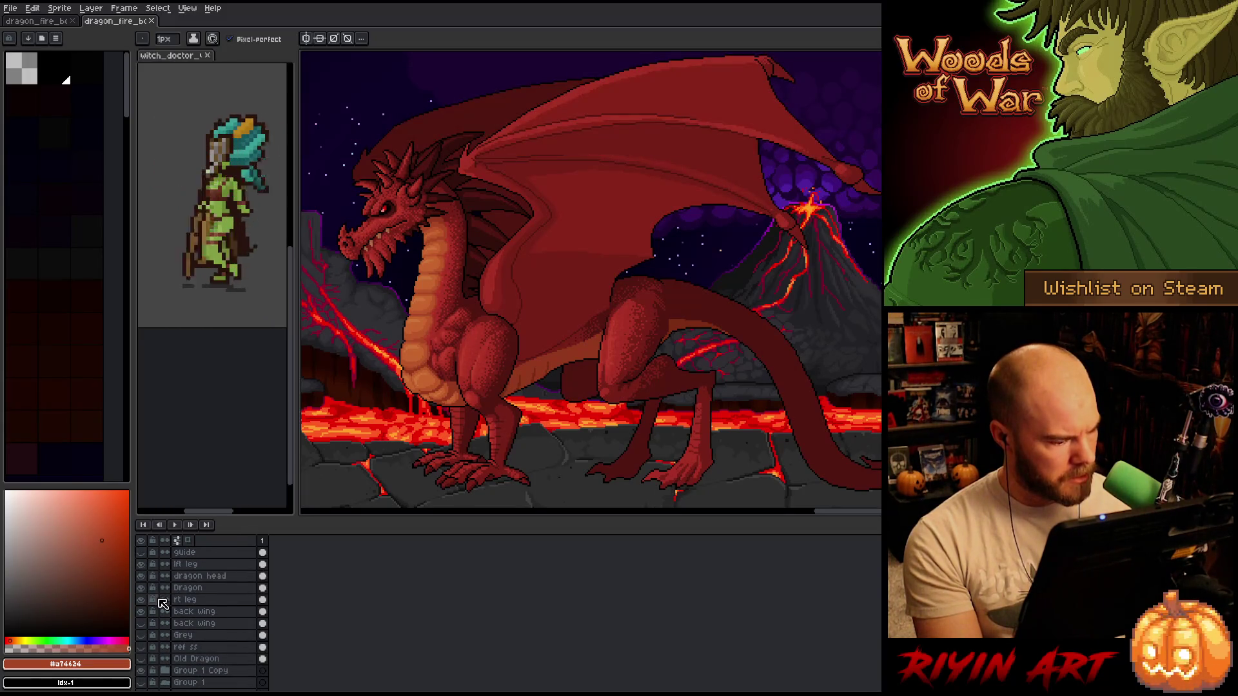
- Expand the Group 1 Copy and Group 1 layer groups, then close the second dragon_fire document
scroll(163, 603, down, 2)
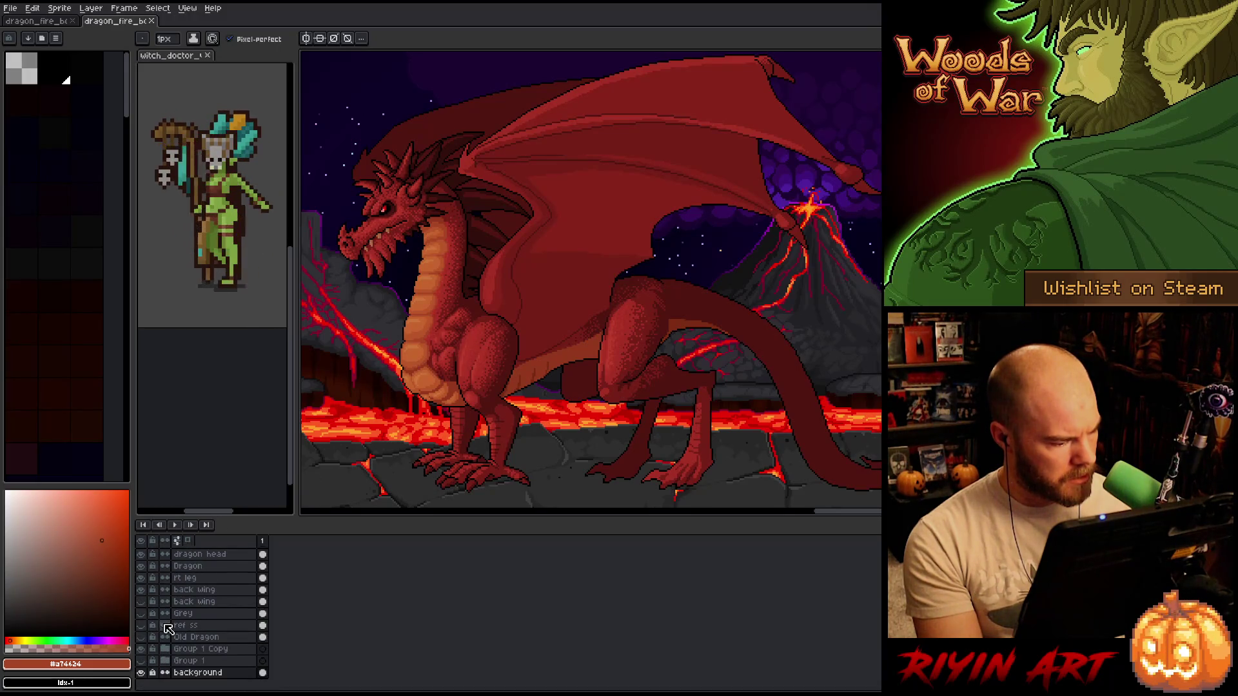
click(165, 648)
scroll(165, 650, down, 3)
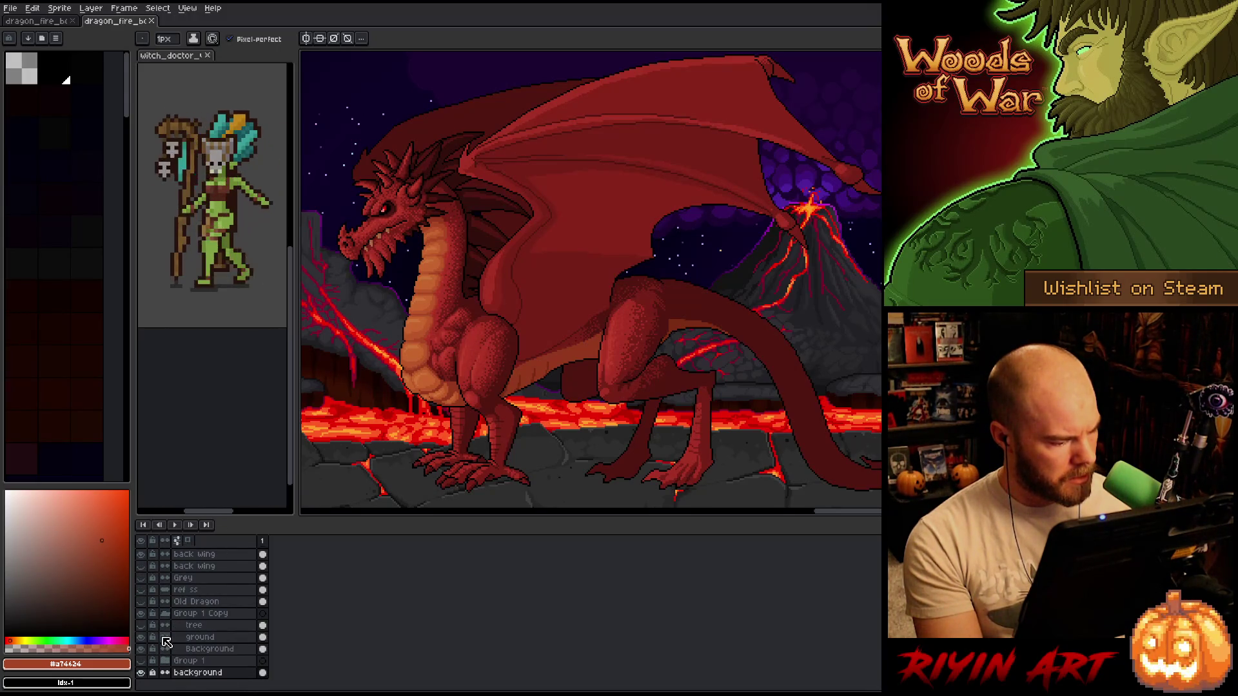
click(169, 660)
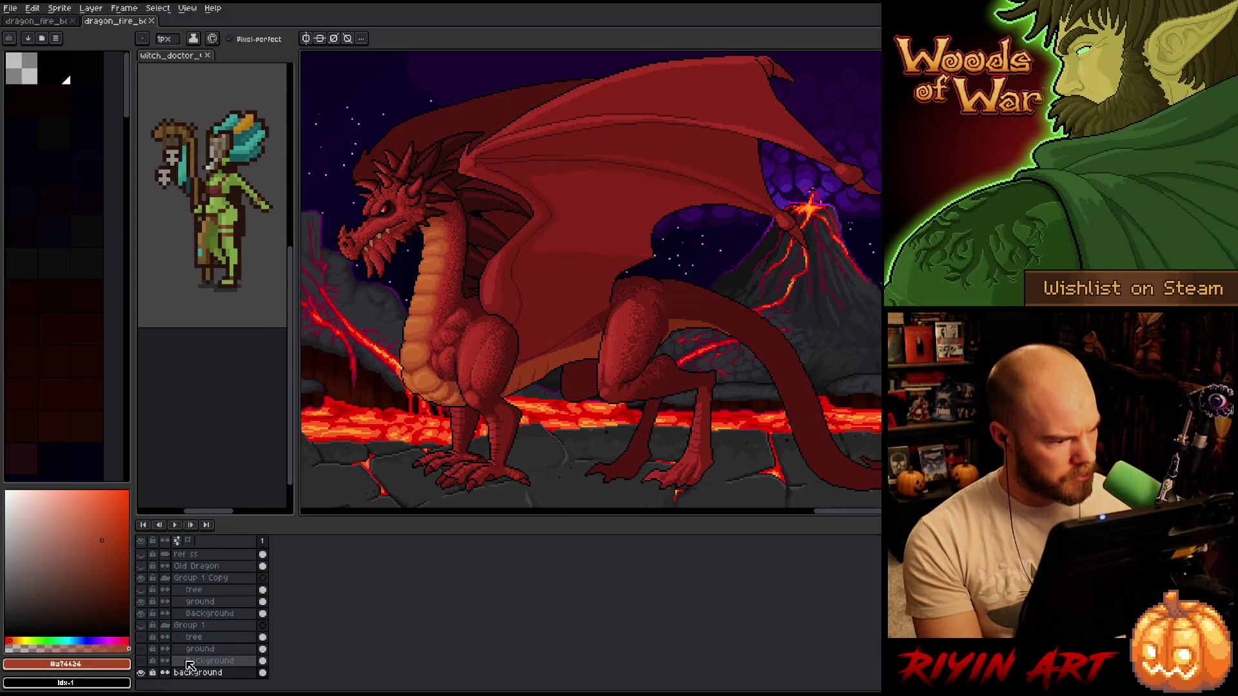
scroll(190, 666, up, 3)
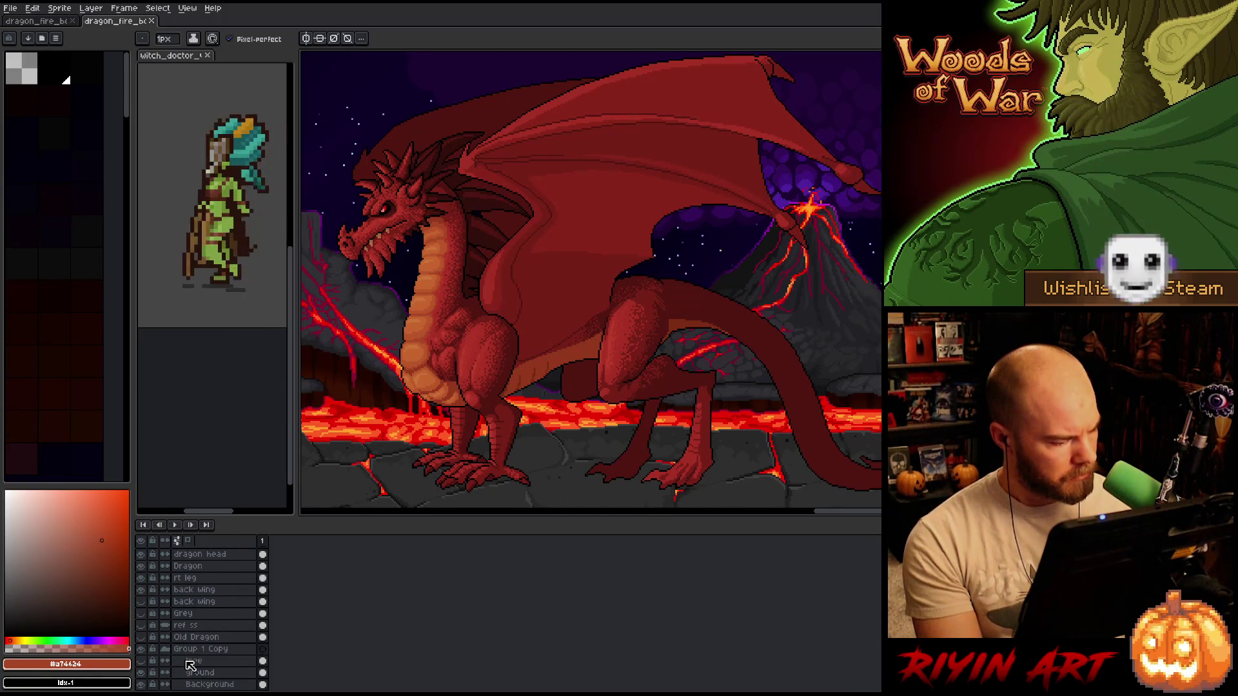
scroll(181, 577, up, 1)
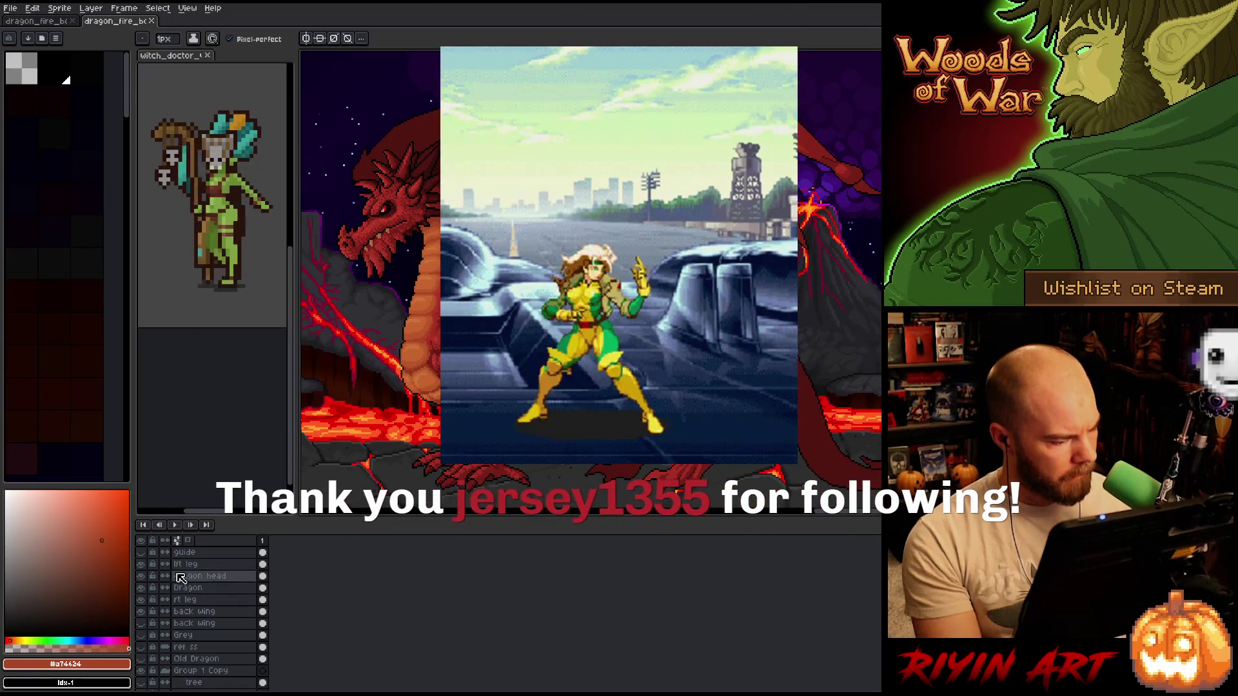
click(151, 20)
click(10, 9)
click(26, 31)
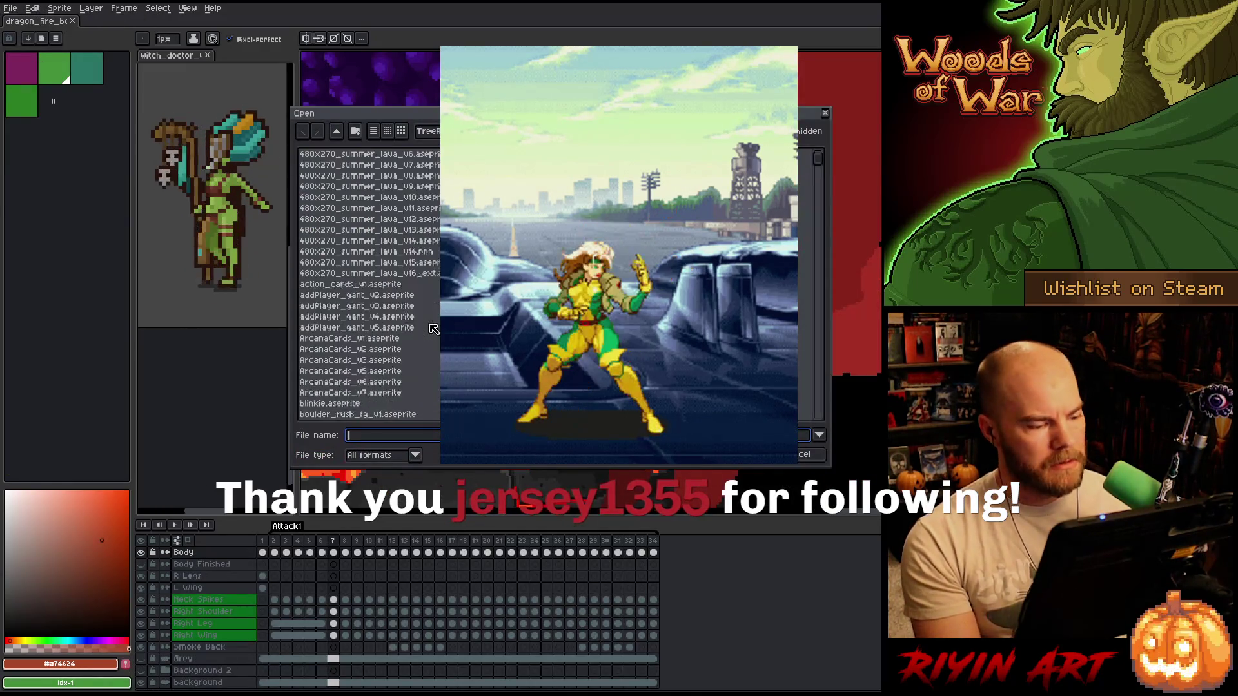
text(dr)
scroll(377, 321, up, 3)
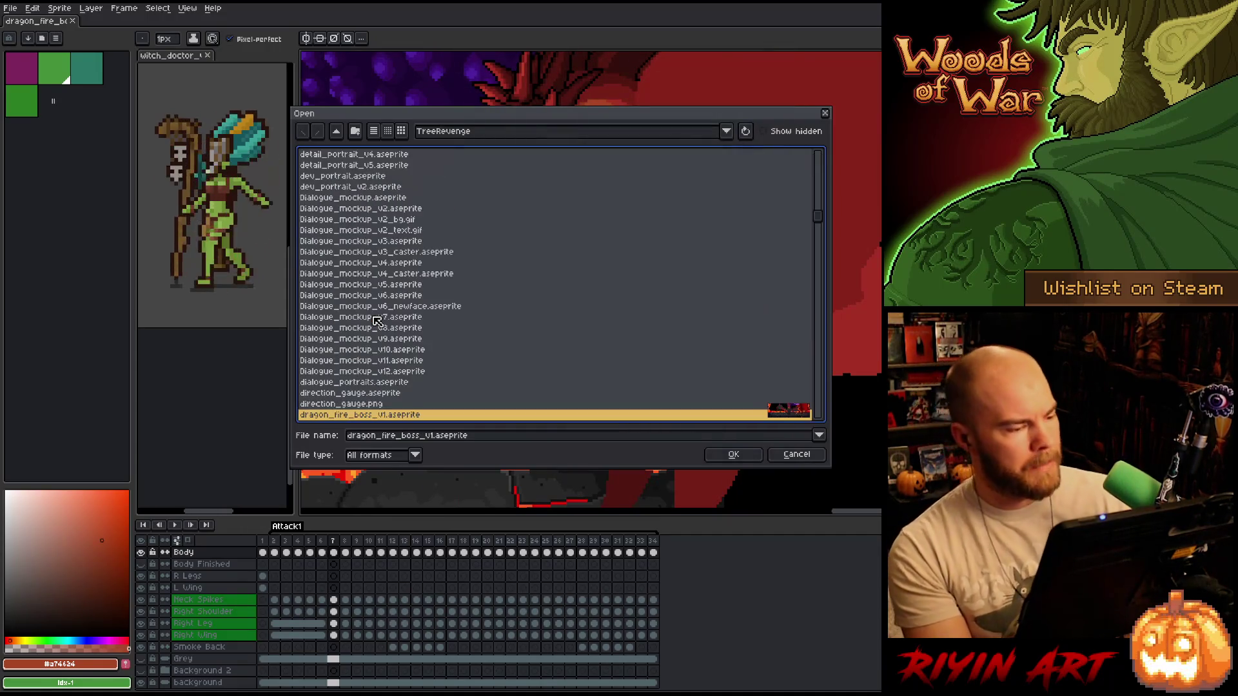
scroll(377, 325, down, 4)
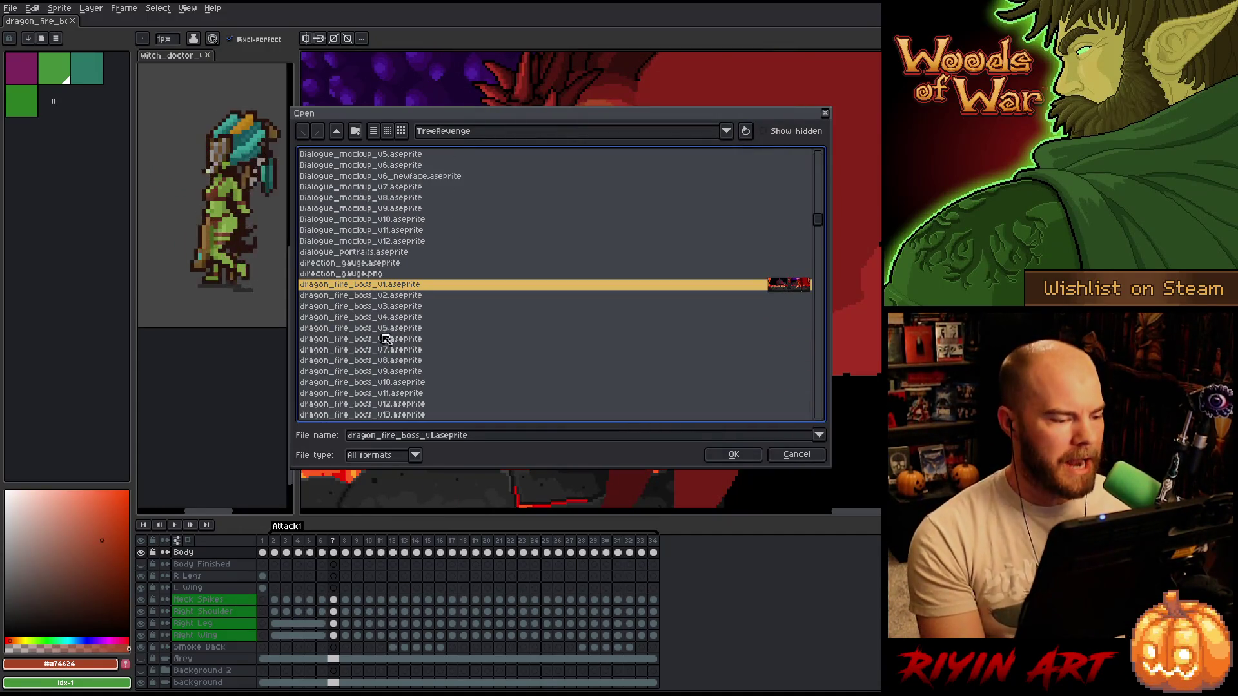
double_click(401, 317)
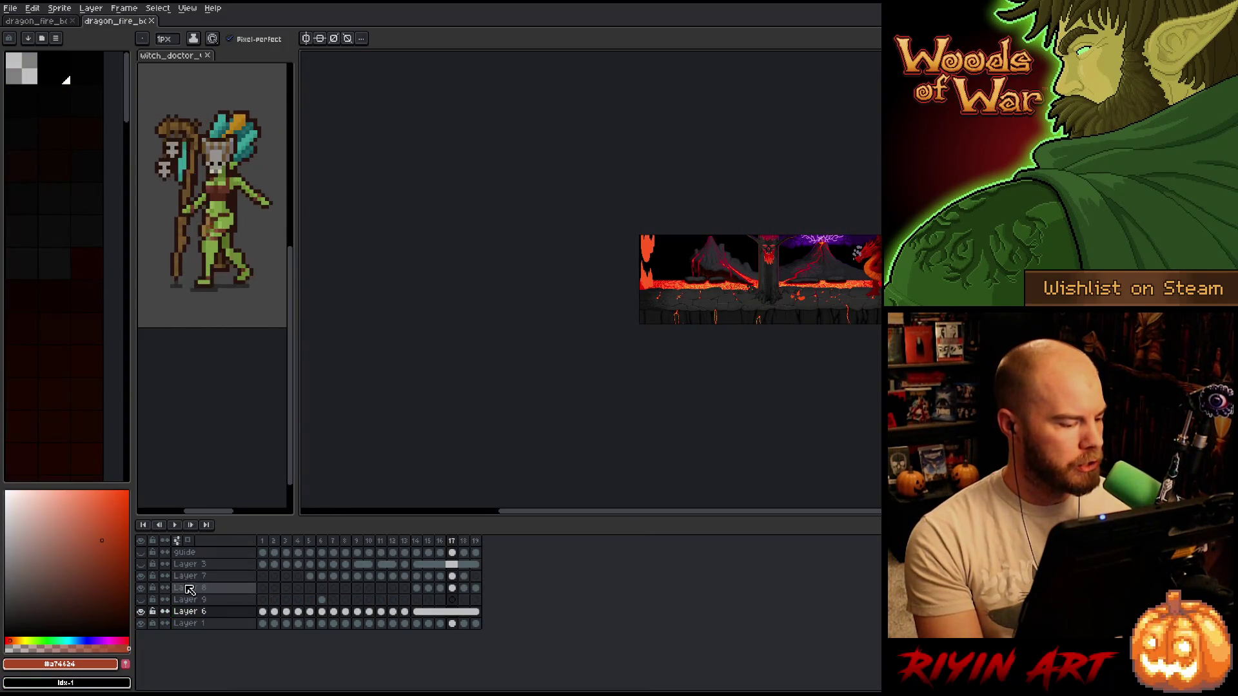
click(144, 554)
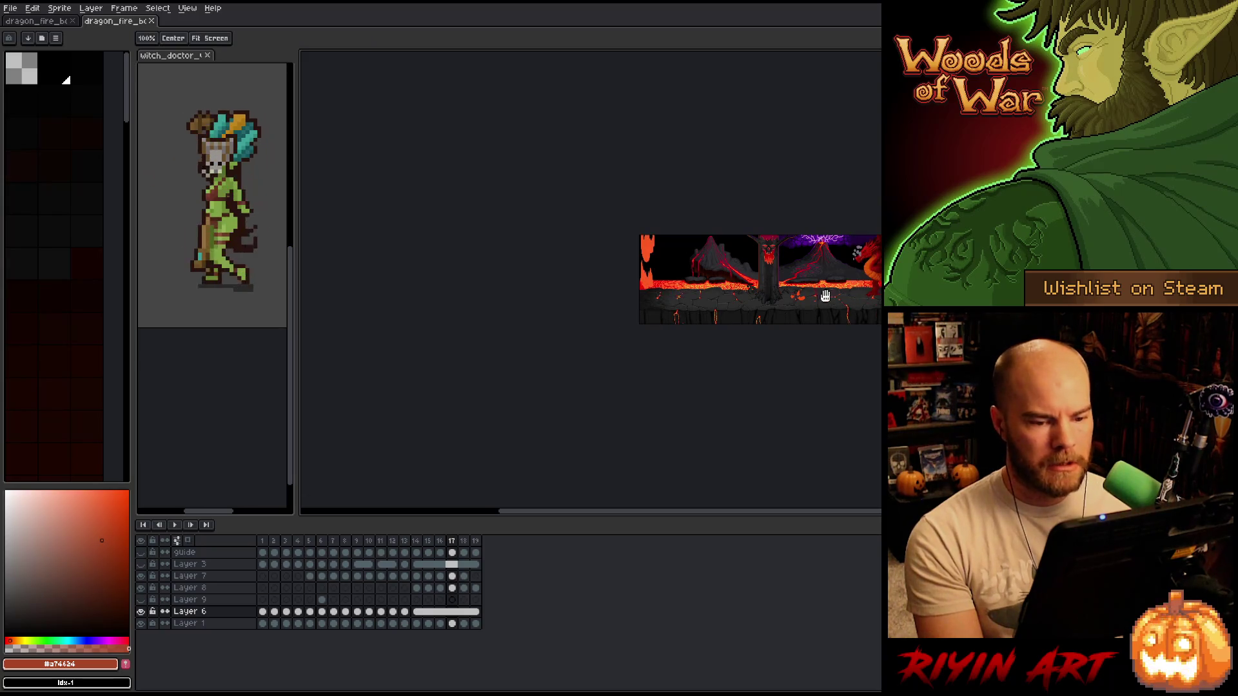
key(ctrl+0)
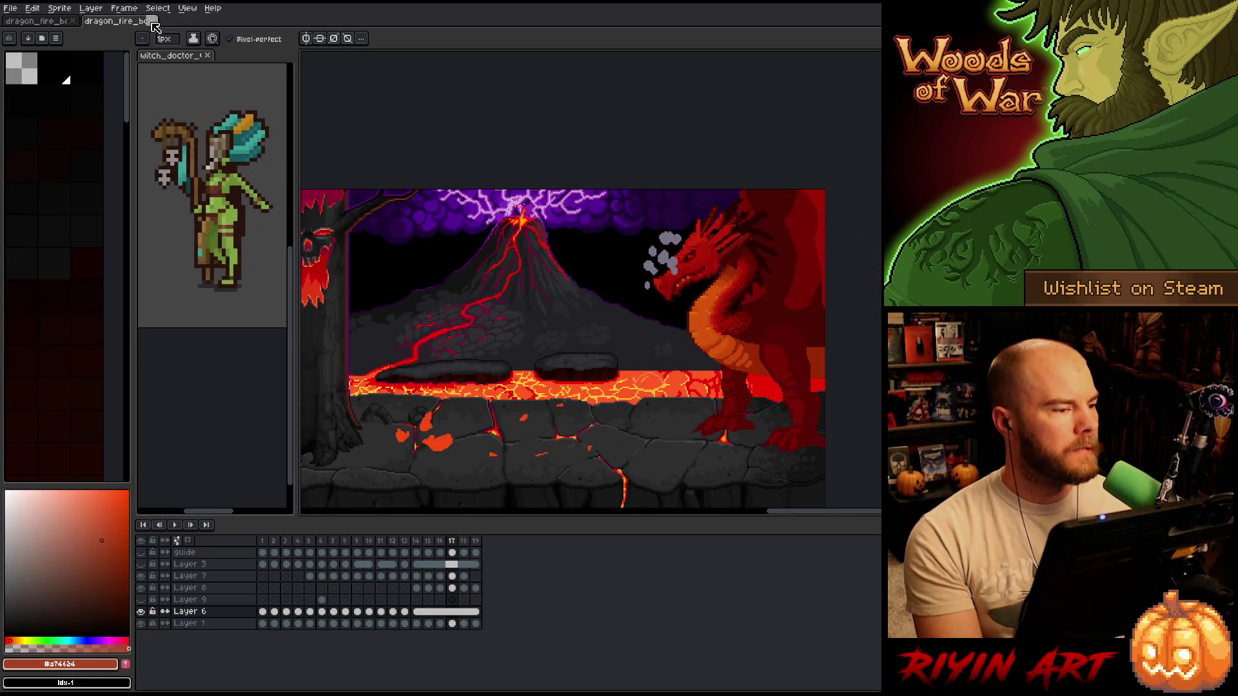
click(152, 21)
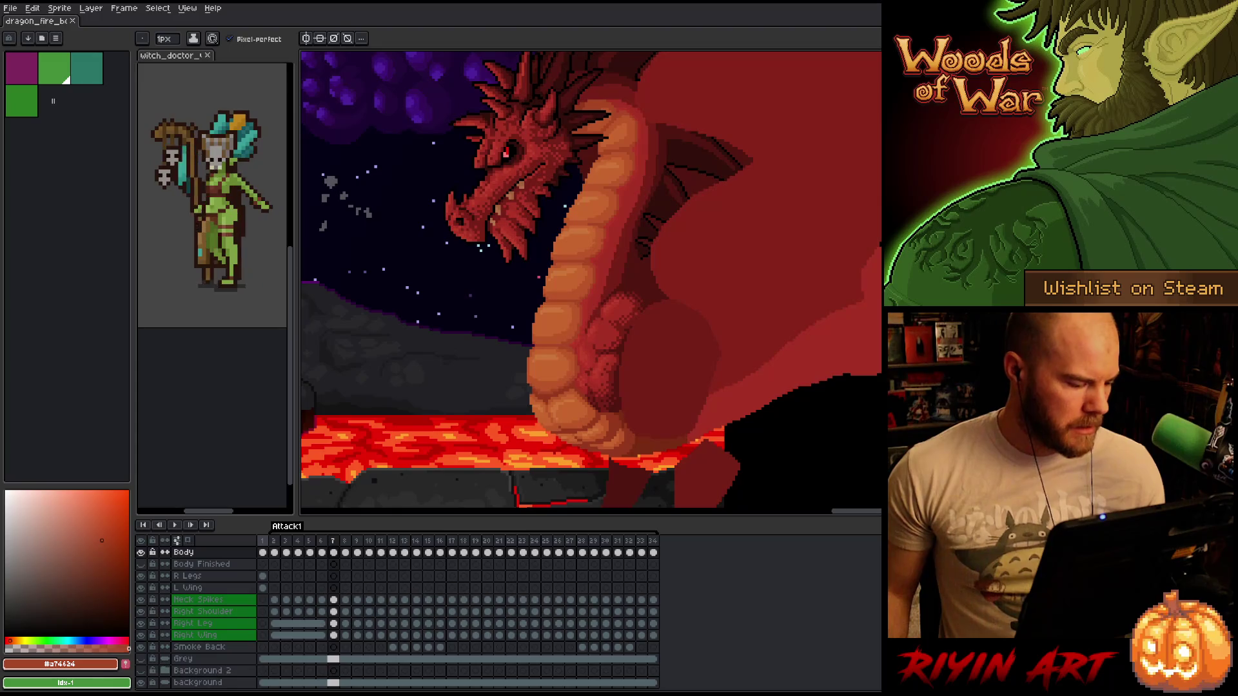
- View the whole dragon on frame 1, zooming out and back in, then move to frame 12
click(262, 541)
scroll(591, 279, down, 2)
scroll(591, 279, up, 2)
scroll(590, 279, down, 2)
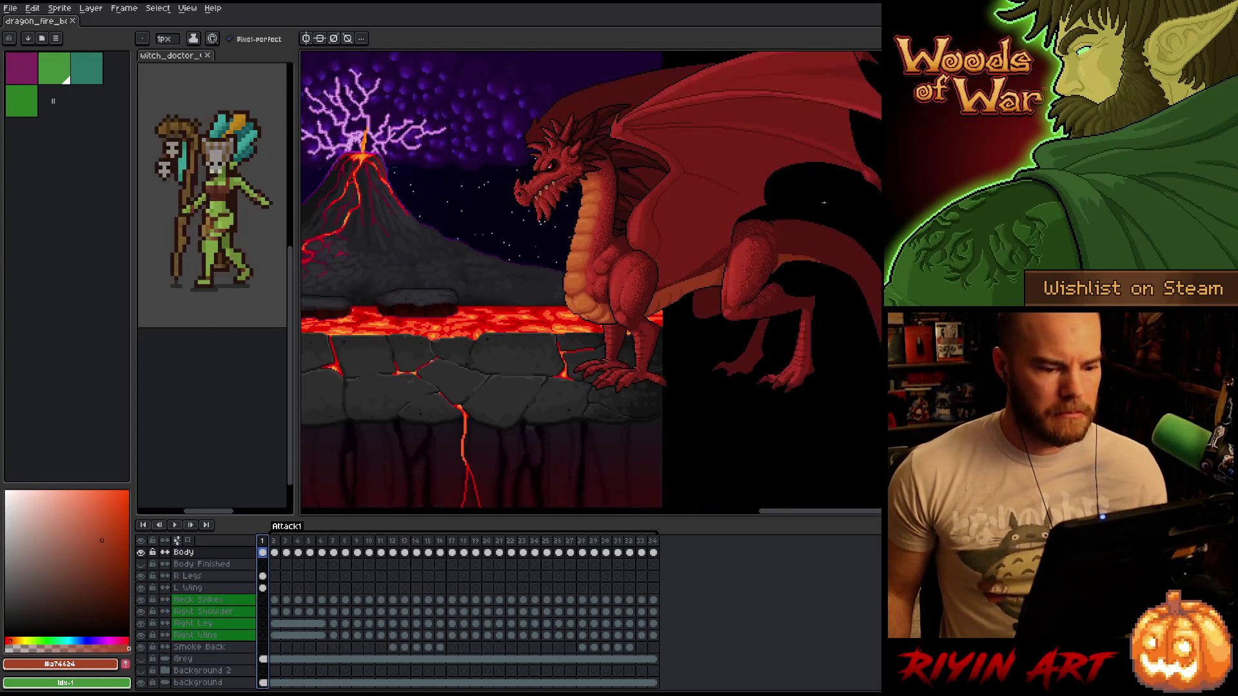
scroll(591, 279, up, 1)
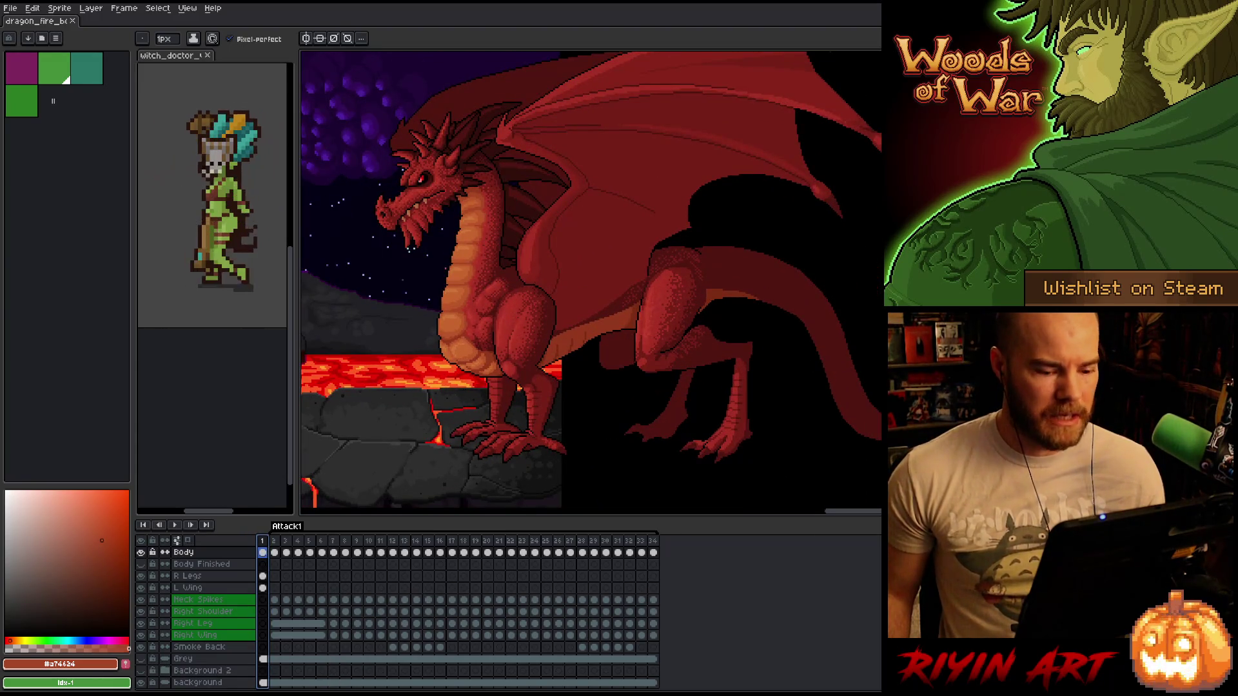
scroll(591, 279, up, 2)
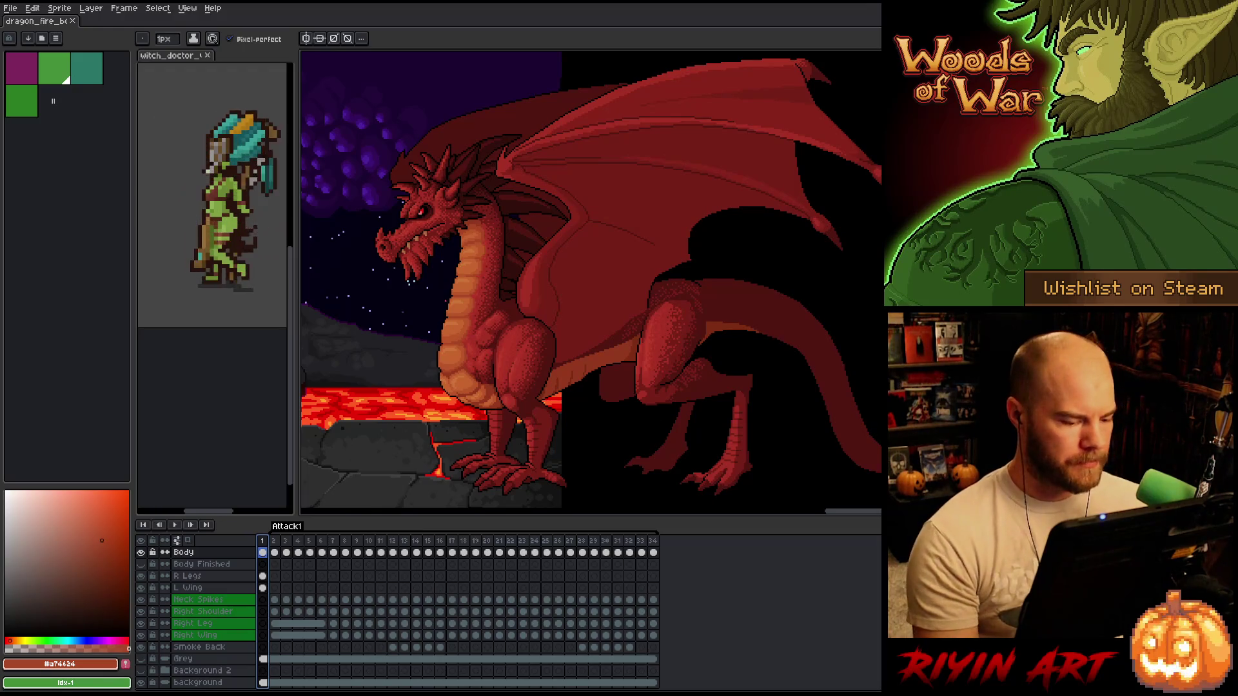
click(392, 552)
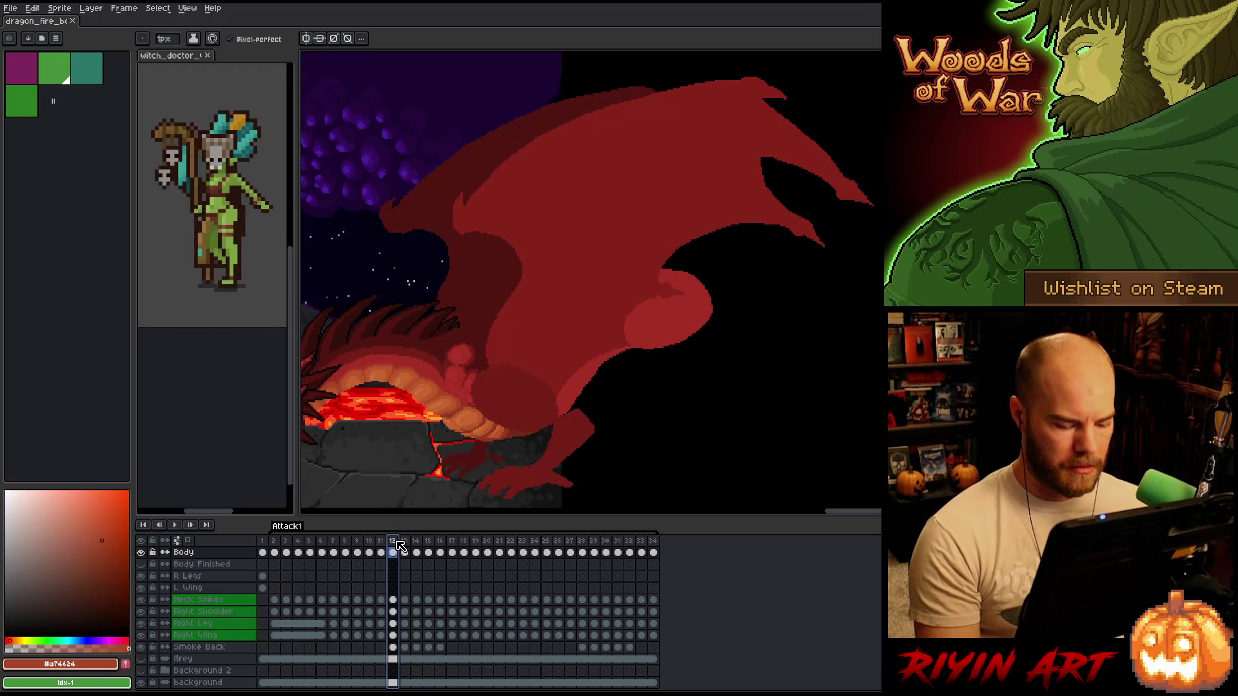
- Flip back and forth between frames 10 and 11 to compare the dragon's poses
key(Left)
key(Left)
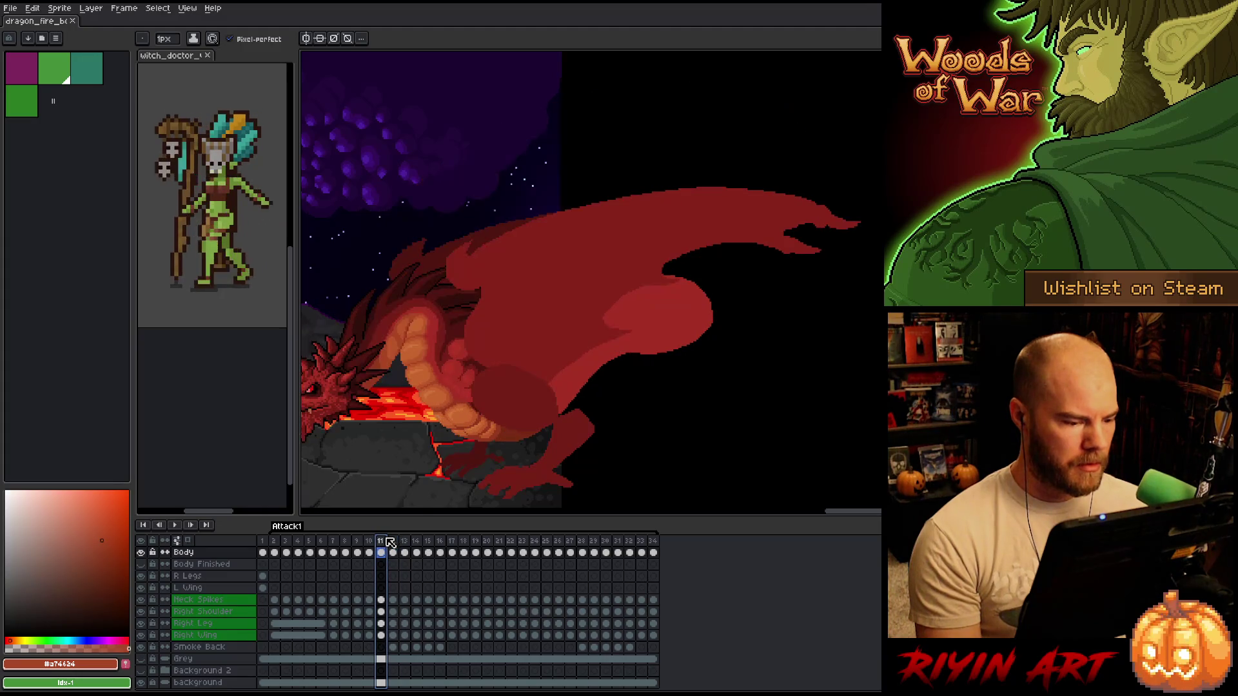
key(Right)
key(Left)
key(Right)
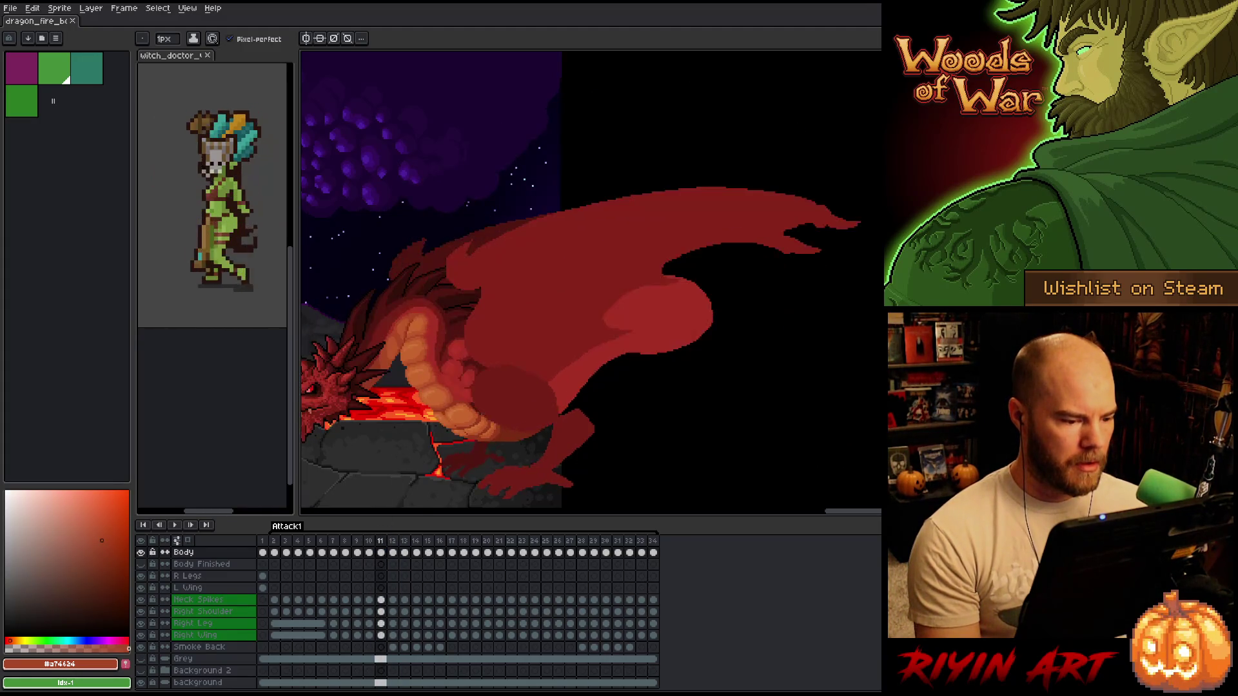
scroll(420, 414, up, 3)
key(Left)
key(Right)
key(Left)
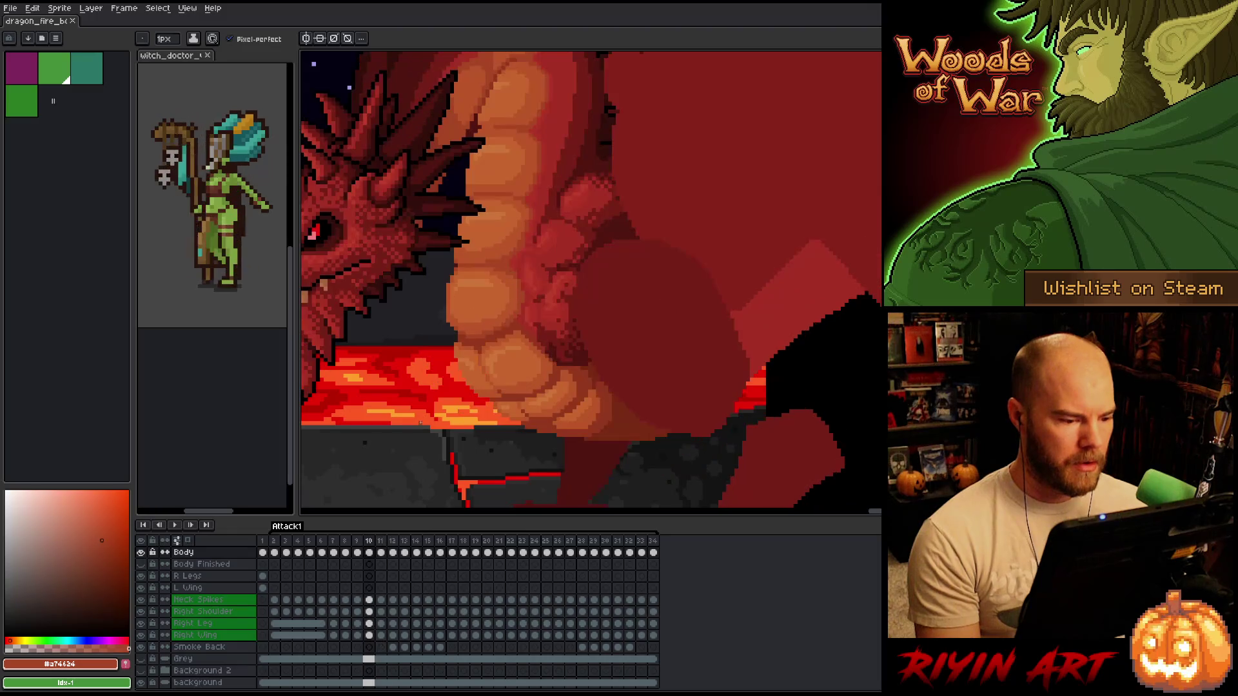
key(Right)
key(Left)
key(Right)
key(Left)
key(Right)
key(Left)
key(Right)
key(Left)
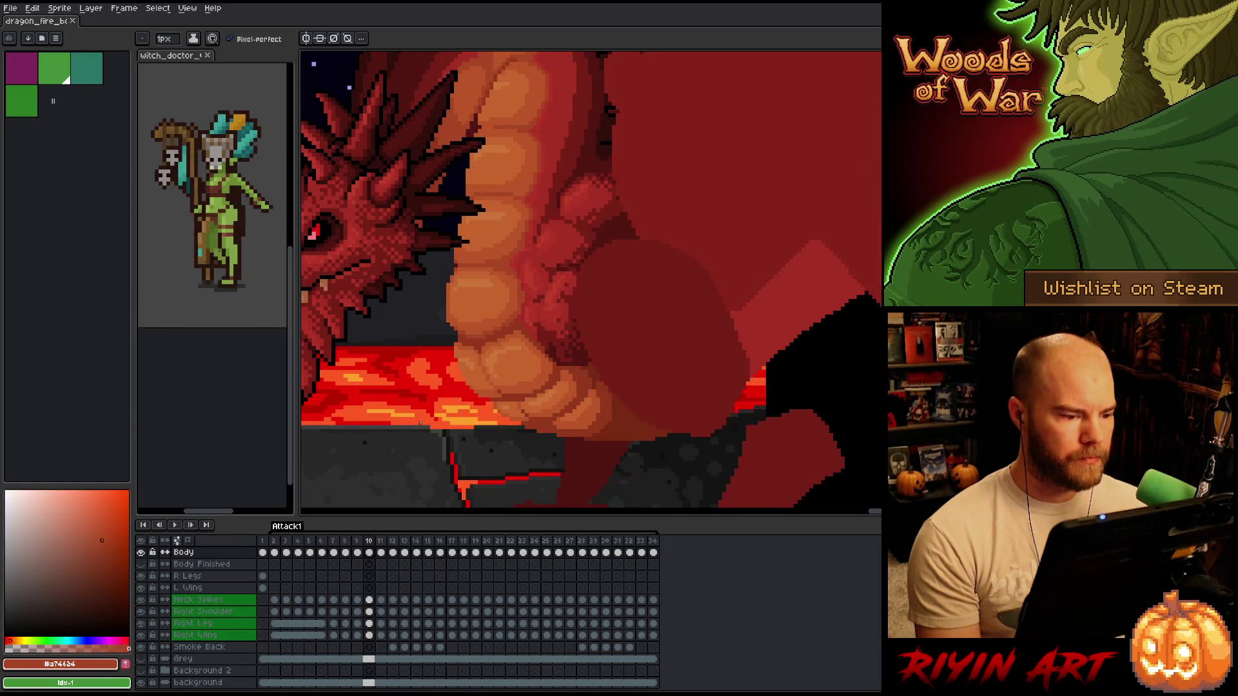
key(Right)
key(Left)
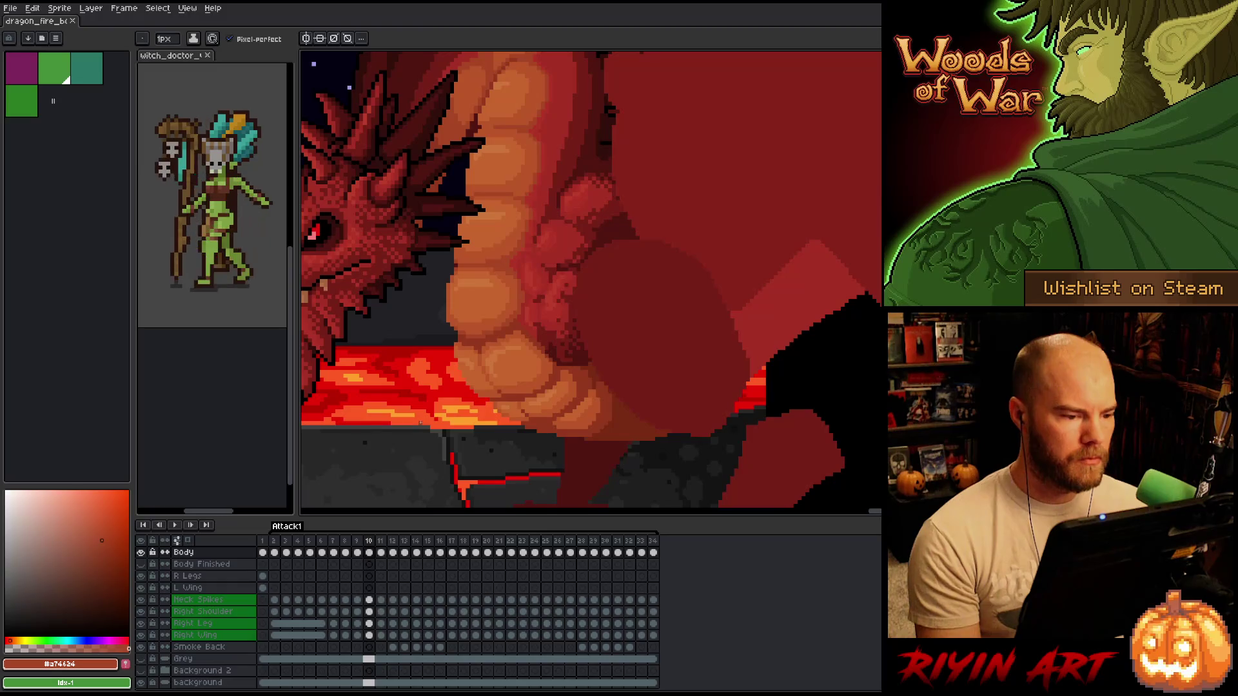
key(Right)
key(Left)
scroll(450, 309, up, 1)
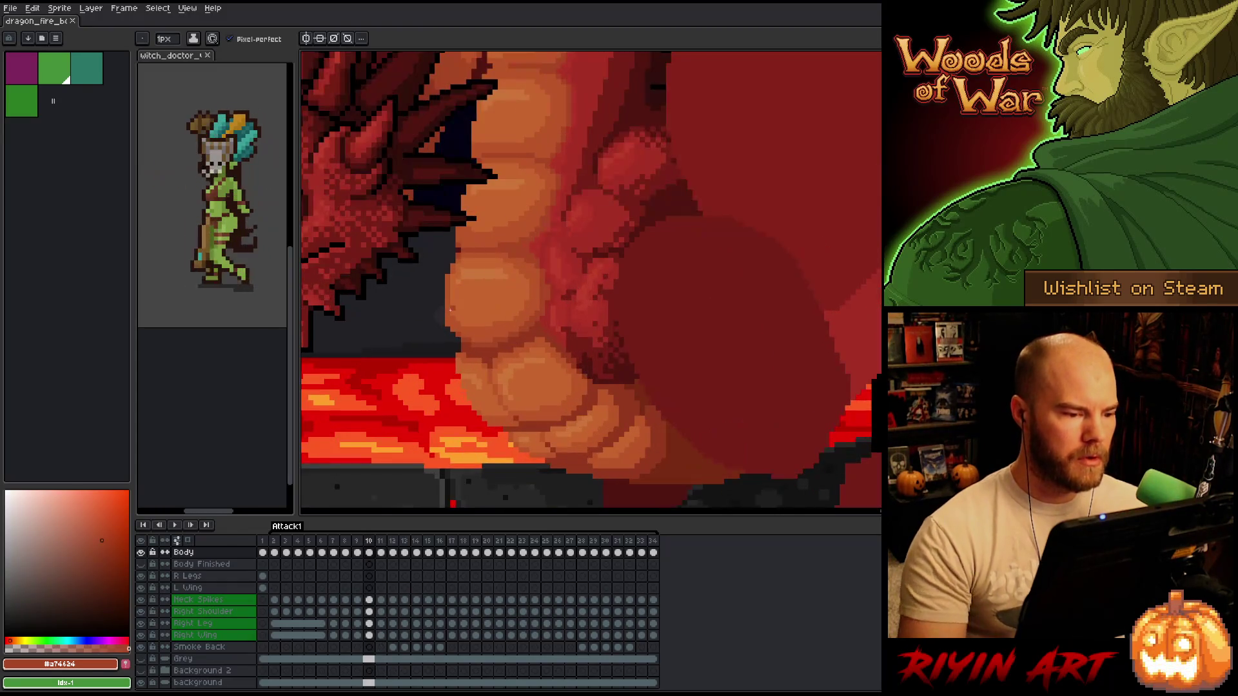
key(Left)
key(Right)
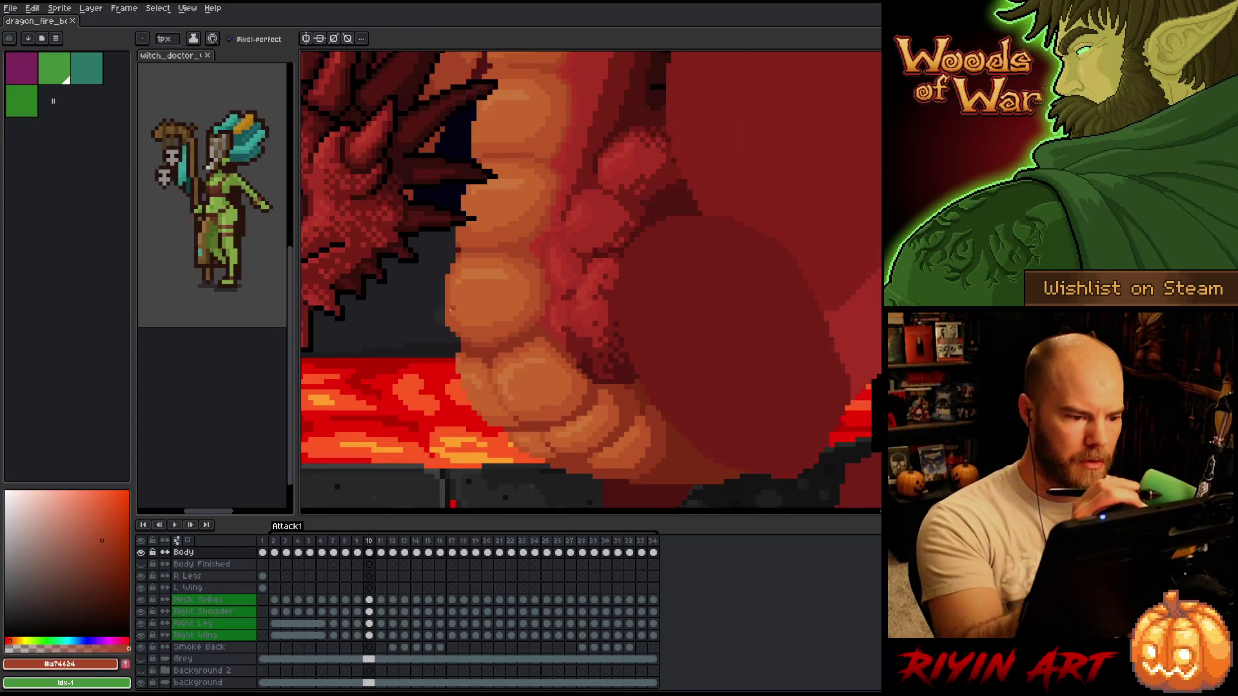
key(Right)
key(Left)
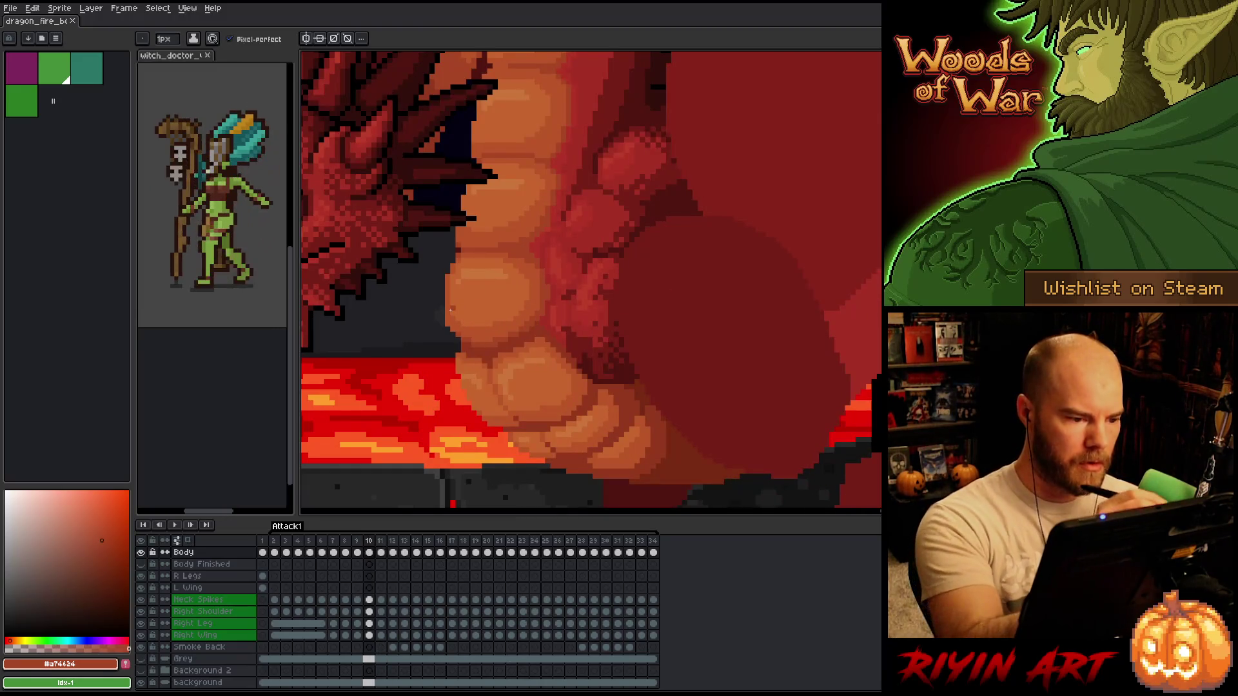
- Sample the mid-orange belly colour on frame 10, then oranges #bb5629 and #c7653f on frame 8
alt+click(485, 213)
key(Left)
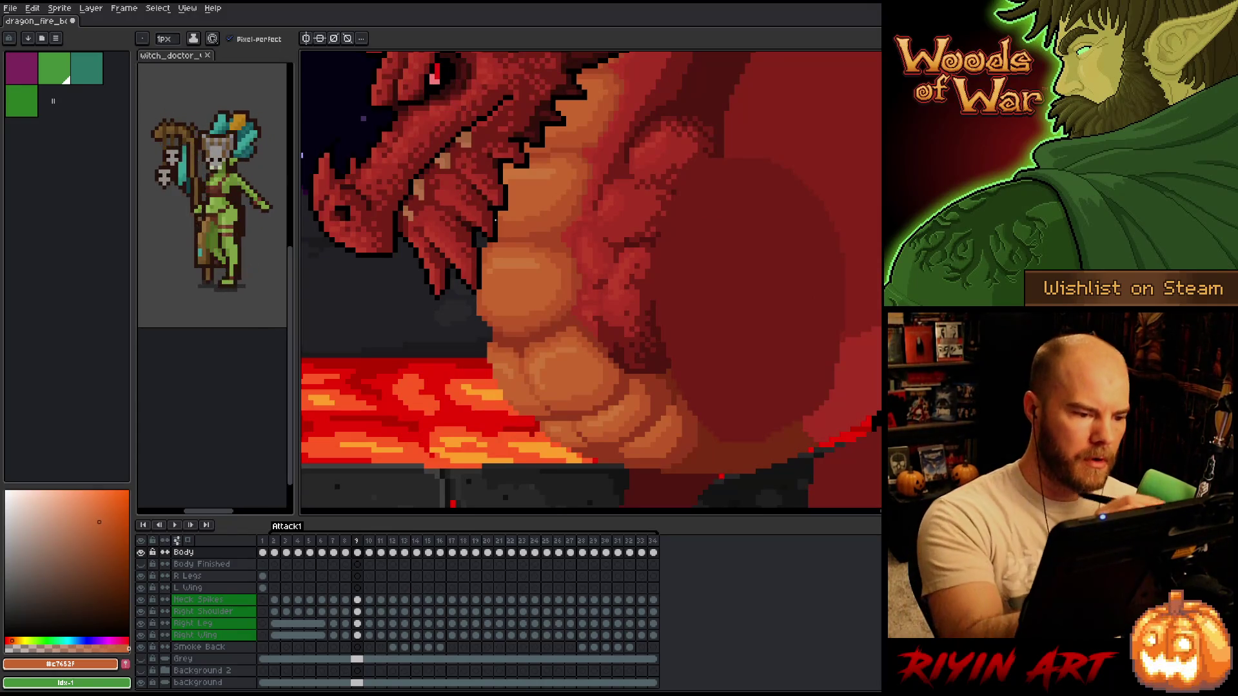
key(Left)
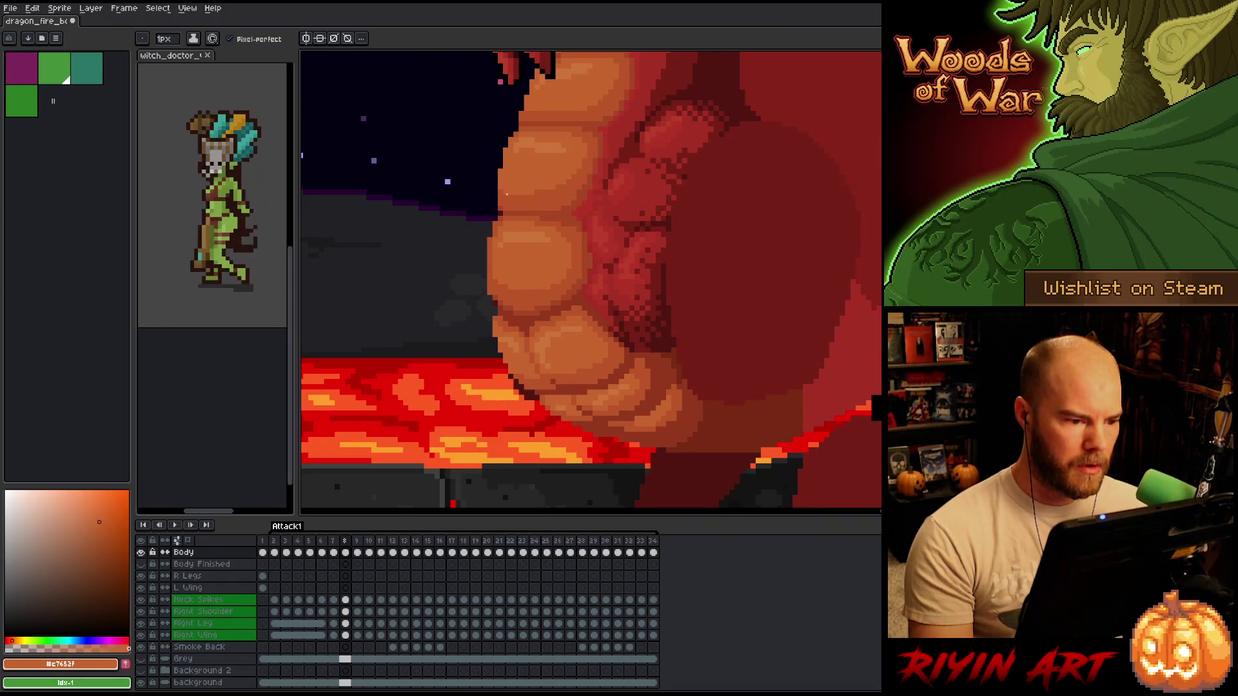
key(Left)
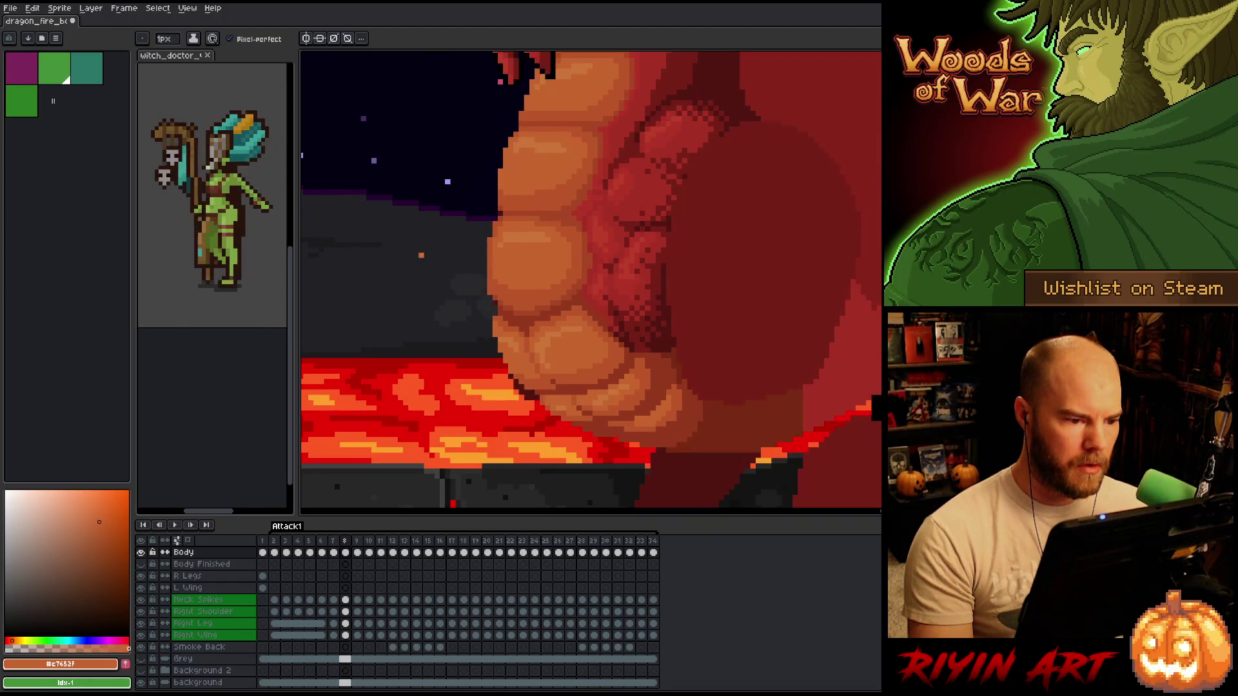
key(Right)
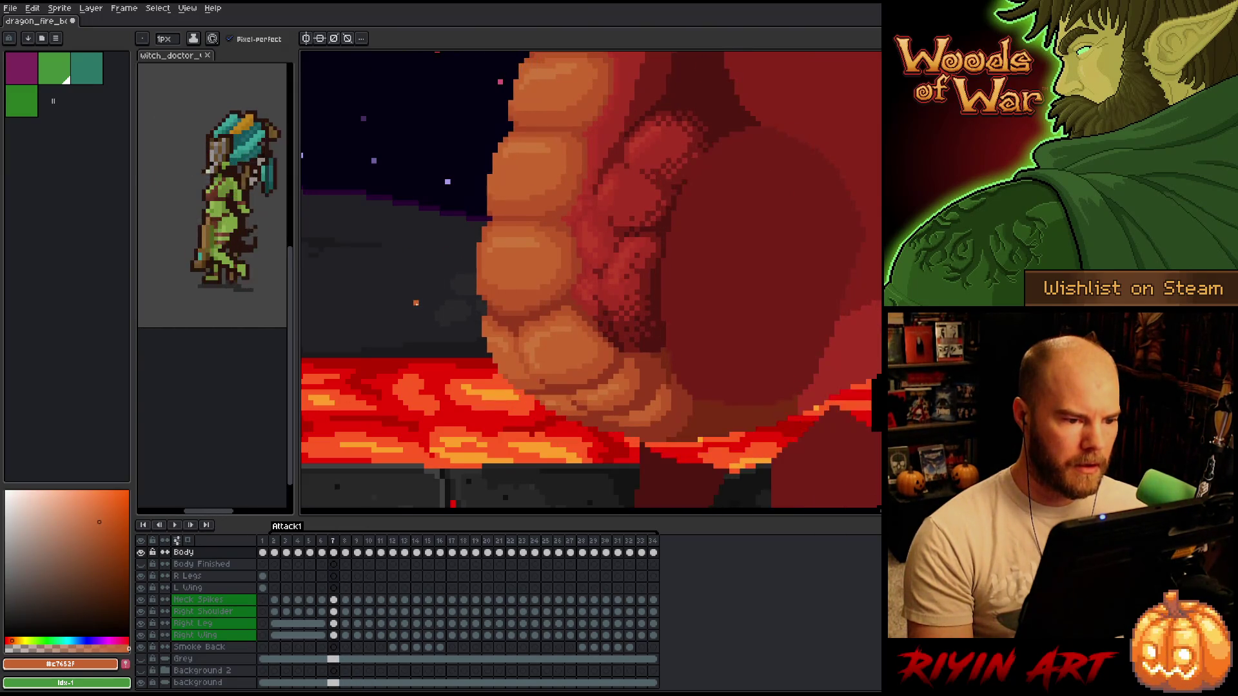
scroll(561, 348, down, 2)
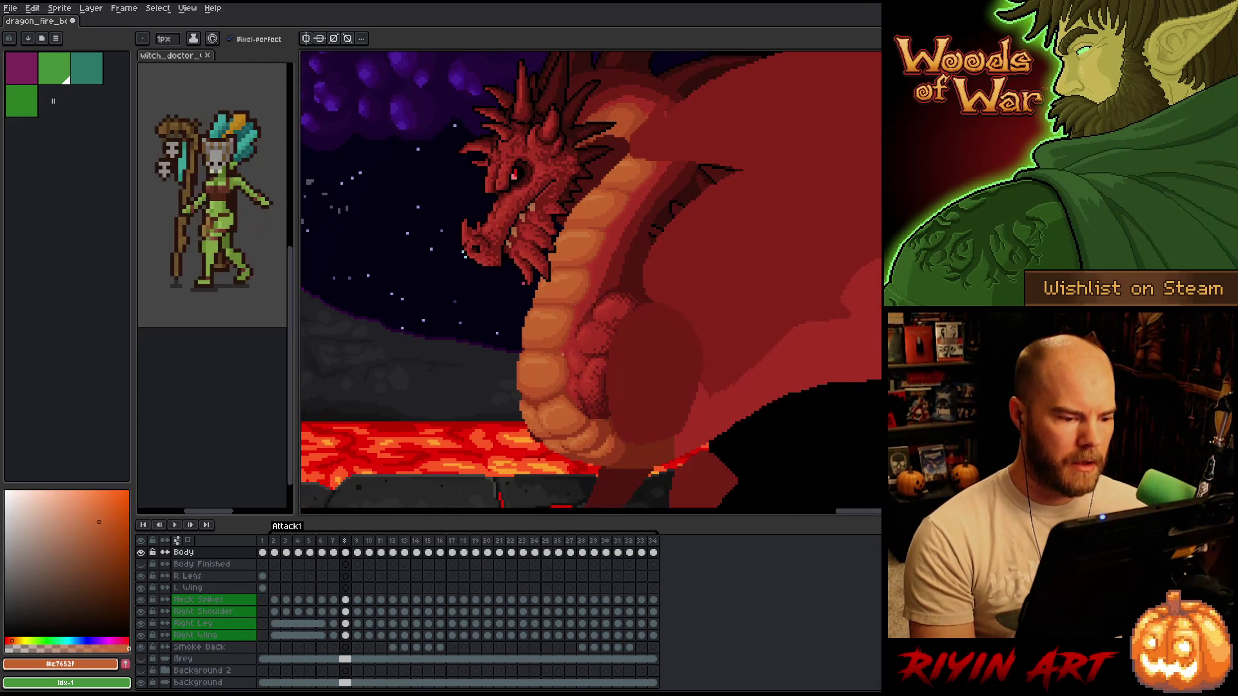
scroll(560, 356, up, 2)
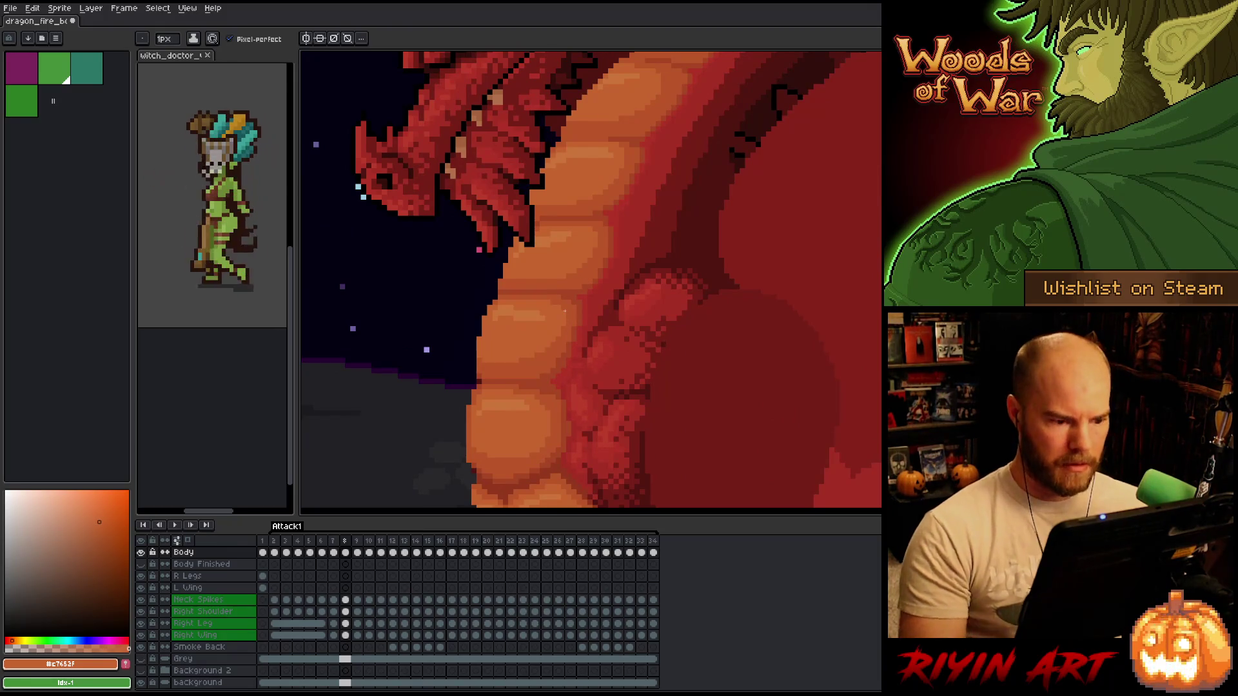
alt+click(566, 328)
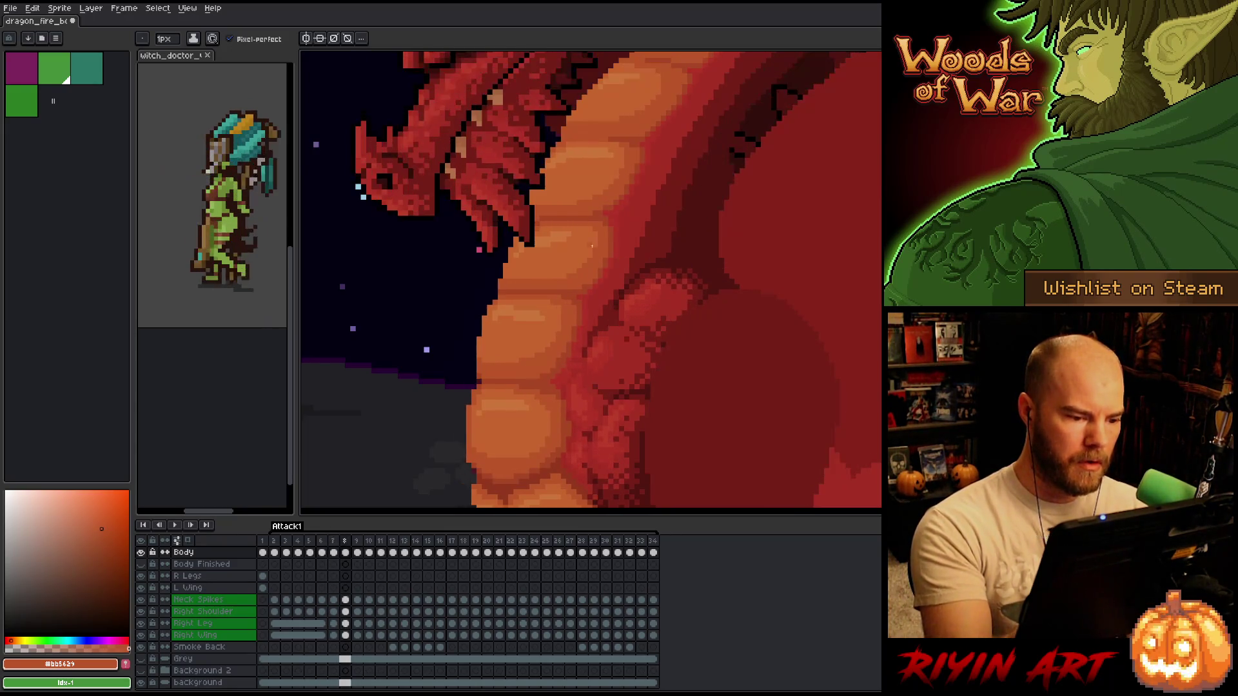
alt+click(551, 303)
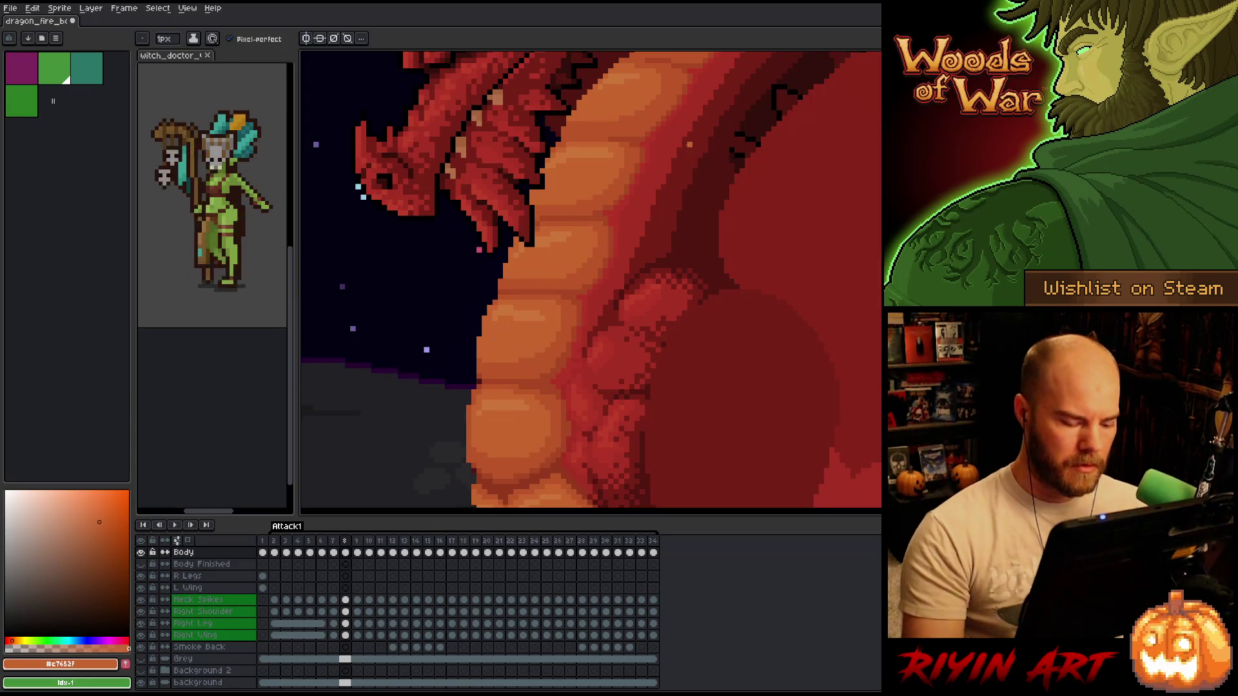
scroll(689, 144, down, 3)
scroll(615, 215, up, 3)
scroll(615, 215, up, 2)
- Select a small belly area and fill the stray dark red line in the scale with orange
key(m)
drag(572, 195, 634, 214)
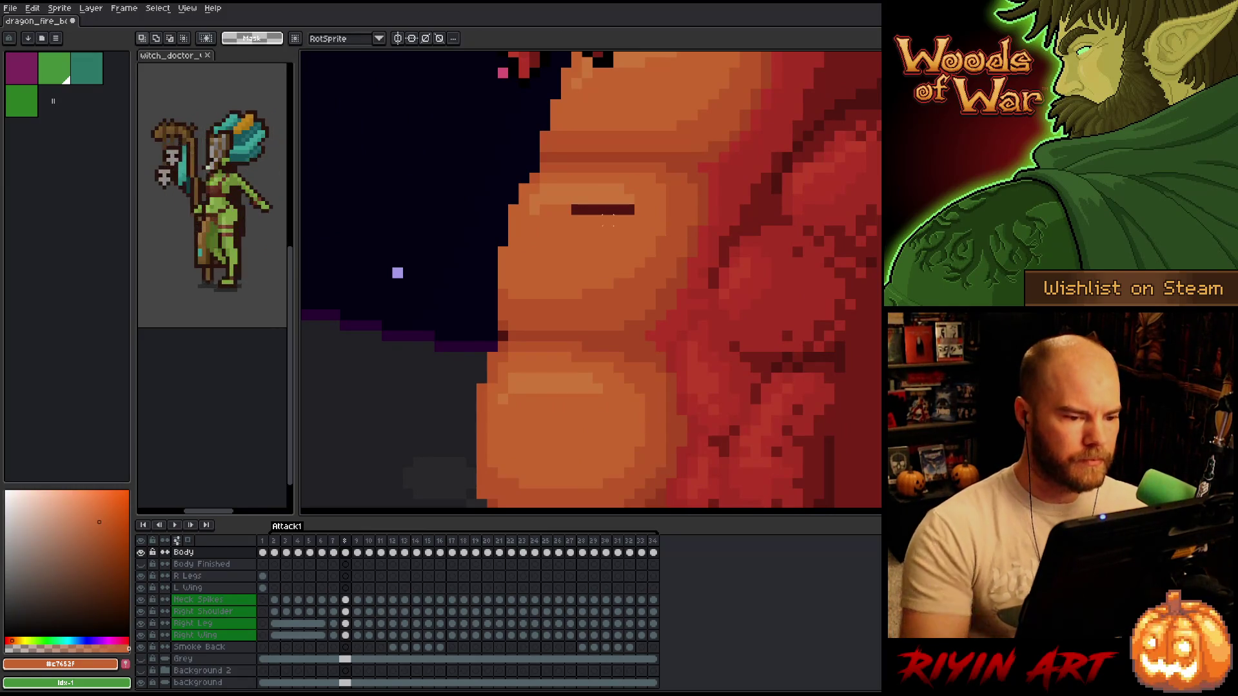
key(g)
click(597, 210)
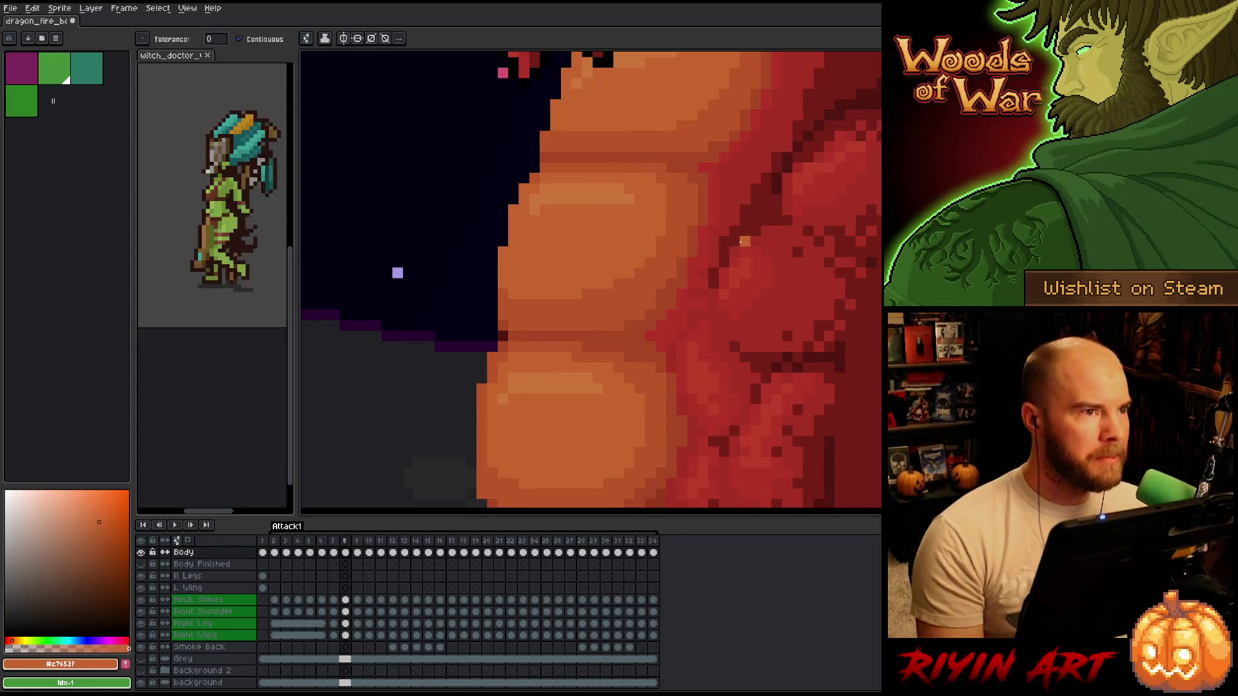
drag(624, 271, 519, 319)
key(m)
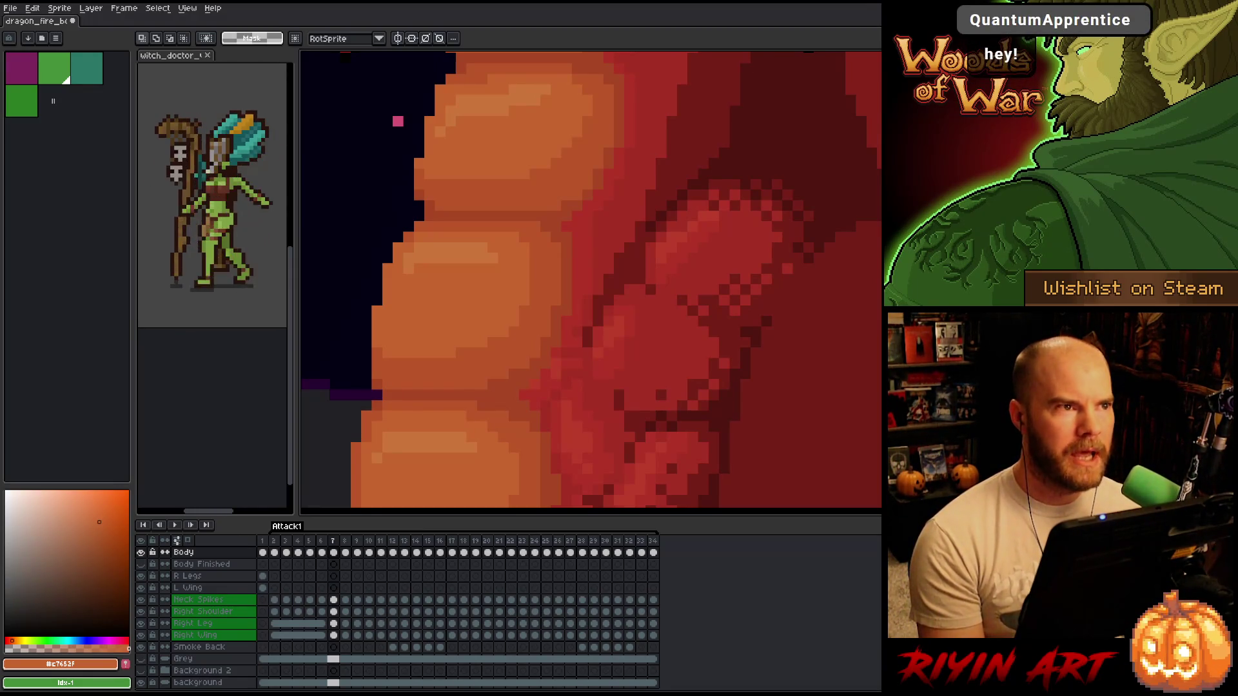
scroll(535, 314, down, 5)
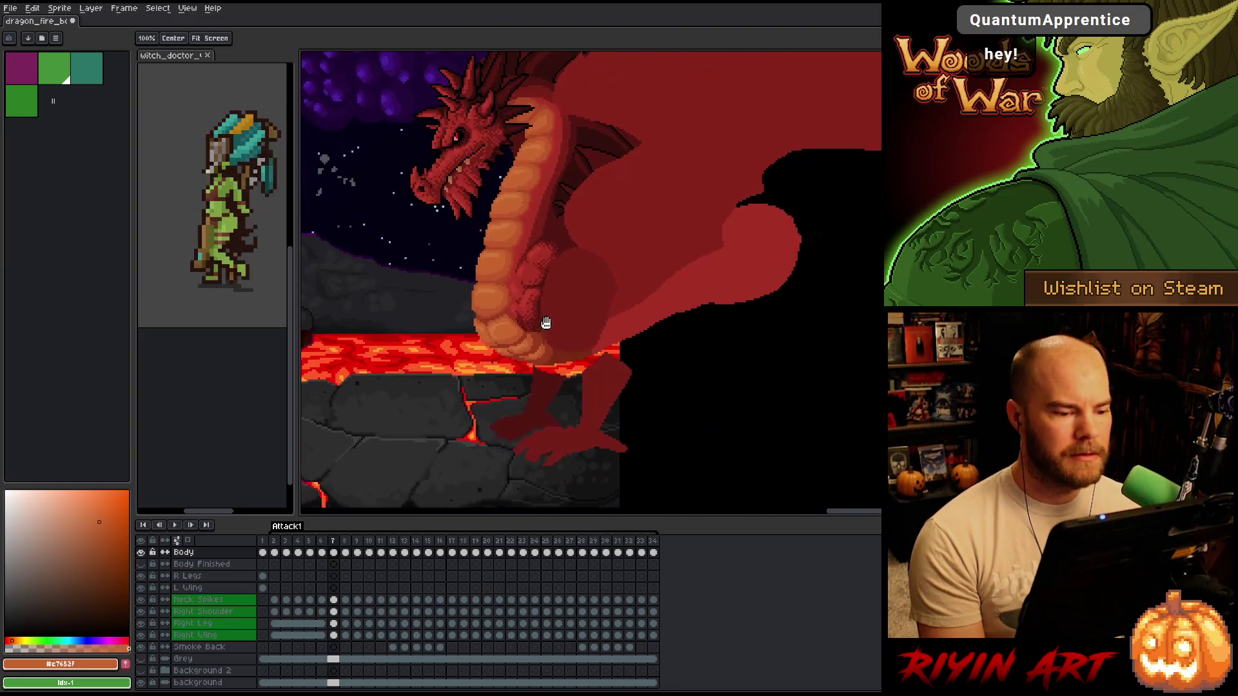
scroll(536, 314, up, 2)
scroll(535, 316, down, 2)
scroll(535, 318, up, 1)
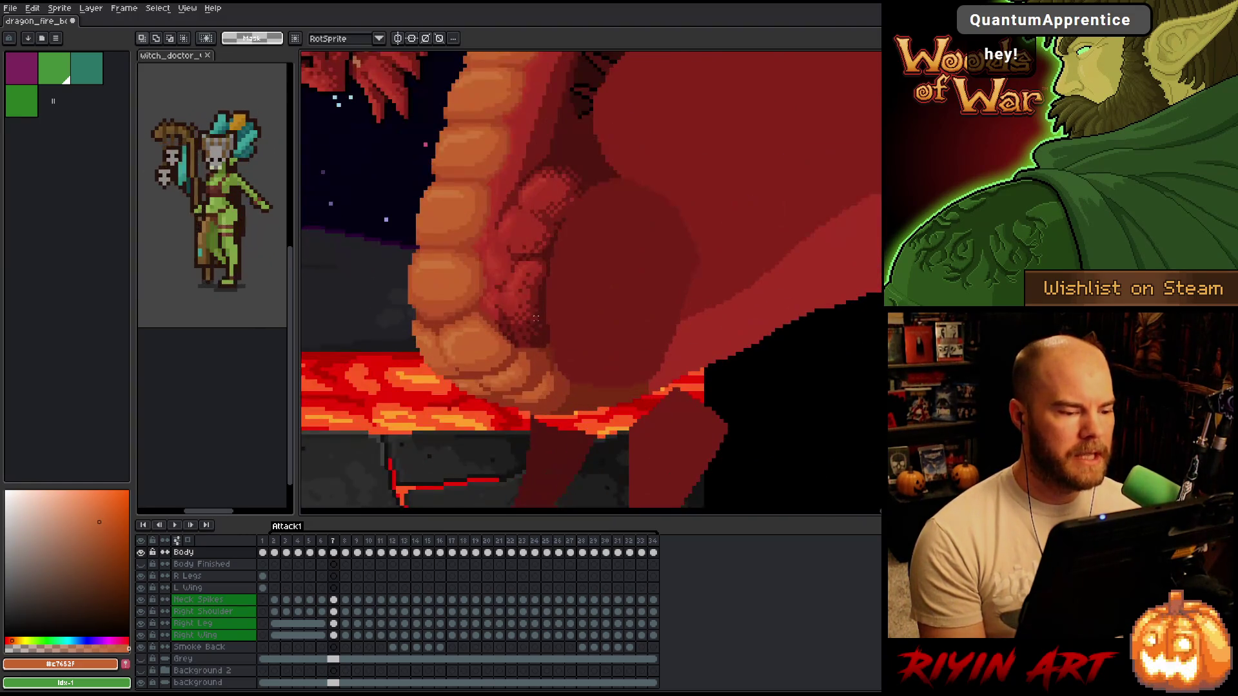
scroll(477, 336, down, 1)
scroll(489, 336, up, 1)
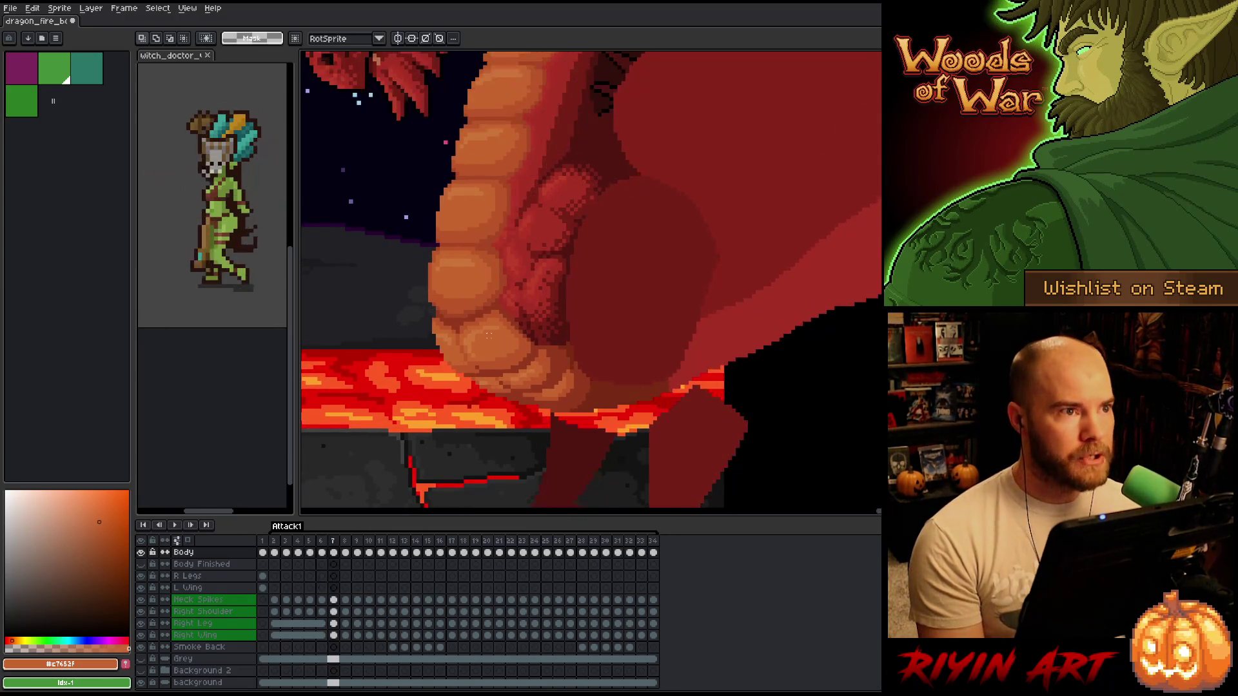
scroll(489, 336, down, 2)
key(Return)
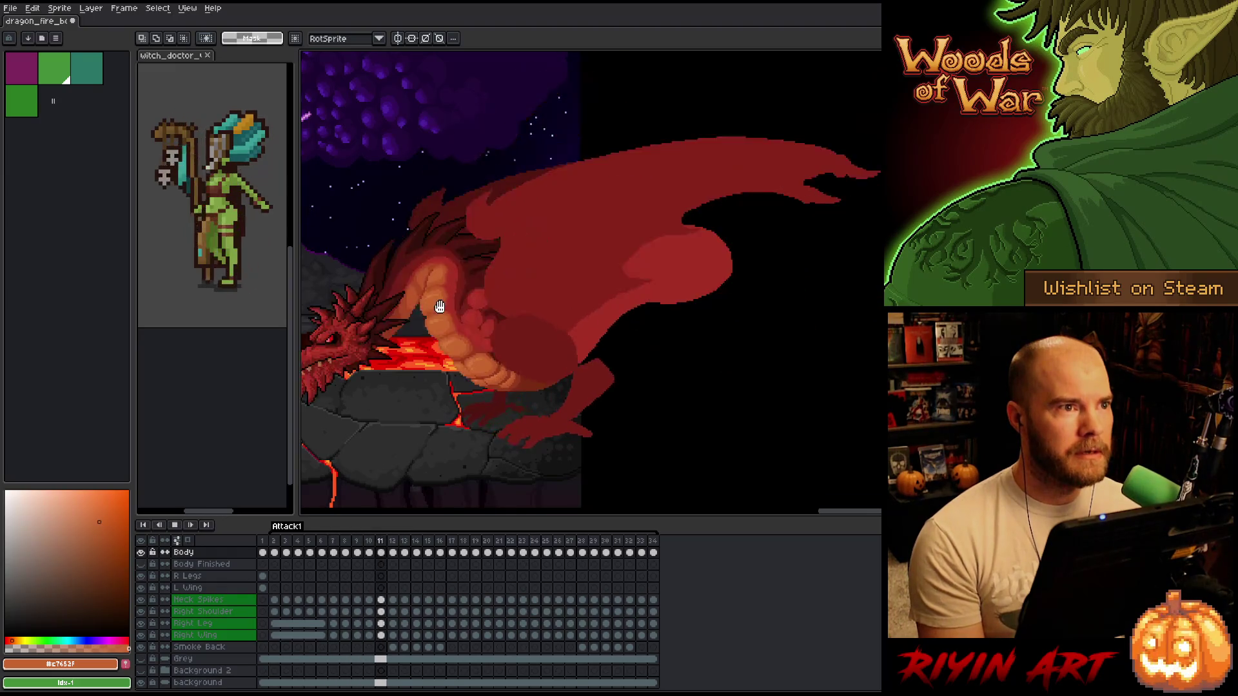
drag(482, 345, 555, 345)
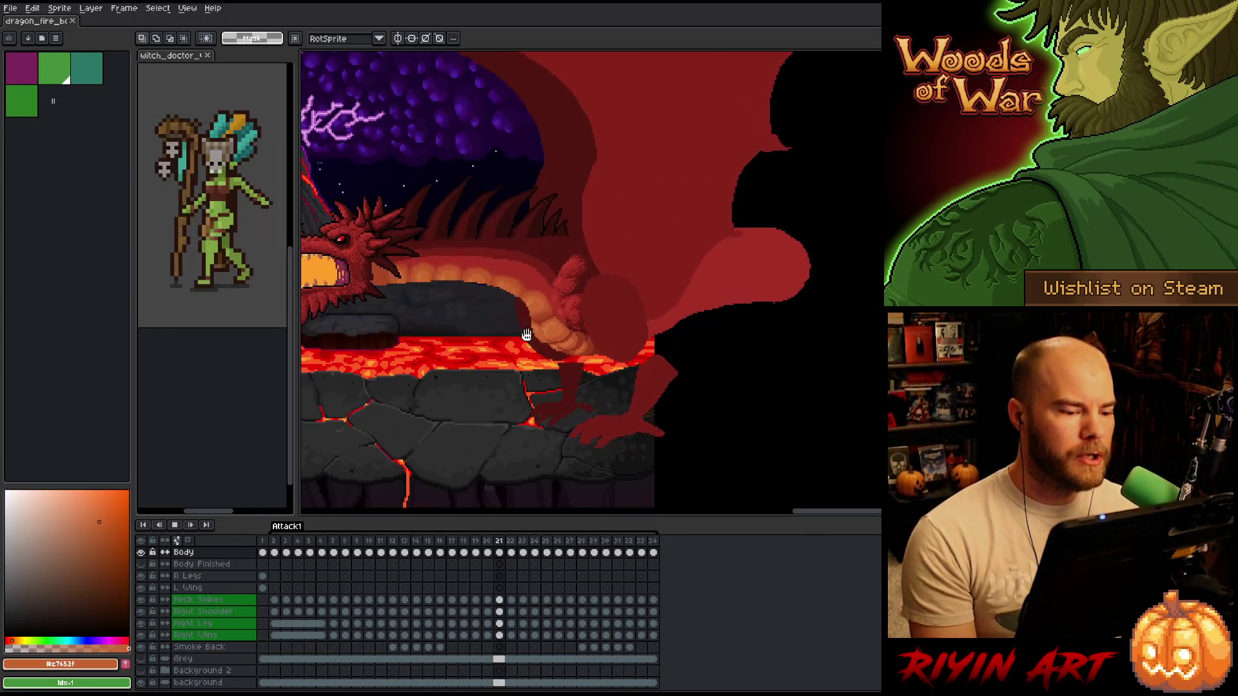
scroll(521, 312, up, 3)
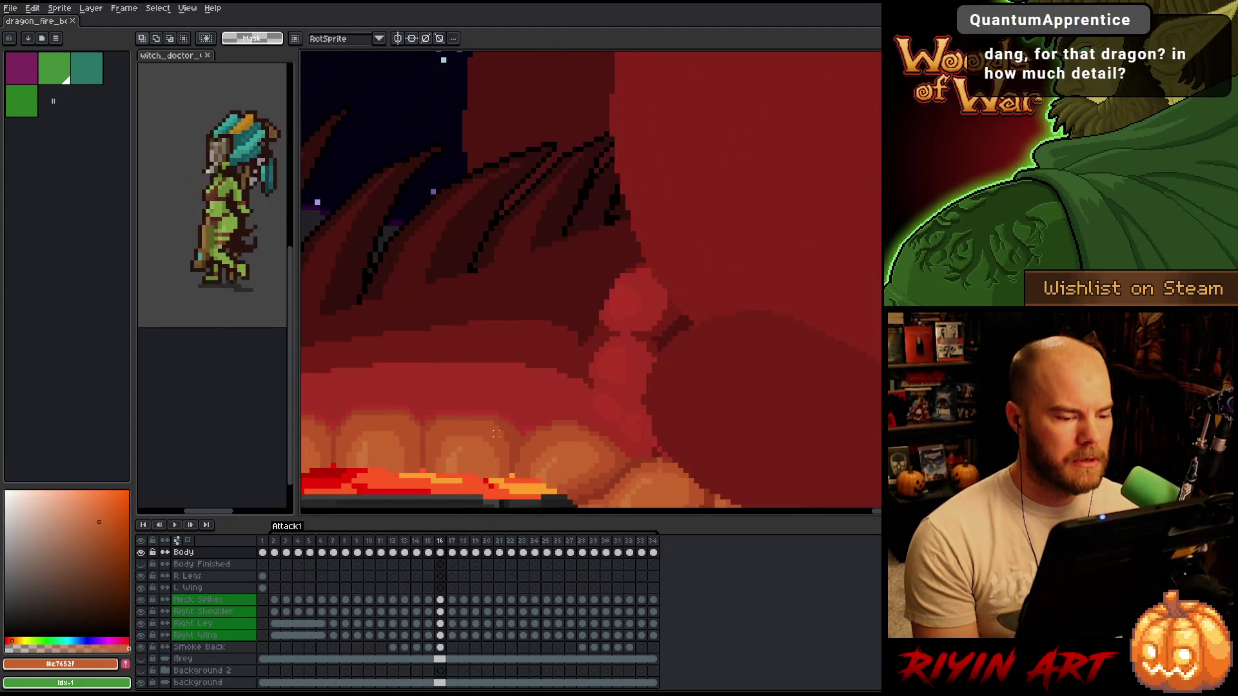
key(h)
drag(496, 434, 514, 332)
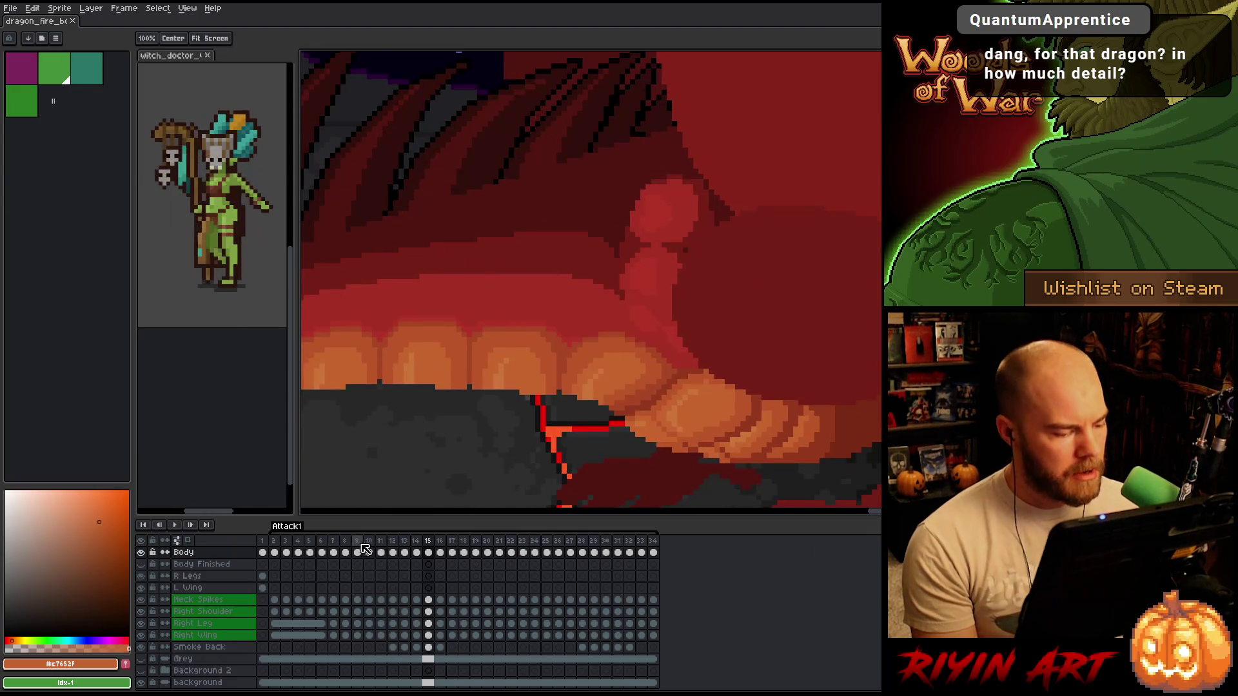
click(358, 553)
key(Return)
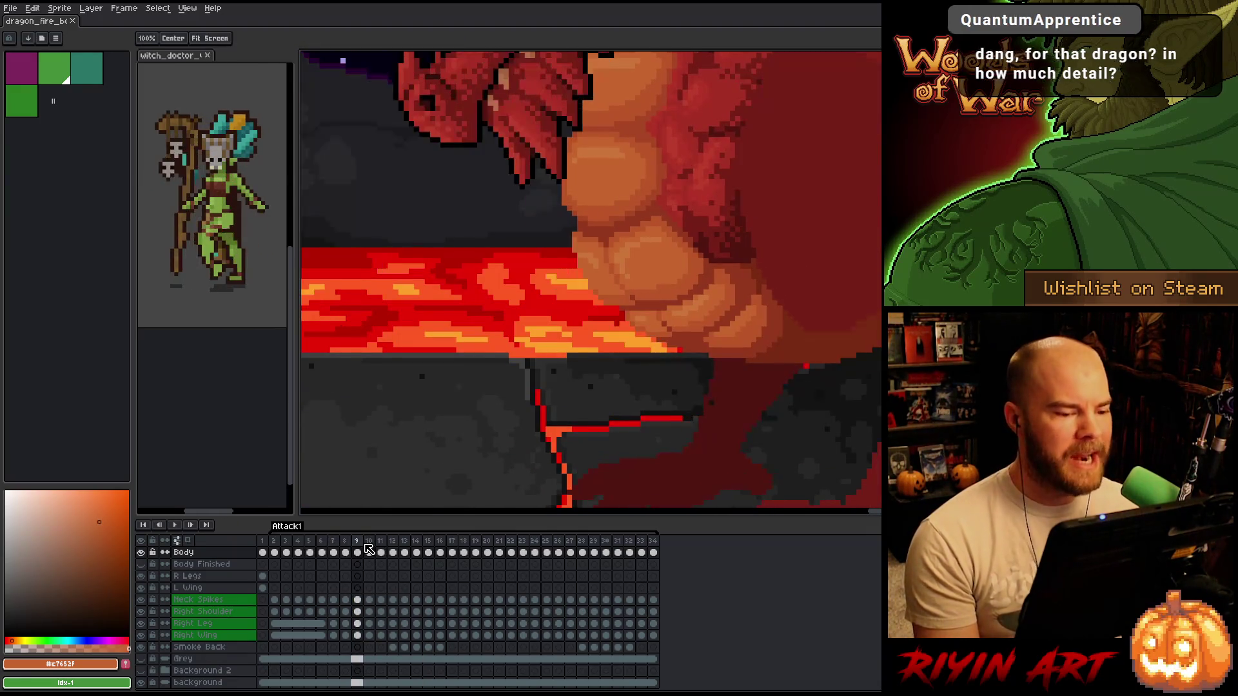
key(Return)
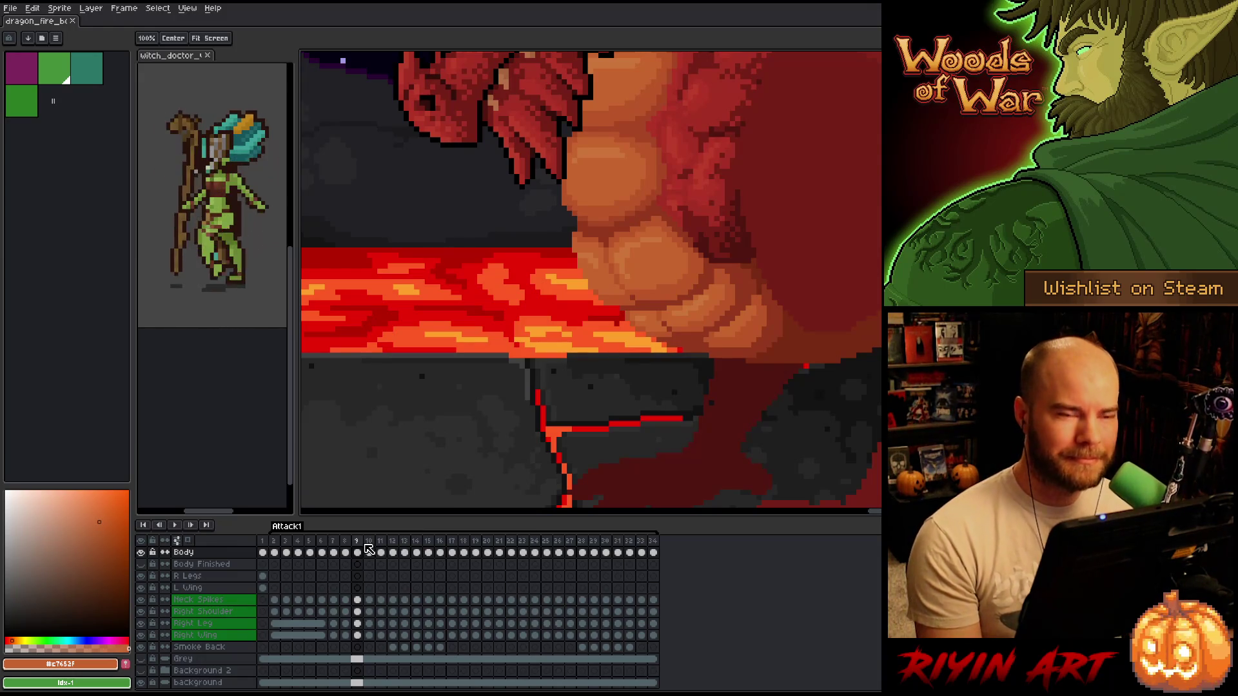
key(m)
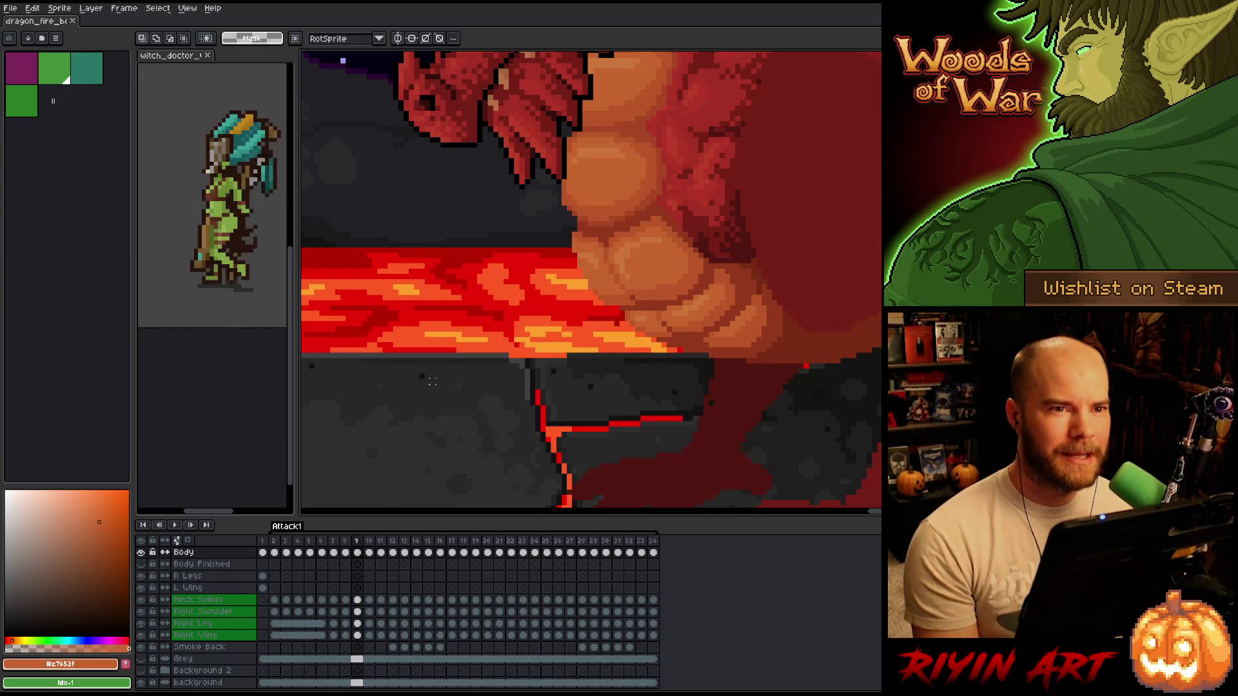
scroll(432, 381, down, 3)
scroll(420, 334, up, 2)
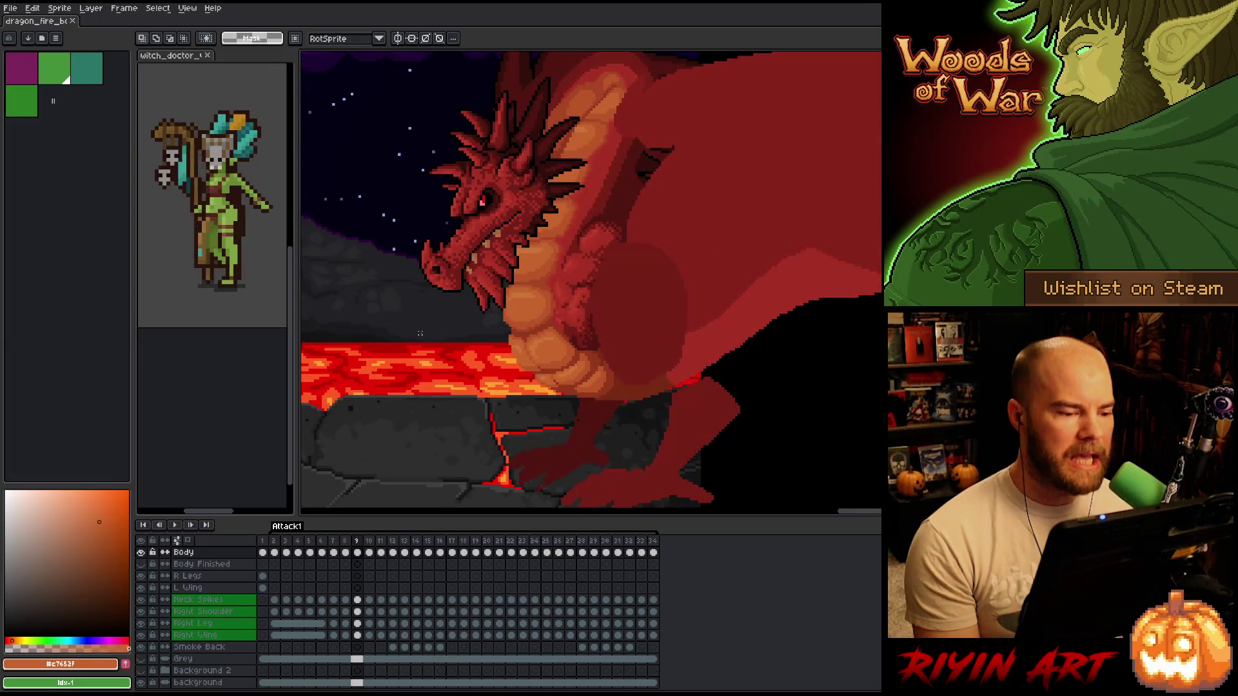
scroll(419, 333, down, 2)
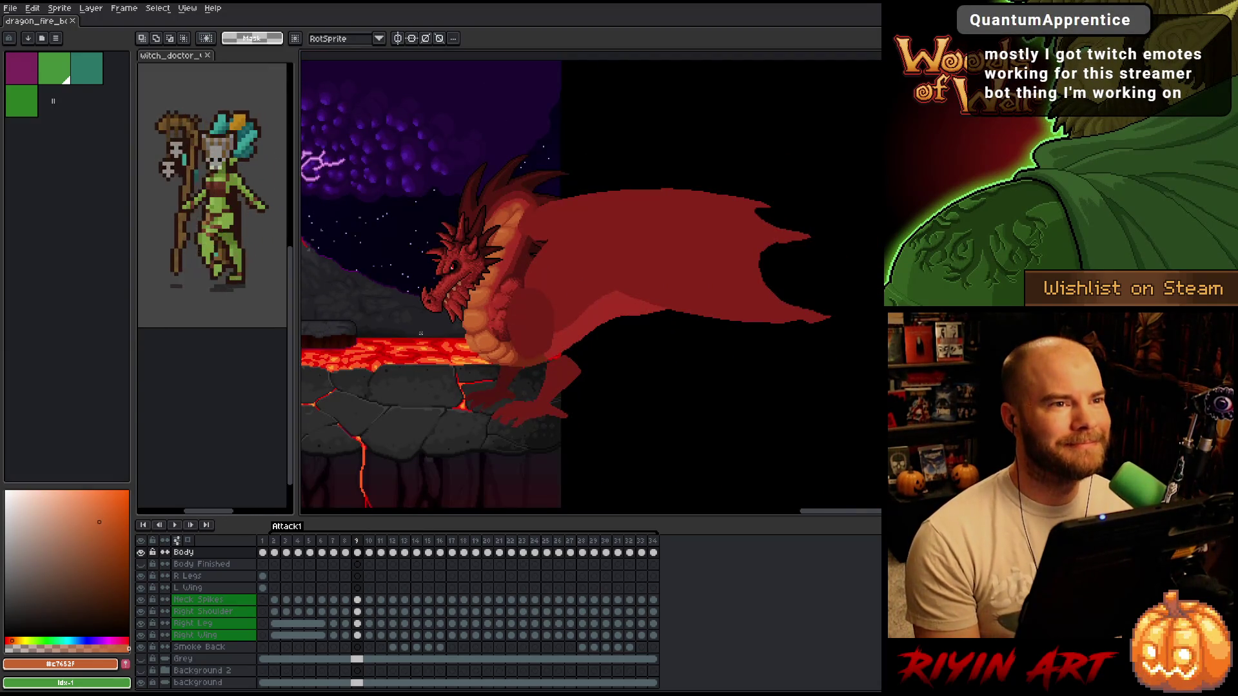
key(Return)
mouse_move(420, 333)
mouse_down()
mouse_move(395, 420)
mouse_move(484, 414)
mouse_move(494, 395)
mouse_up()
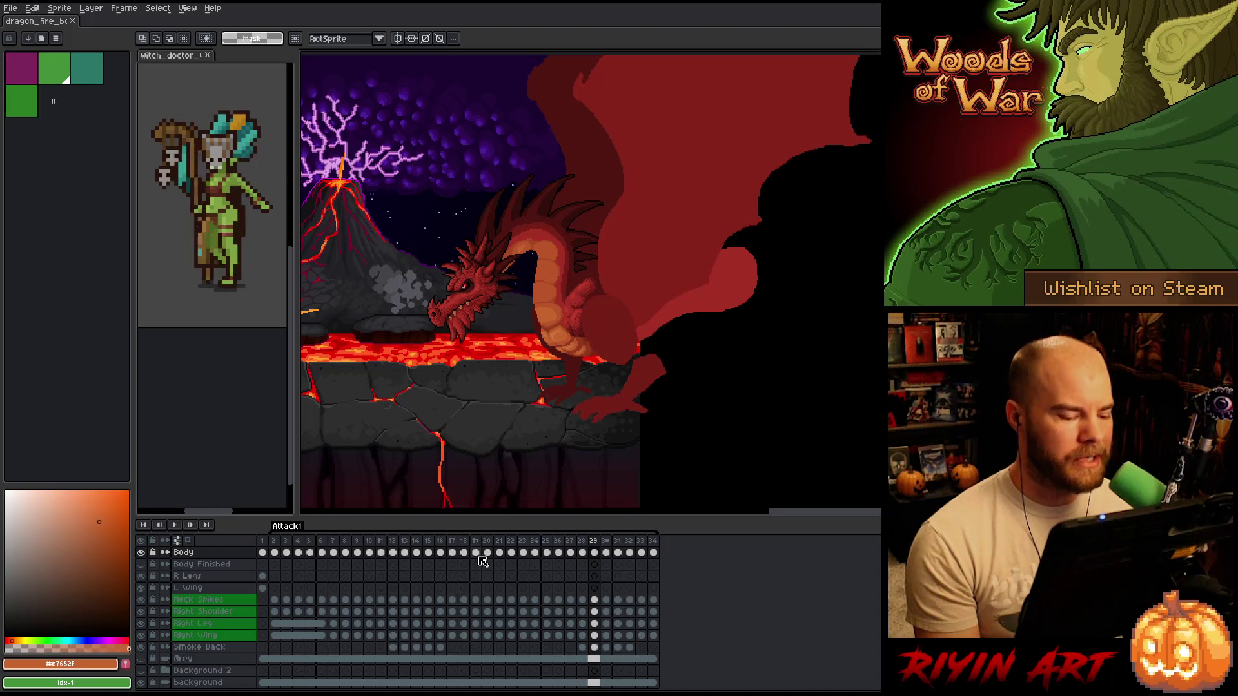
click(394, 543)
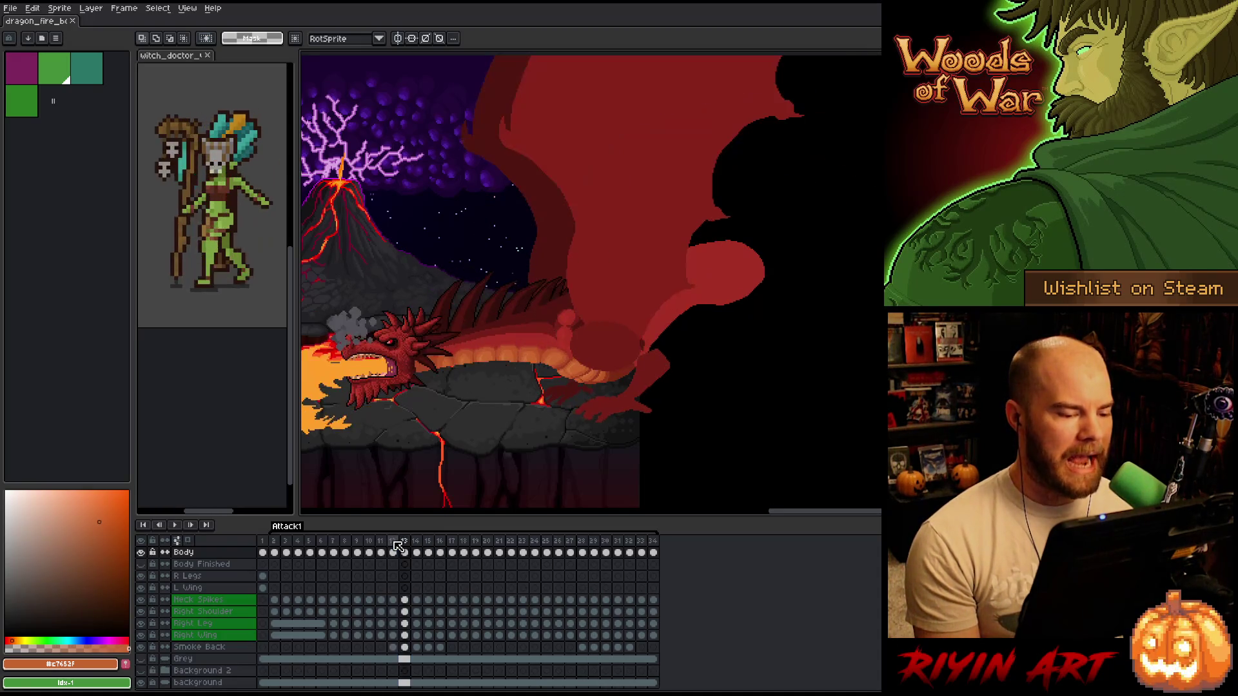
click(347, 544)
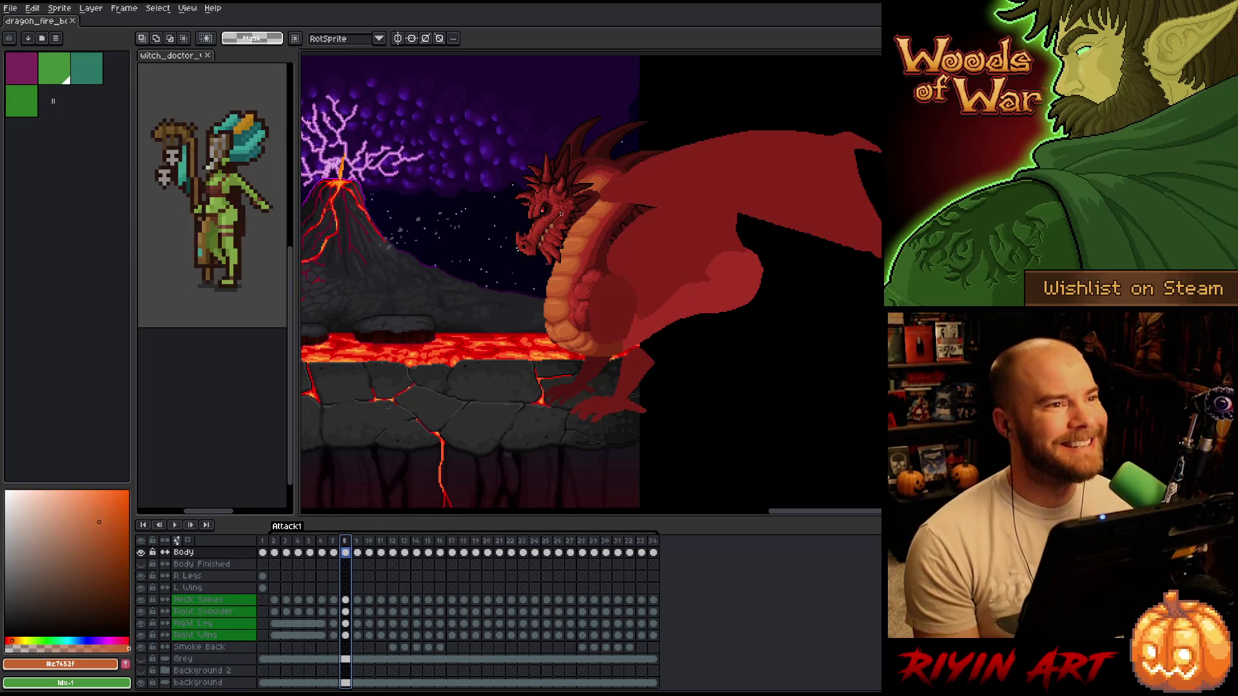
scroll(591, 194, up, 5)
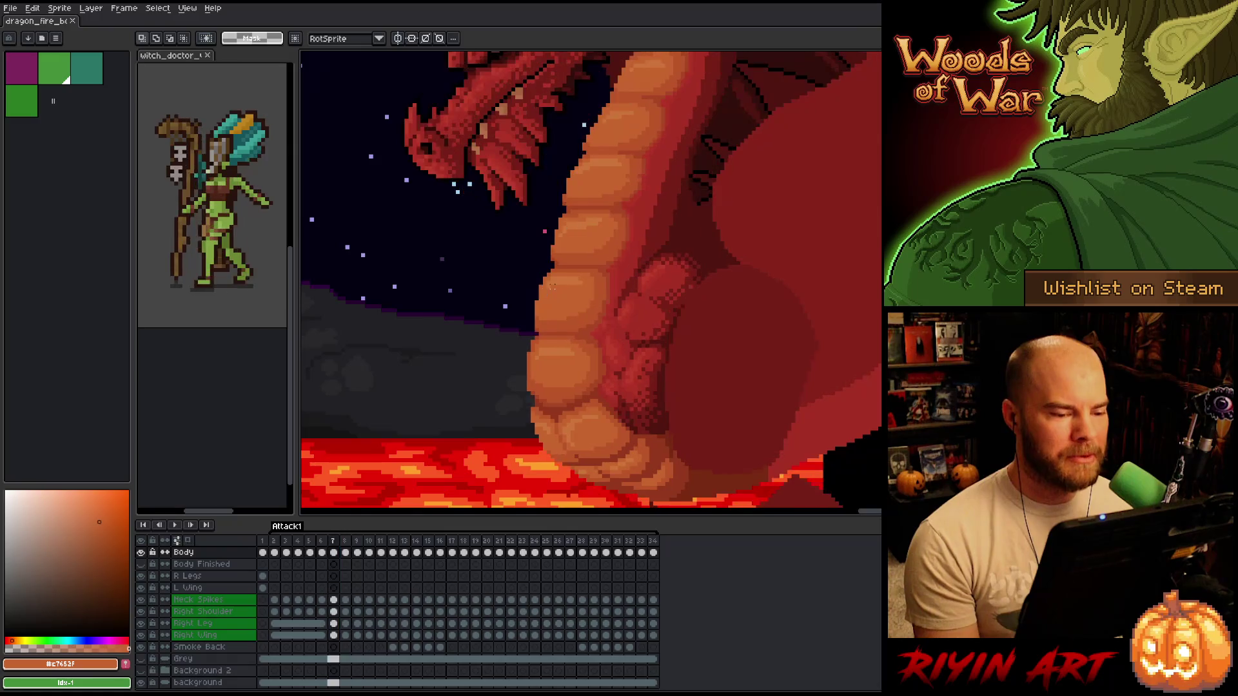
key(Right)
key(Right)
key(Left)
key(Left)
key(Right)
key(Right)
key(Left)
key(Left)
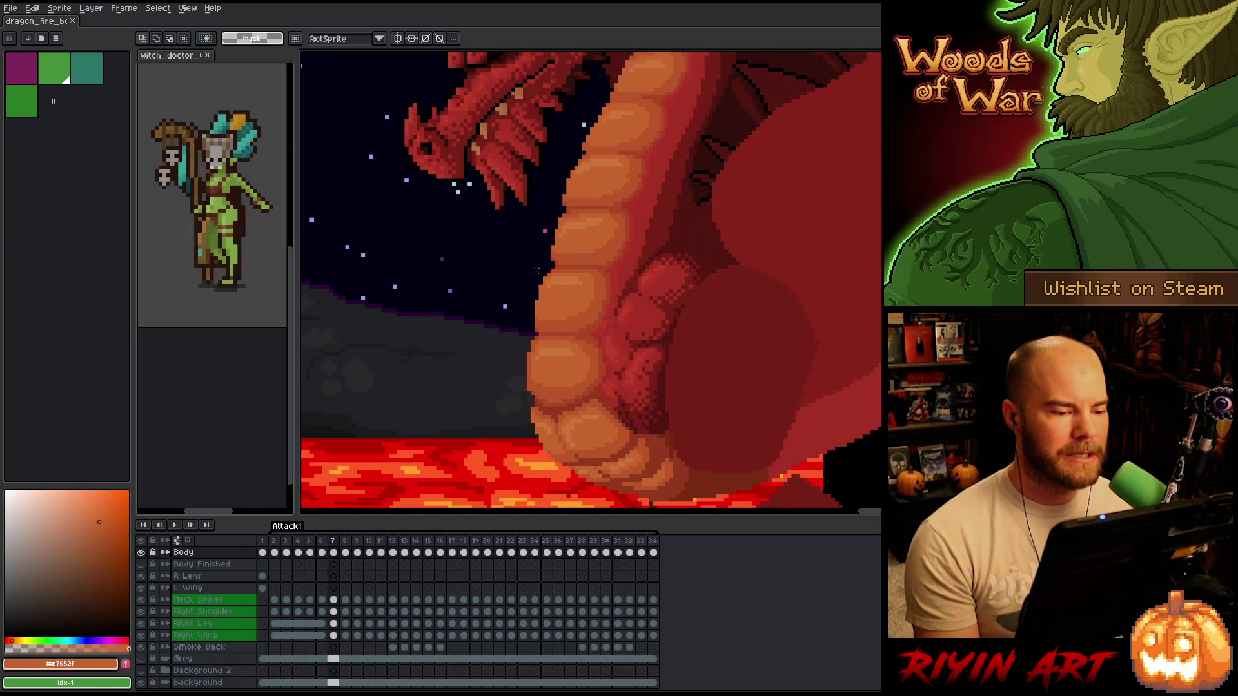
key(Right)
key(Left)
key(Left)
key(Right)
key(Left)
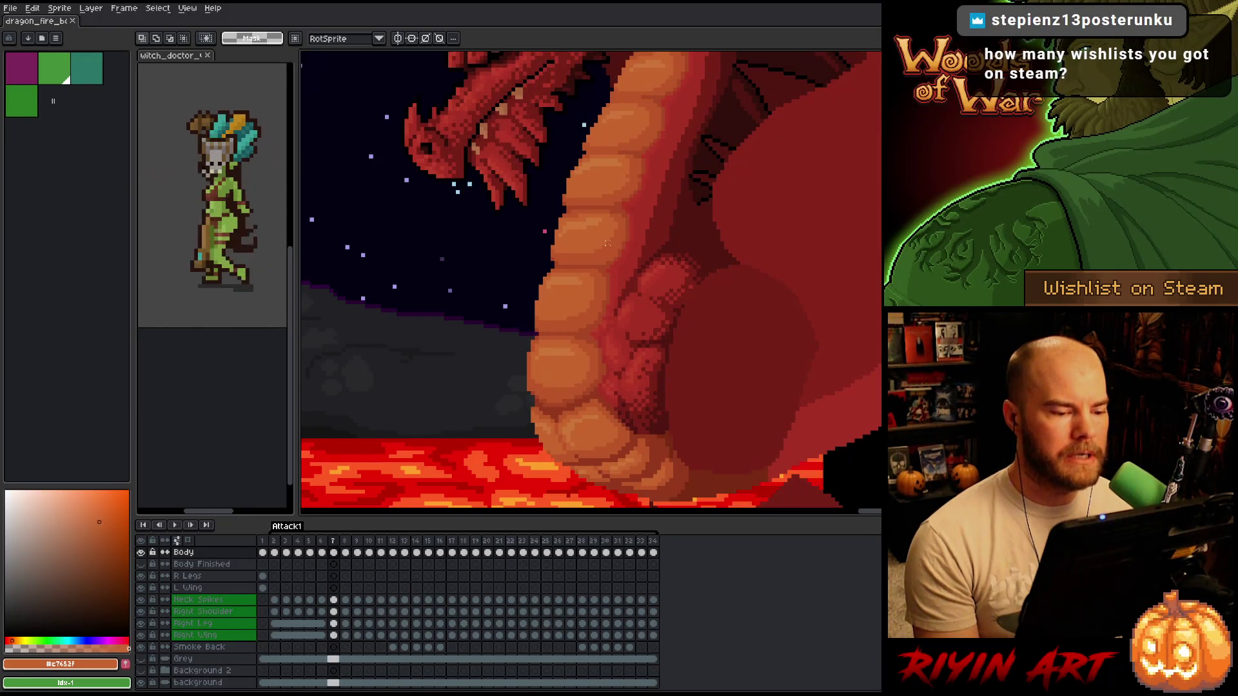
key(Left)
key(Right)
key(Left)
key(Right)
key(Left)
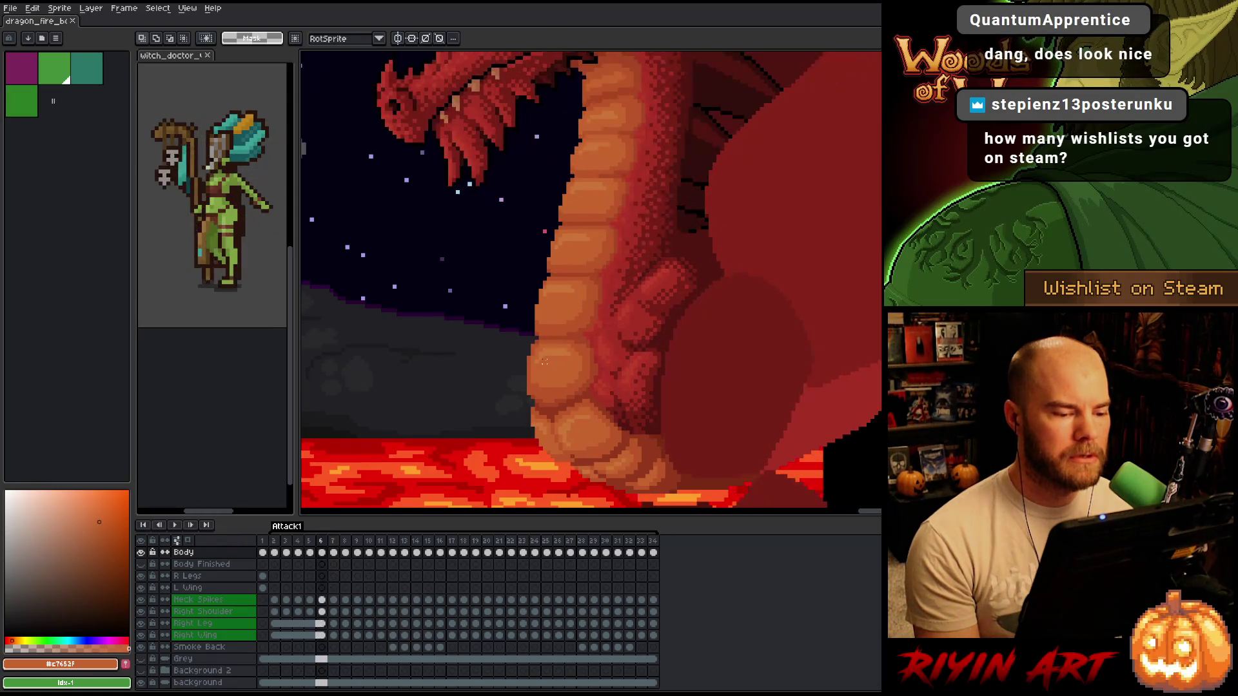
key(Right)
key(Left)
key(Right)
key(Right)
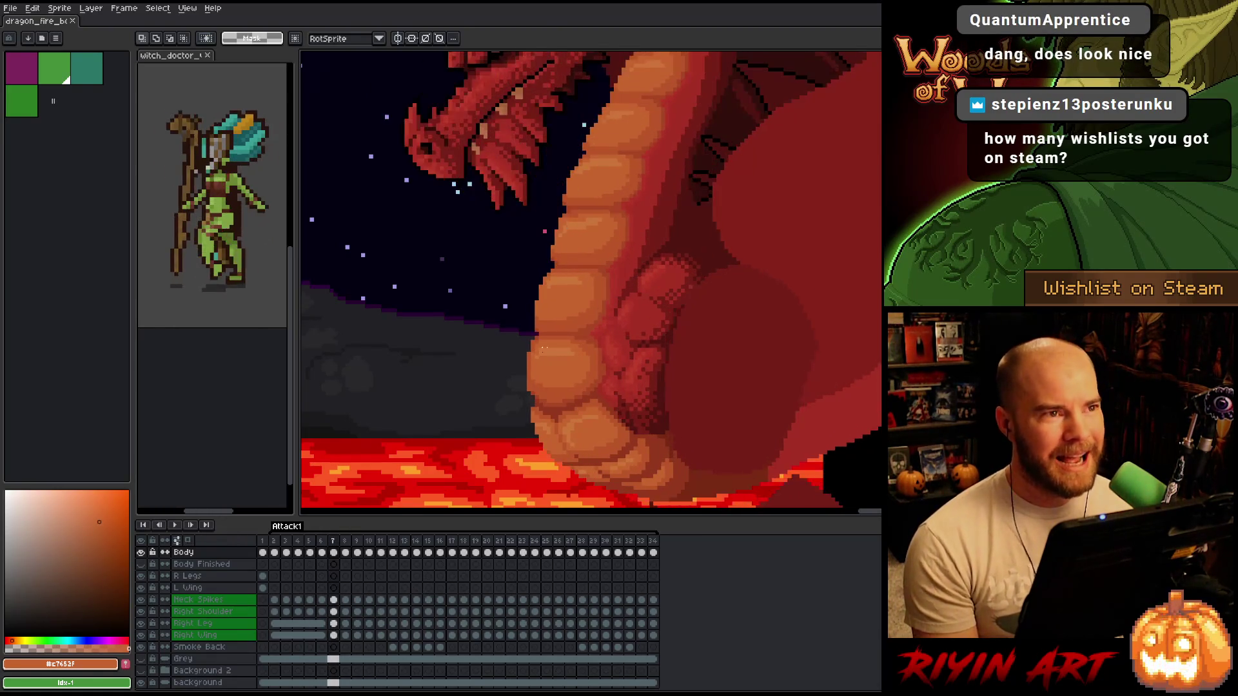
key(Left)
key(Left)
key(Right)
key(Right)
key(Left)
key(Left)
key(Right)
key(Left)
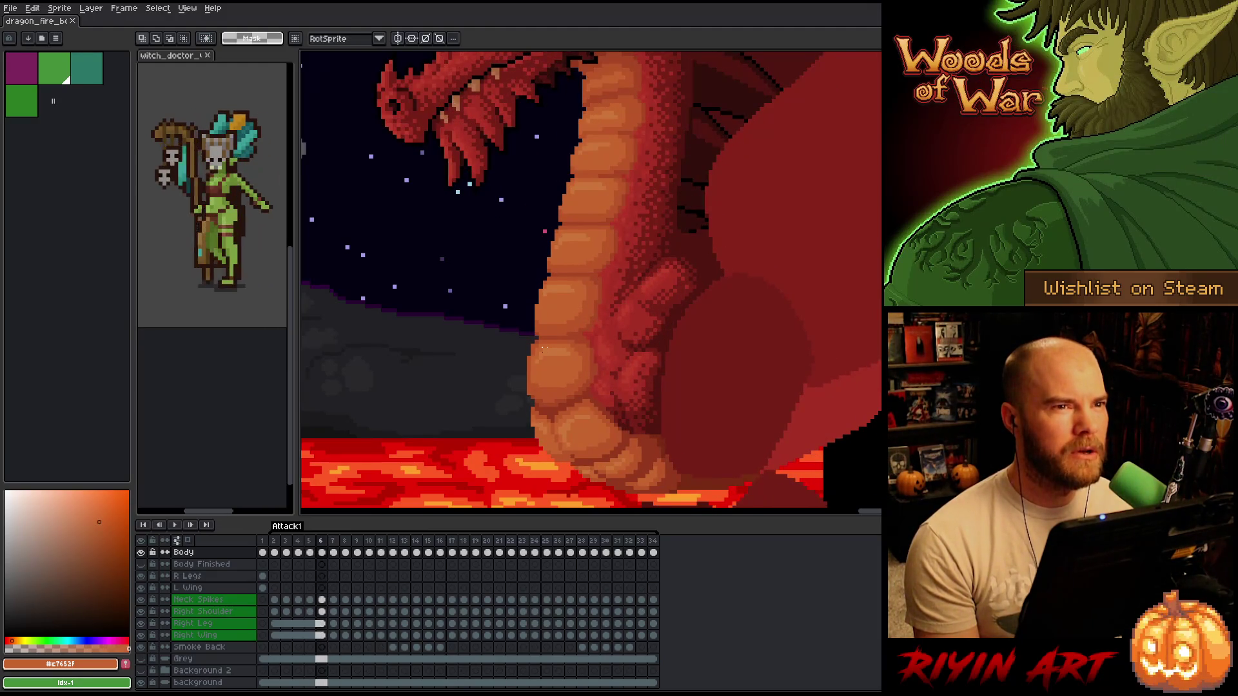
key(Right)
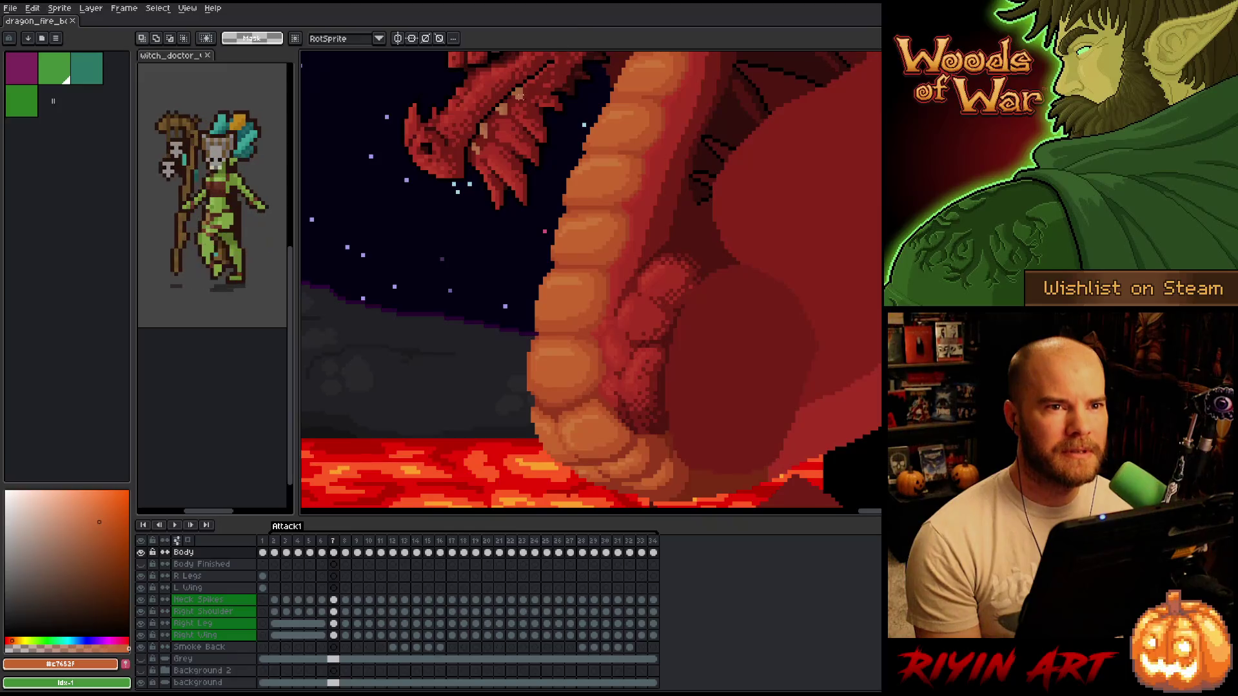
scroll(434, 366, down, 2)
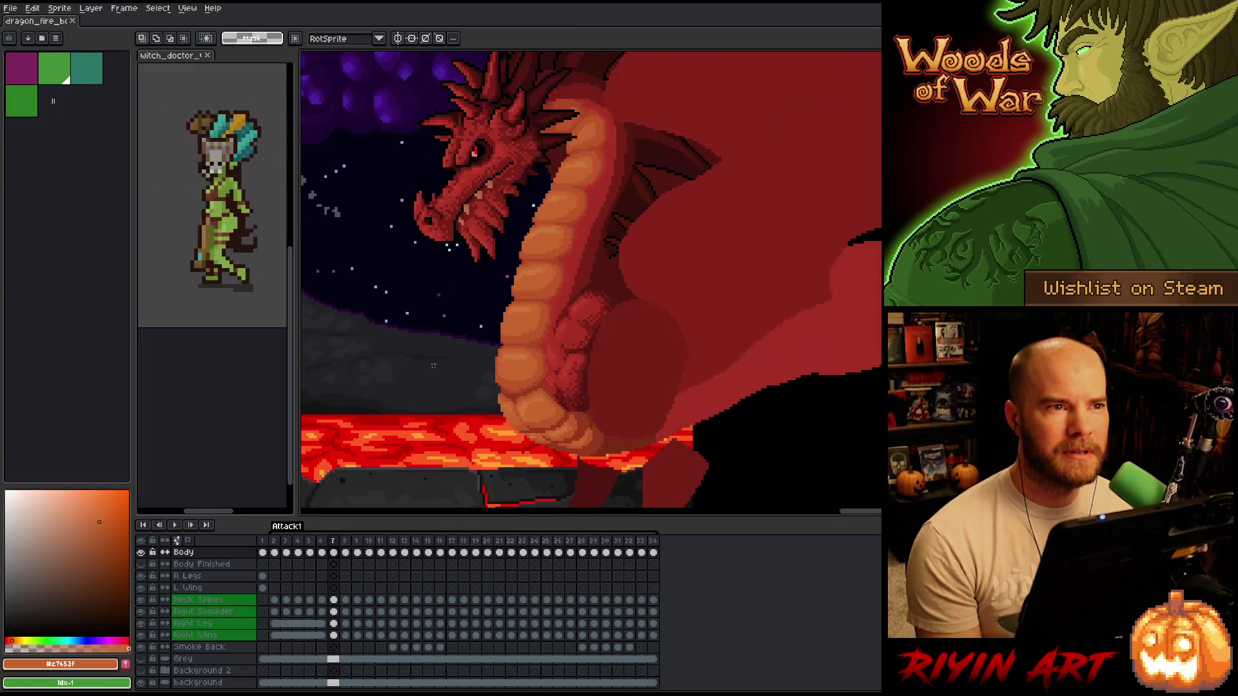
scroll(525, 319, down, 1)
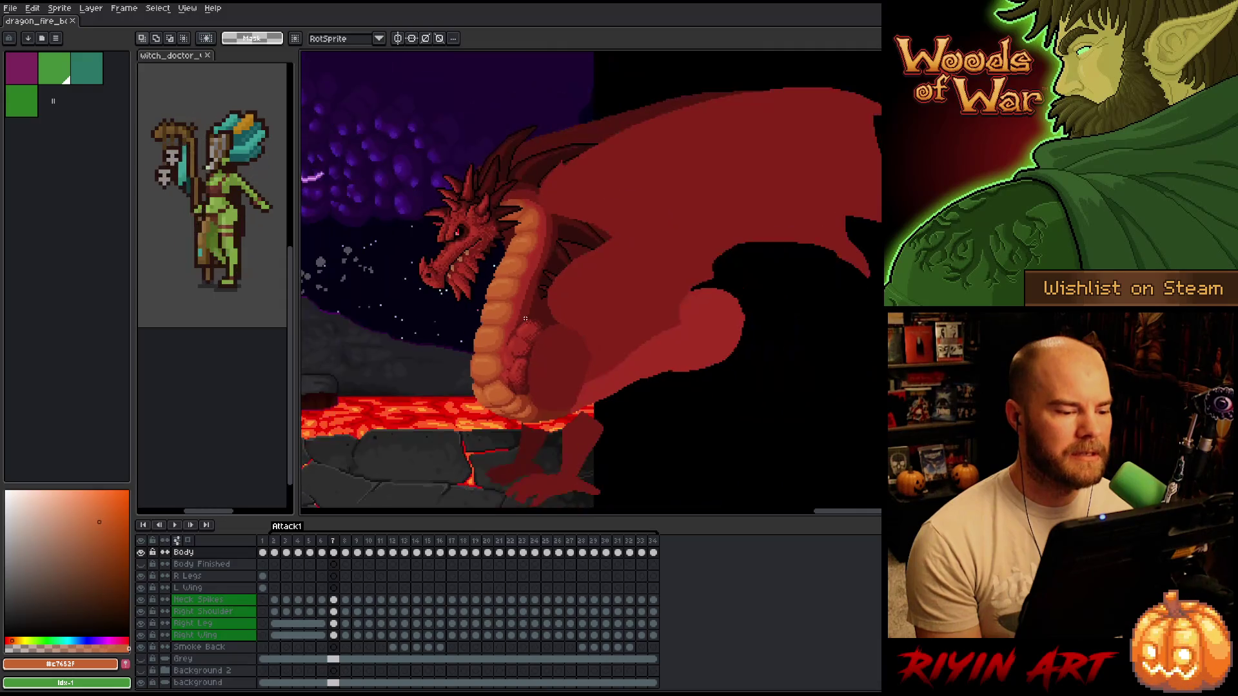
scroll(530, 327, up, 1)
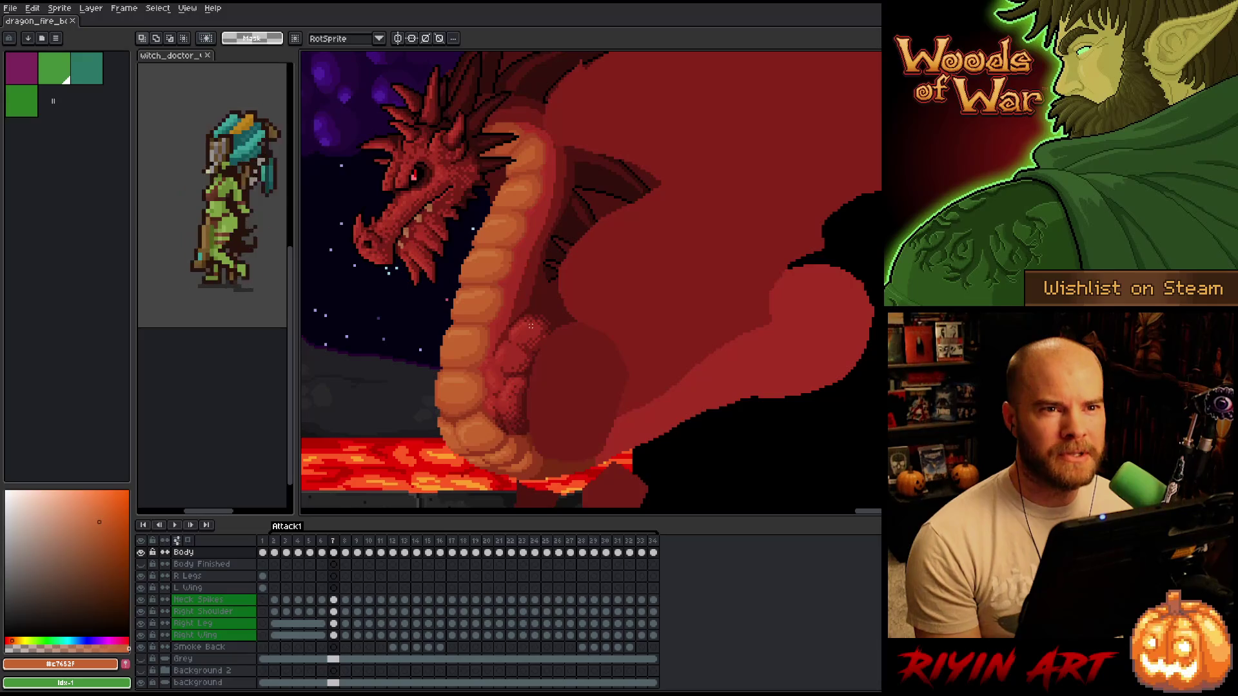
scroll(531, 327, down, 1)
scroll(516, 329, up, 2)
scroll(491, 336, down, 1)
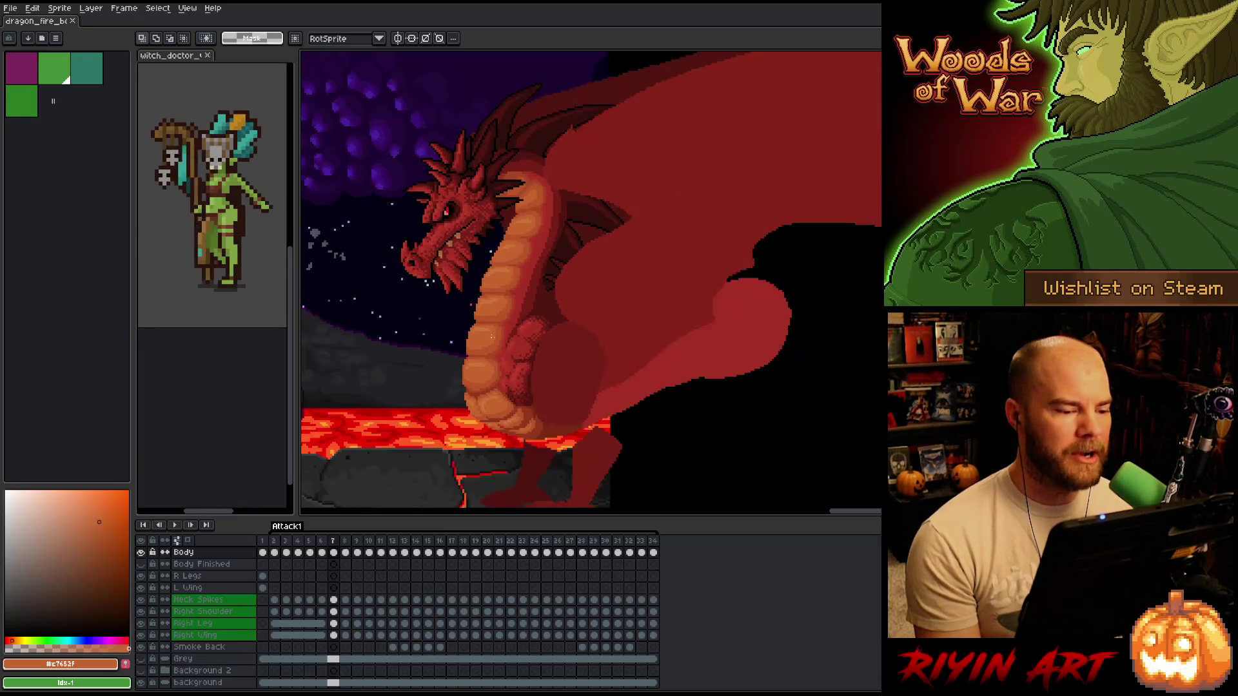
scroll(491, 336, up, 1)
scroll(567, 339, up, 2)
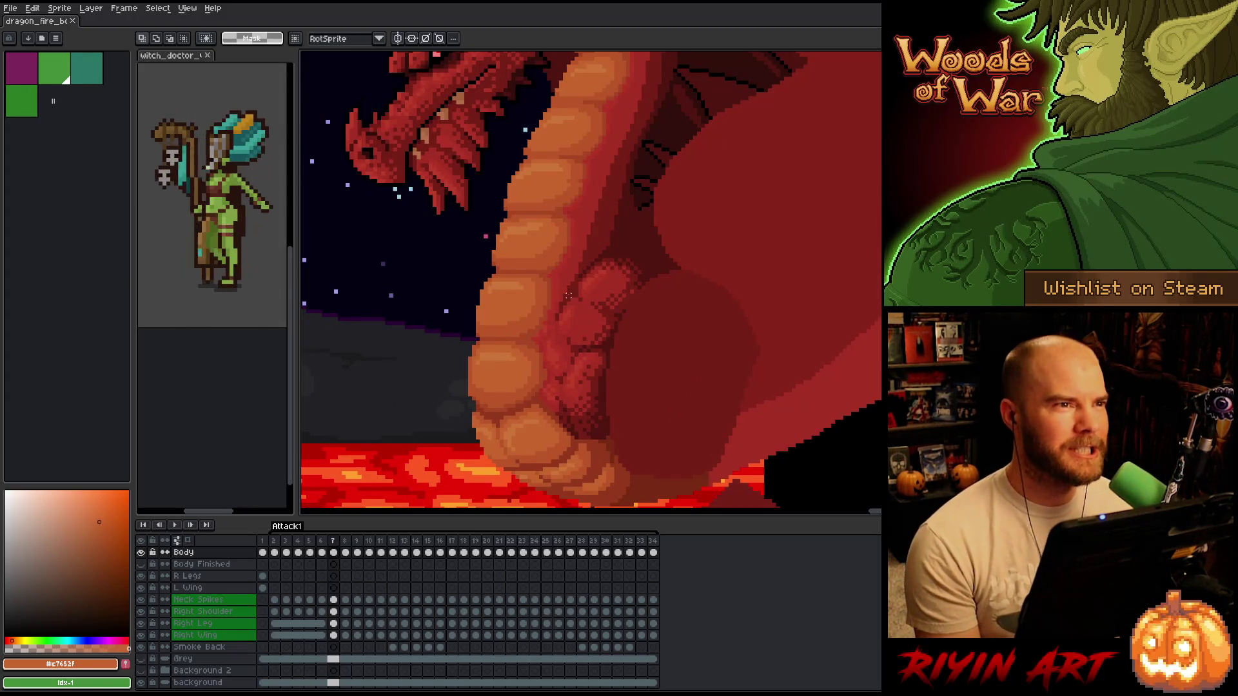
scroll(572, 294, right, 1)
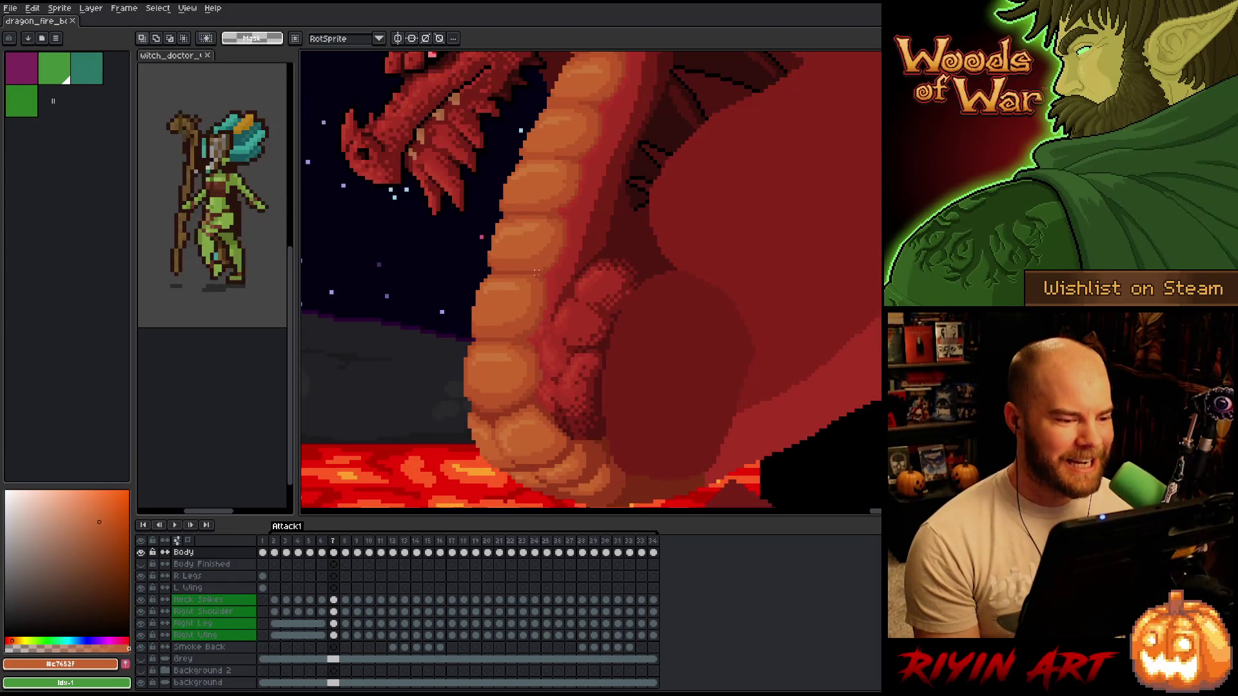
scroll(514, 278, up, 1)
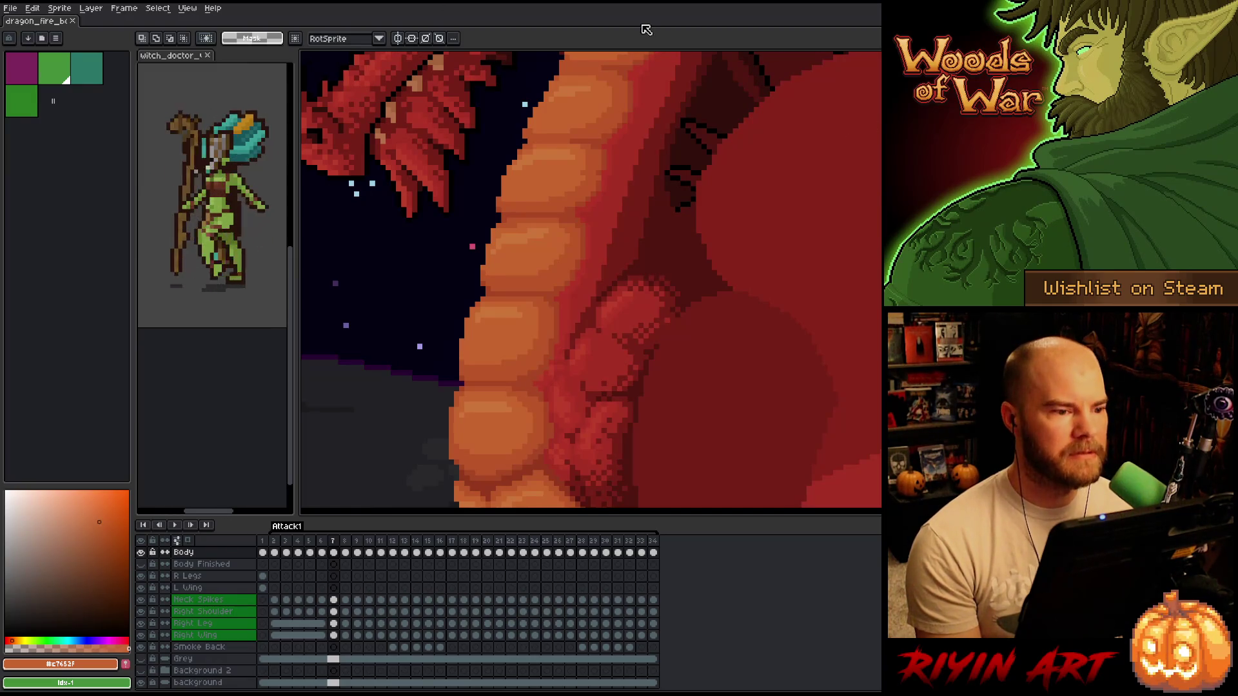
key(ctrl+0)
key(ctrl+0)
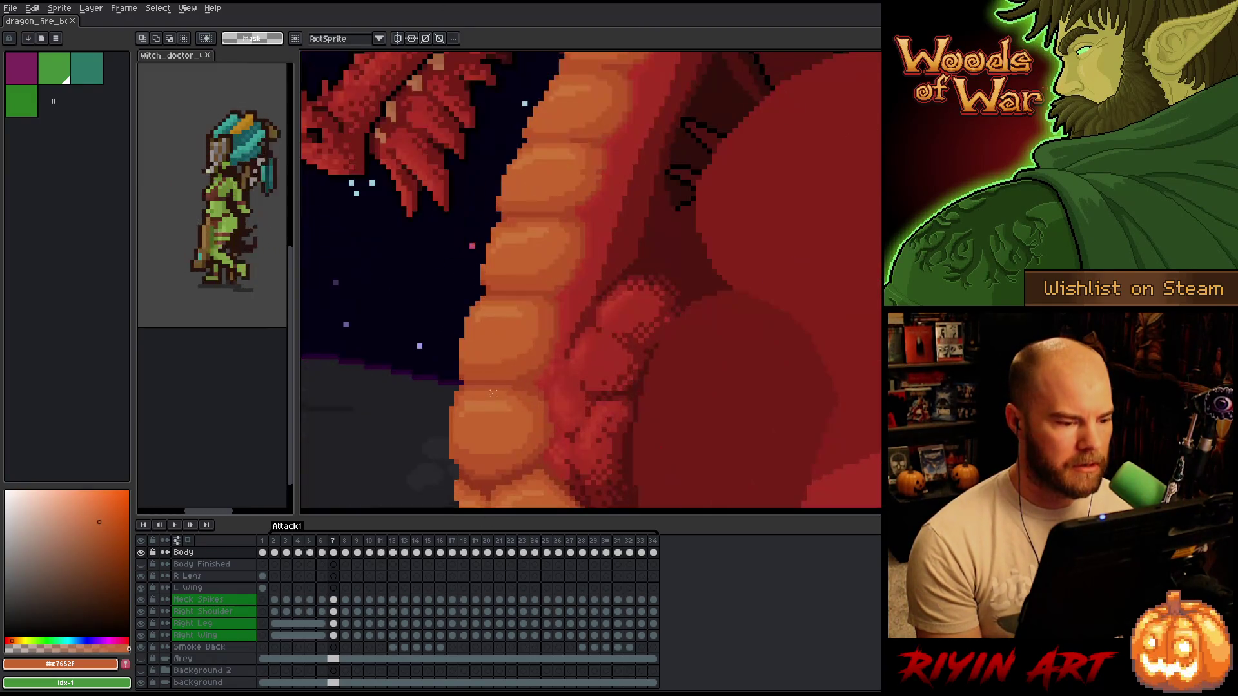
mouse_move(484, 401)
mouse_down()
mouse_move(497, 368)
mouse_move(470, 393)
mouse_up()
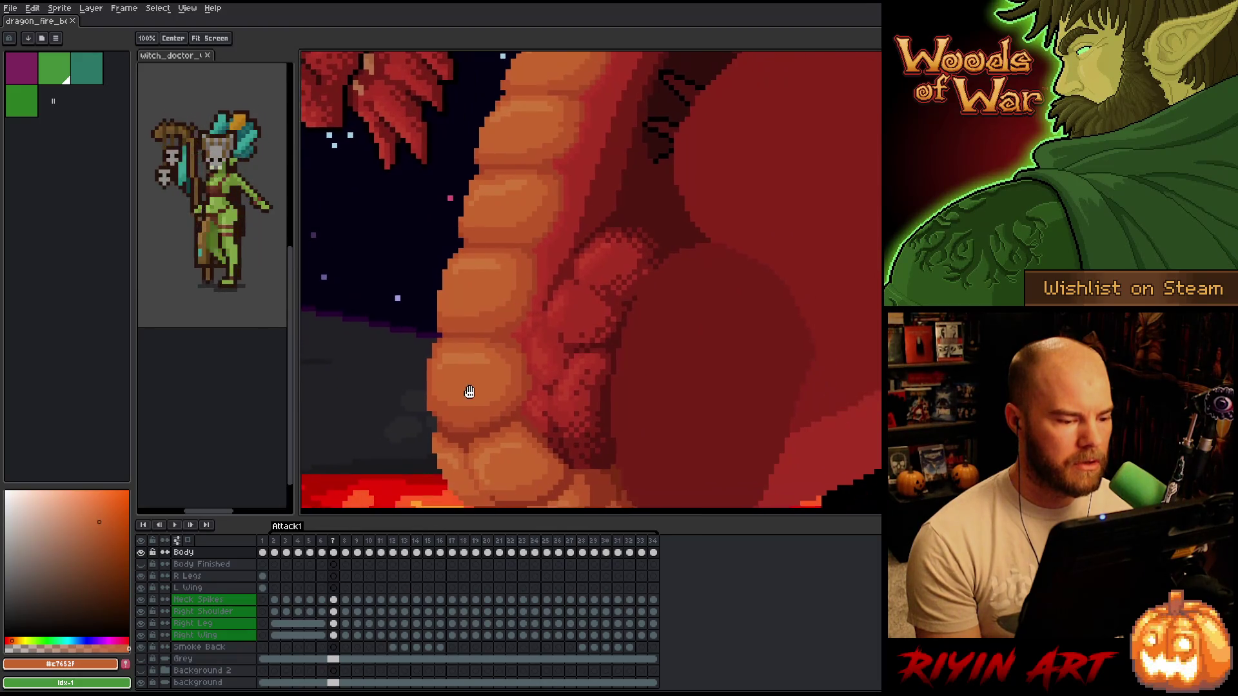
key(m)
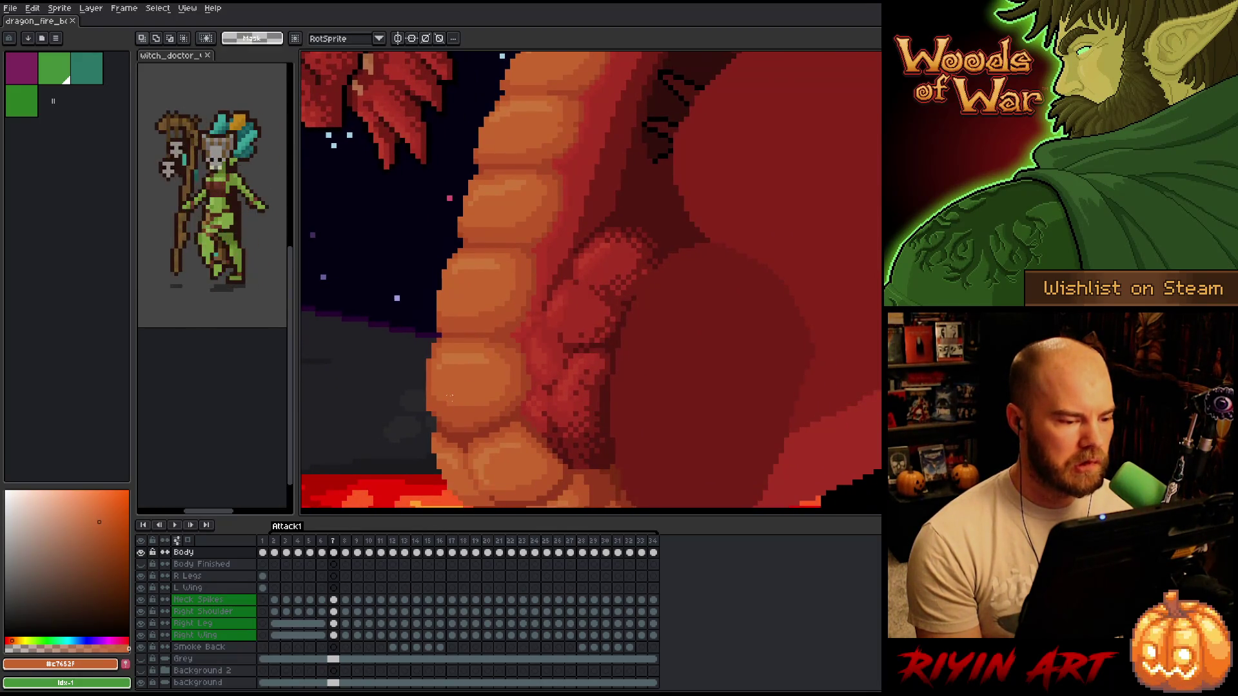
scroll(449, 396, down, 5)
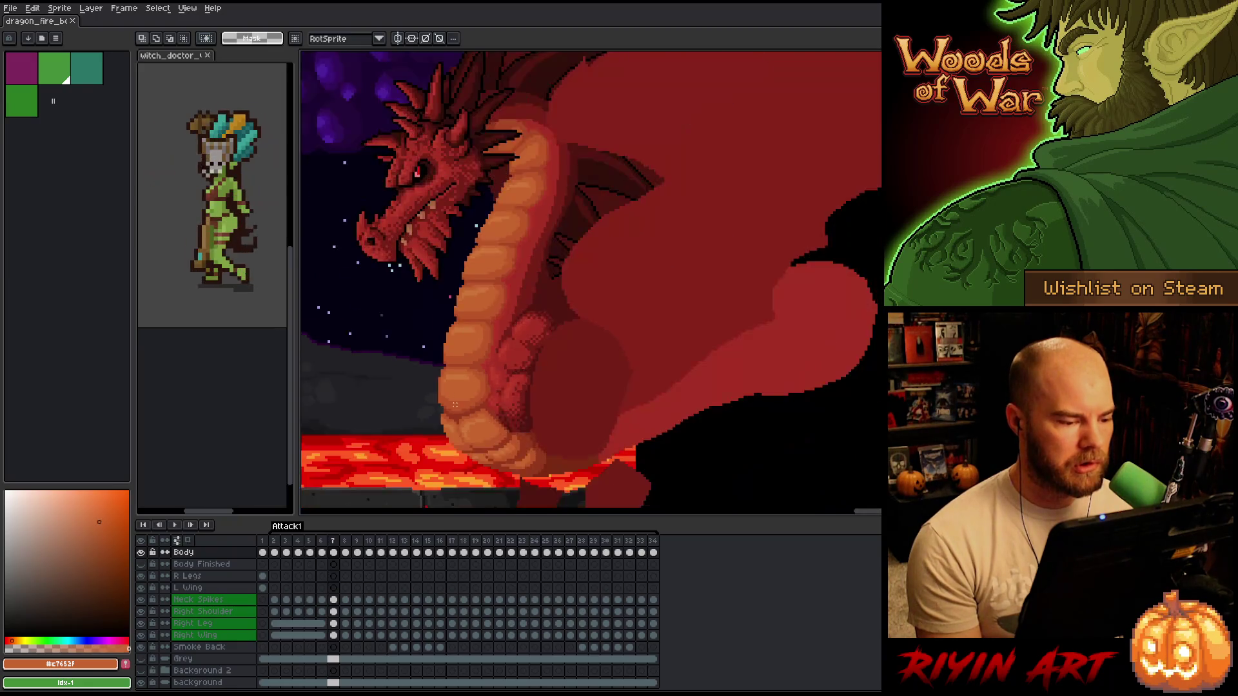
scroll(455, 405, up, 5)
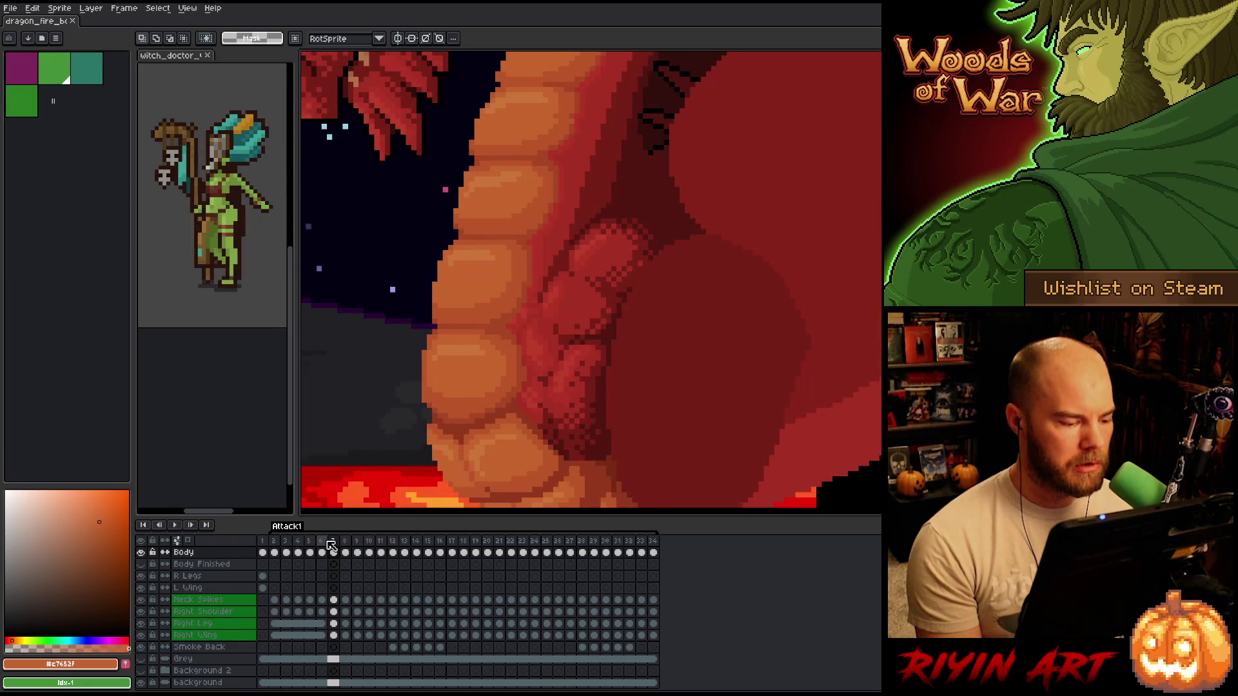
- Flip repeatedly between frames 5, 6 and 7 comparing the belly scales, stopping on frame 6
key(Left)
key(Right)
key(Left)
key(Right)
key(Left)
key(Left)
key(Right)
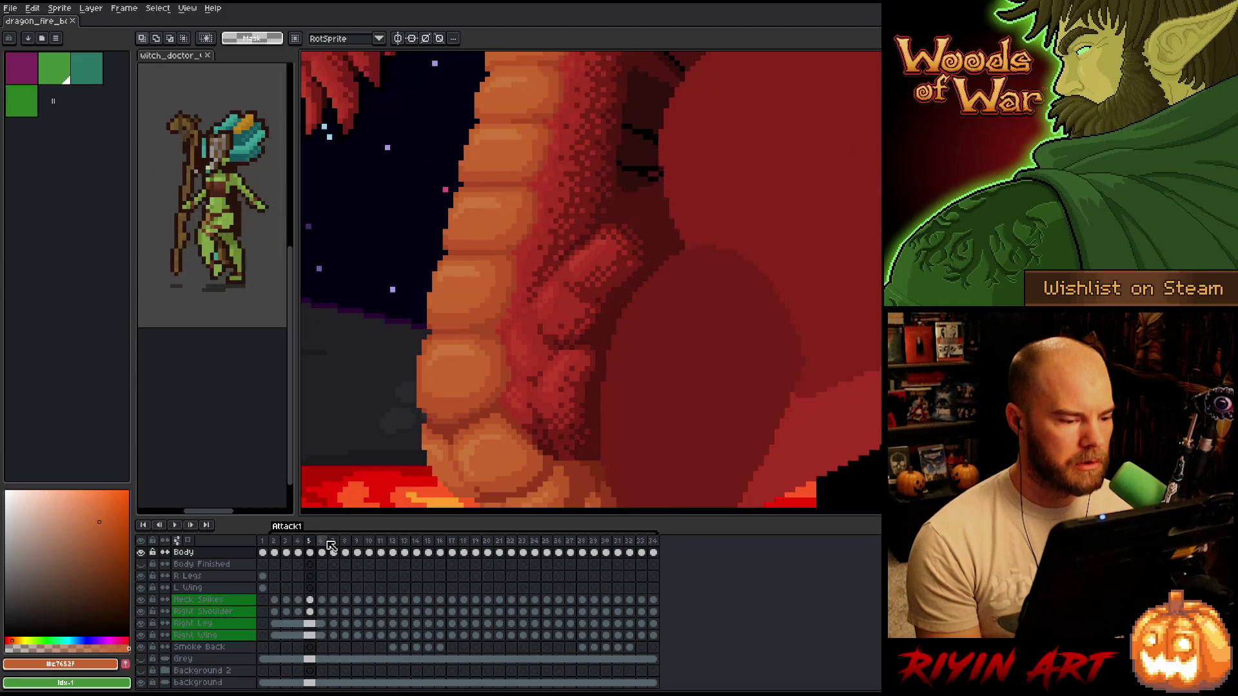
key(Left)
key(Right)
key(Right)
key(Left)
key(Right)
key(Left)
key(Right)
key(Left)
key(Right)
key(Left)
key(Right)
key(Left)
key(Right)
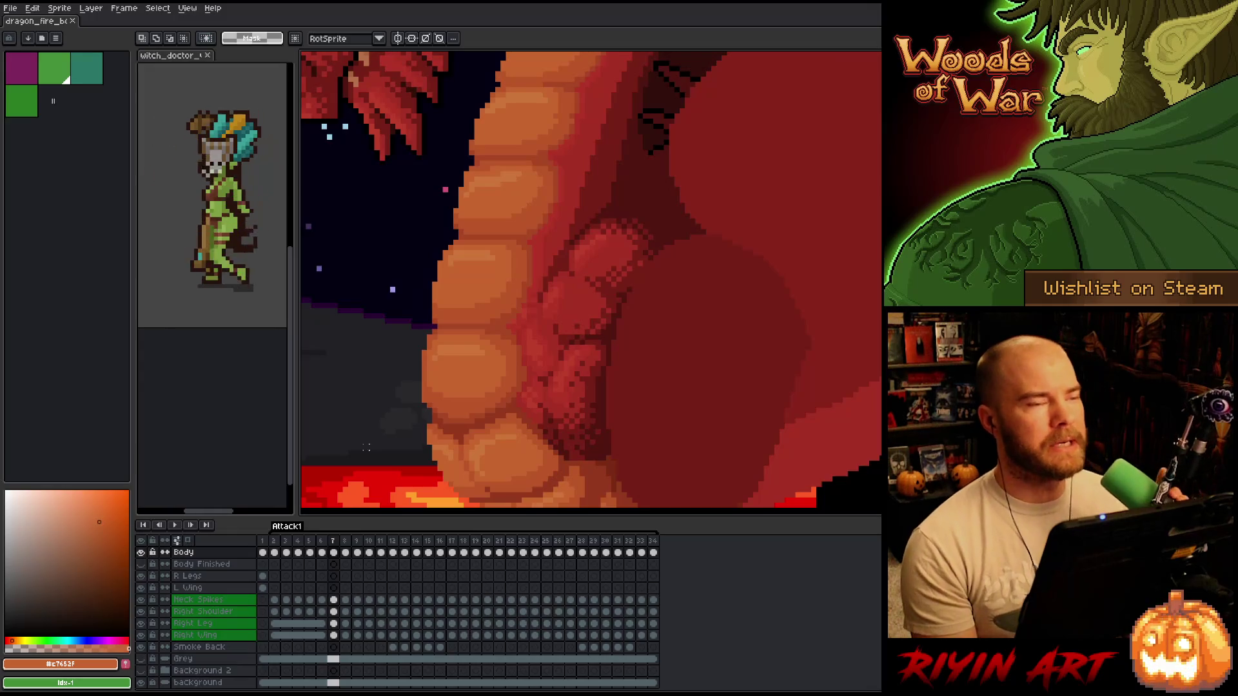
key(Left)
key(Right)
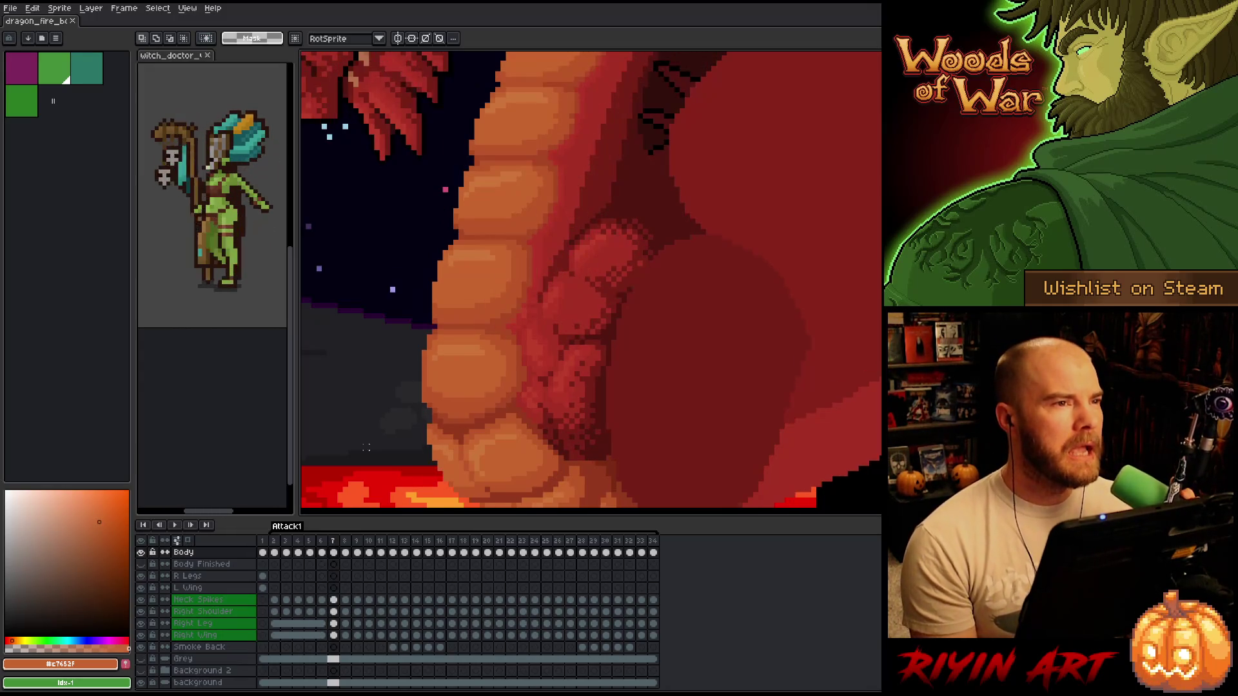
key(Left)
key(Right)
key(Left)
key(Right)
key(Left)
key(Right)
key(Left)
key(Right)
key(Left)
key(Right)
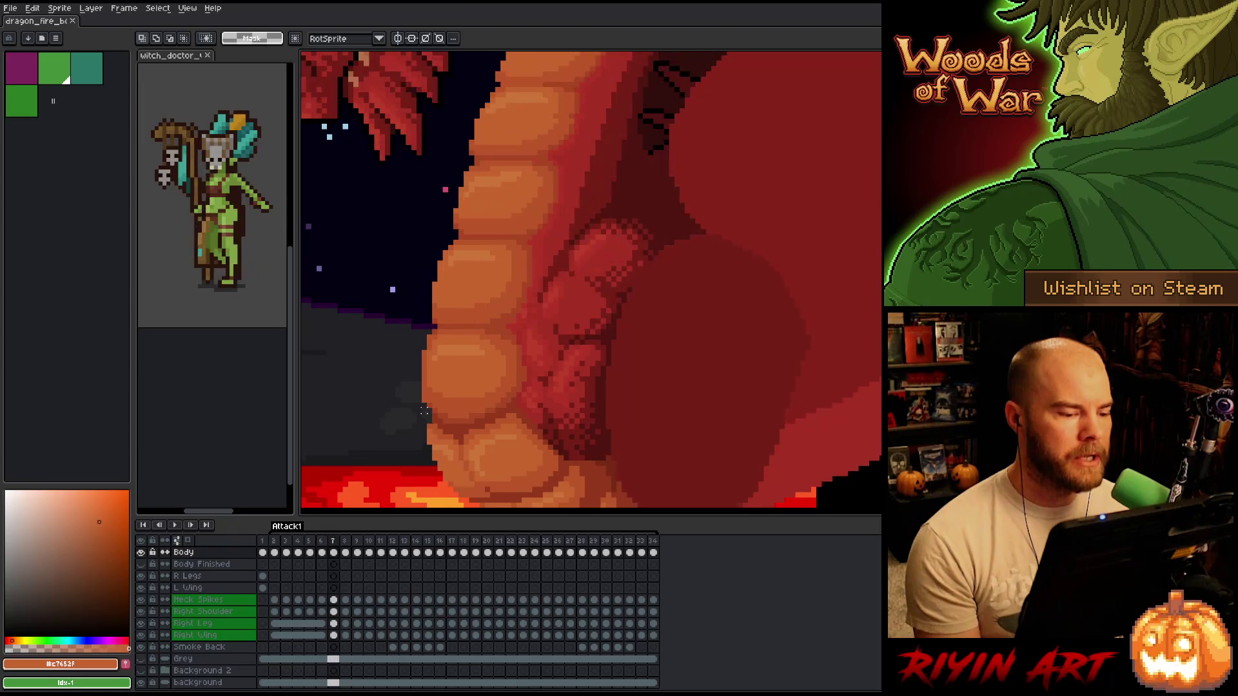
key(Left)
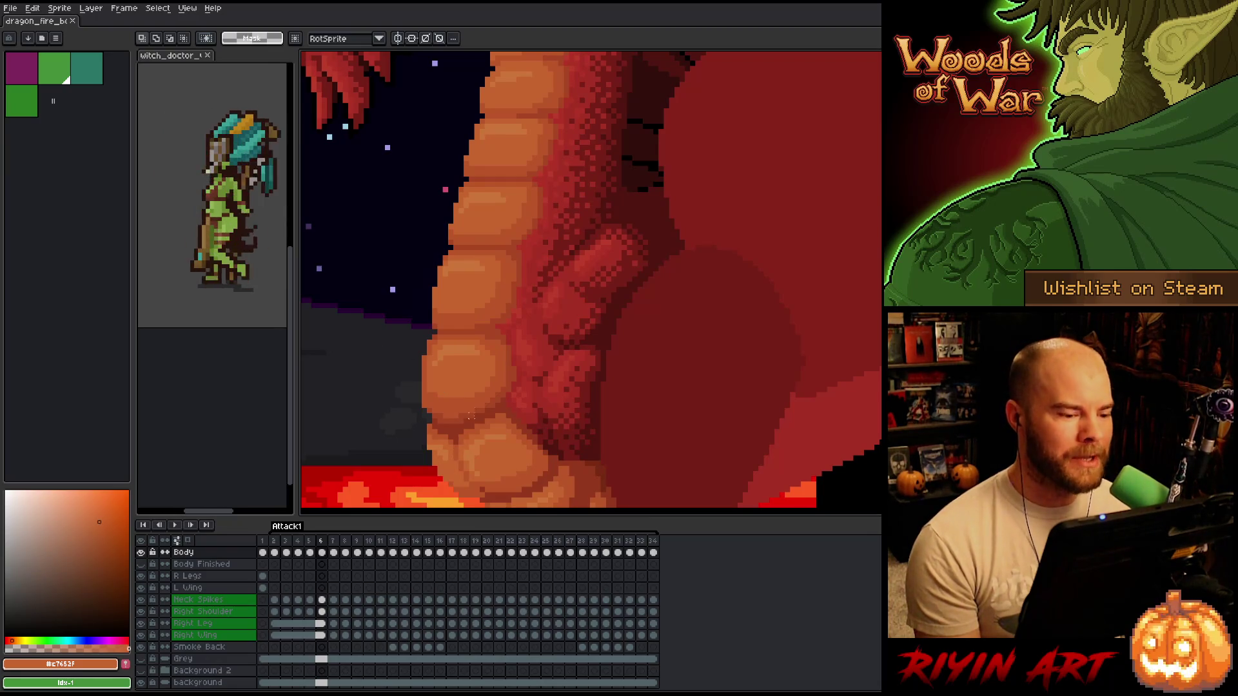
- Flip back and forth between frames 5 and 6 to compare the belly scales
key(comma)
key(period)
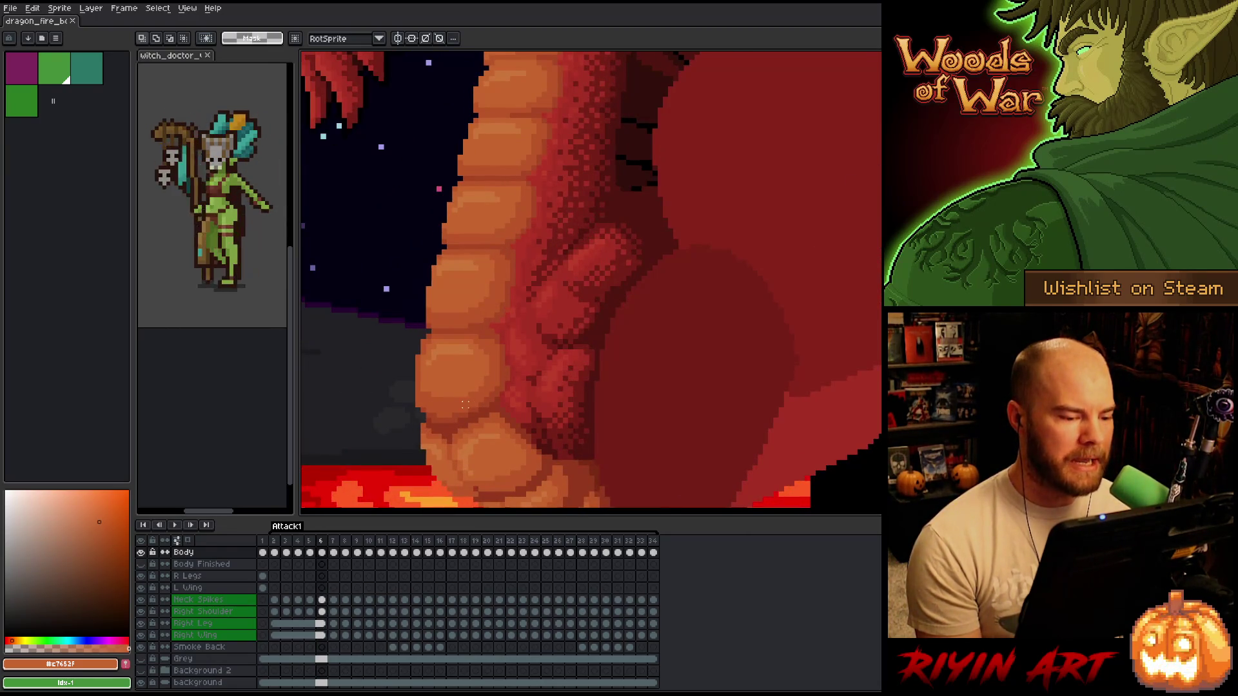
key(comma)
key(period)
key(comma)
key(period)
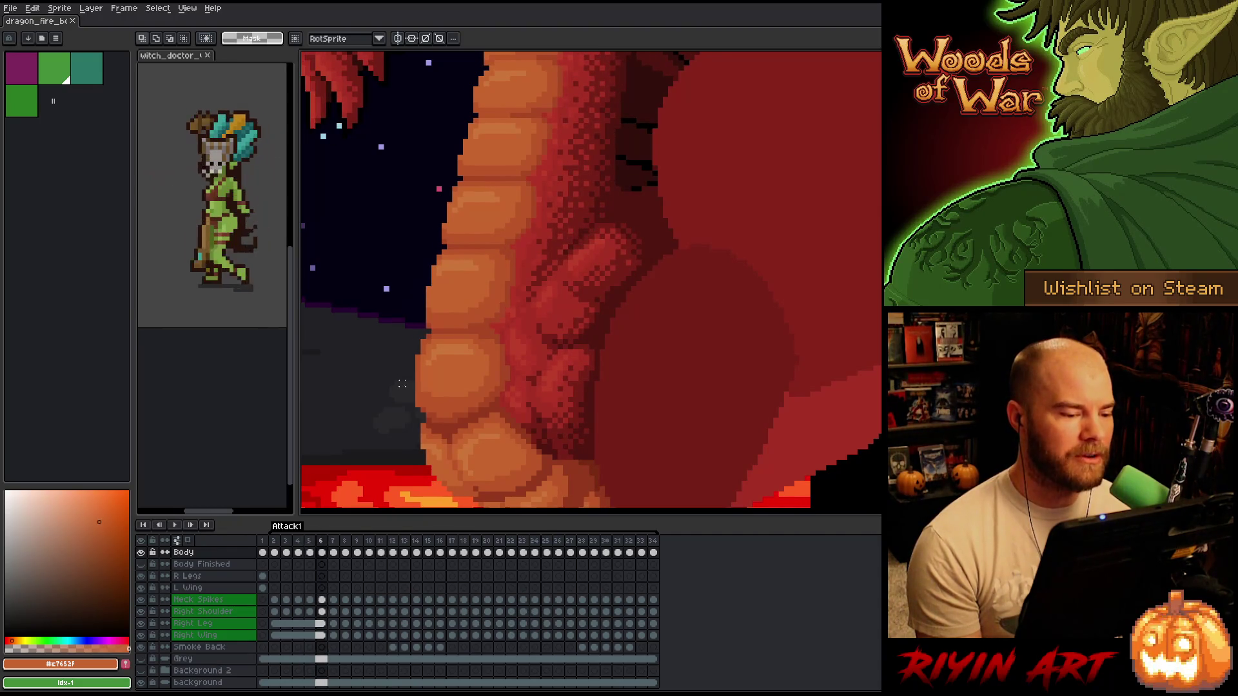
- Zoom in on the belly scales and pick the darker red-orange #a74624 for the Pencil
key(space)
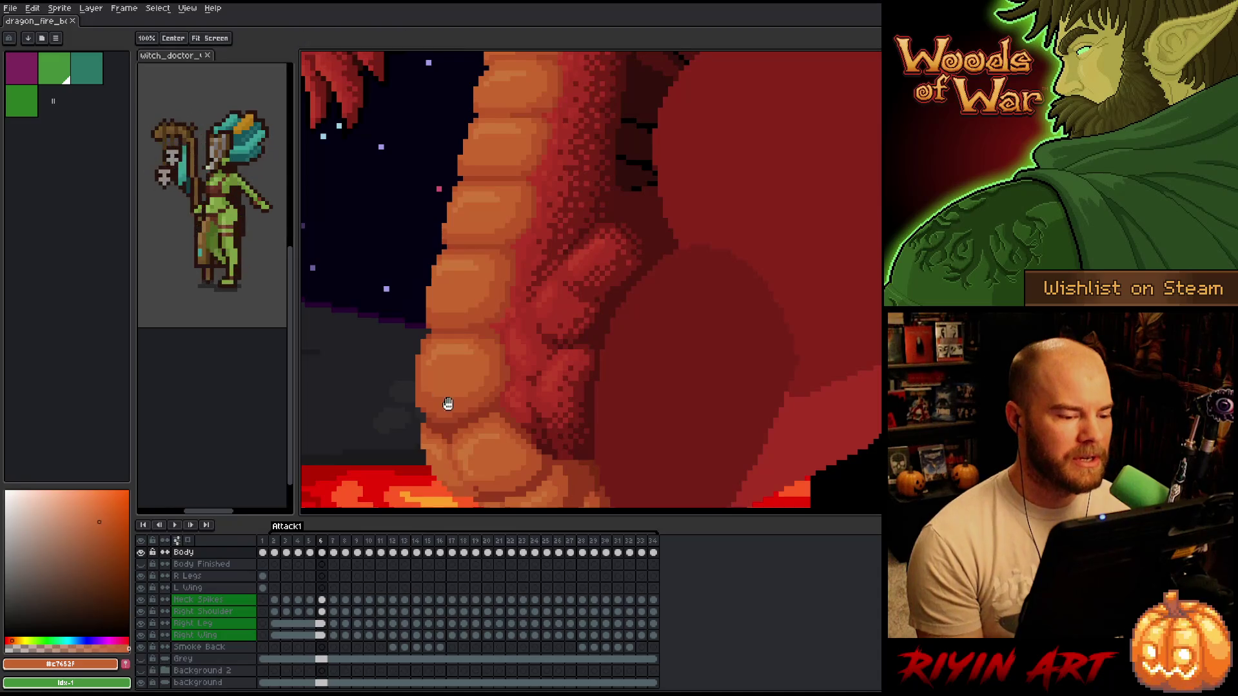
drag(446, 403, 482, 399)
scroll(488, 401, up, 1)
key(b)
alt+click(547, 288)
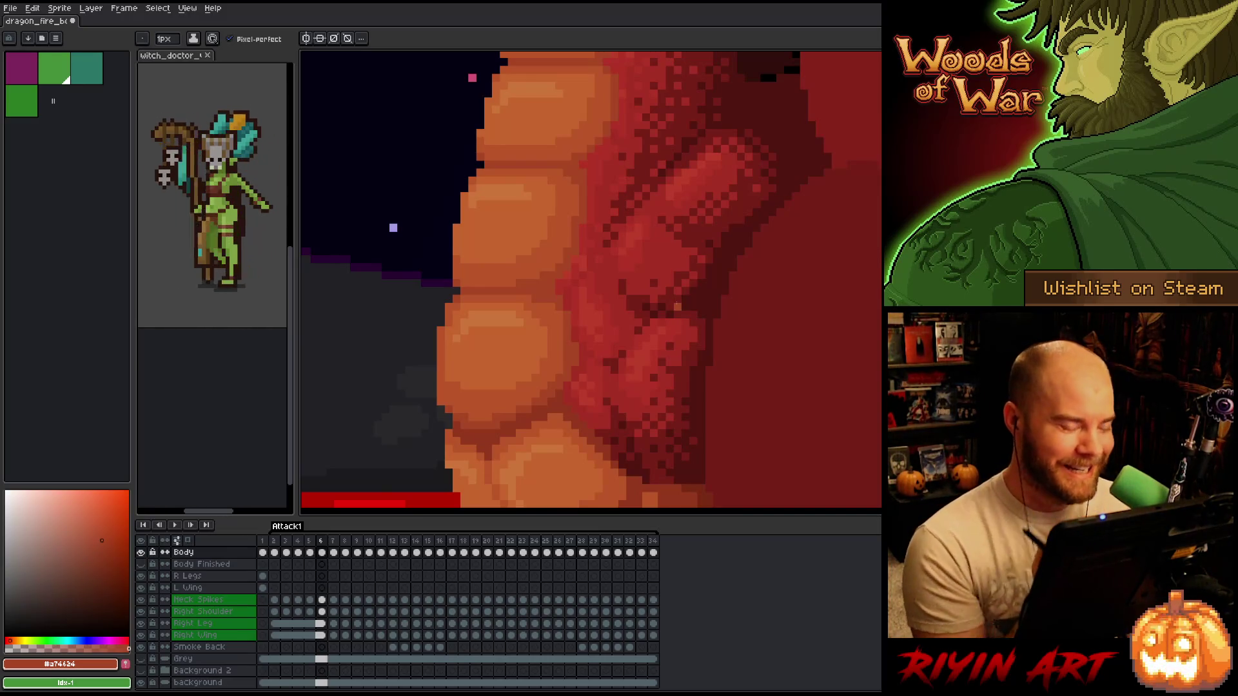
- Save the dragon file and zoom in and out on the belly
key(ctrl+s)
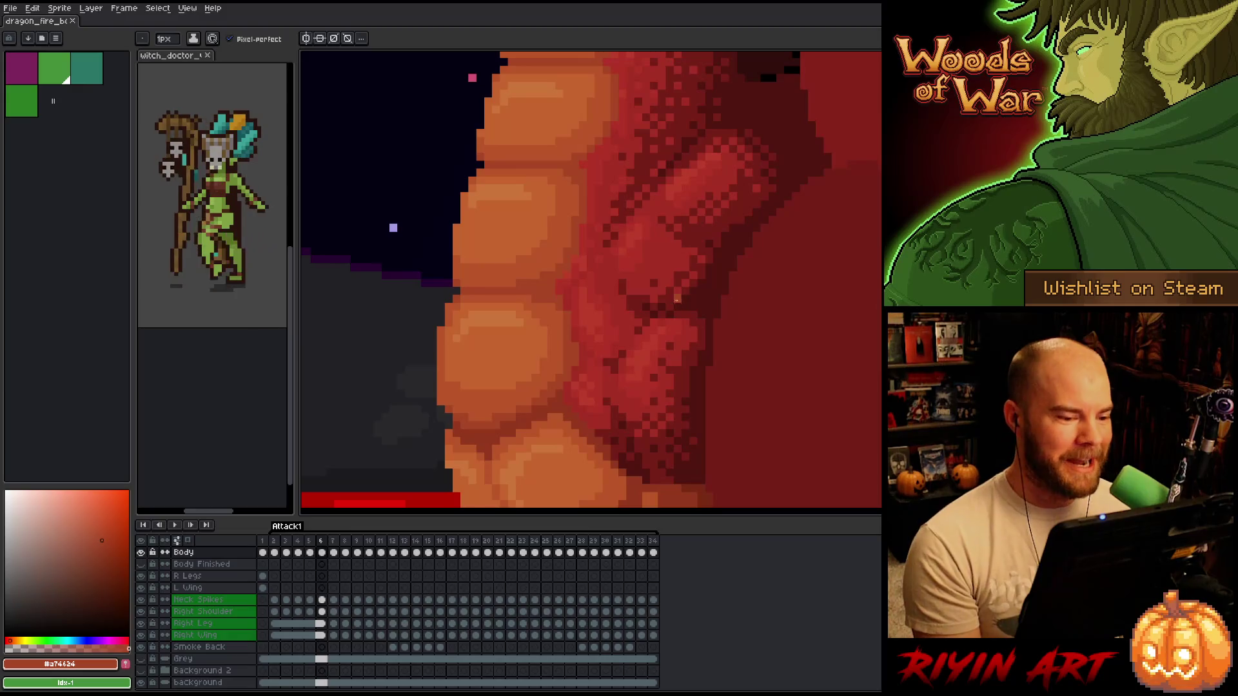
scroll(648, 293, down, 2)
scroll(648, 277, up, 2)
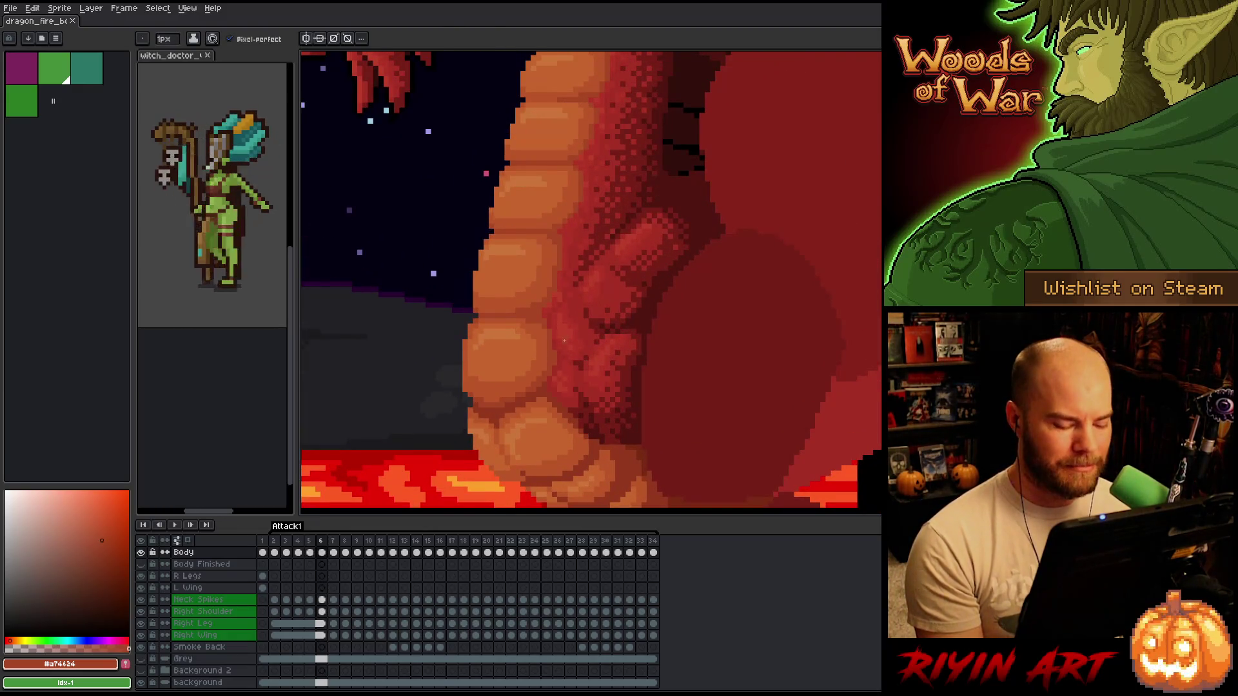
scroll(565, 338, down, 3)
scroll(558, 339, up, 4)
- Compare frames 5 and 6, then sample the orange belly colour #c7652F from the art
key(Left)
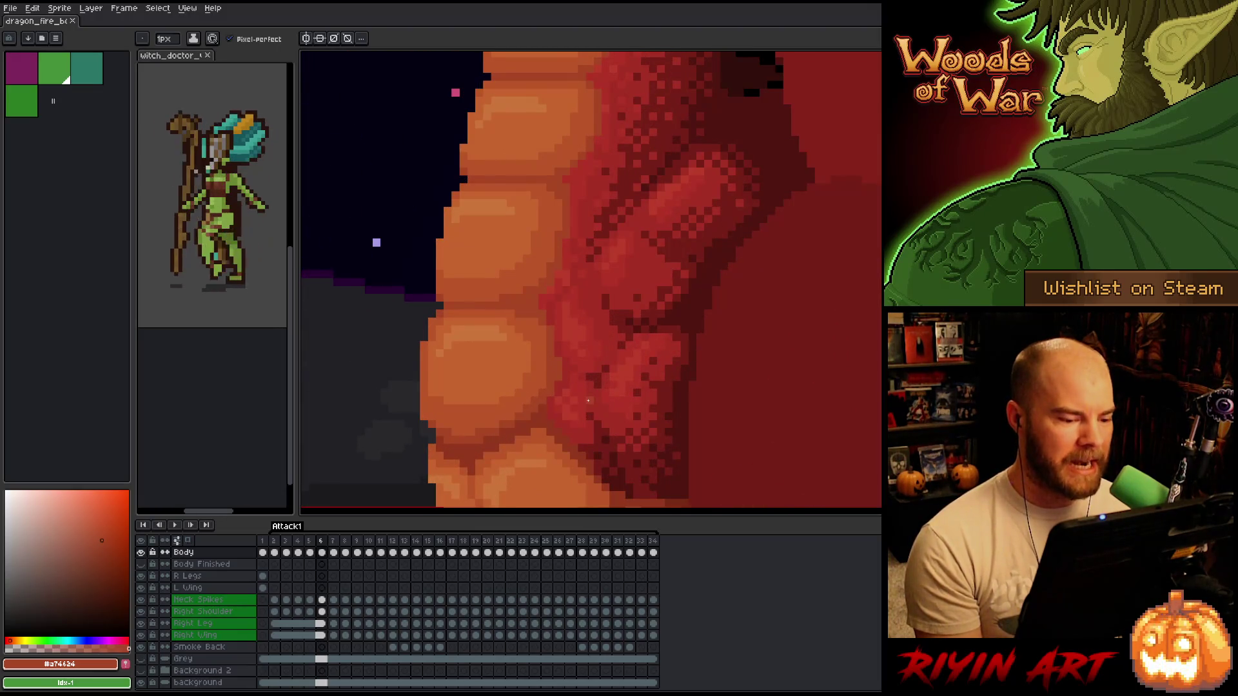
scroll(587, 399, down, 2)
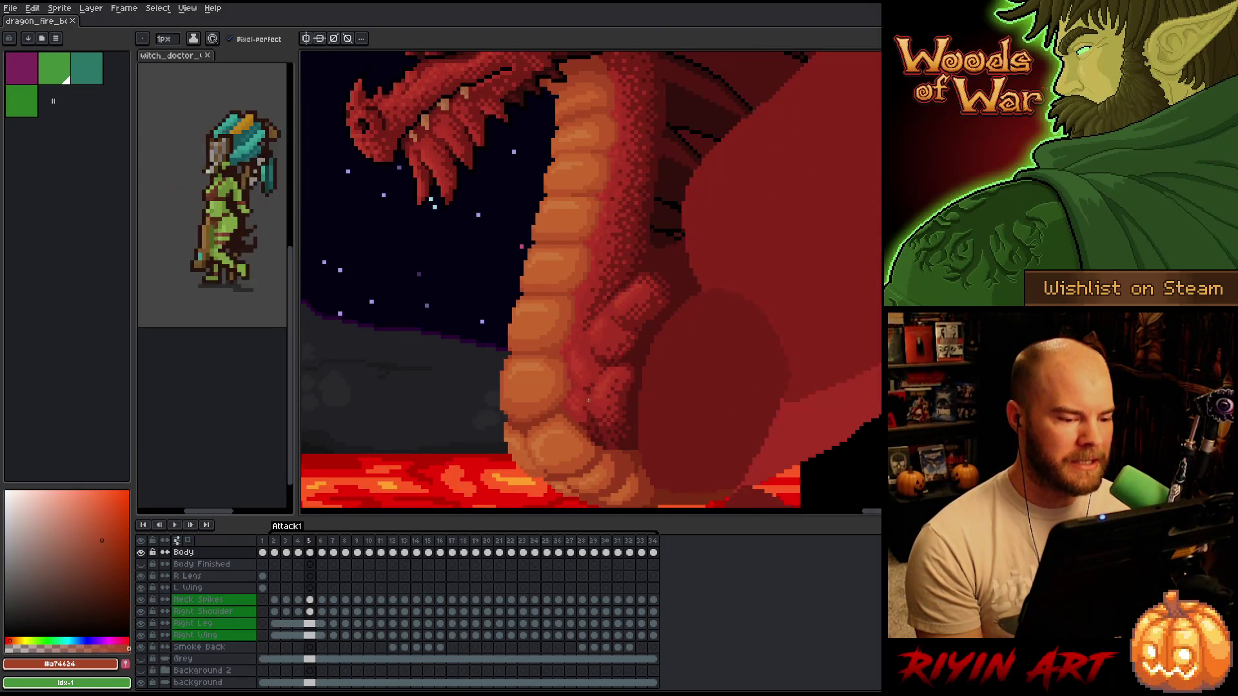
key(Right)
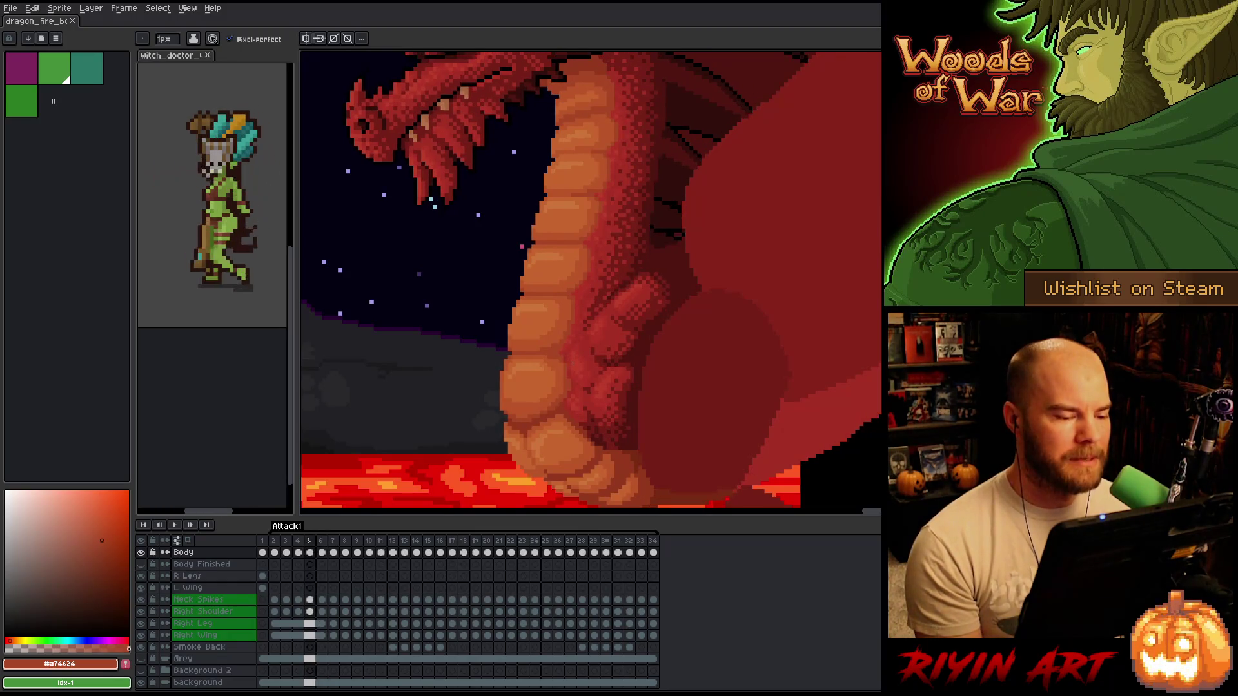
scroll(567, 322, up, 2)
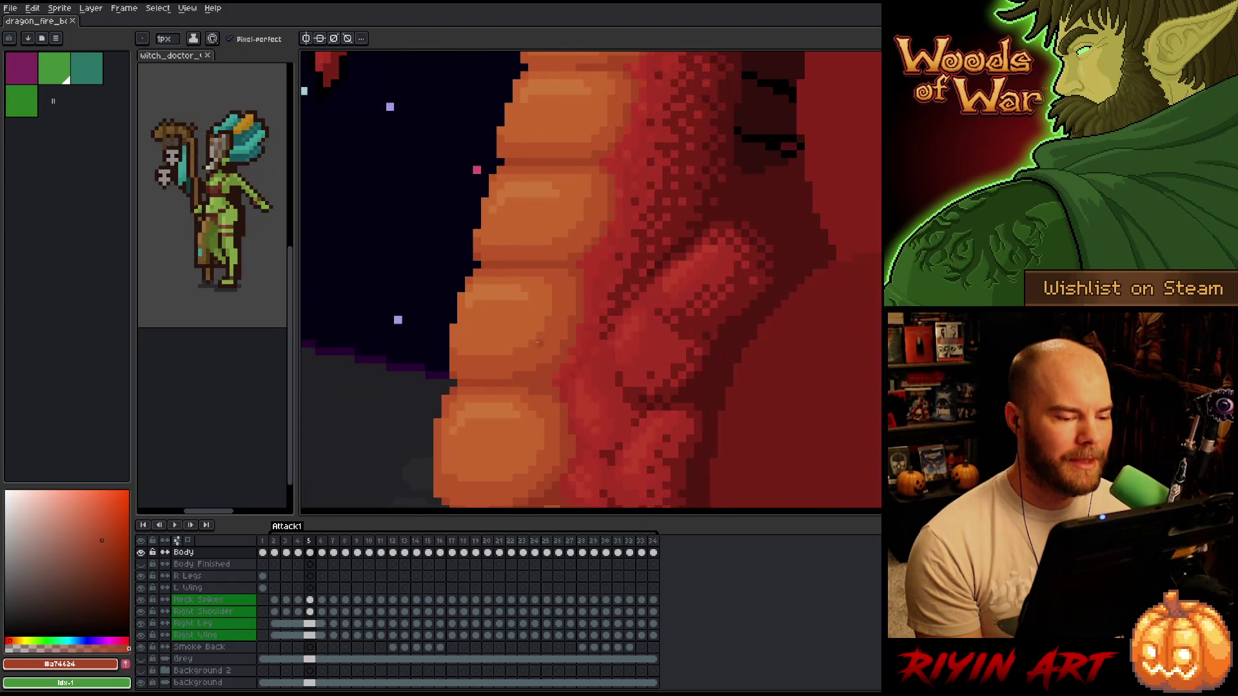
key(alt)
click(559, 291)
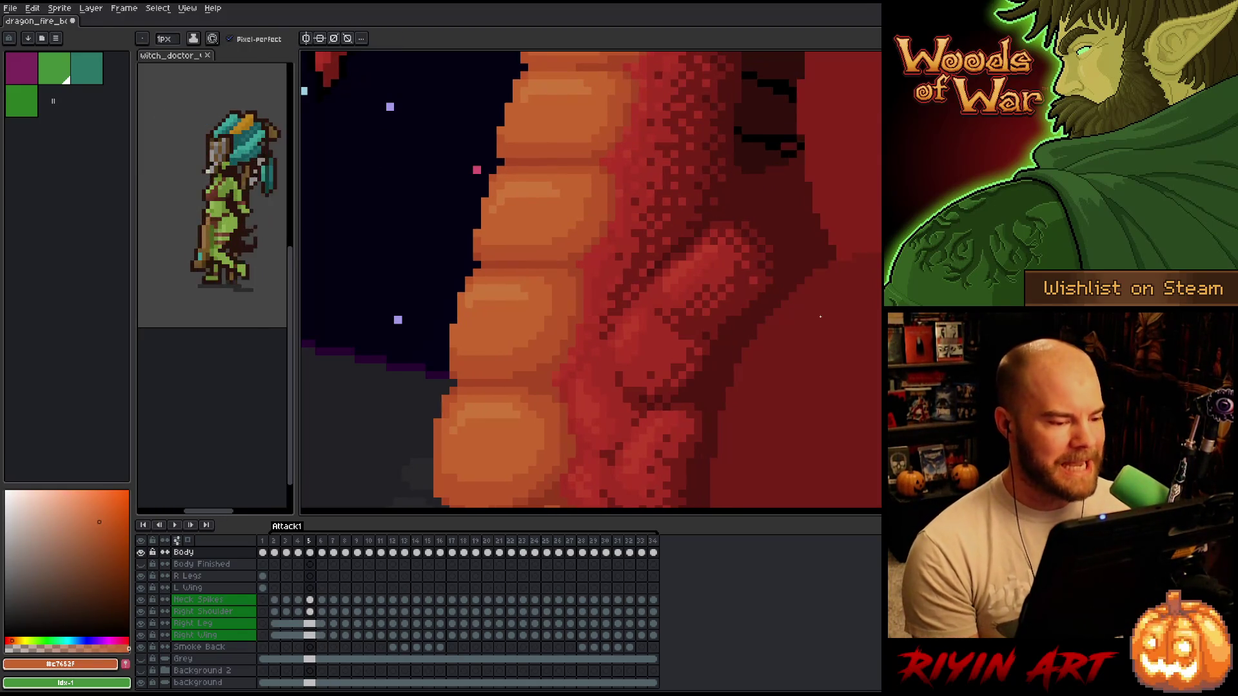
scroll(787, 348, down, 3)
scroll(580, 320, up, 1)
scroll(571, 337, up, 1)
scroll(568, 340, down, 1)
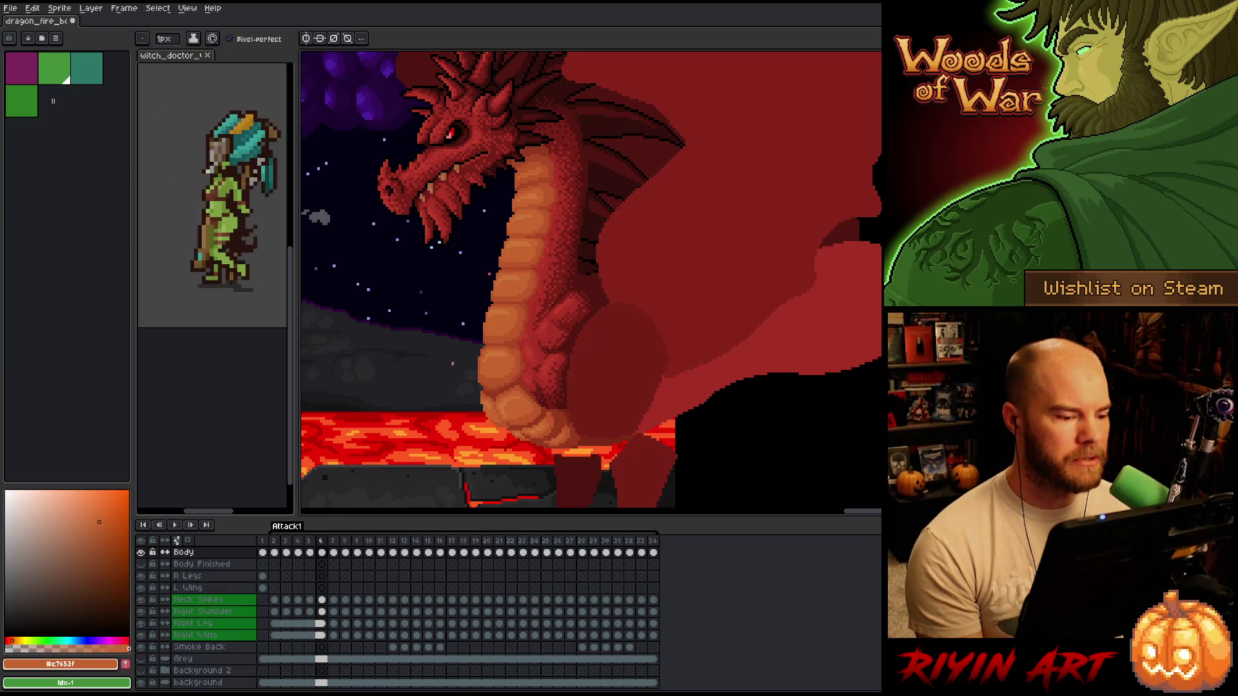
- Zoom and pan the view to centre on the dragon's belly scales
scroll(452, 364, down, 2)
scroll(447, 358, up, 2)
scroll(450, 361, up, 1)
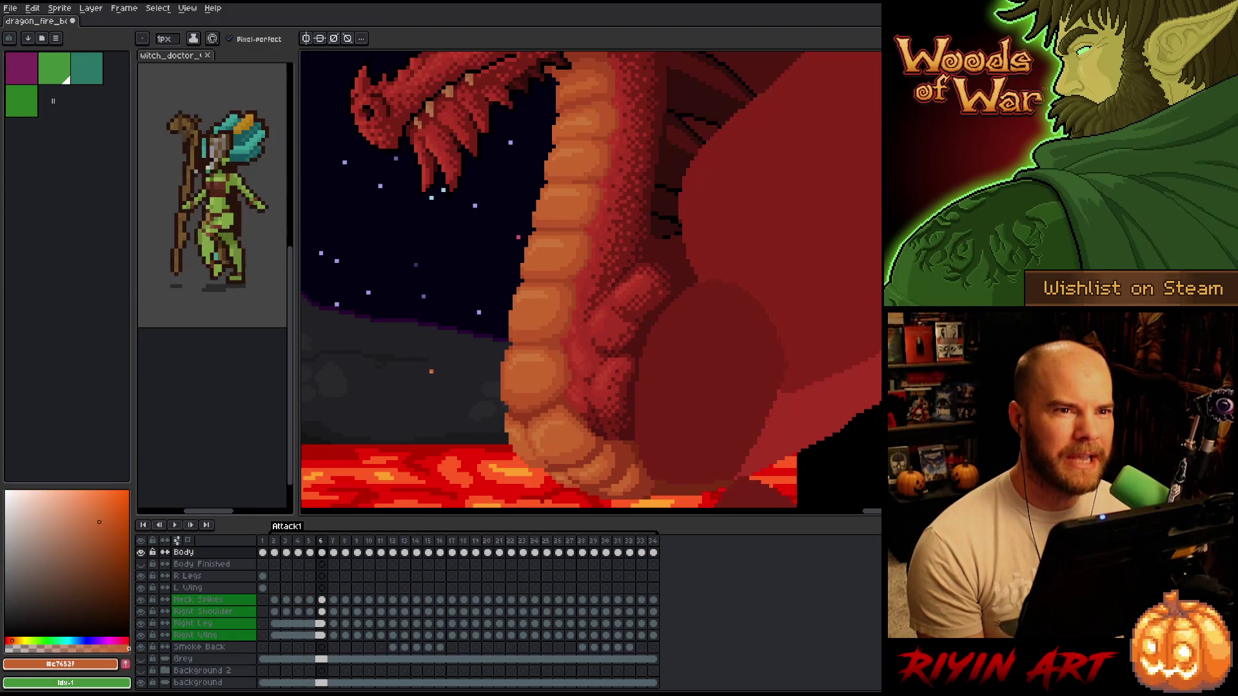
scroll(516, 381, down, 2)
scroll(516, 380, up, 2)
drag(548, 413, 515, 376)
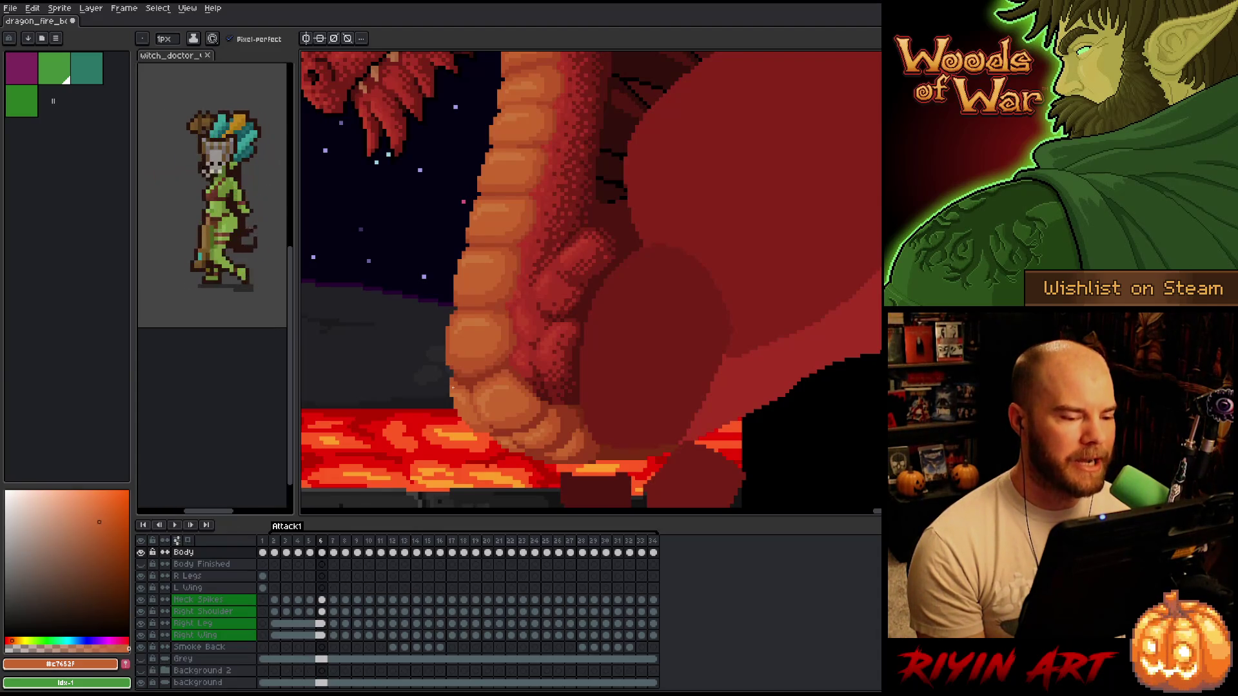
scroll(451, 385, up, 1)
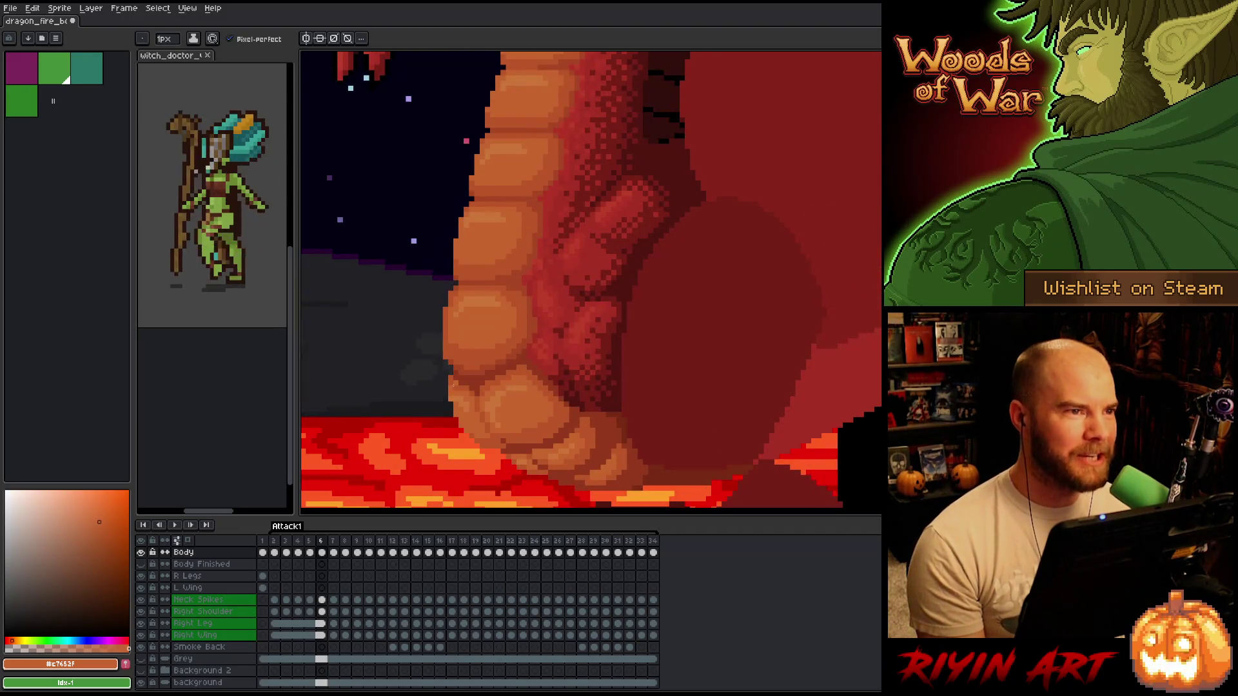
scroll(452, 385, down, 1)
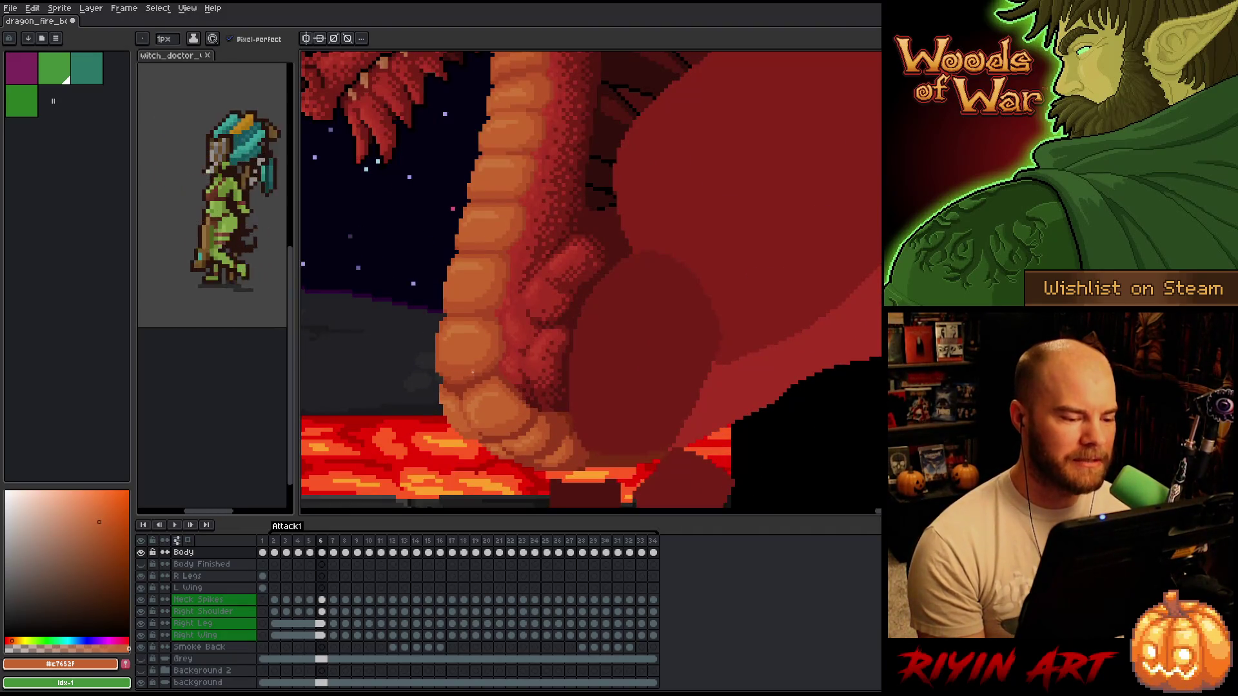
scroll(473, 370, up, 1)
scroll(473, 371, down, 1)
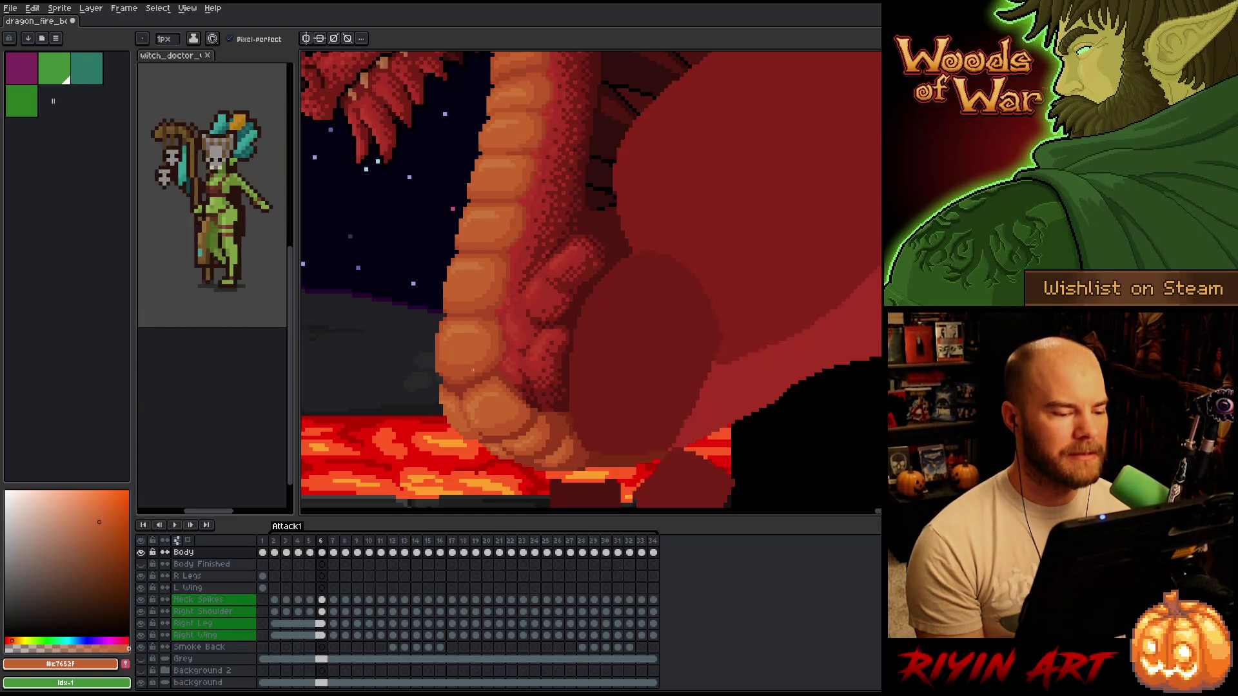
drag(443, 380, 468, 382)
- Play the attack animation, then flip between frames 5 and 6 to compare the belly
key(b)
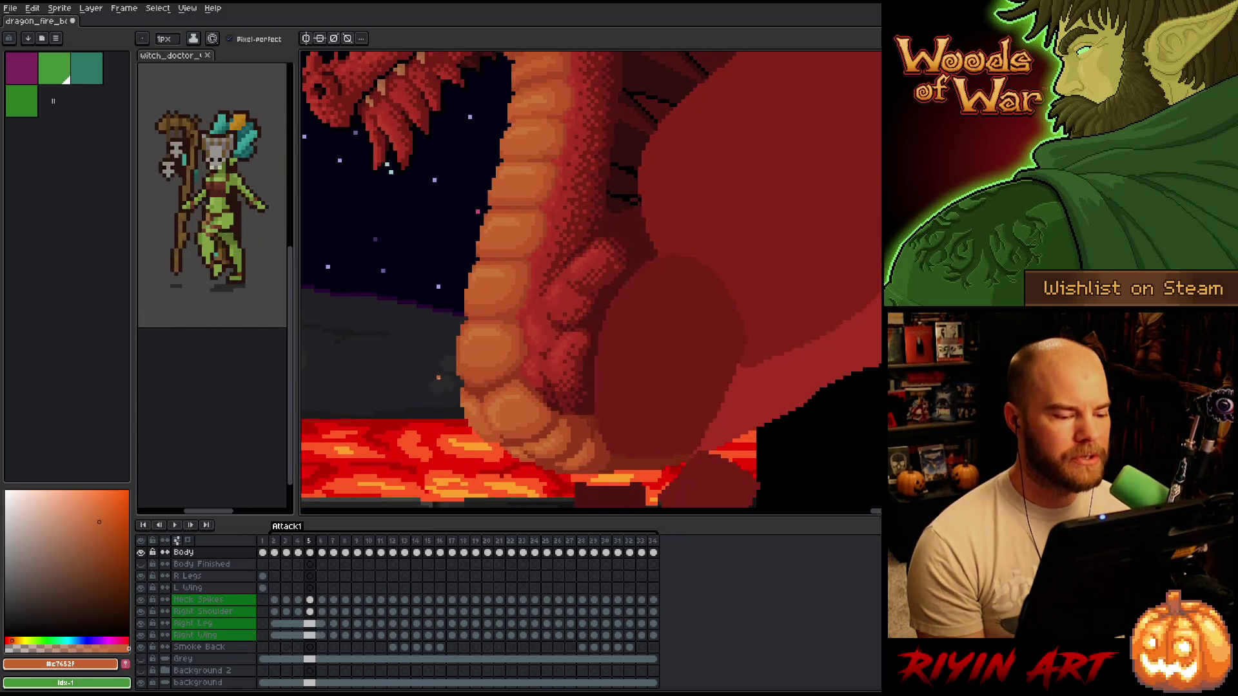
key(Return)
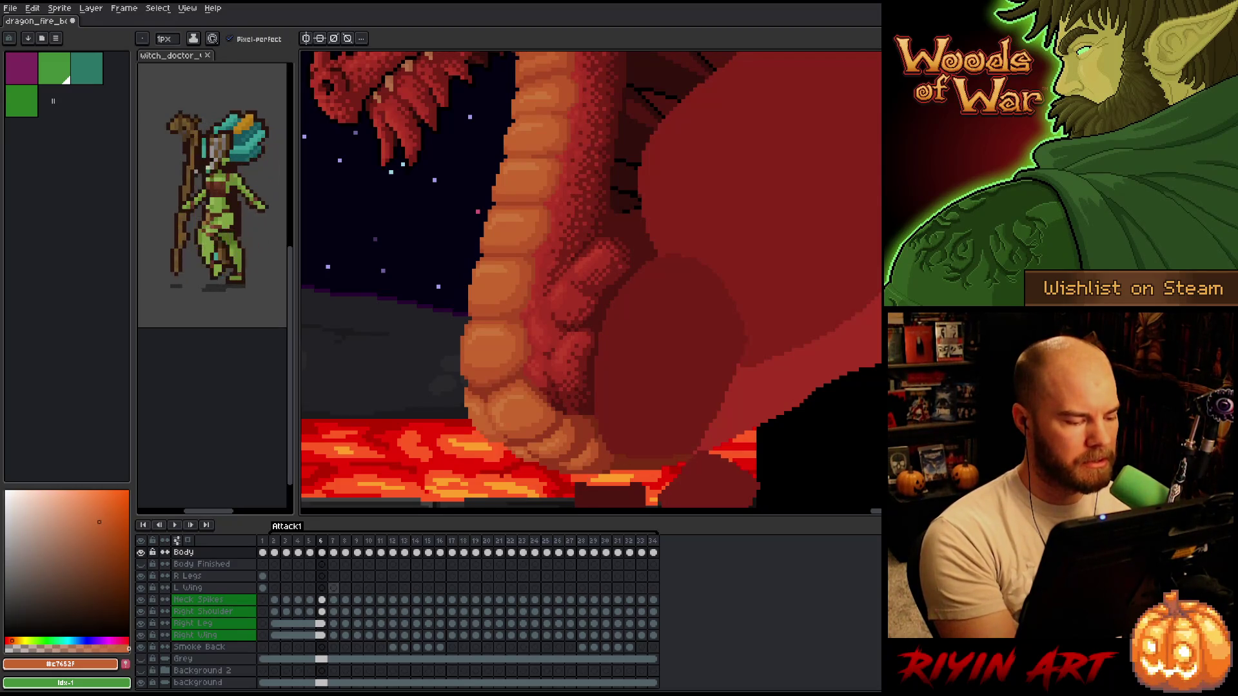
key(comma)
key(period)
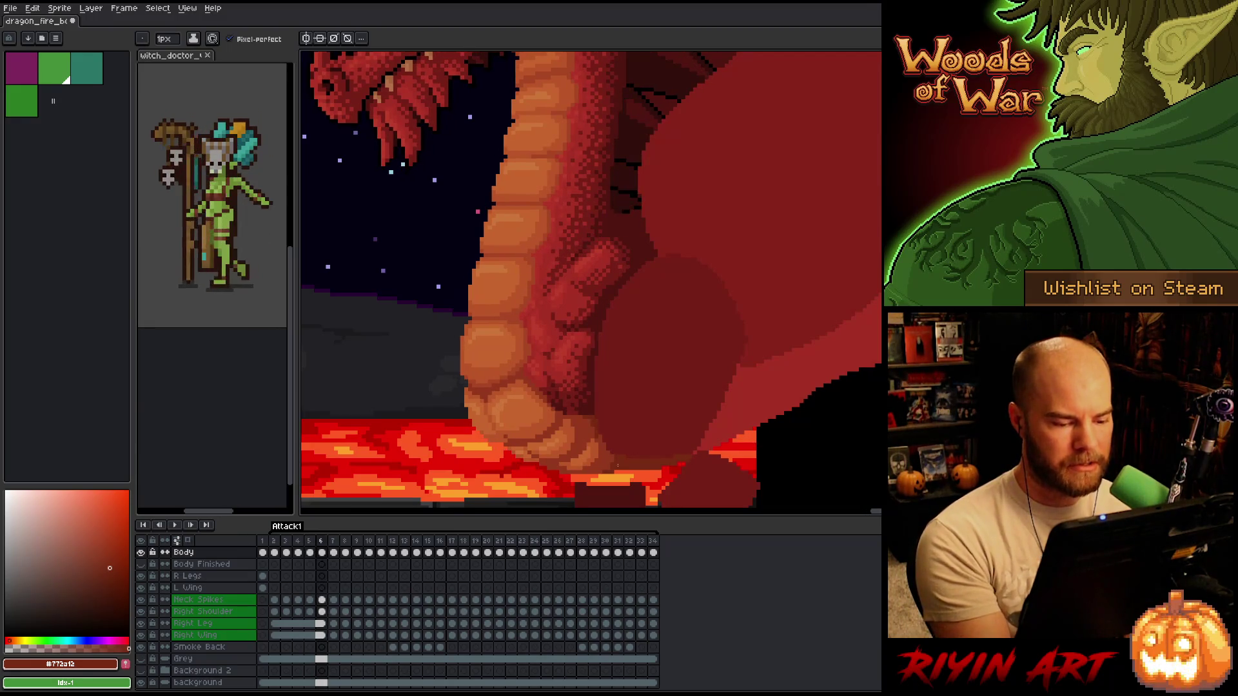
key(comma)
key(period)
key(comma)
key(period)
key(comma)
key(period)
key(comma)
key(period)
key(comma)
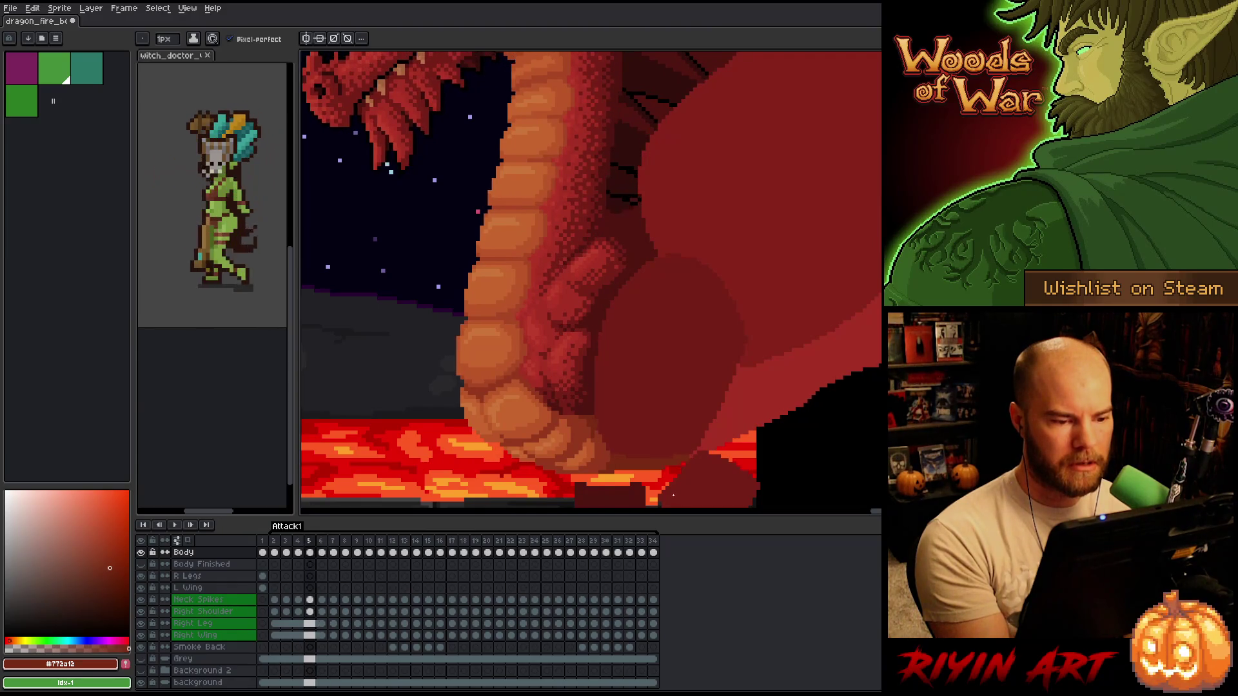
key(period)
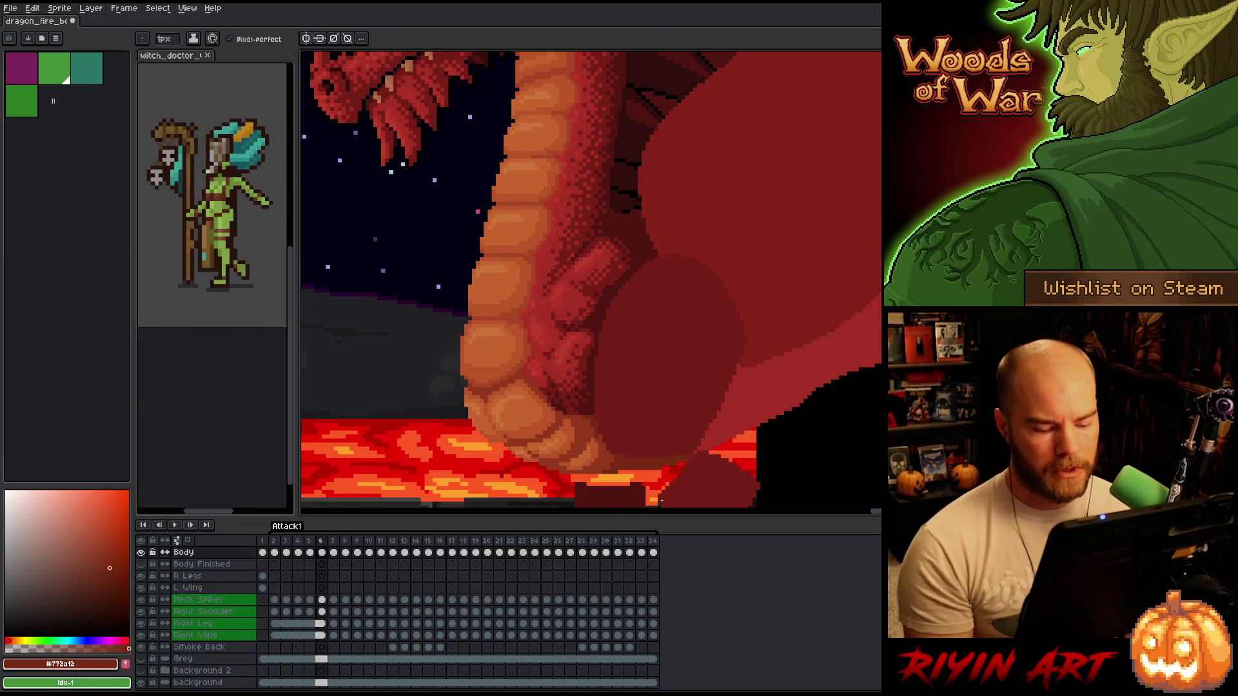
- Step back to frame 4 while panning along the dragon's belly
key(b)
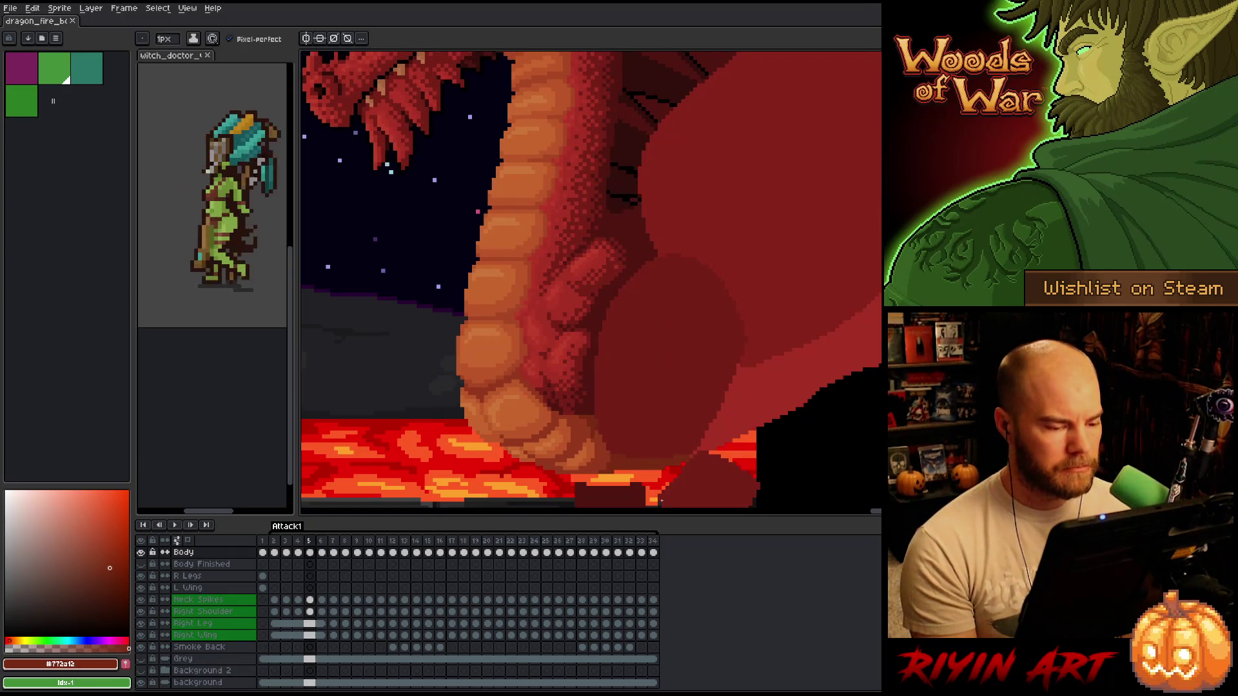
key(Left)
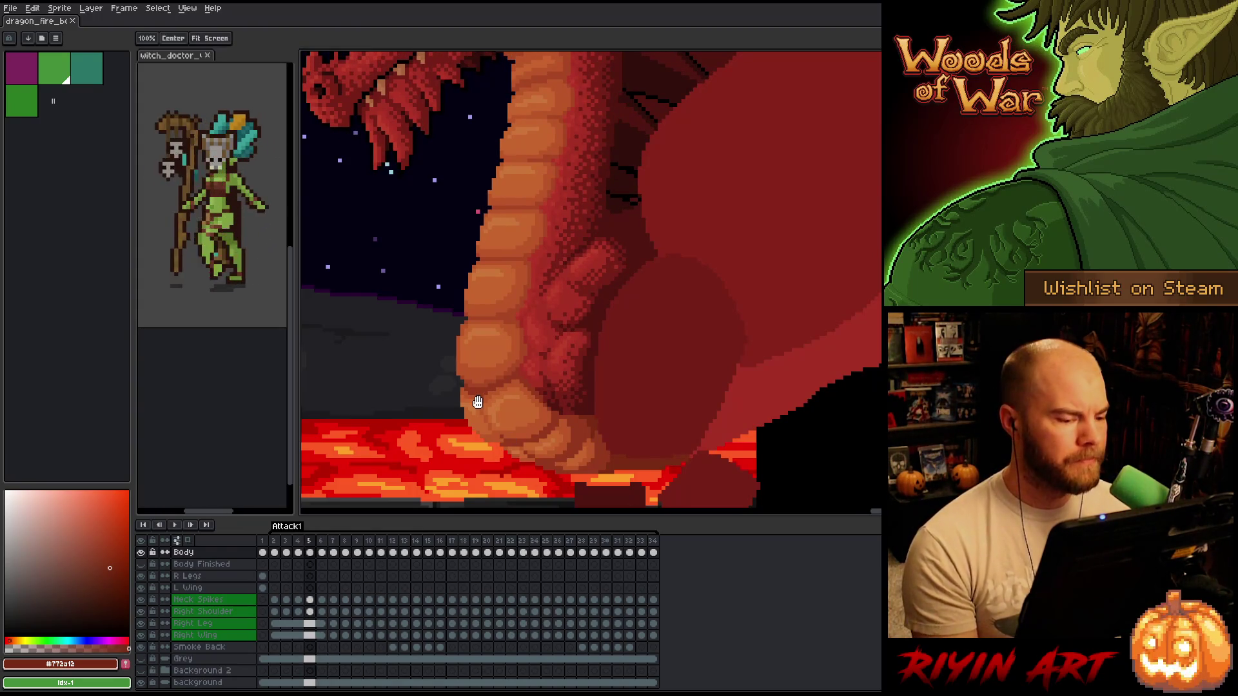
drag(477, 402, 449, 383)
key(Left)
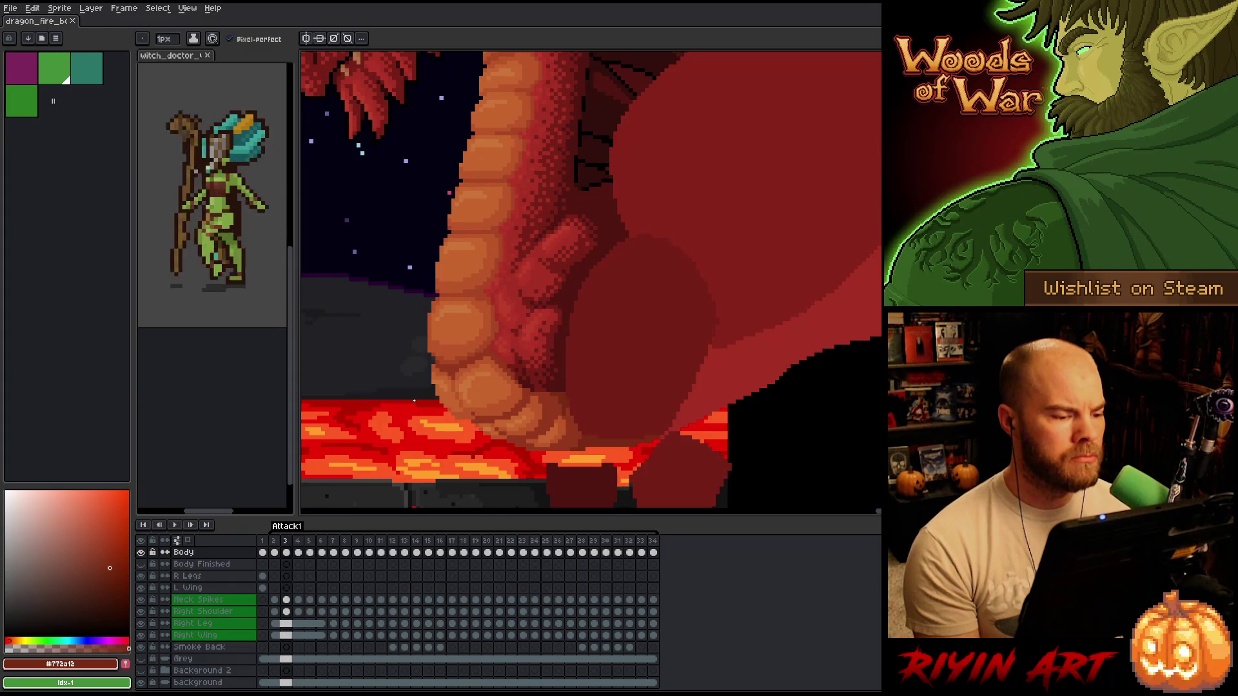
- Go to frame 3 and zoom in and out on the belly scales
key(Left)
scroll(414, 400, down, 3)
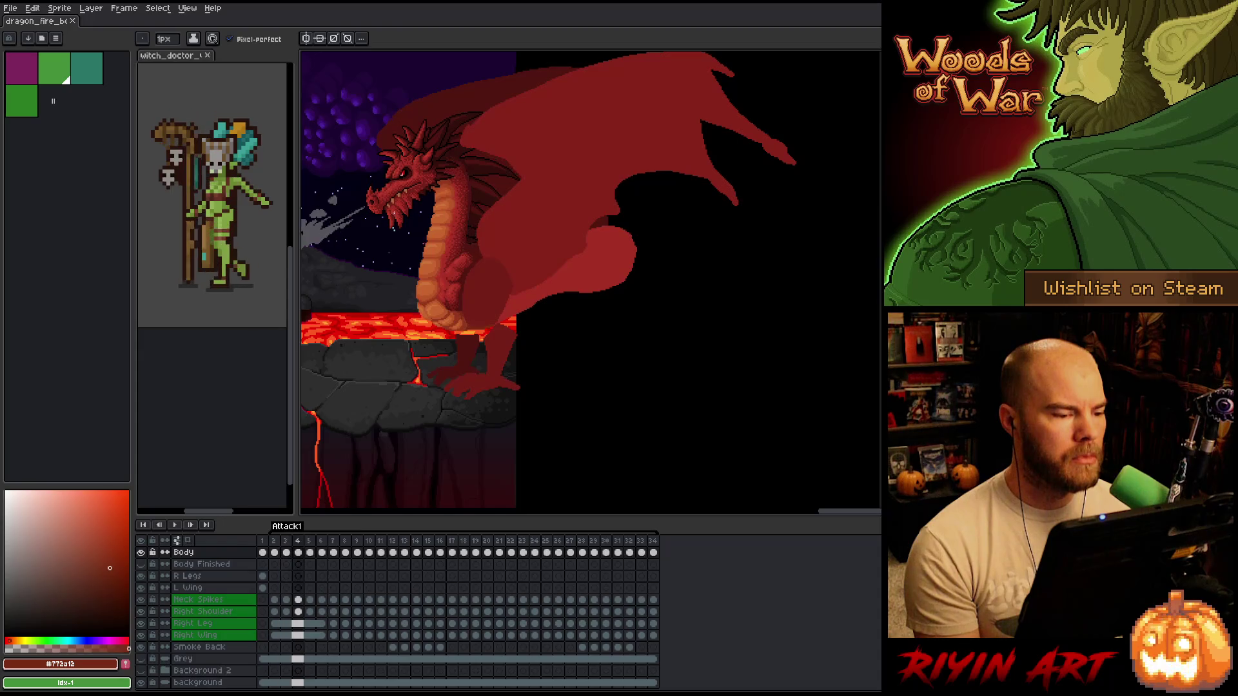
scroll(425, 262, up, 3)
scroll(425, 262, up, 3)
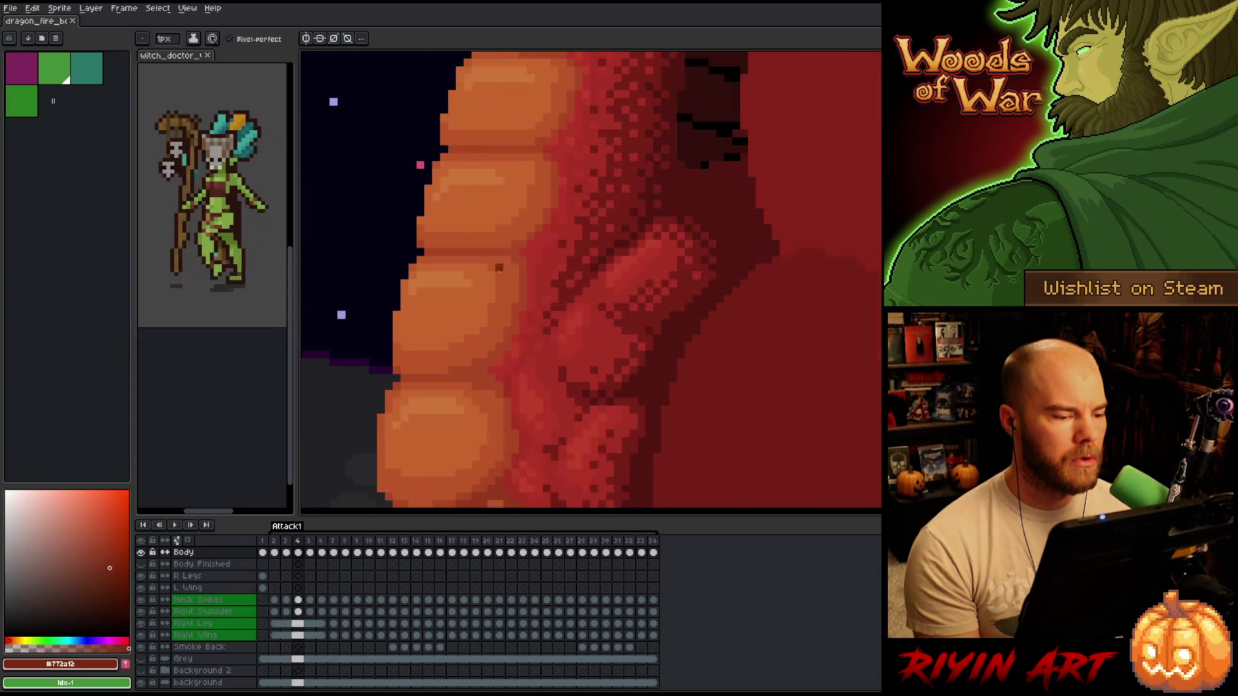
scroll(457, 297, down, 2)
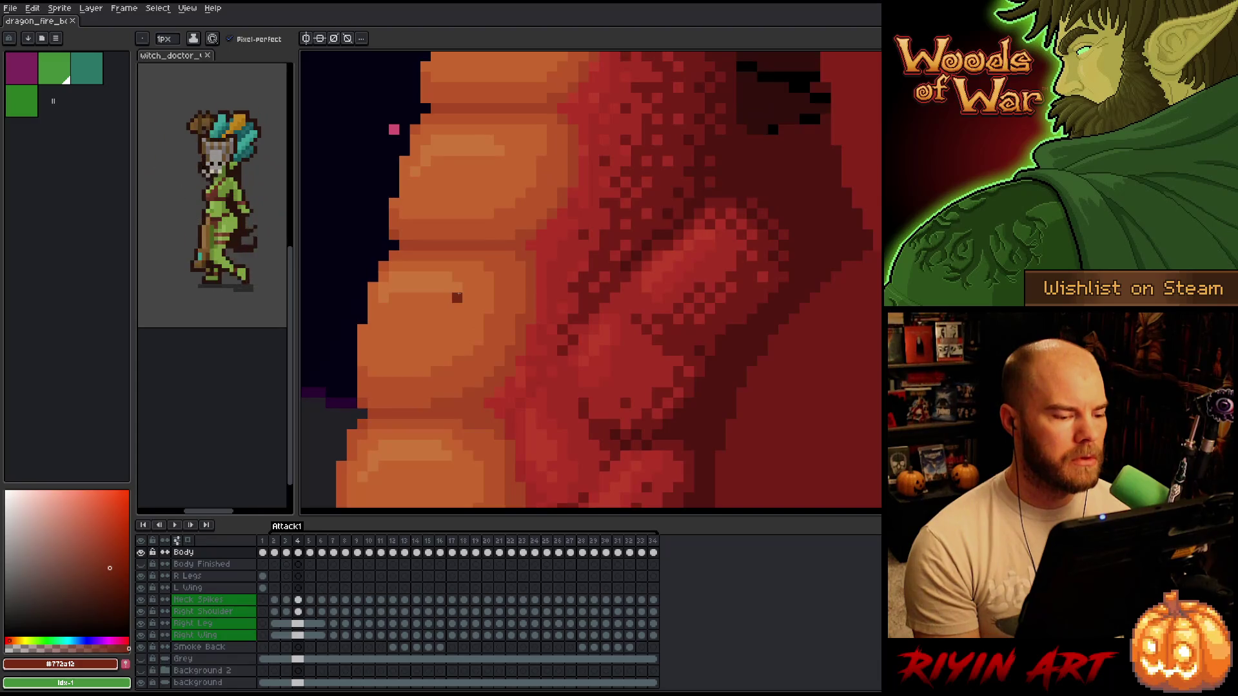
- Advance to frame 4 and zoom in and out to compare its belly scales
key(Right)
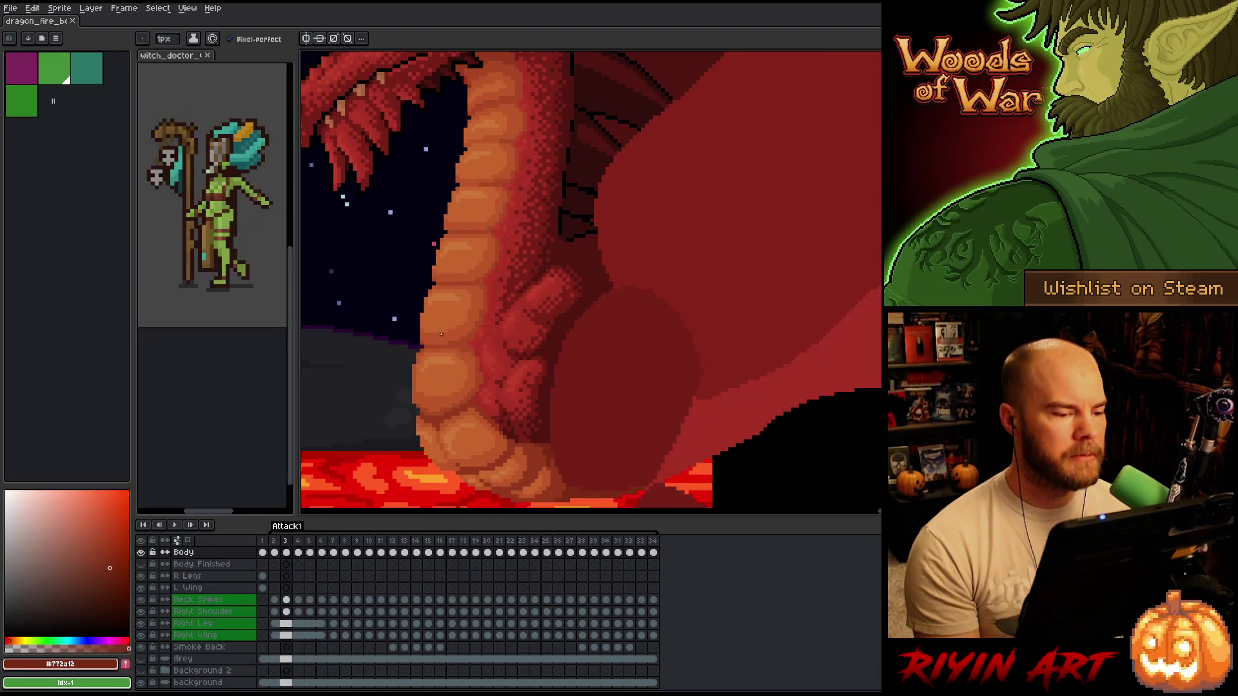
scroll(472, 297, up, 3)
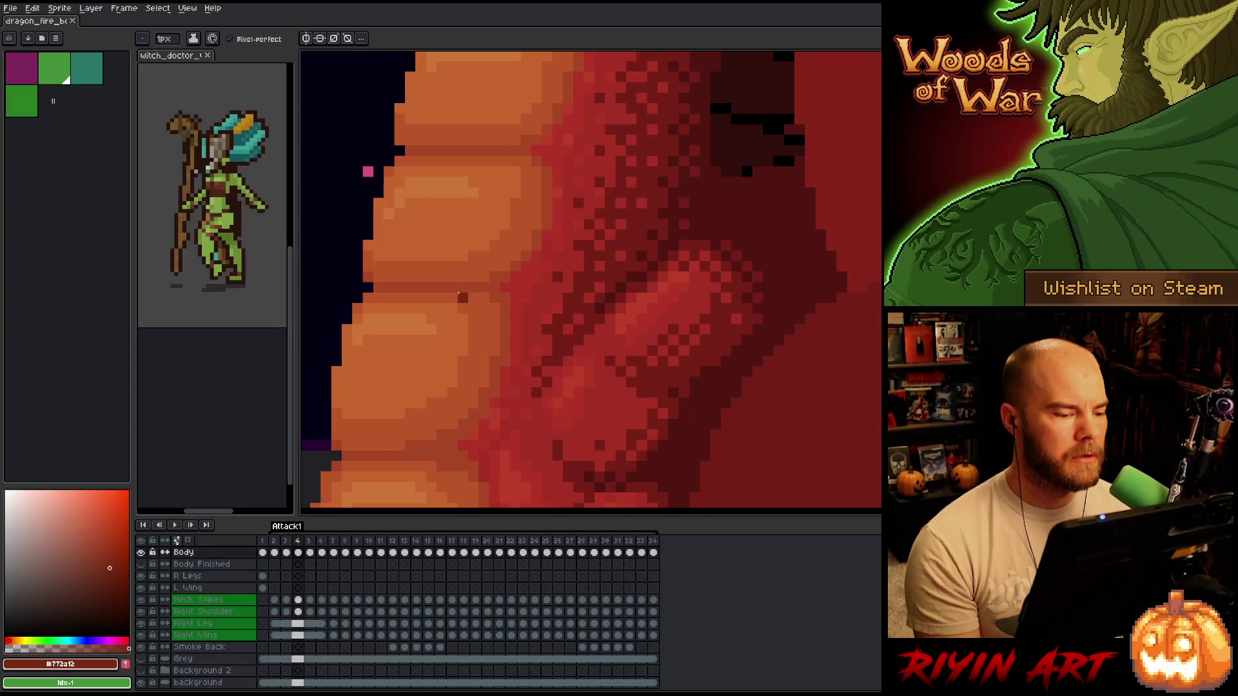
scroll(460, 296, down, 1)
scroll(453, 347, down, 2)
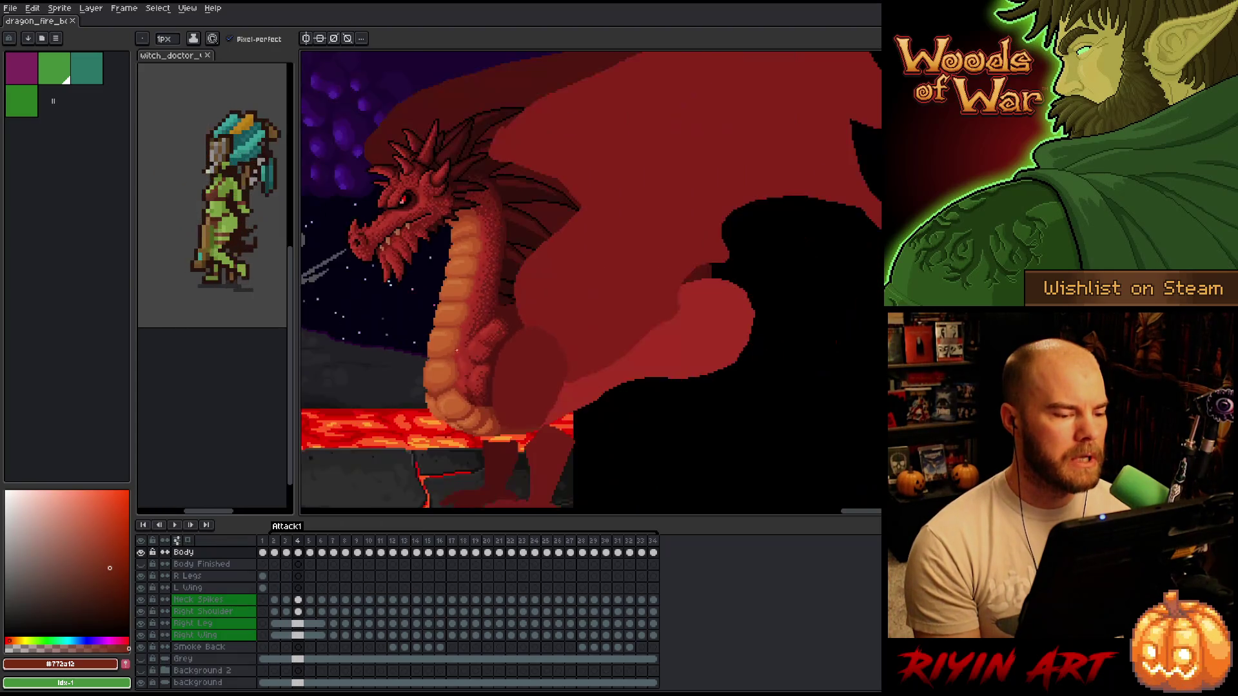
scroll(454, 347, up, 2)
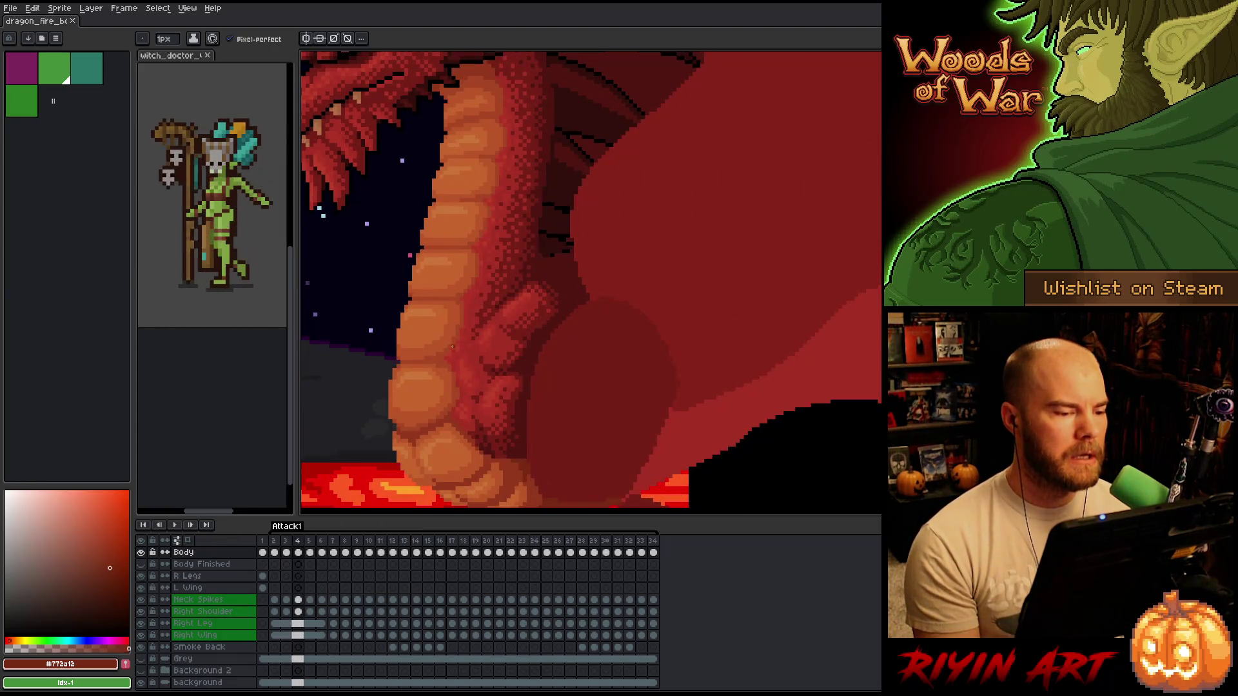
scroll(454, 348, down, 2)
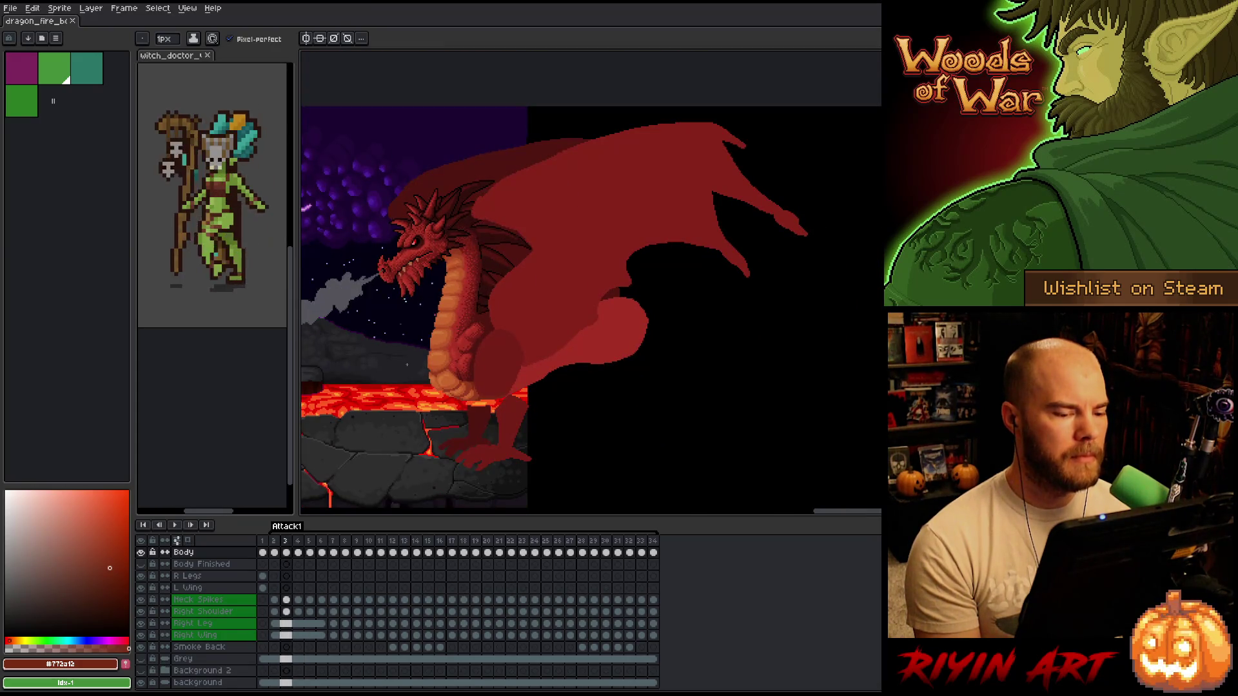
scroll(432, 357, up, 3)
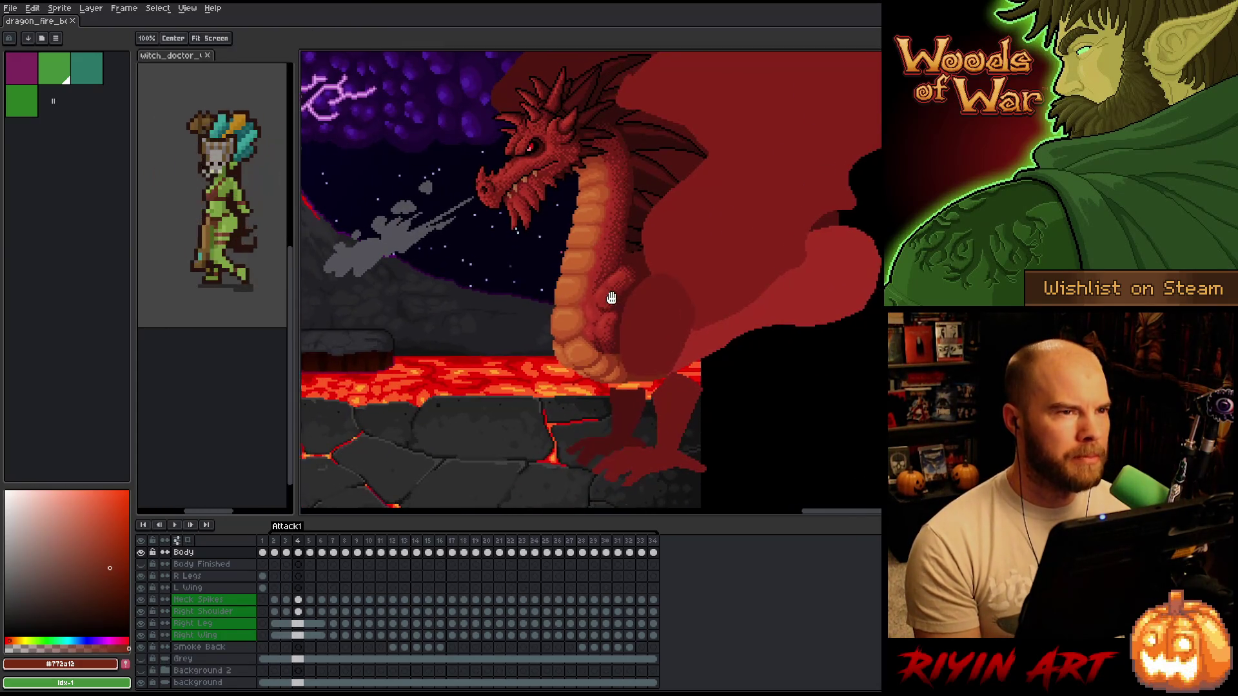
scroll(584, 292, up, 2)
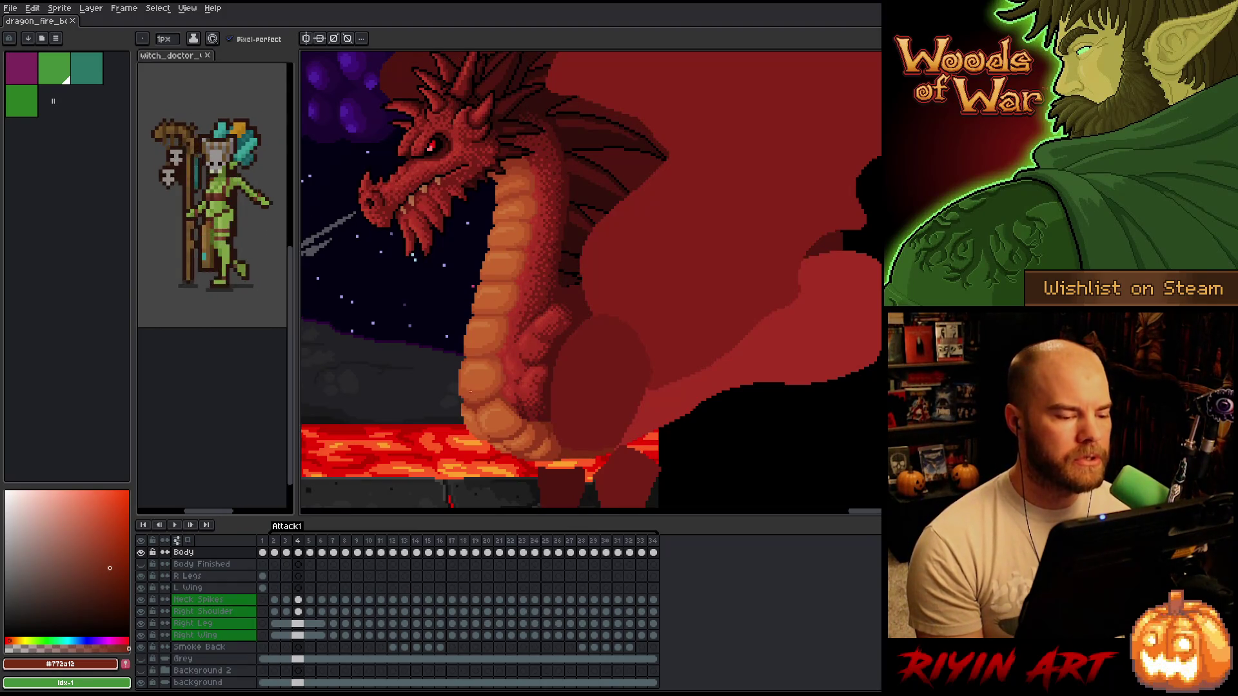
scroll(470, 389, down, 1)
scroll(466, 385, up, 2)
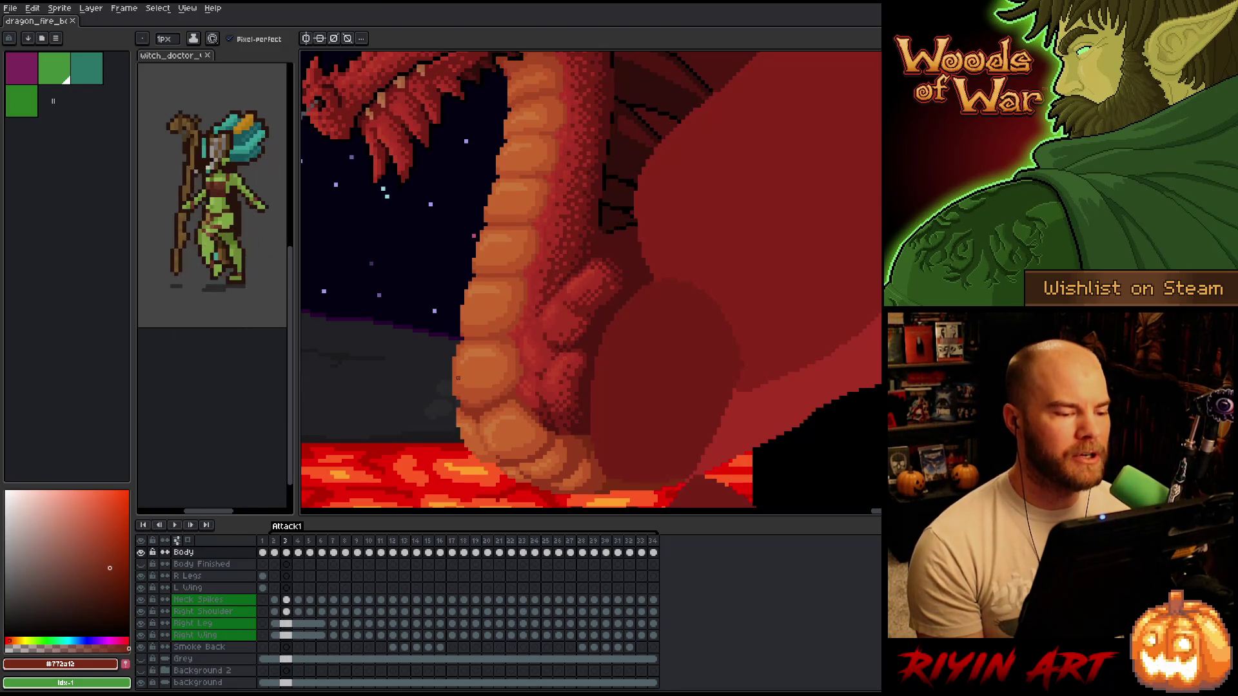
- Return to frame 3 and play the attack animation while zooming
key(Left)
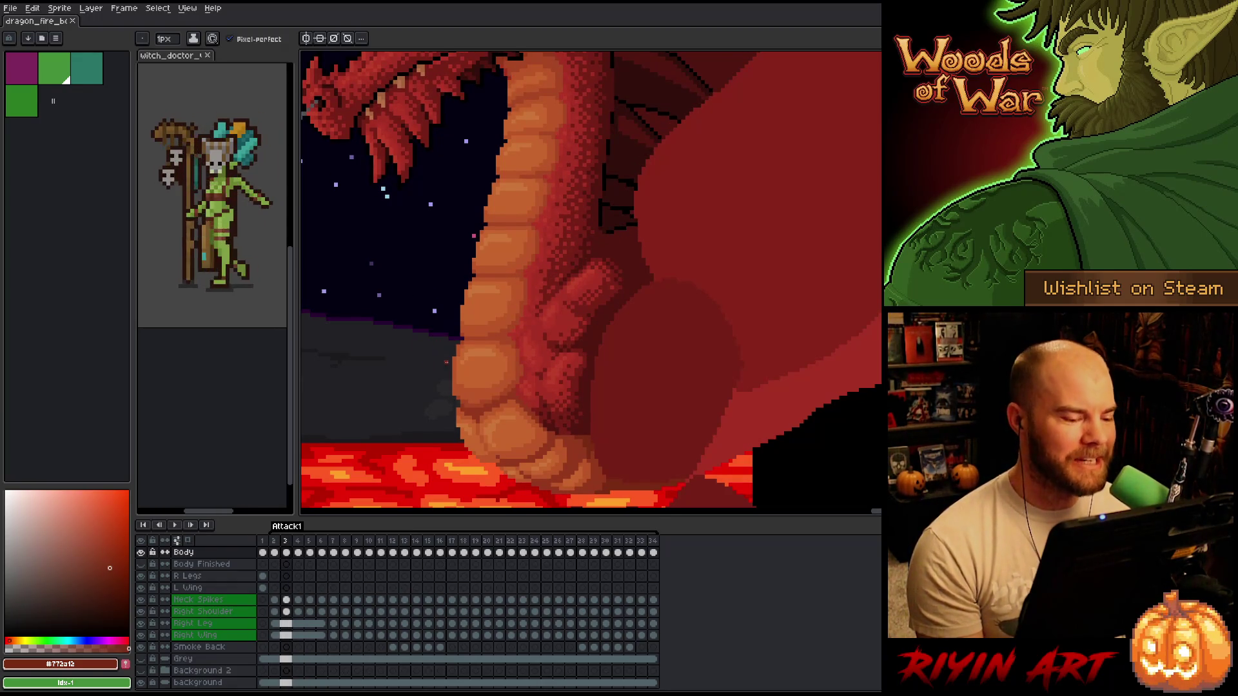
key(Return)
scroll(441, 388, down, 3)
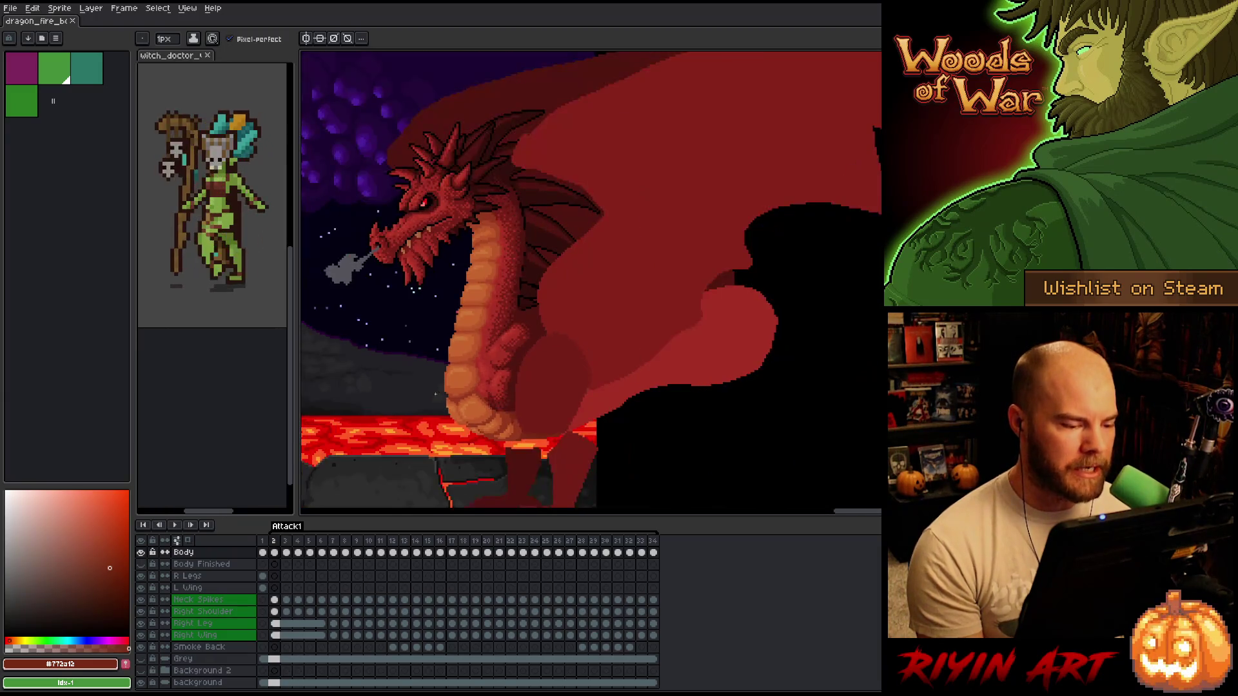
scroll(441, 394, up, 3)
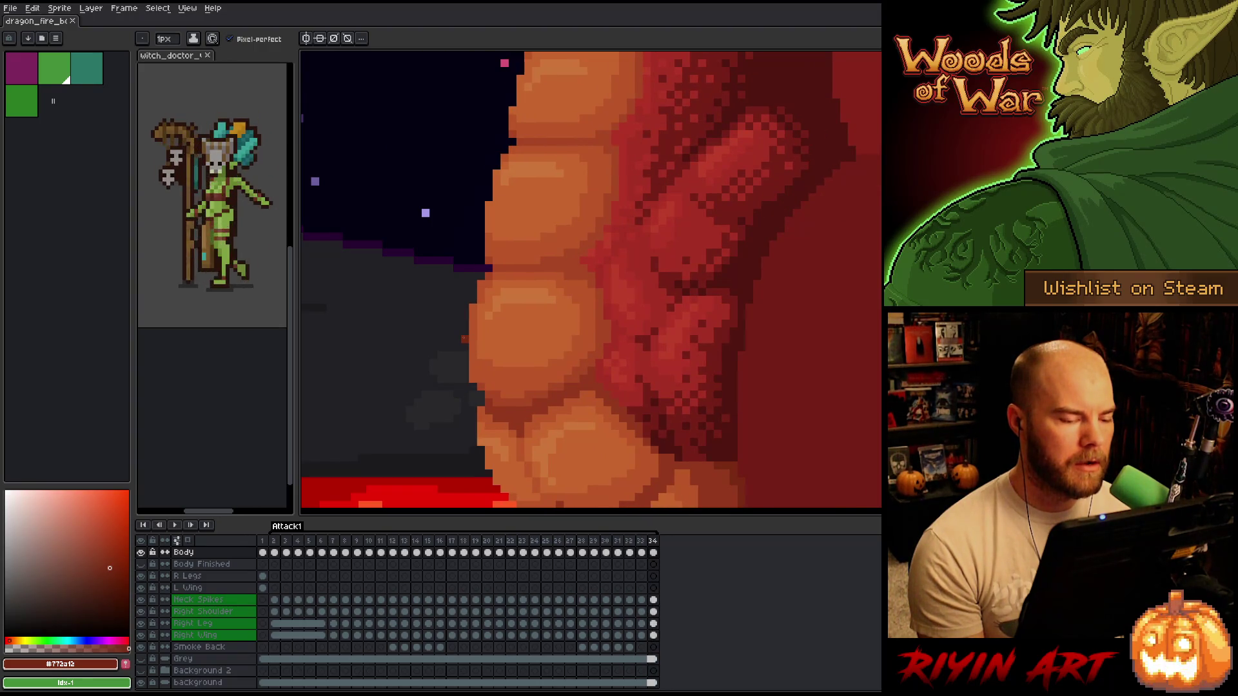
scroll(462, 339, down, 5)
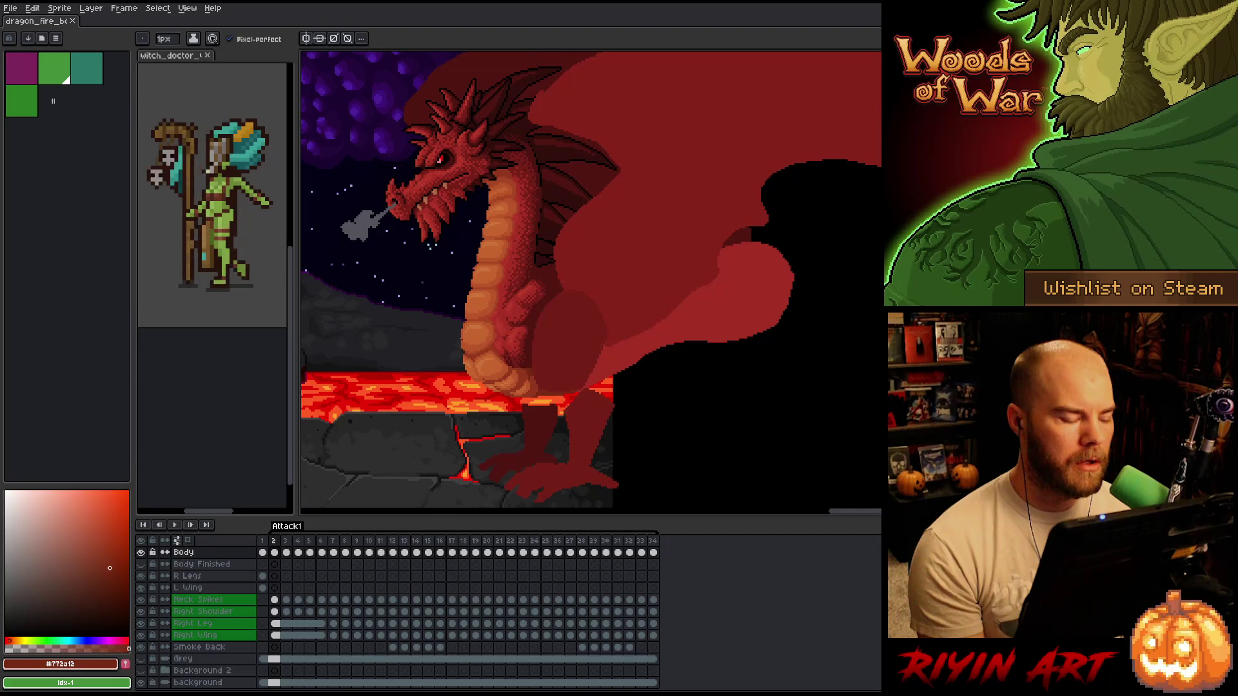
scroll(461, 339, up, 3)
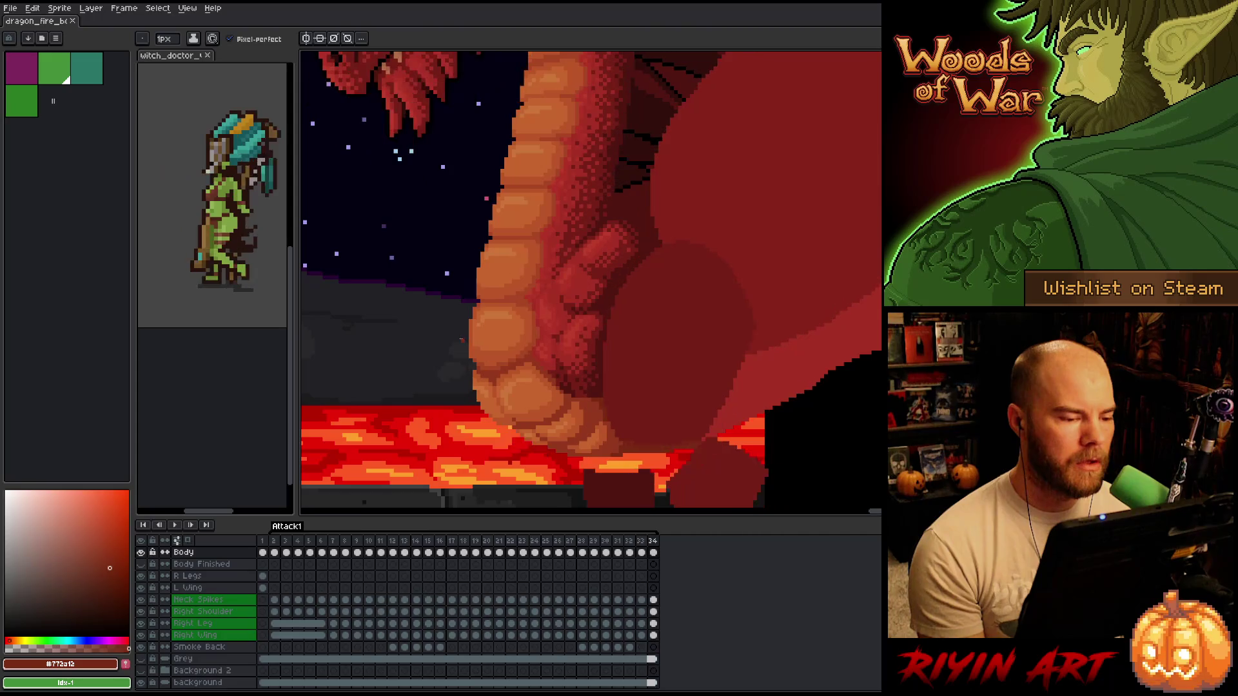
scroll(461, 338, down, 3)
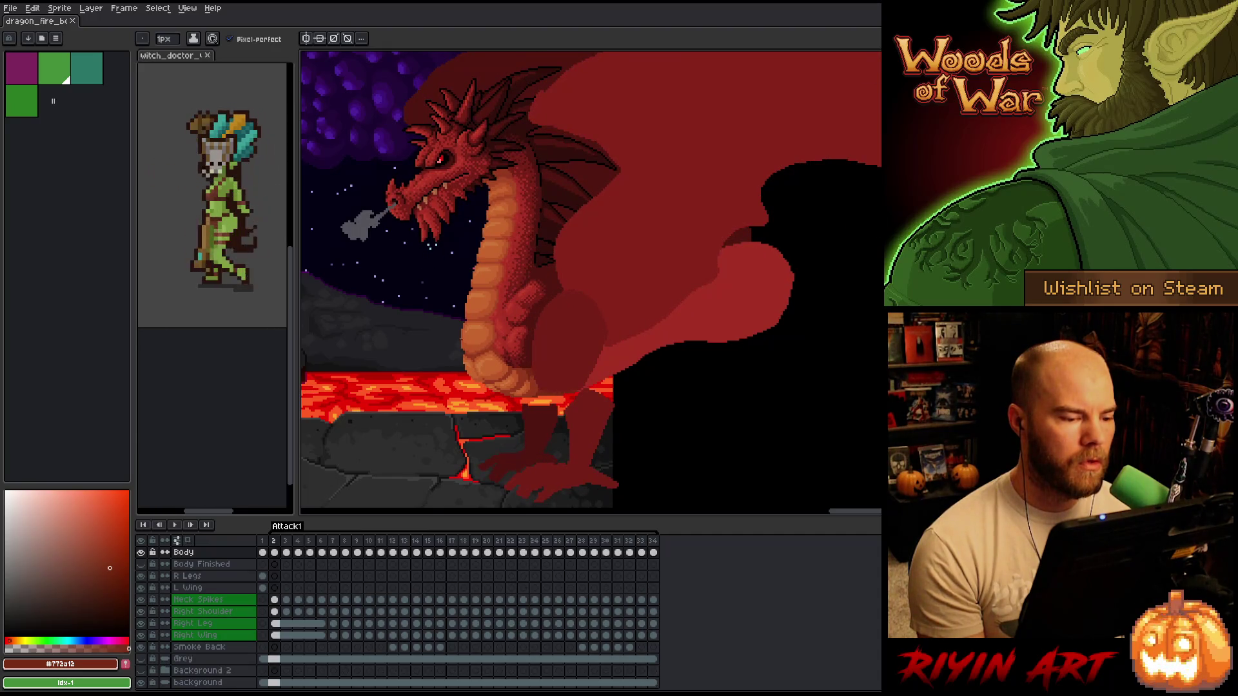
- Step back past frame 2 to wrap around to the final frame 34
key(Left)
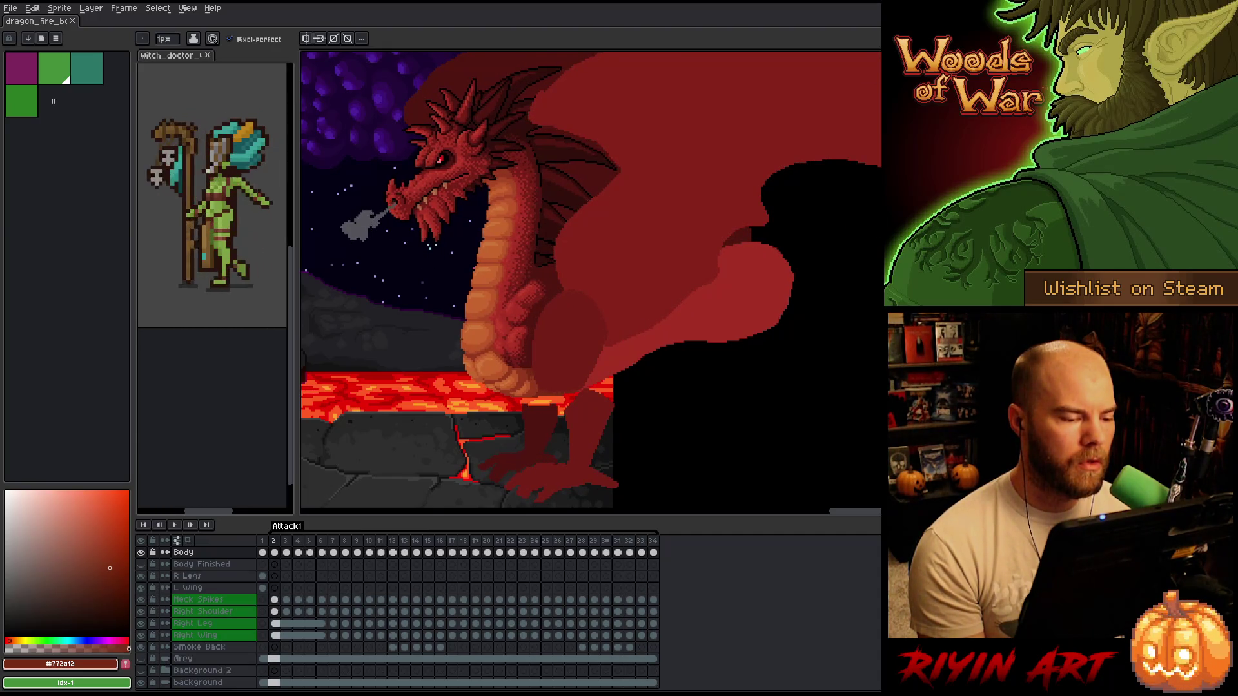
key(Left)
key(Left)
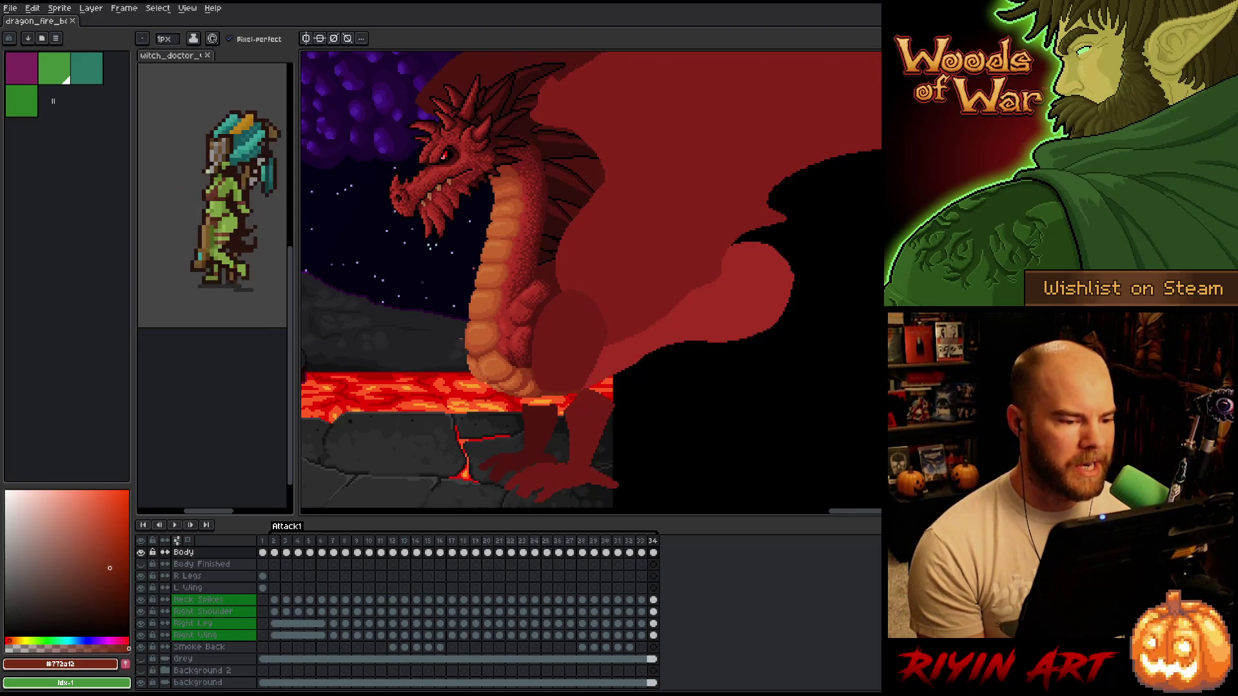
key(m)
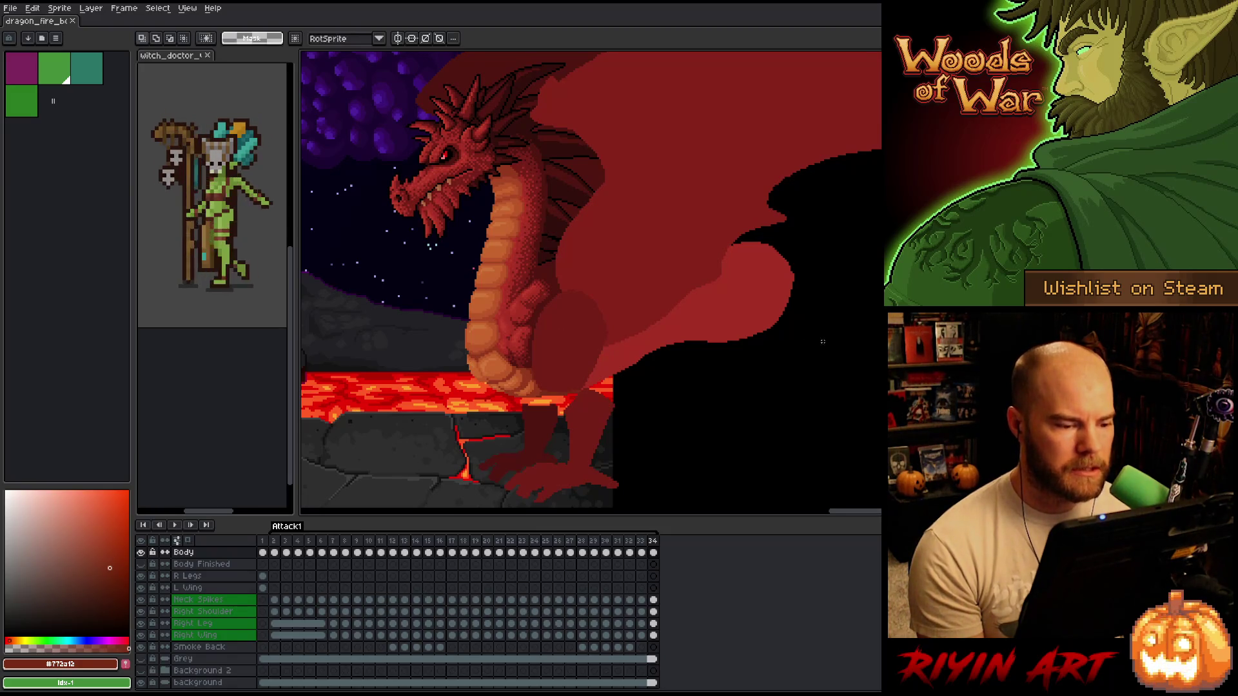
- Select the dragon on frame 34 and move it about 40 px lower
drag(880, 474, 351, 50)
drag(639, 245, 639, 272)
key(ctrl+d)
key(ctrl+z)
key(ctrl+y)
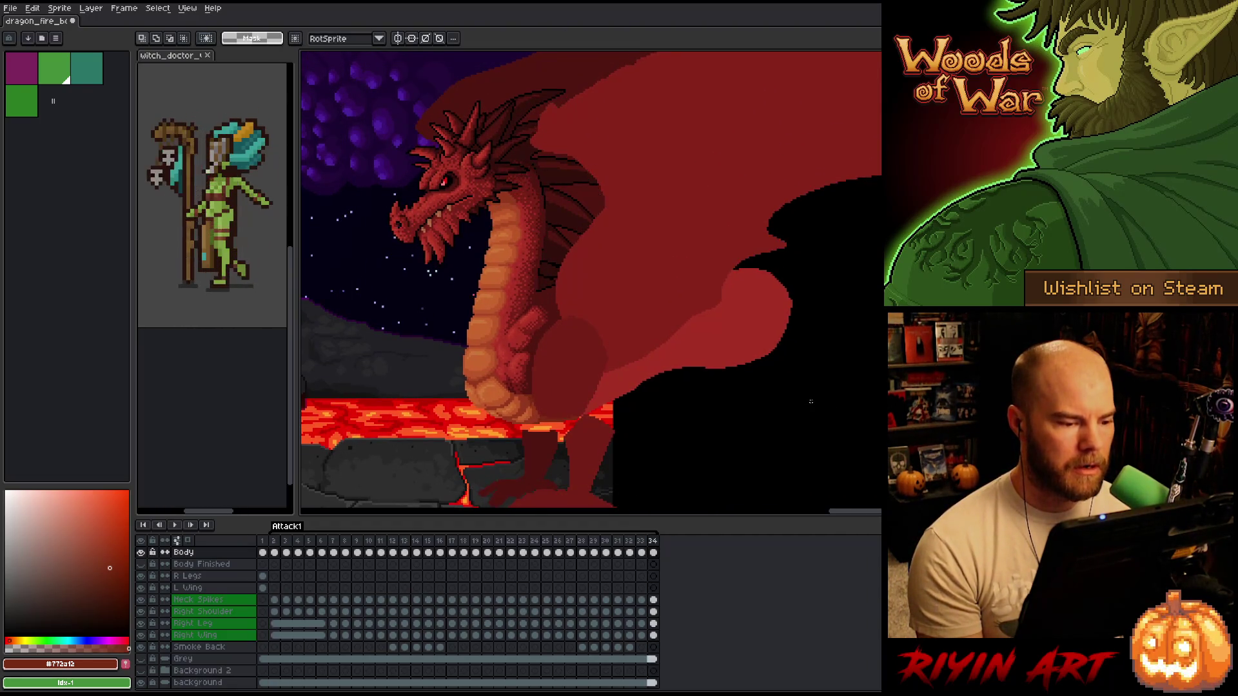
- Flip between frames 32–34 to compare poses, then play the animation
key(Left)
key(Left)
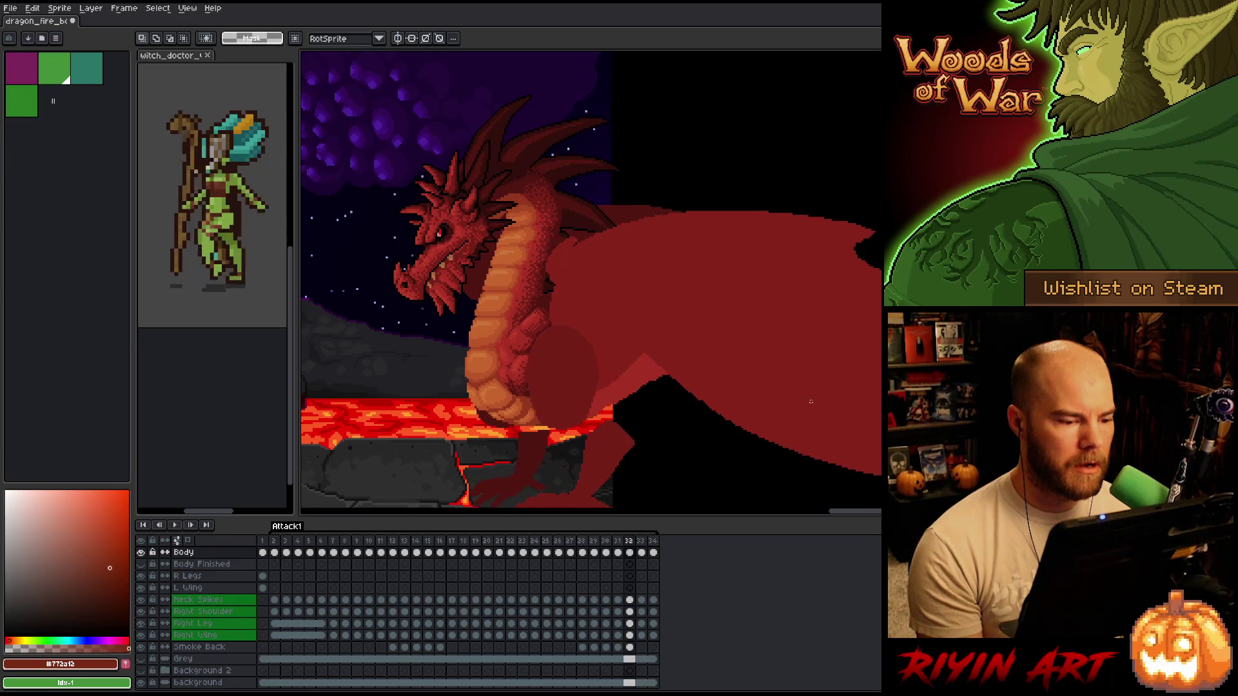
key(Right)
key(Left)
key(Right)
key(Right)
key(Left)
key(Return)
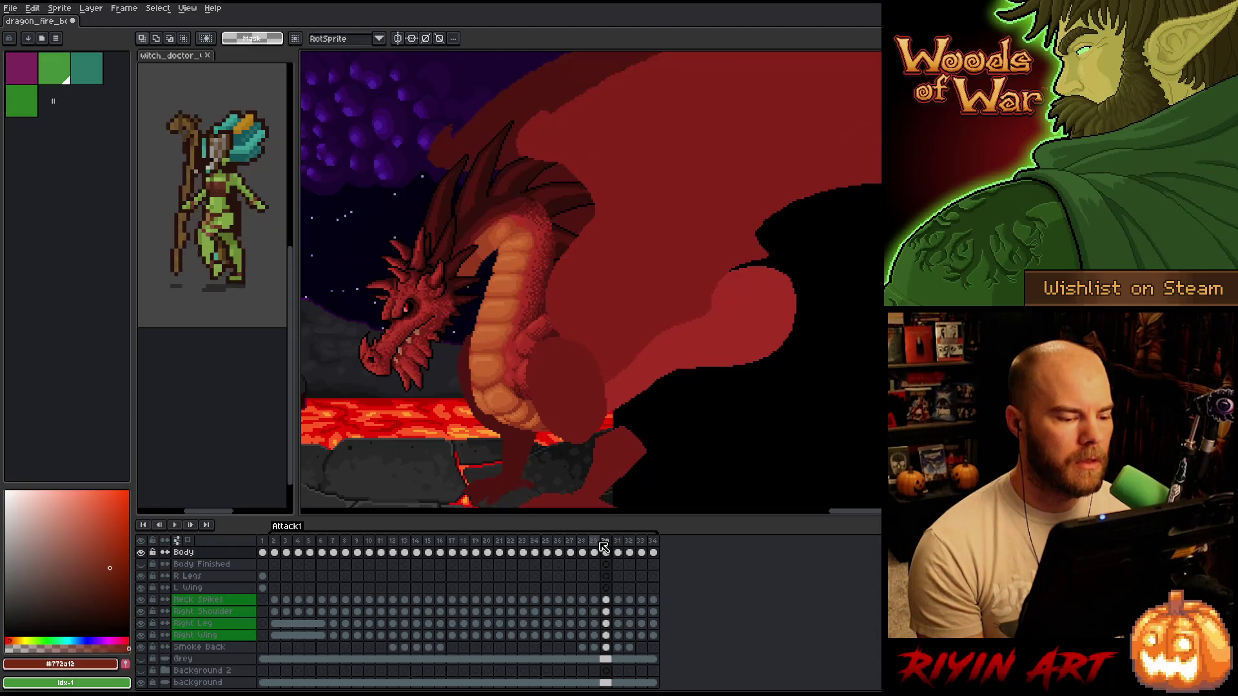
- Stop playback near frame 30 and reposition the selection over the dragon
click(599, 539)
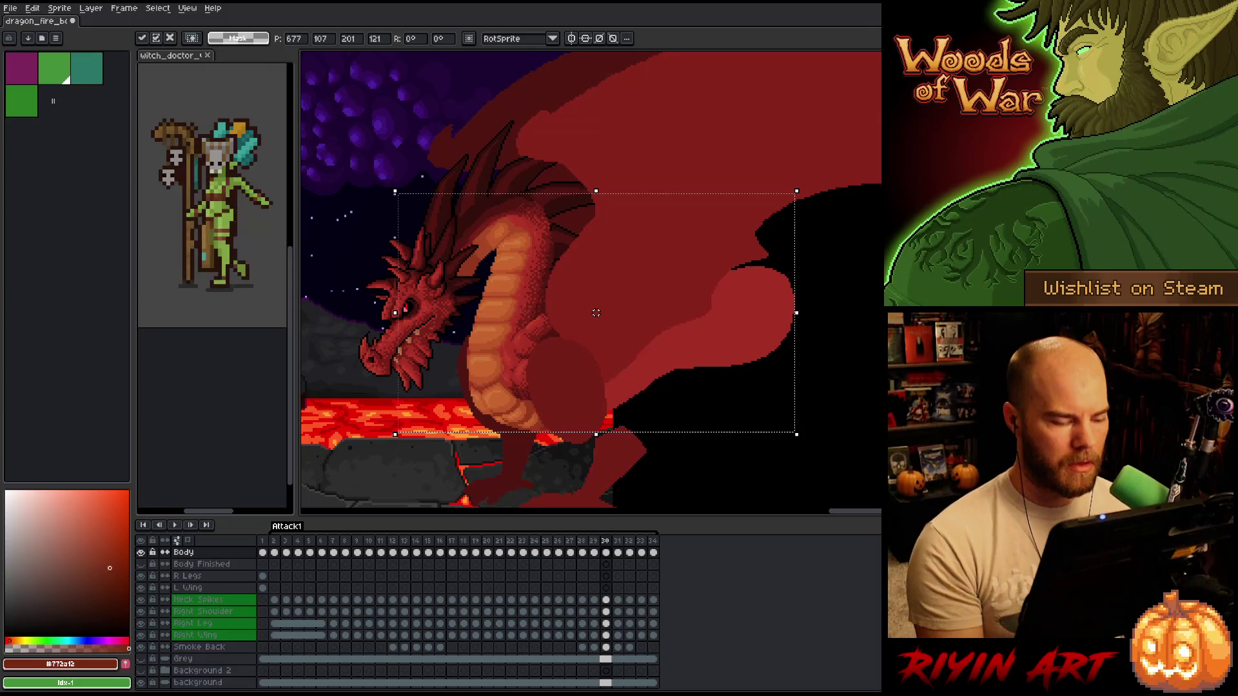
click(593, 540)
key(Return)
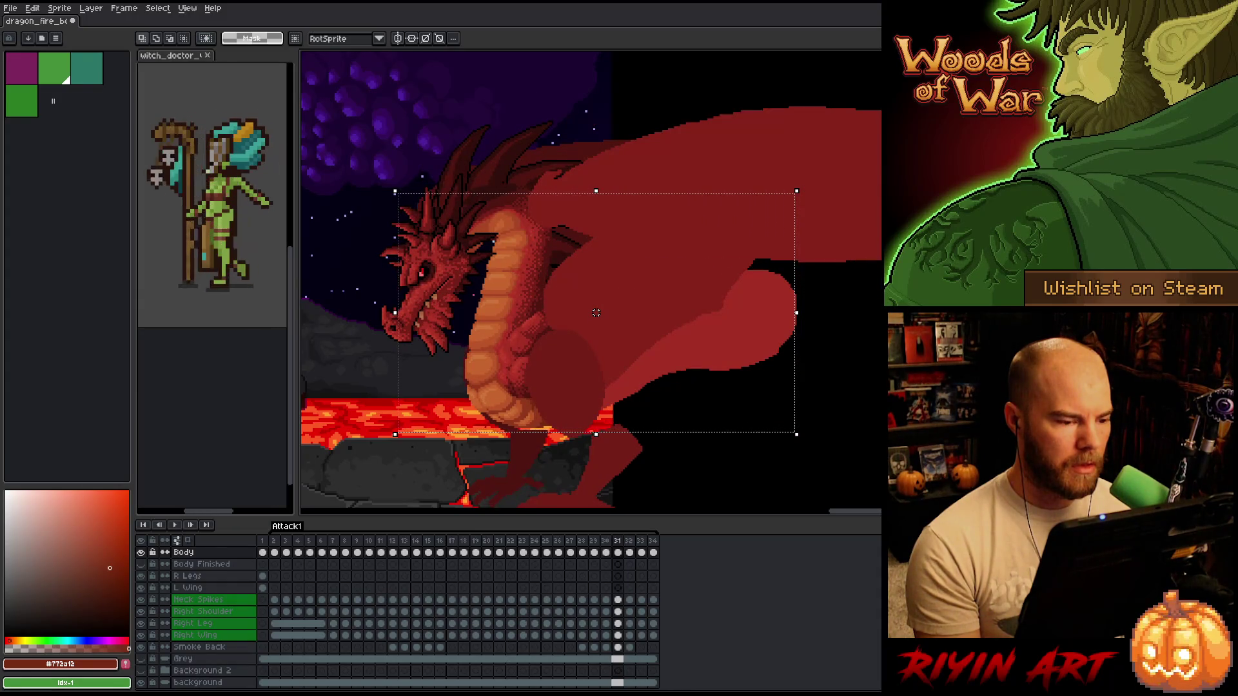
drag(596, 313, 610, 307)
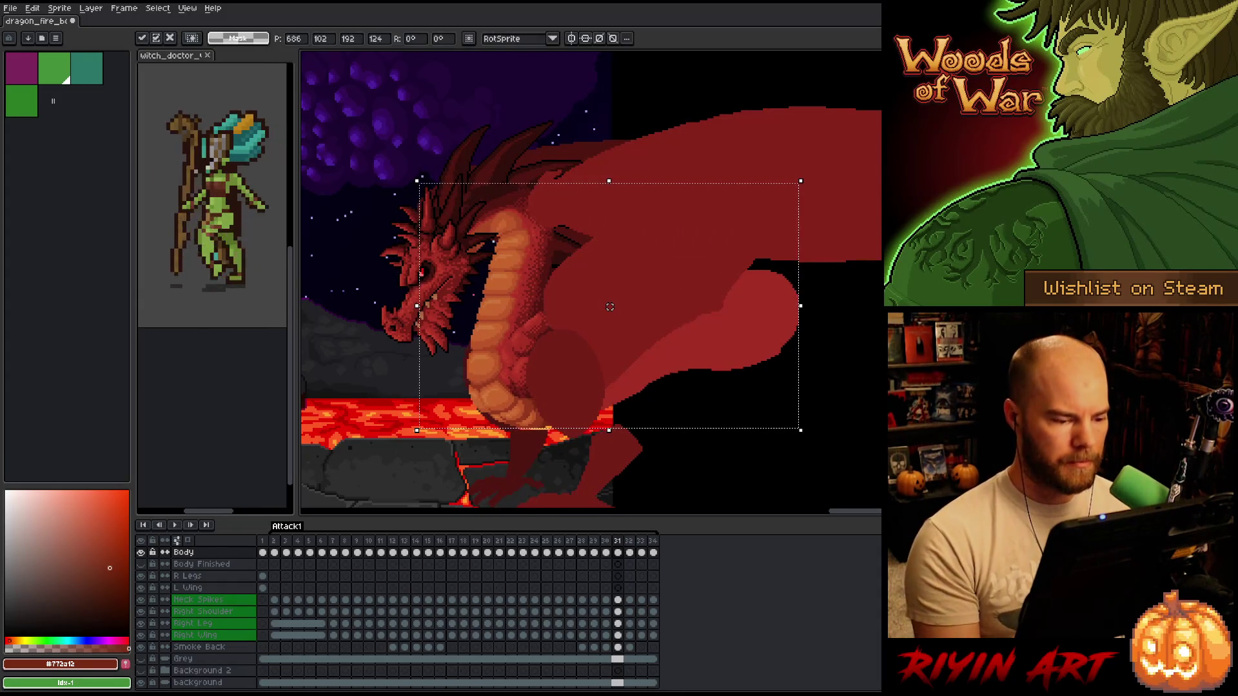
key(period)
- Step between frames 29–31 comparing poses and undo the last selection change
key(comma)
key(comma)
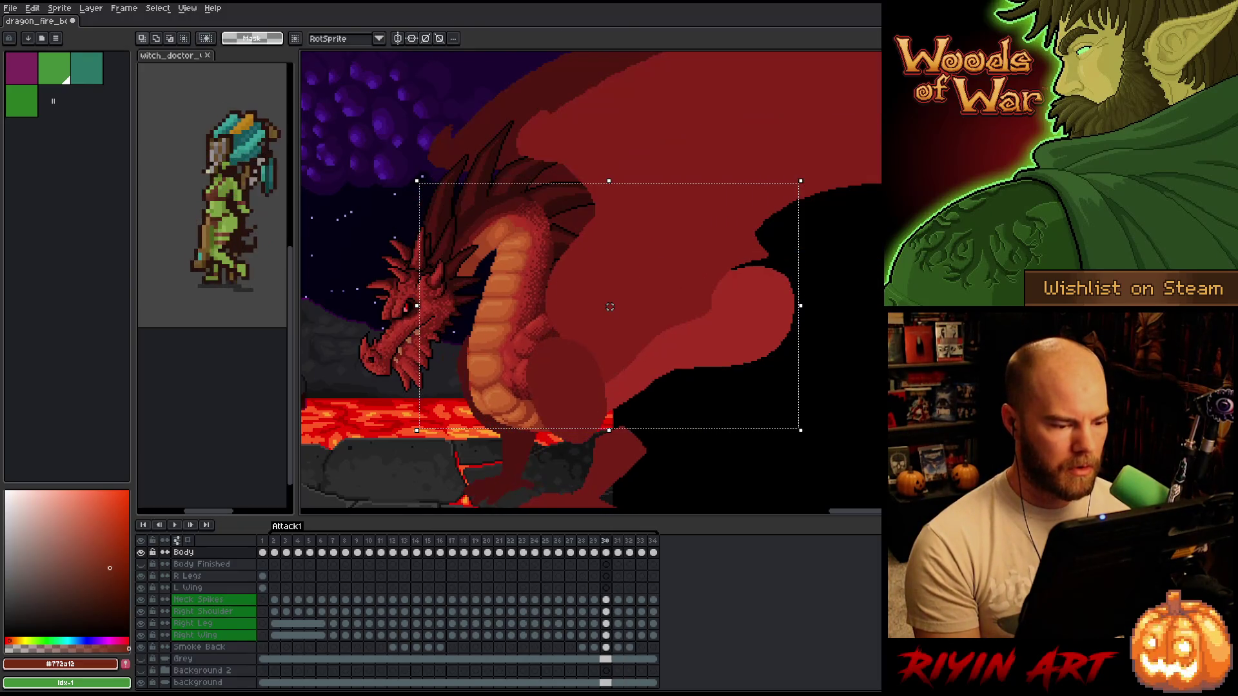
key(comma)
key(comma)
key(period)
key(period)
key(comma)
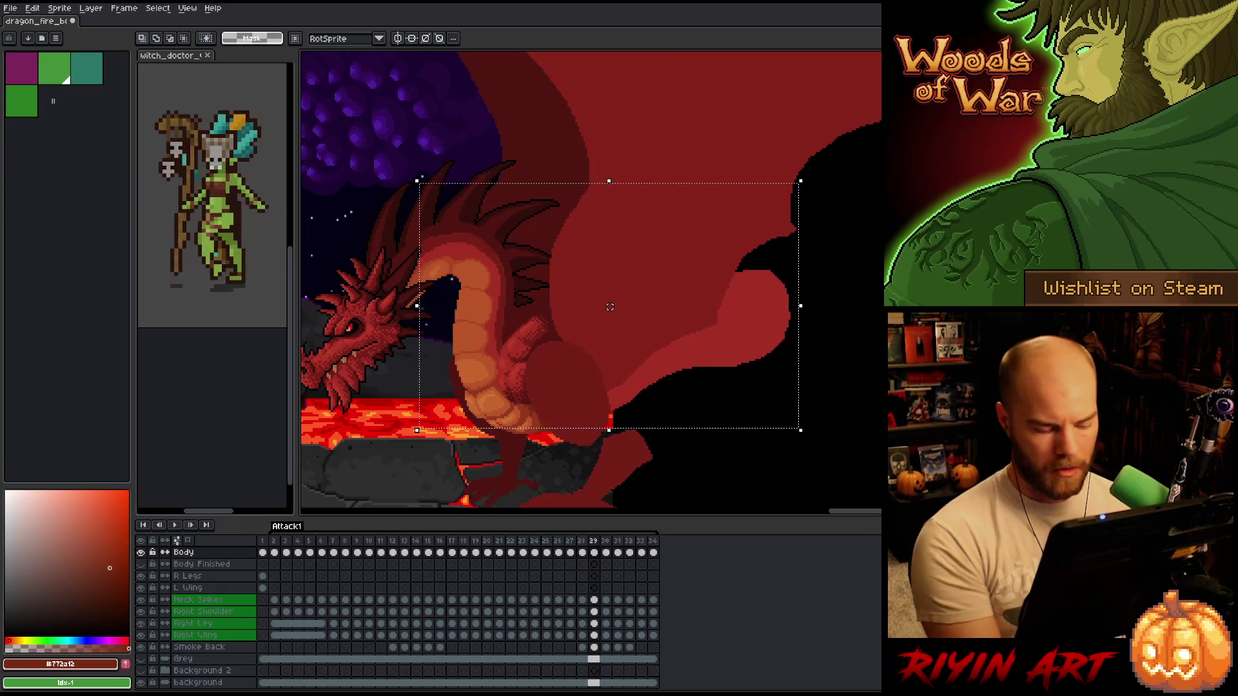
key(ctrl+z)
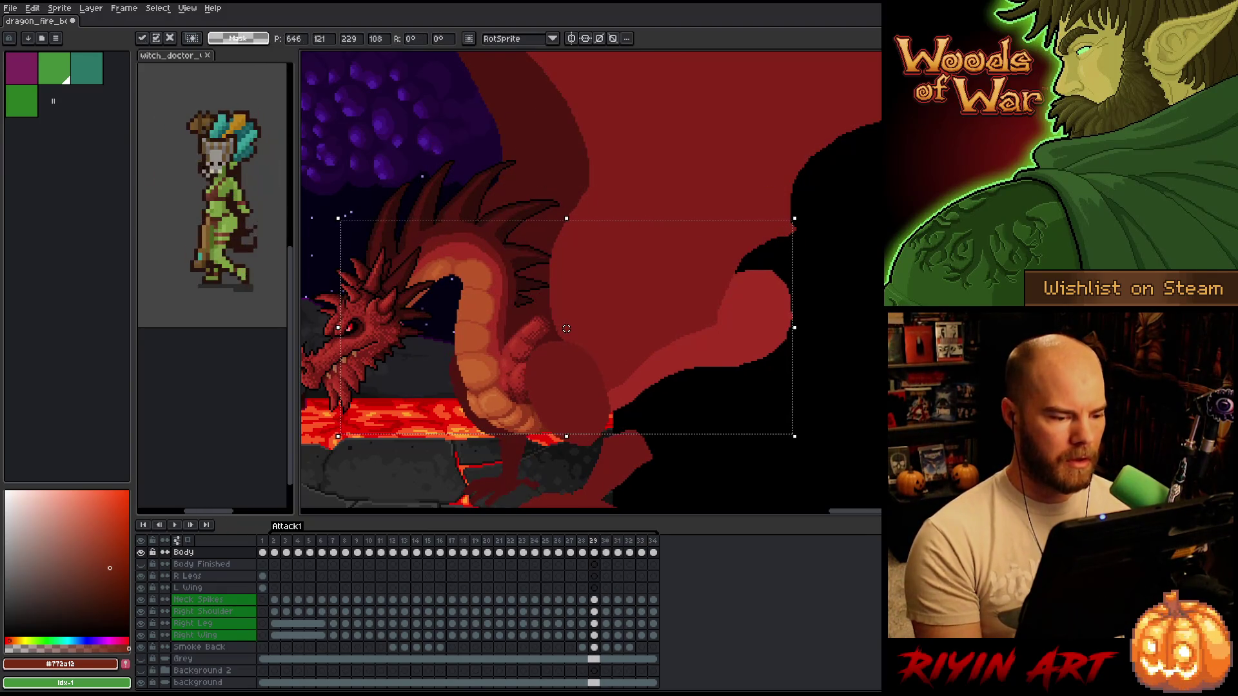
key(comma)
key(period)
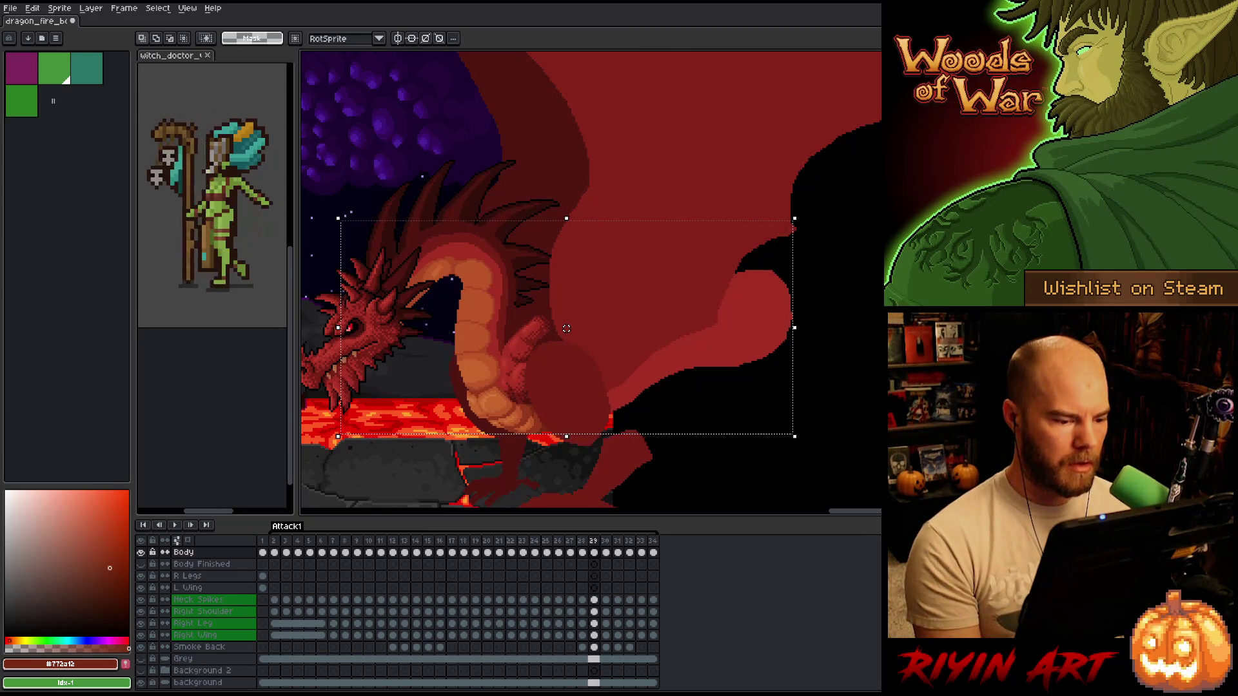
- Review the later attack poses, ending on frame 33
key(period)
key(period)
key(comma)
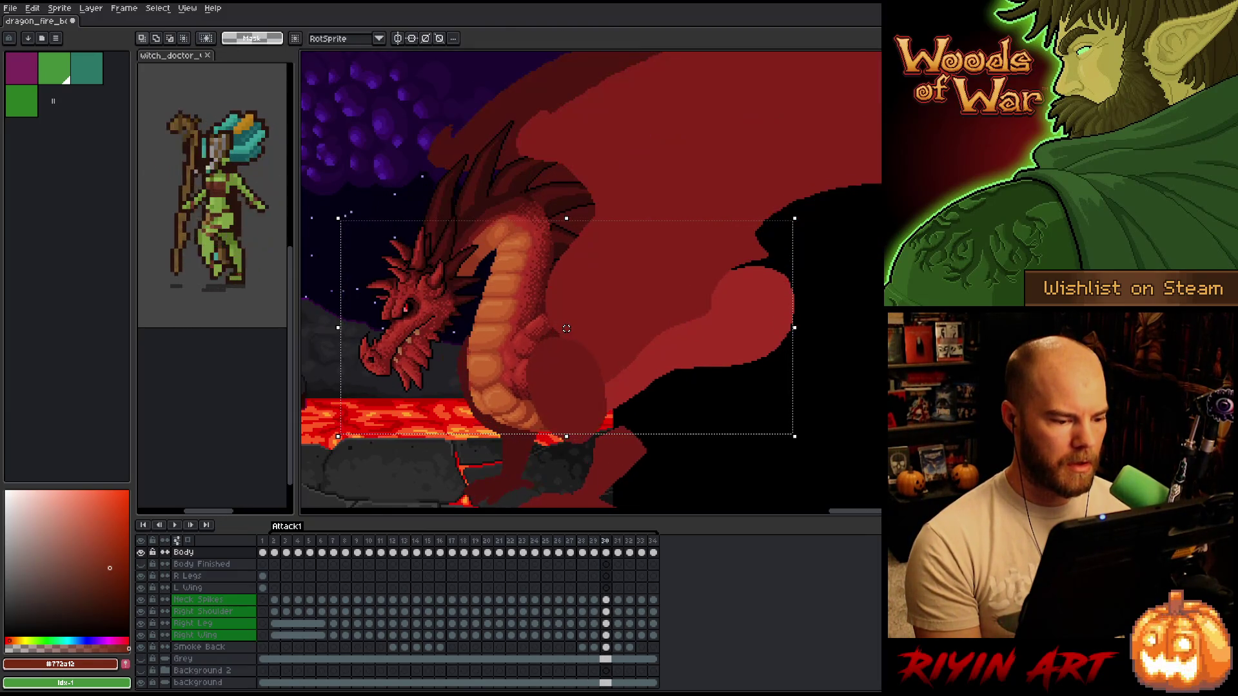
key(period)
key(period)
key(period)
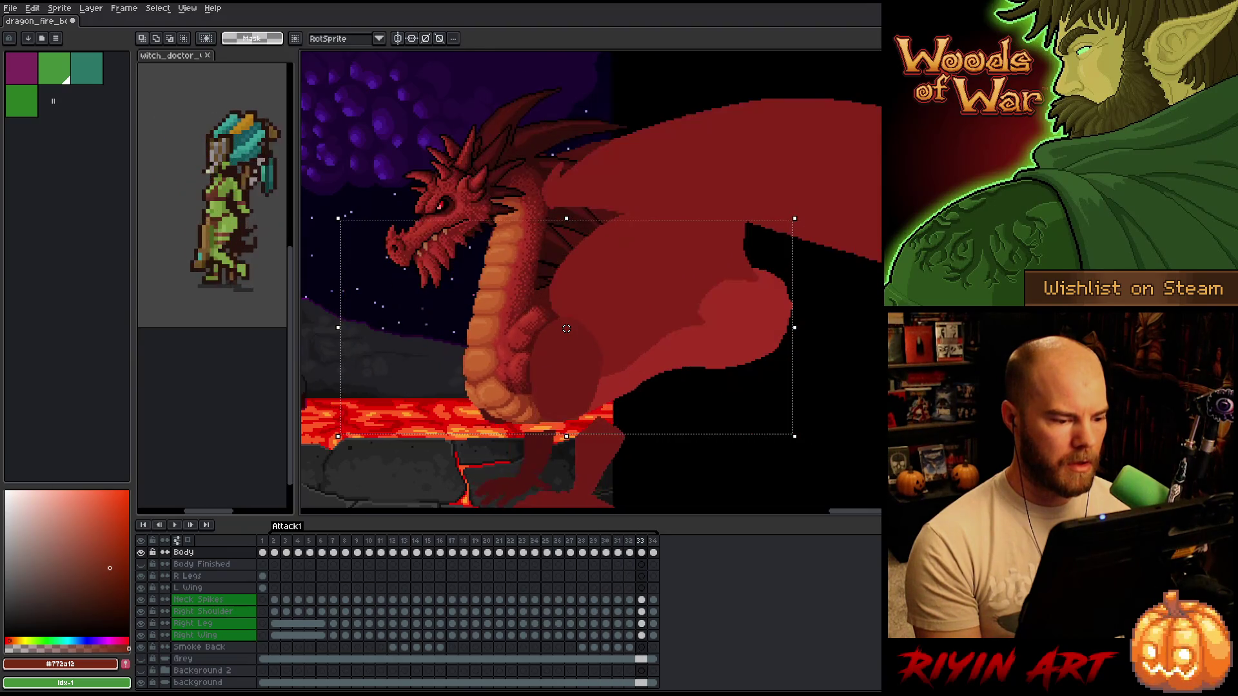
key(Return)
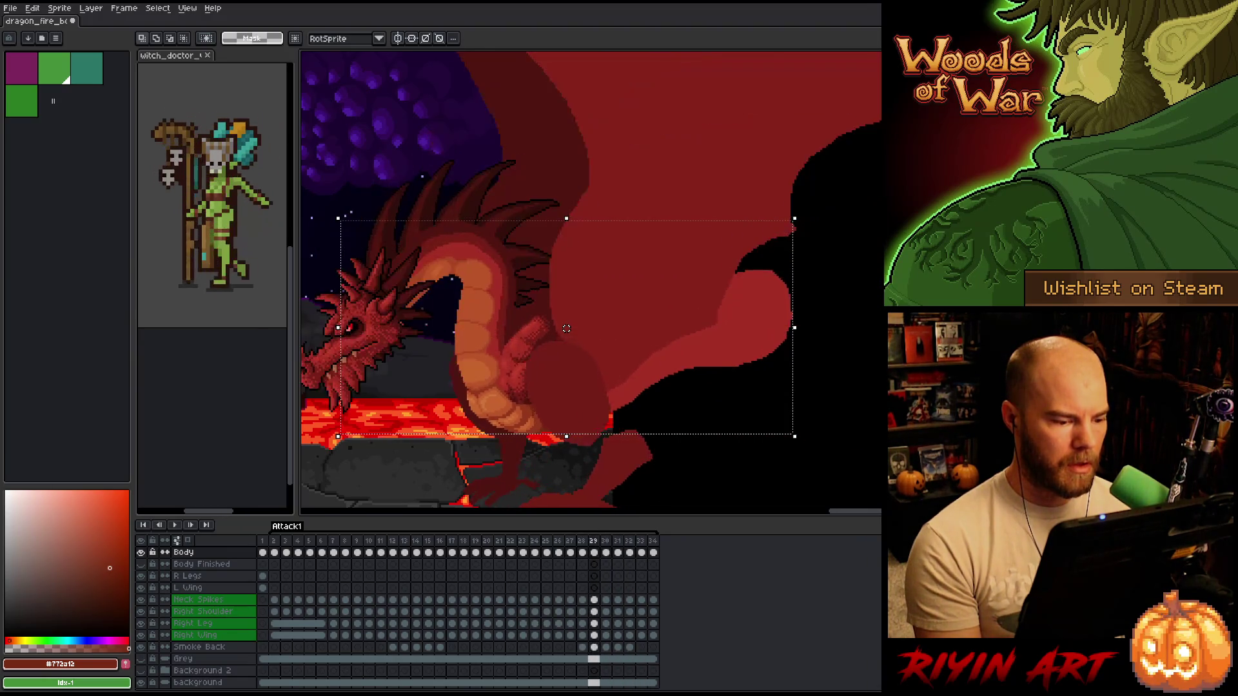
key(Return)
key(Return)
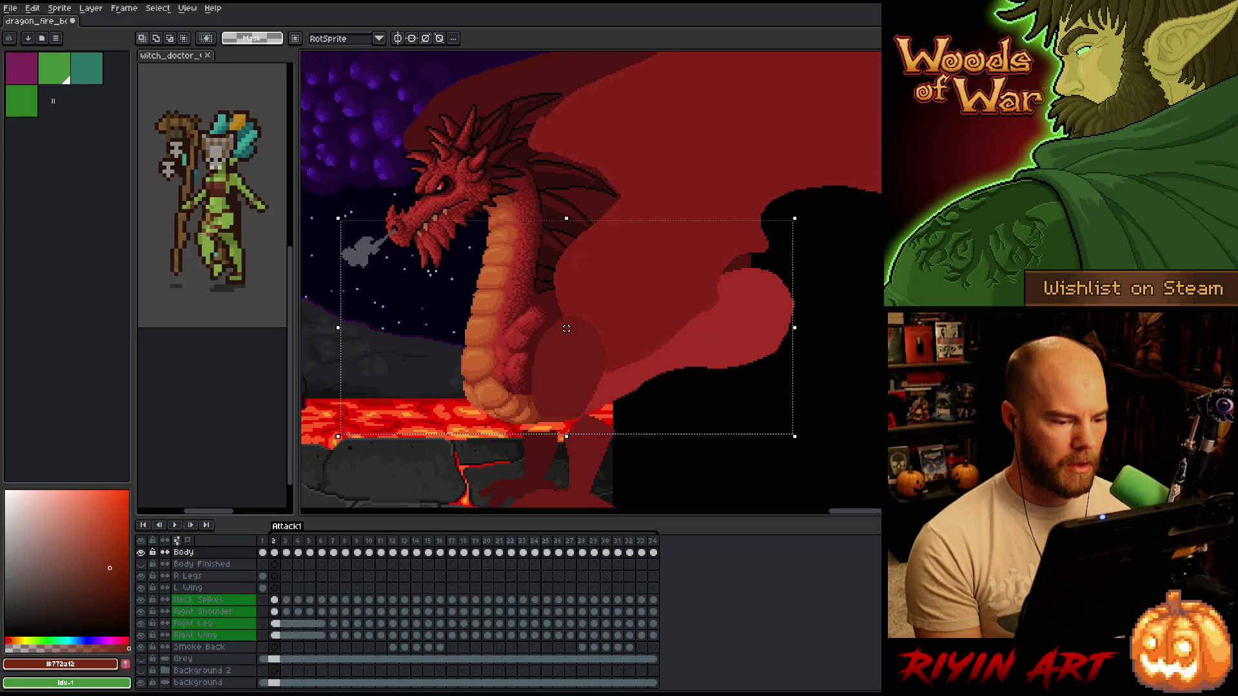
key(Return)
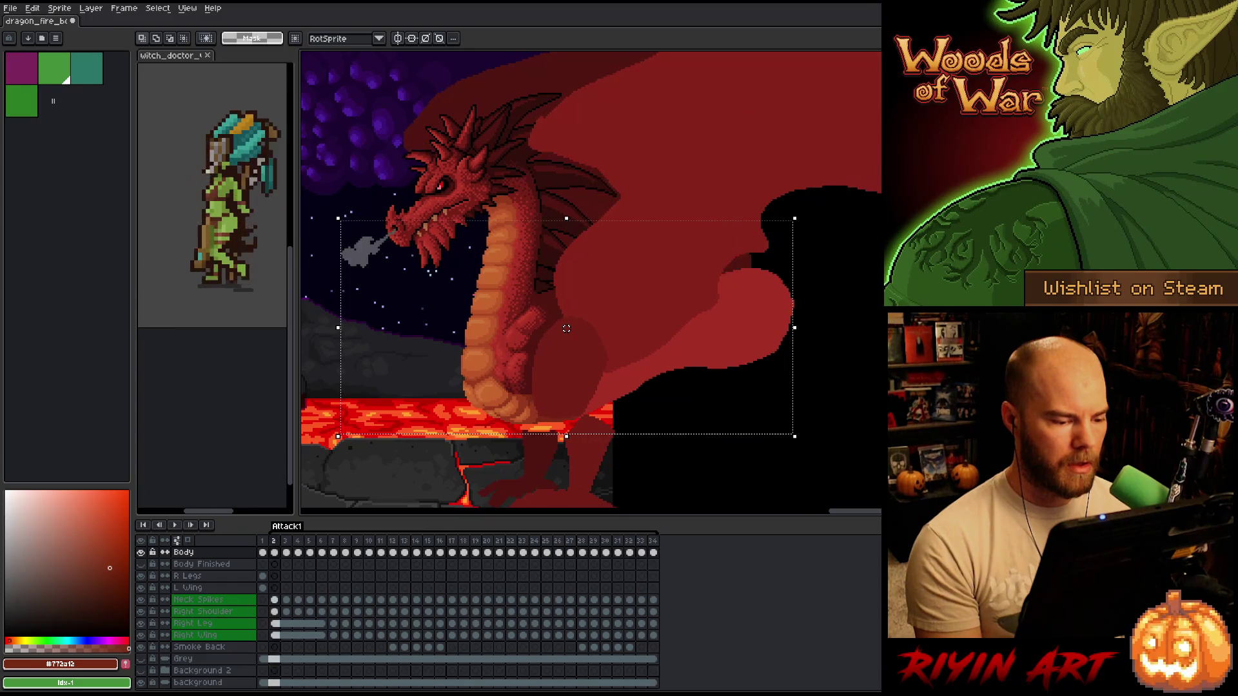
key(Left)
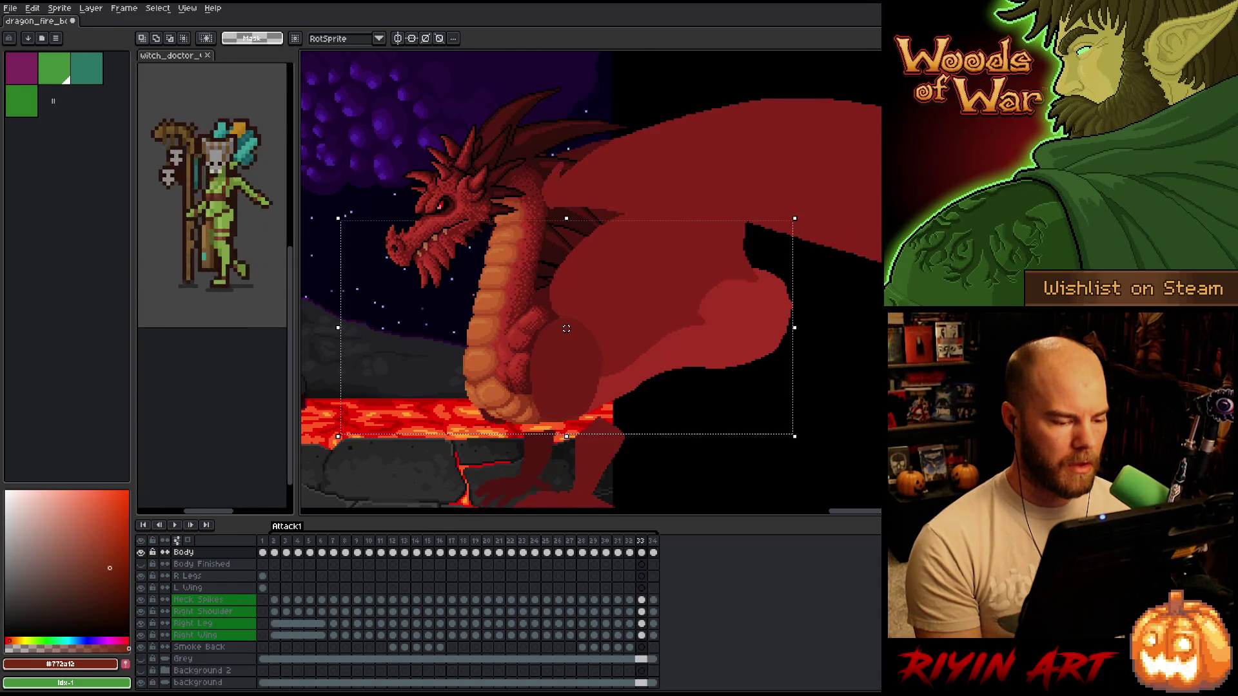
key(Left)
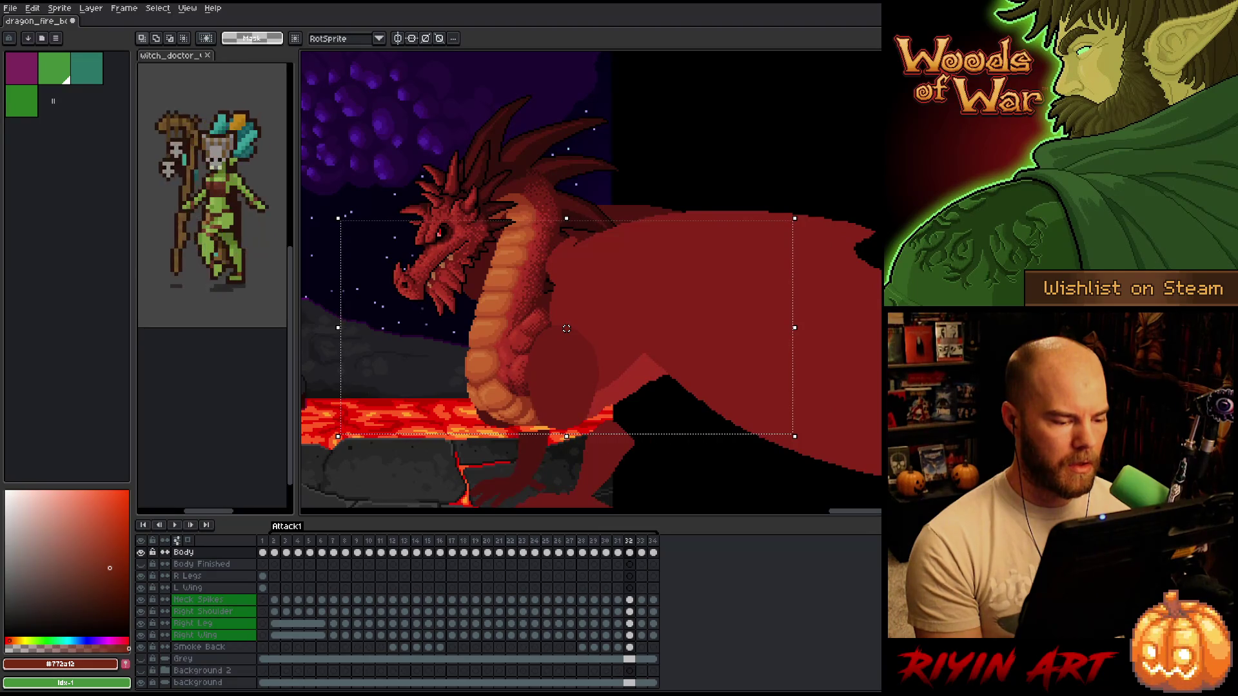
key(Right)
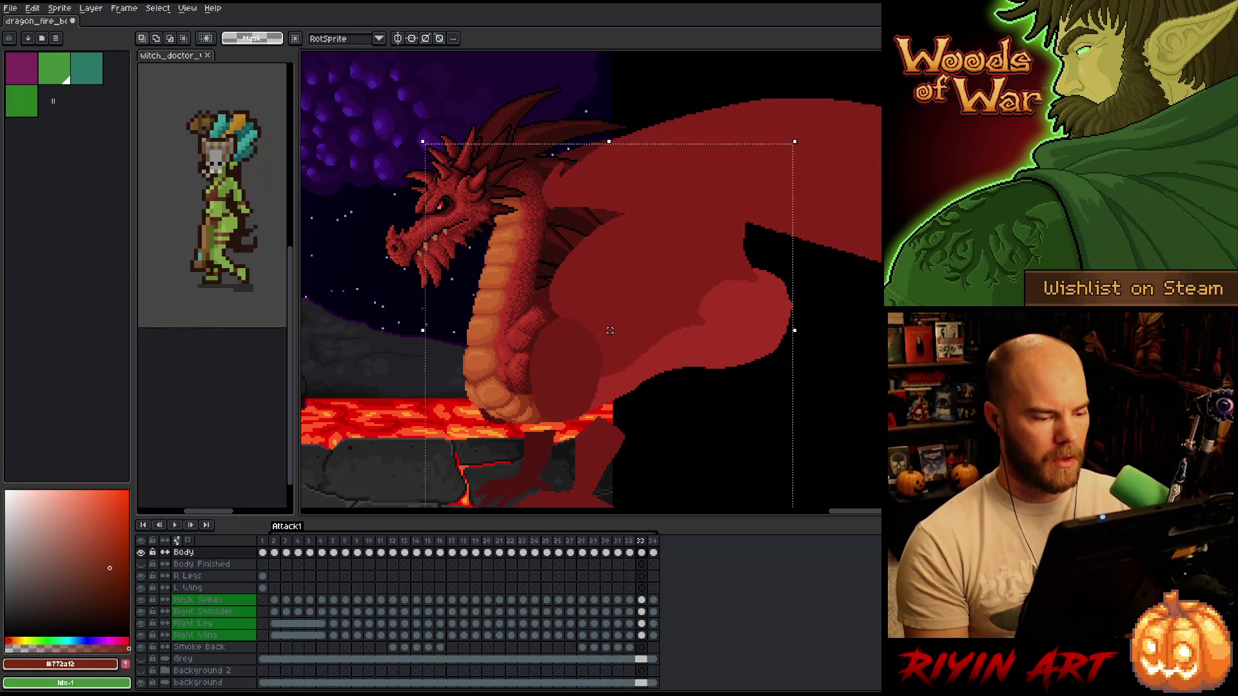
- Play Attack1 from frame 34, return to the last frame, and start looped playback
key(Right)
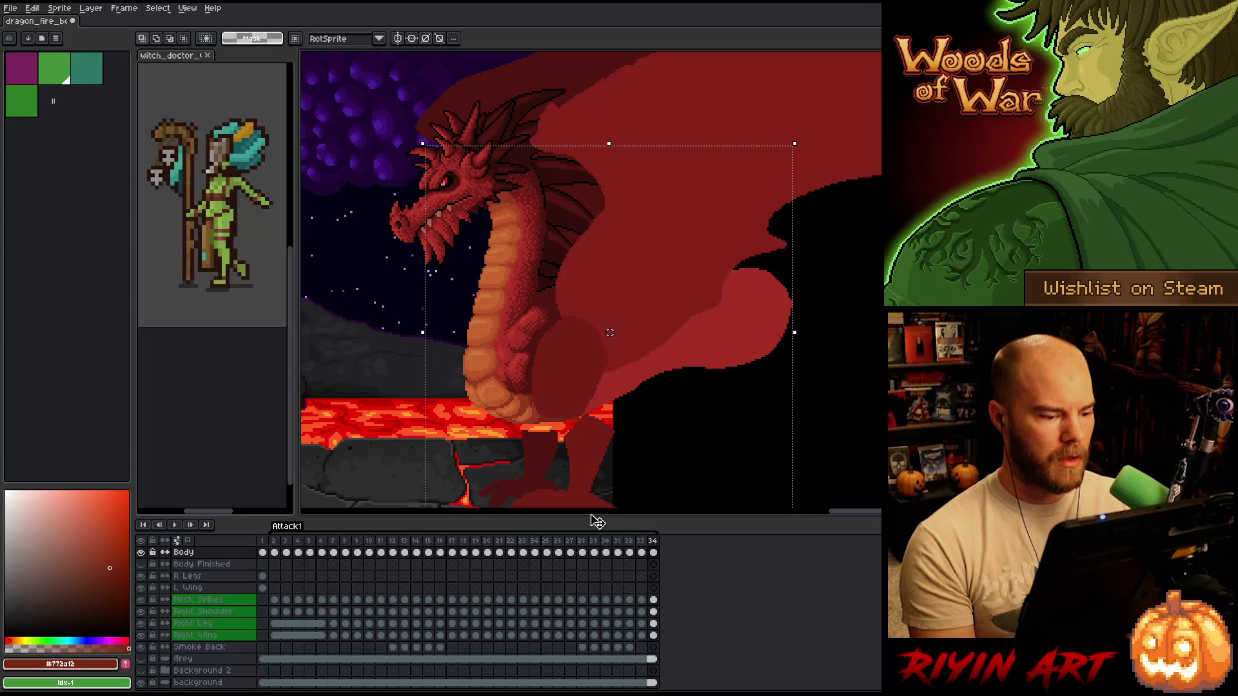
key(Return)
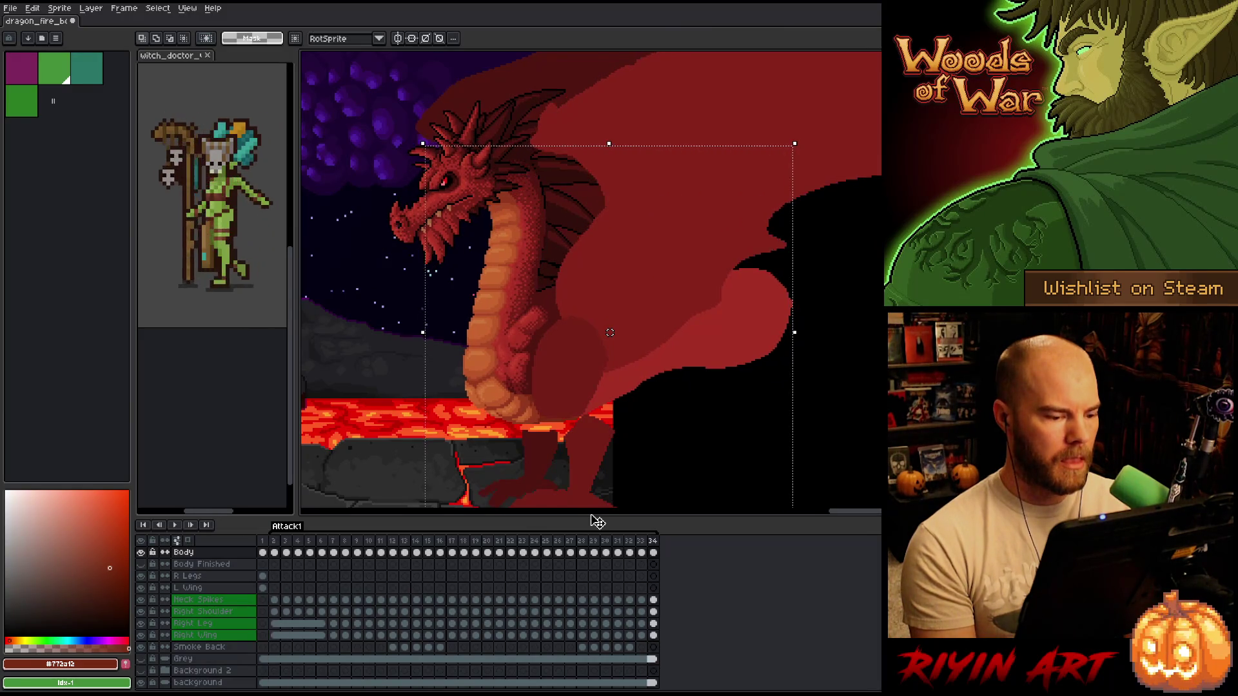
key(End)
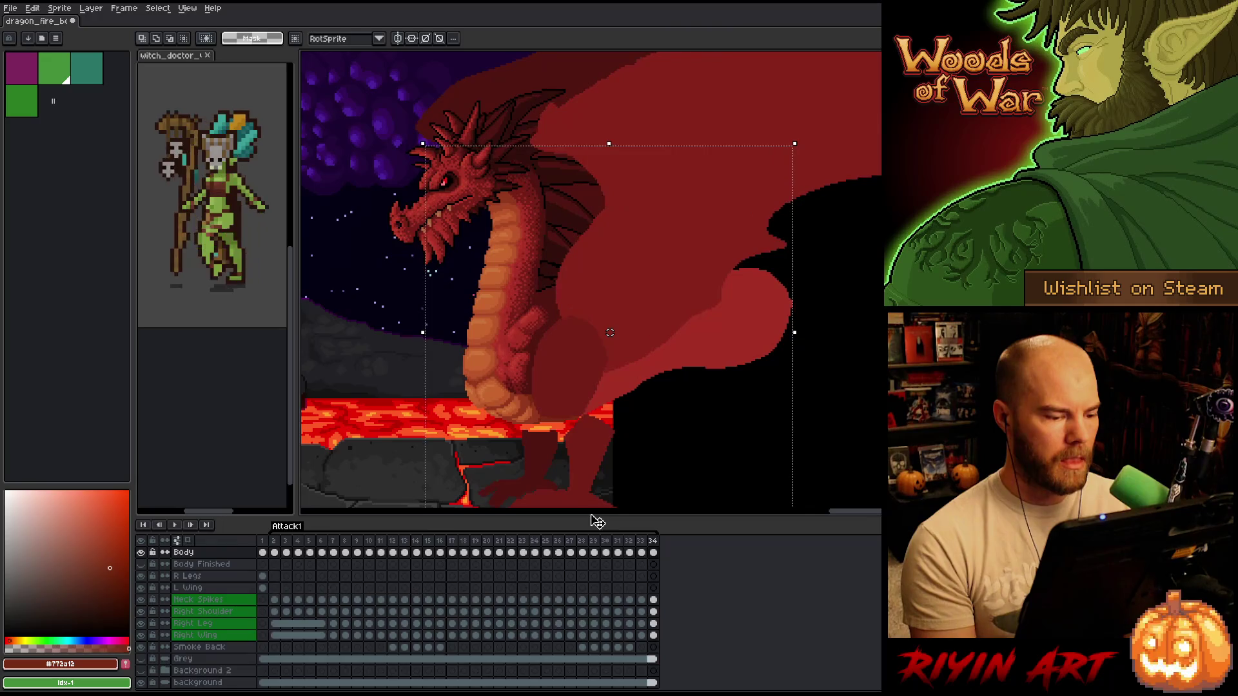
key(End)
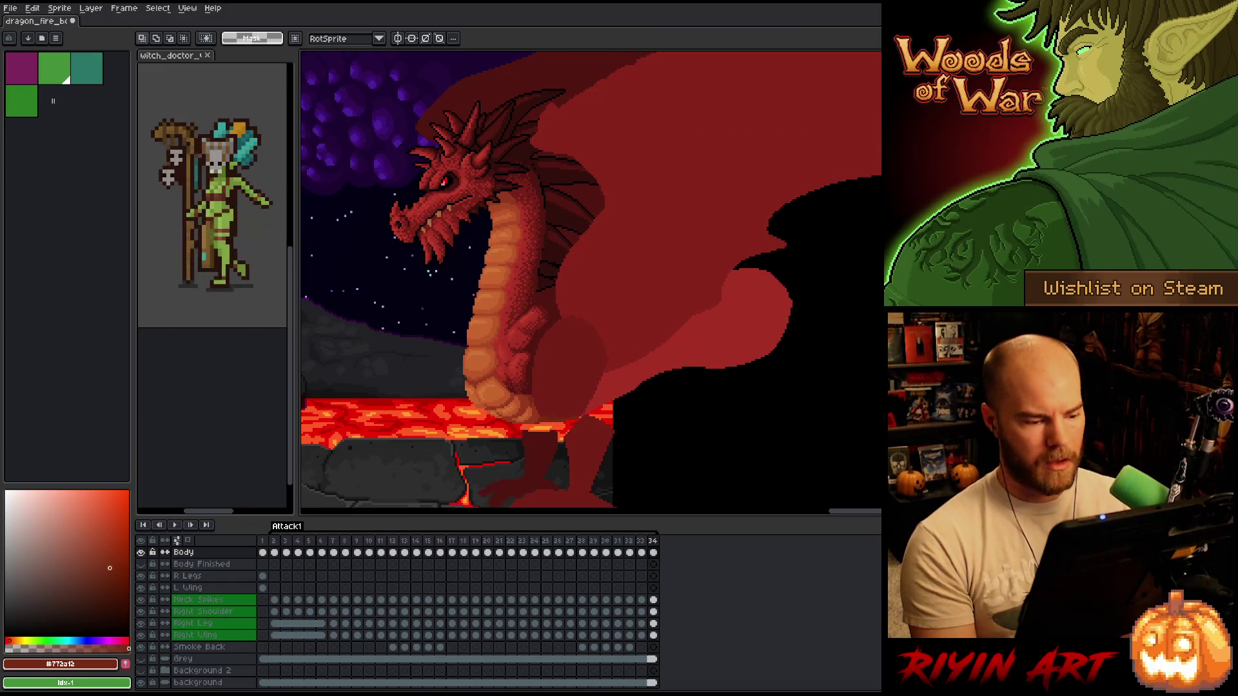
key(Return)
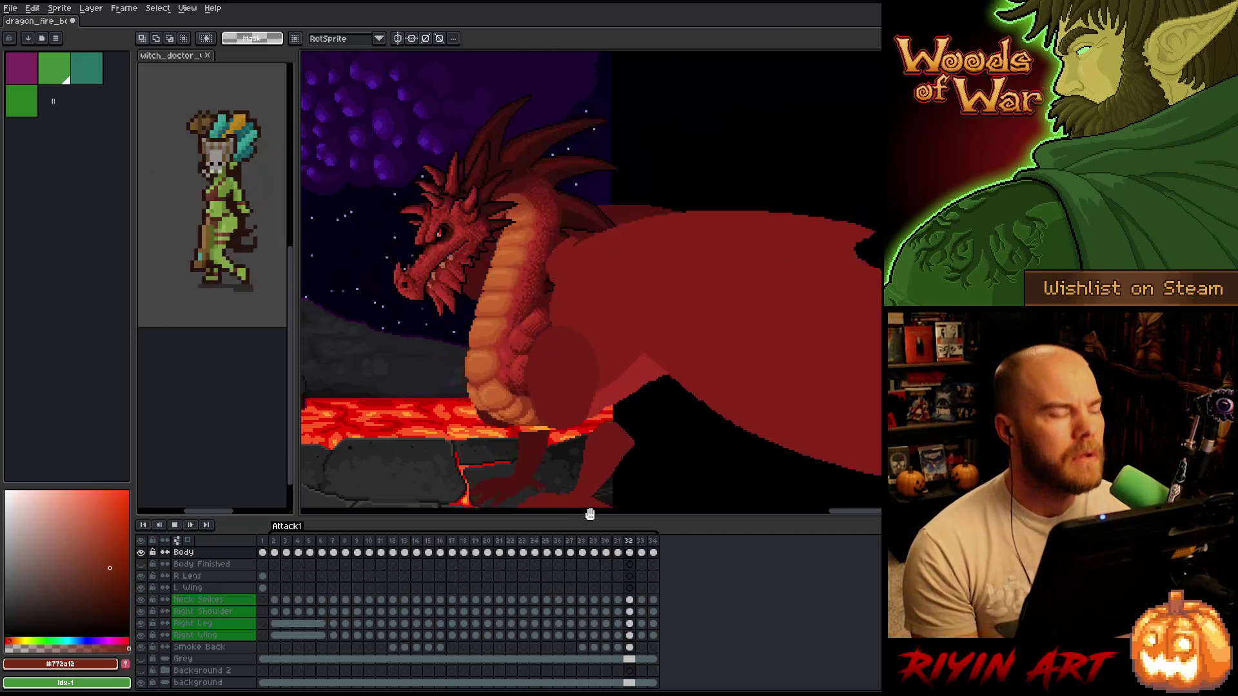
- Stop playback and zoom in on the dragon's belly
key(Return)
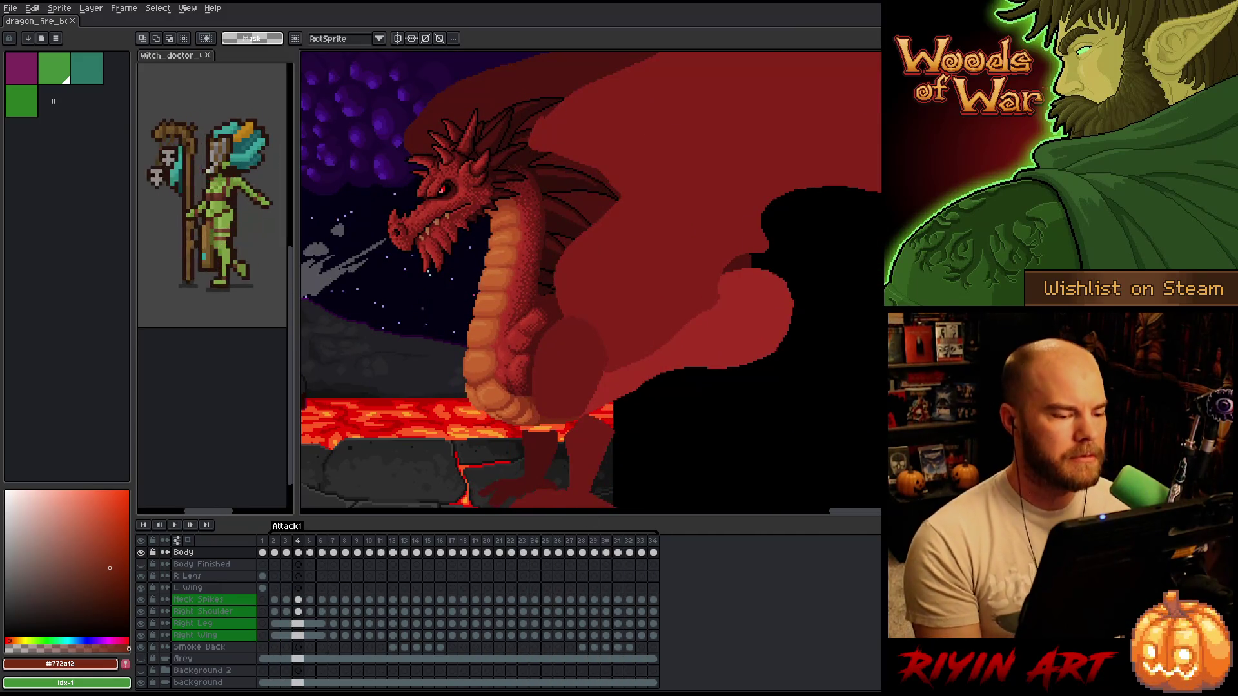
scroll(471, 379, up, 3)
drag(472, 379, 553, 277)
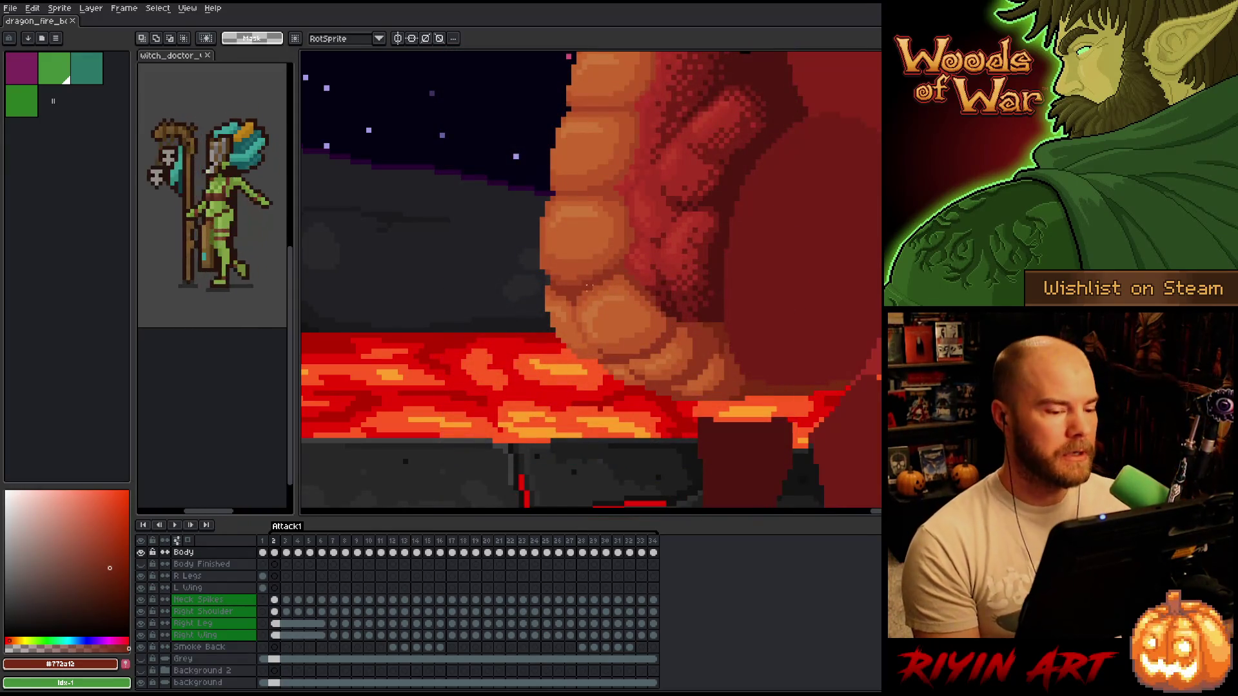
scroll(579, 314, down, 3)
- Jump to frame 1, recentre the whole dragon, and step to frame 3
click(269, 544)
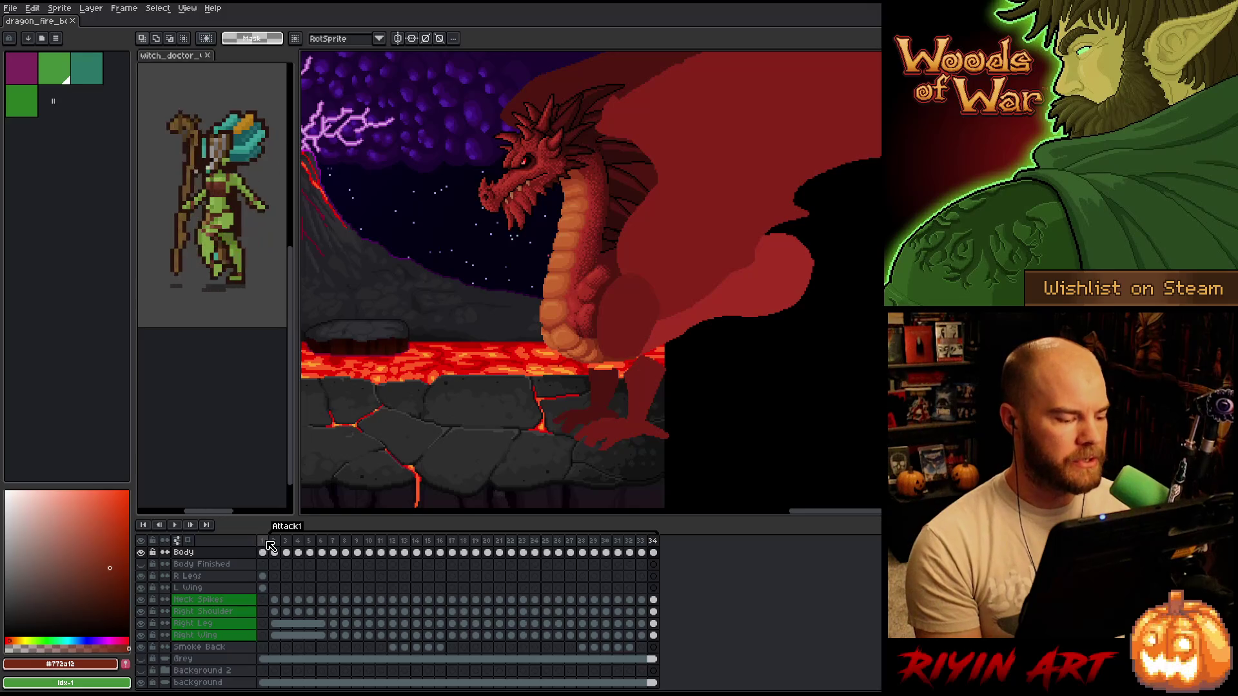
scroll(582, 357, up, 2)
drag(583, 356, 619, 356)
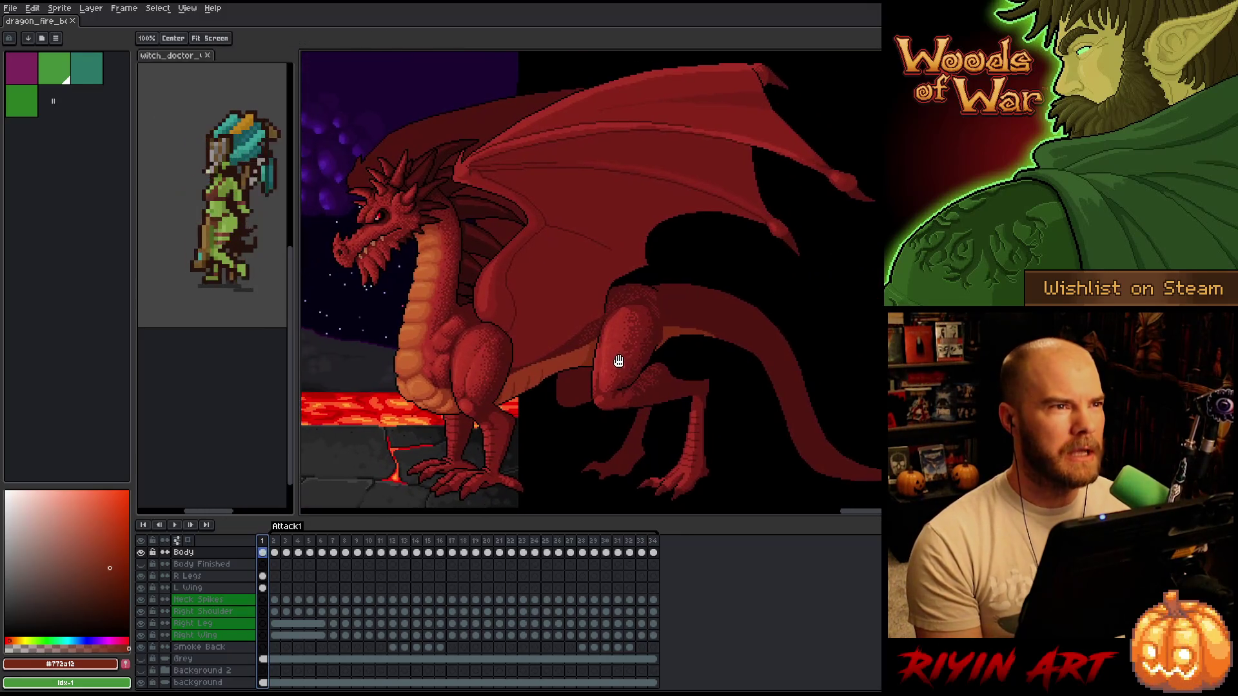
scroll(564, 320, down, 1)
scroll(564, 319, up, 1)
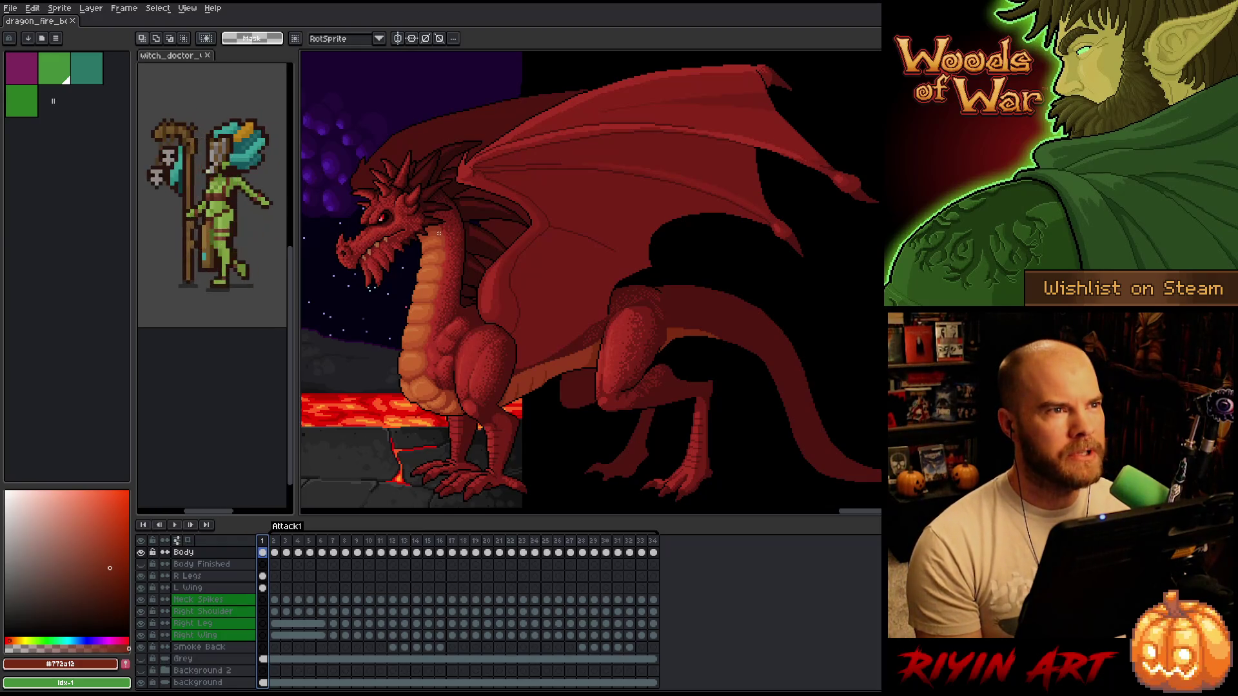
key(Right)
key(Right)
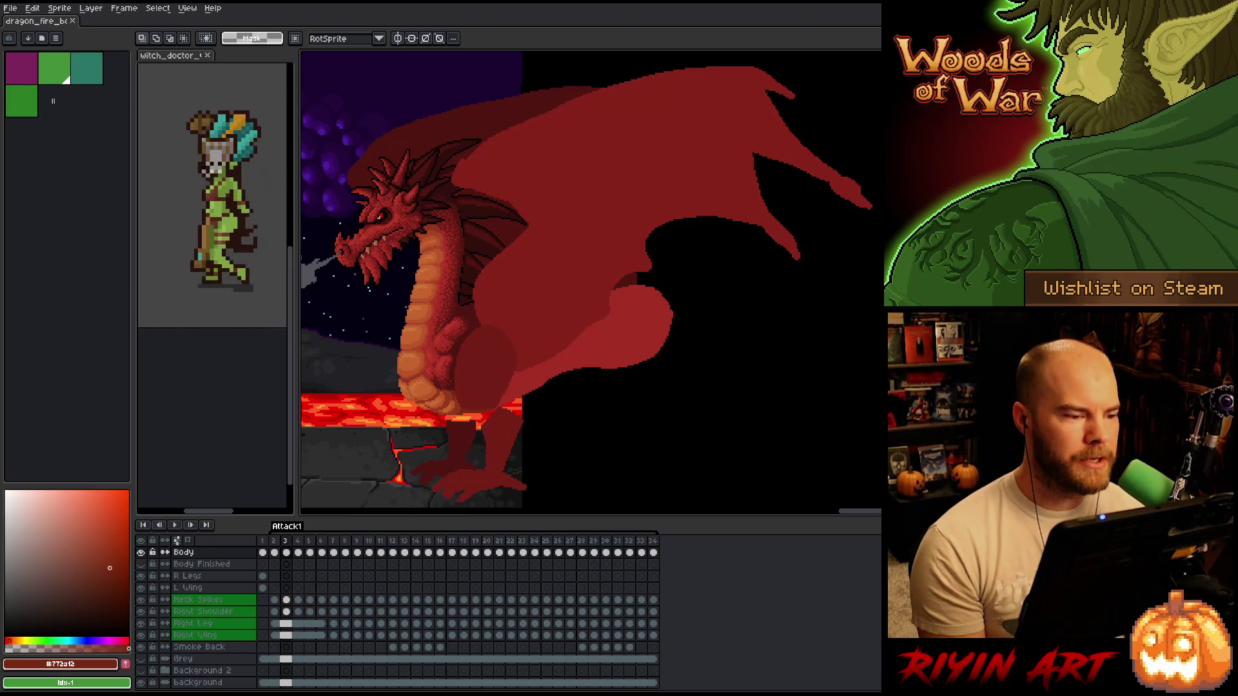
- Go to frame 4 and zoom in on the dragon's belly
click(298, 540)
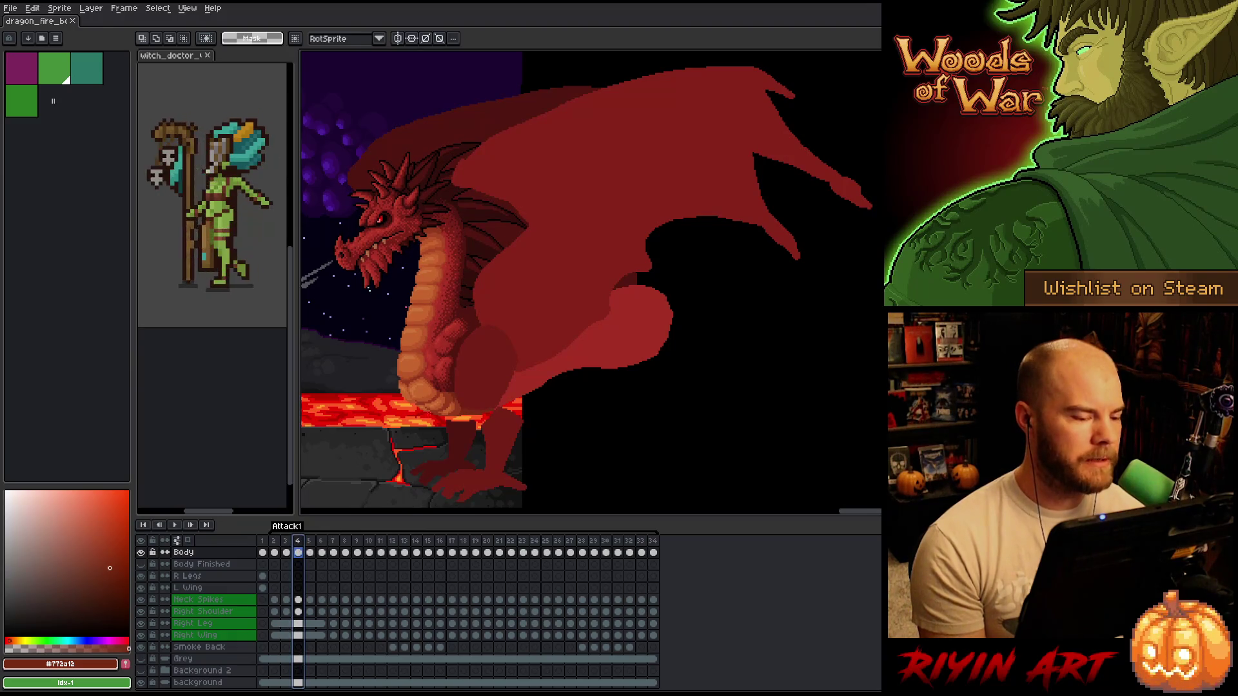
scroll(450, 408, up, 2)
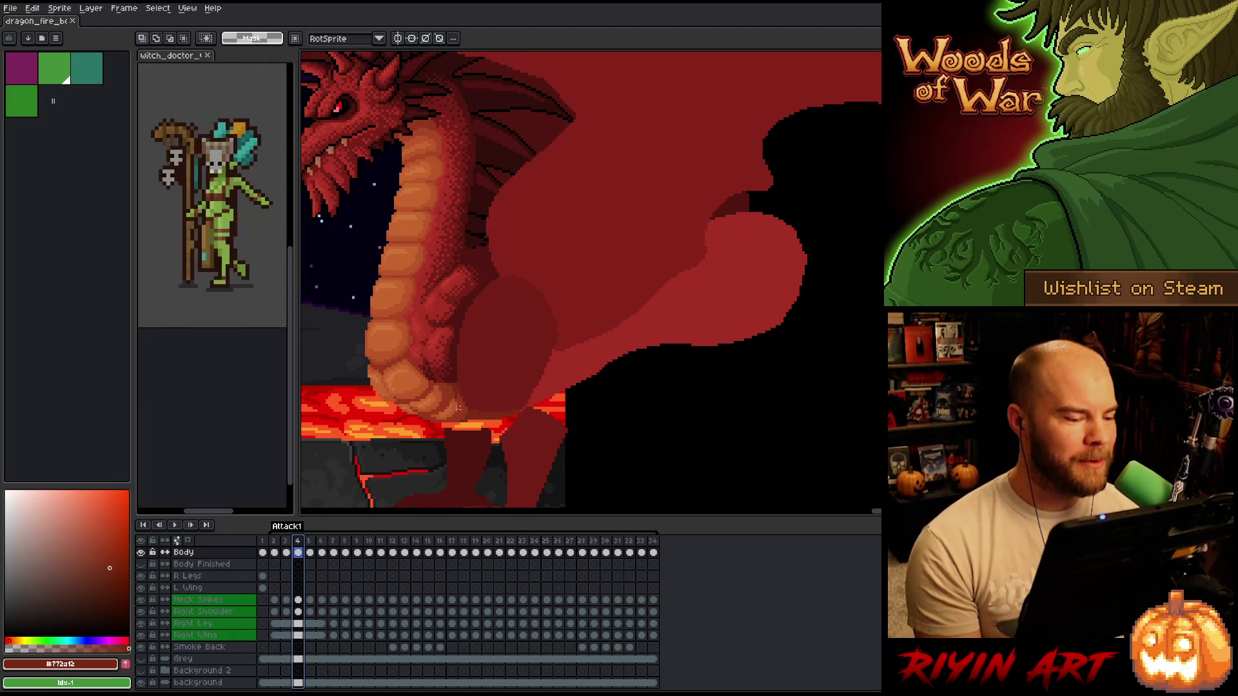
scroll(449, 391, down, 1)
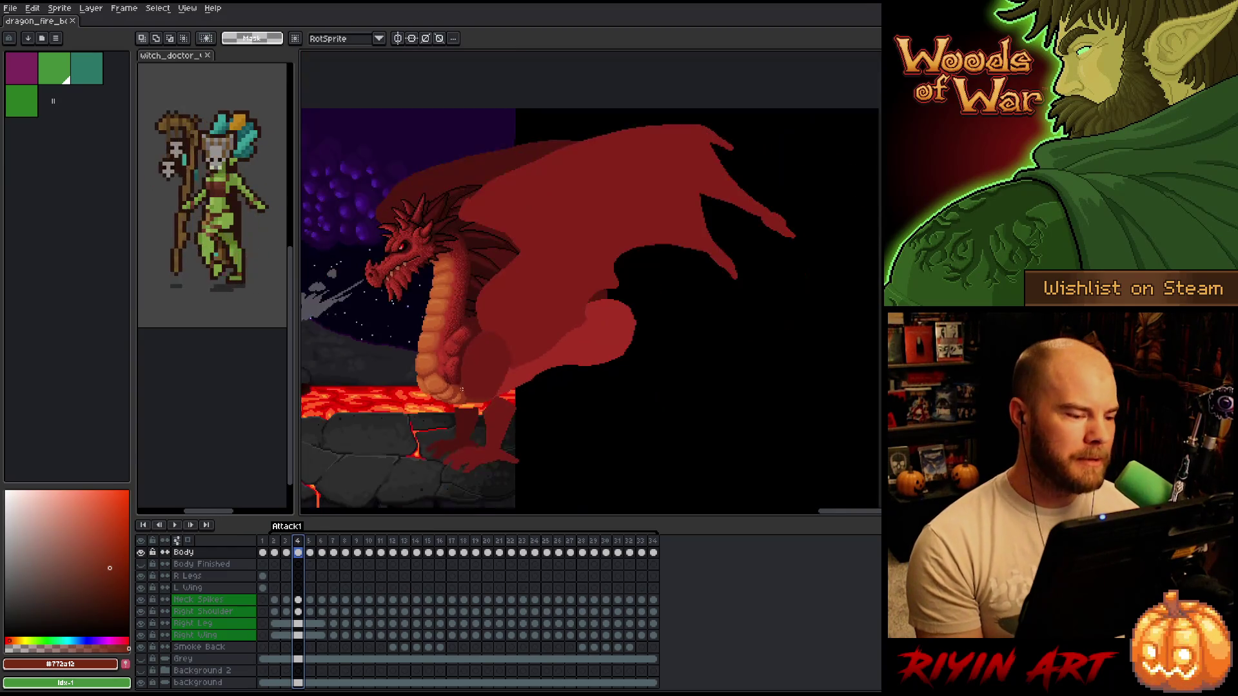
scroll(449, 390, up, 1)
- Advance to frame 9 and frame the dragon's head and belly in view
key(Right)
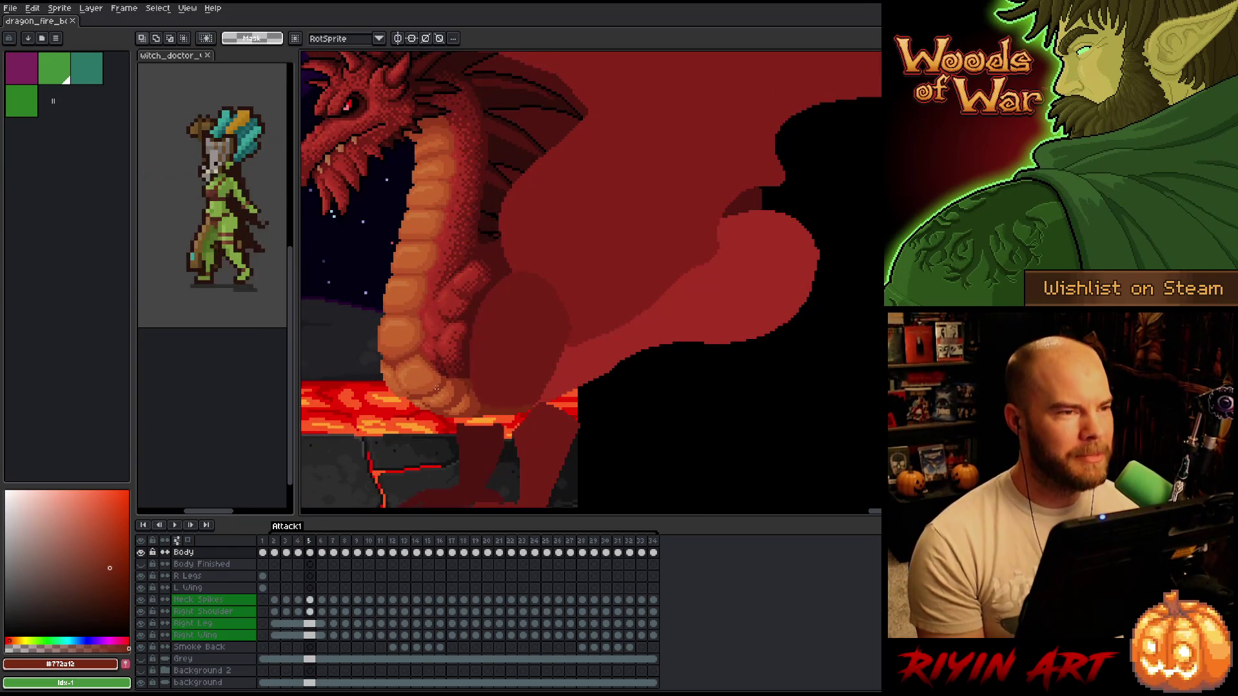
key(Right)
key(Right)
key(Right)
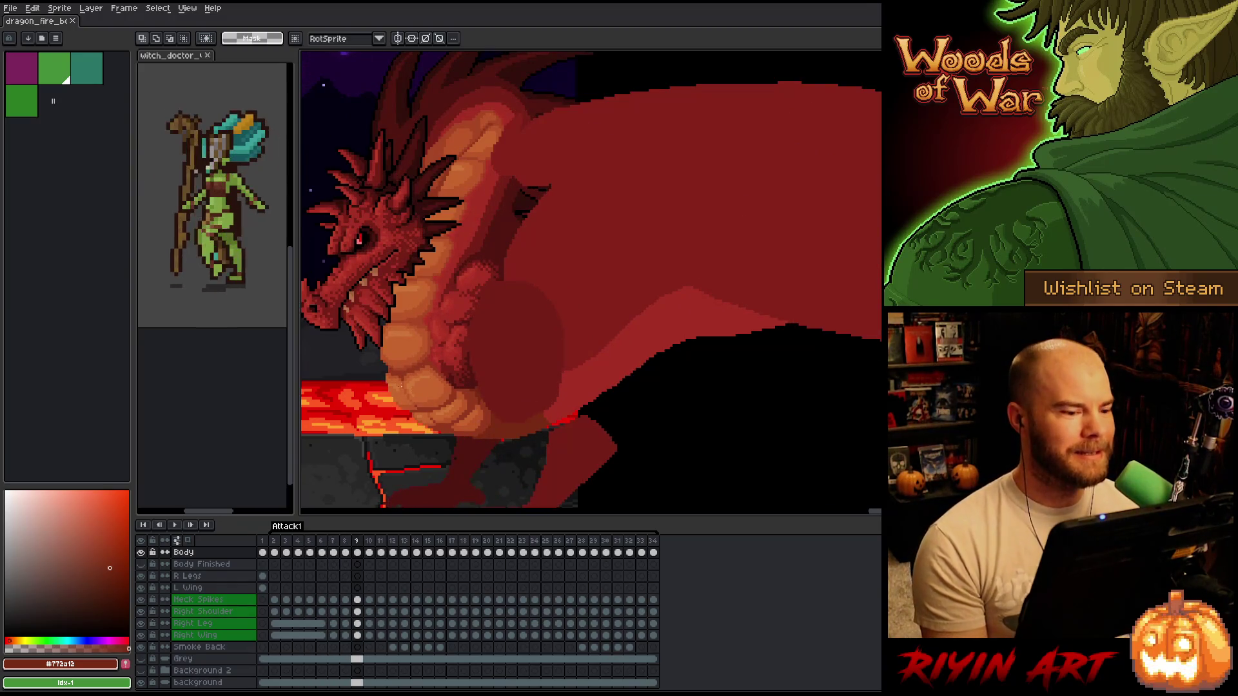
drag(399, 385, 436, 388)
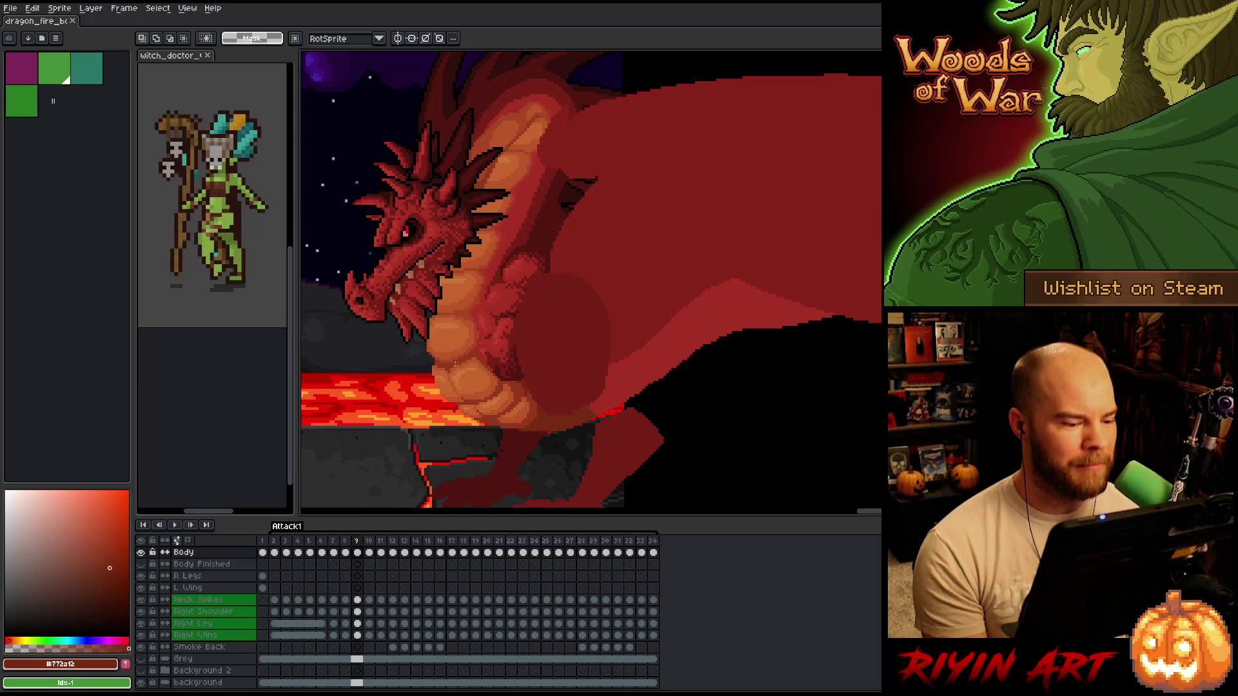
scroll(455, 365, down, 2)
scroll(461, 387, up, 2)
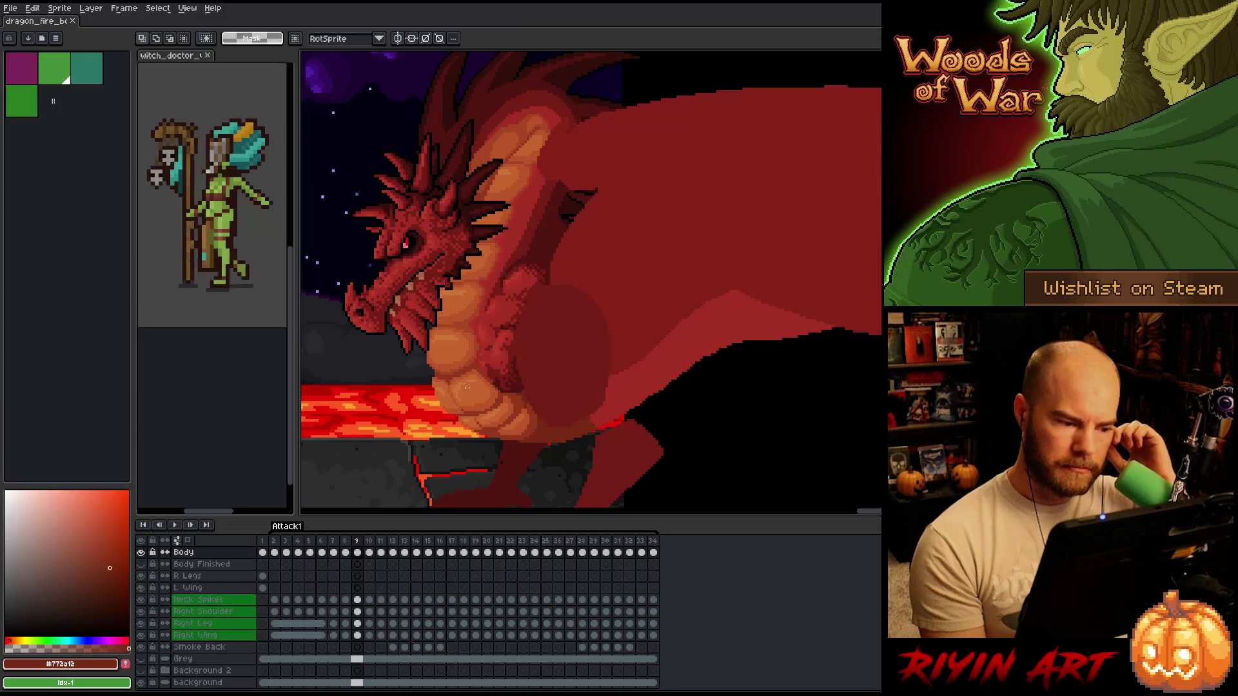
- Step through frames 10–12, settle on frame 11, and shift the view along the belly scales
key(Left)
key(Right)
key(Right)
key(Right)
key(Right)
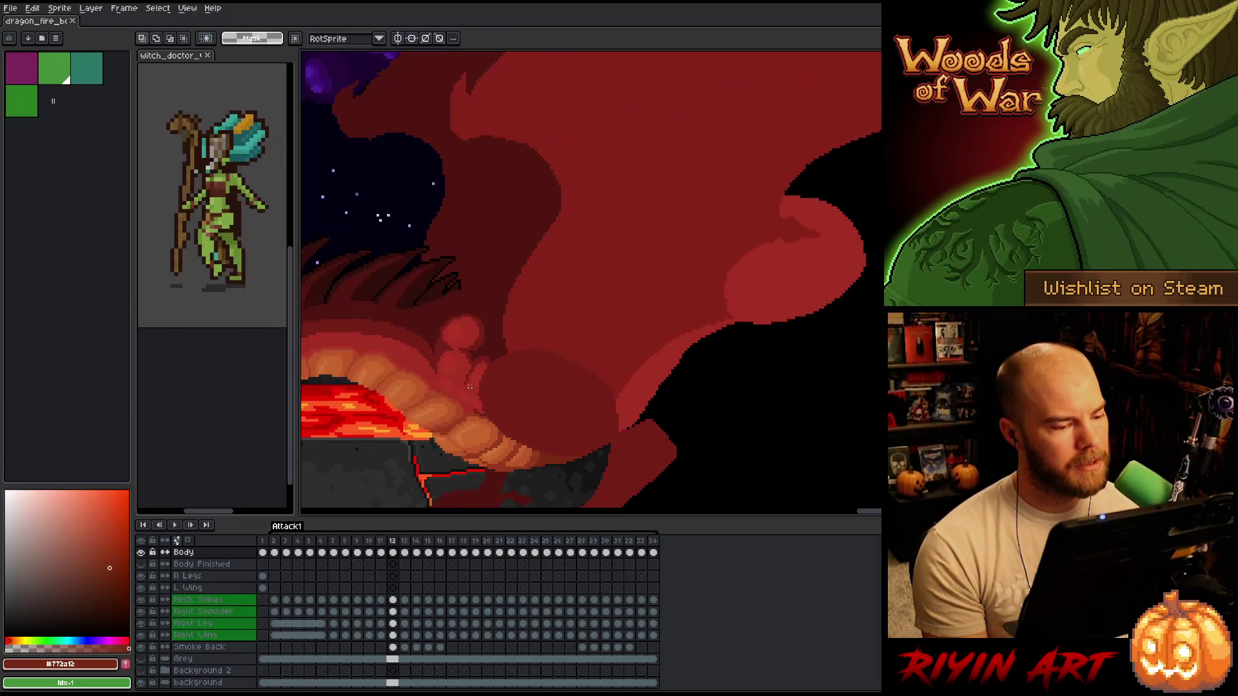
key(Left)
key(Left)
key(Right)
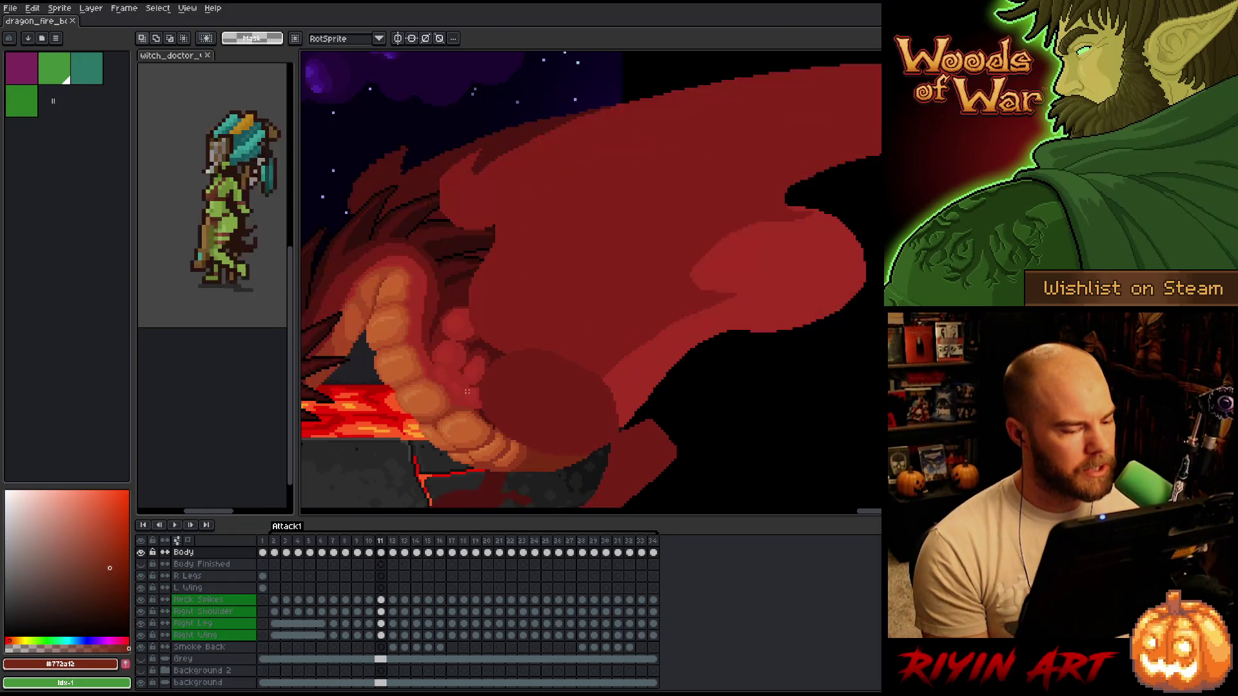
key(Left)
key(Left)
- Flip back and forth between frames 10 and 11 to compare the belly scales
key(Right)
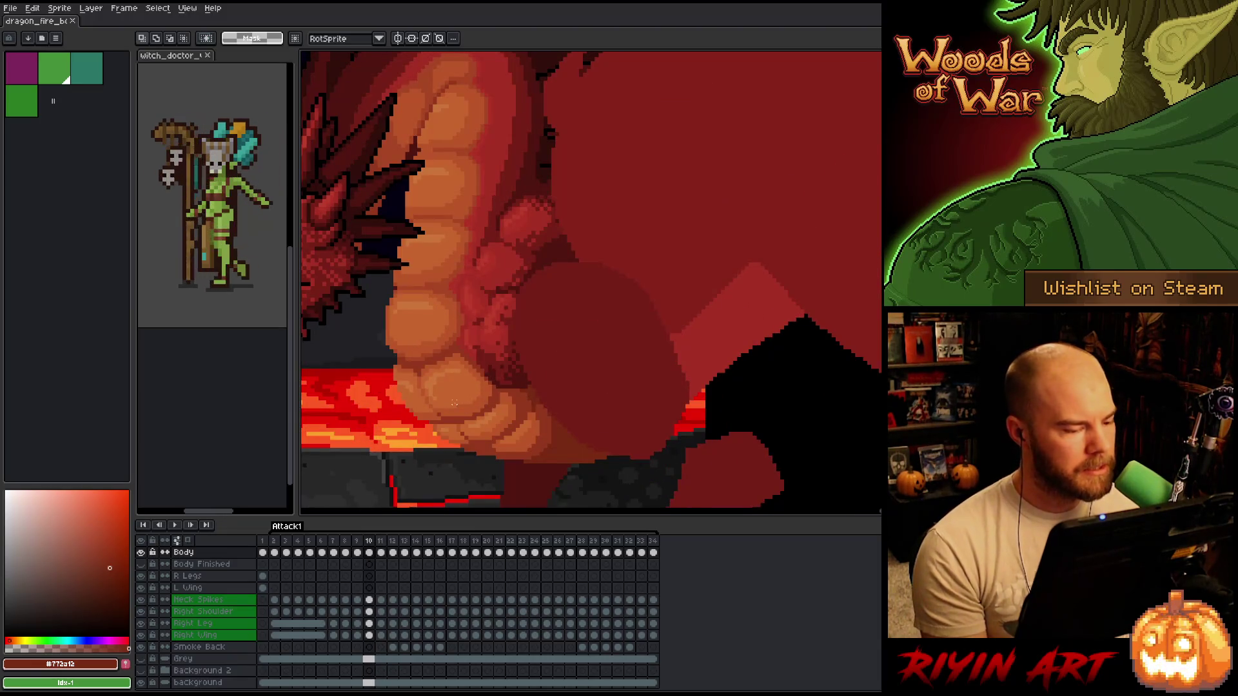
mouse_move(428, 420)
mouse_down()
mouse_move(483, 387)
mouse_move(453, 387)
mouse_up()
key(Right)
key(Left)
key(Right)
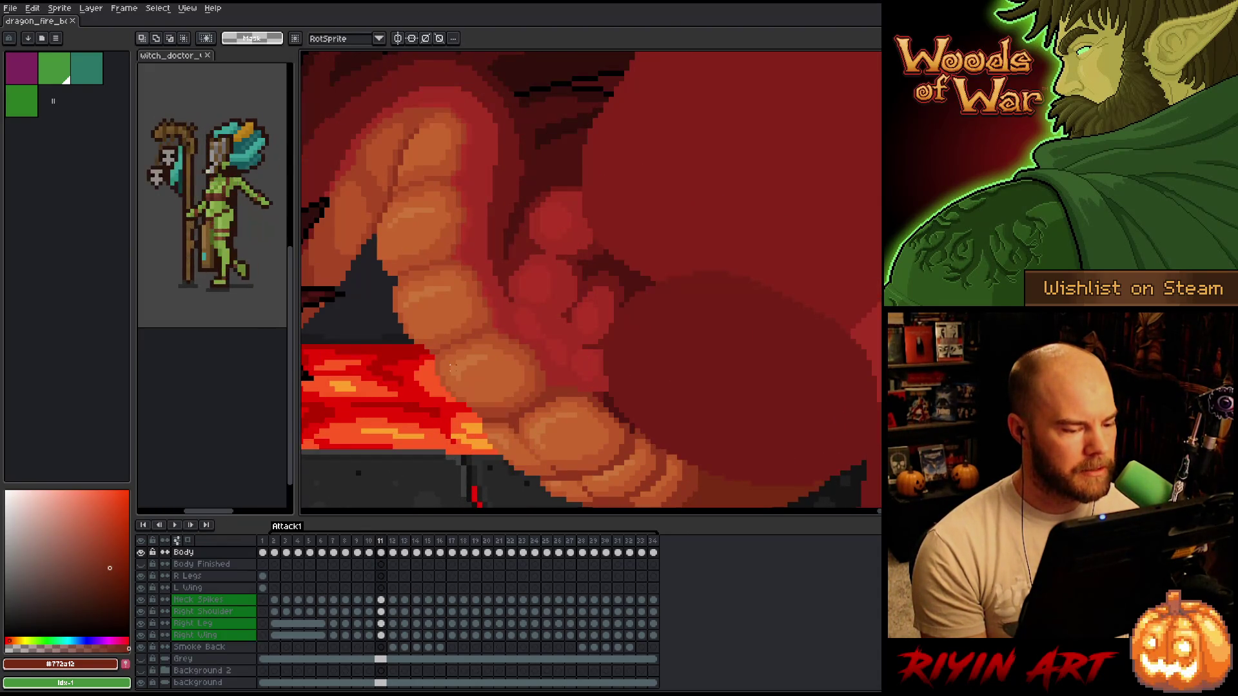
key(Left)
key(Right)
key(Left)
key(Right)
key(Left)
key(Right)
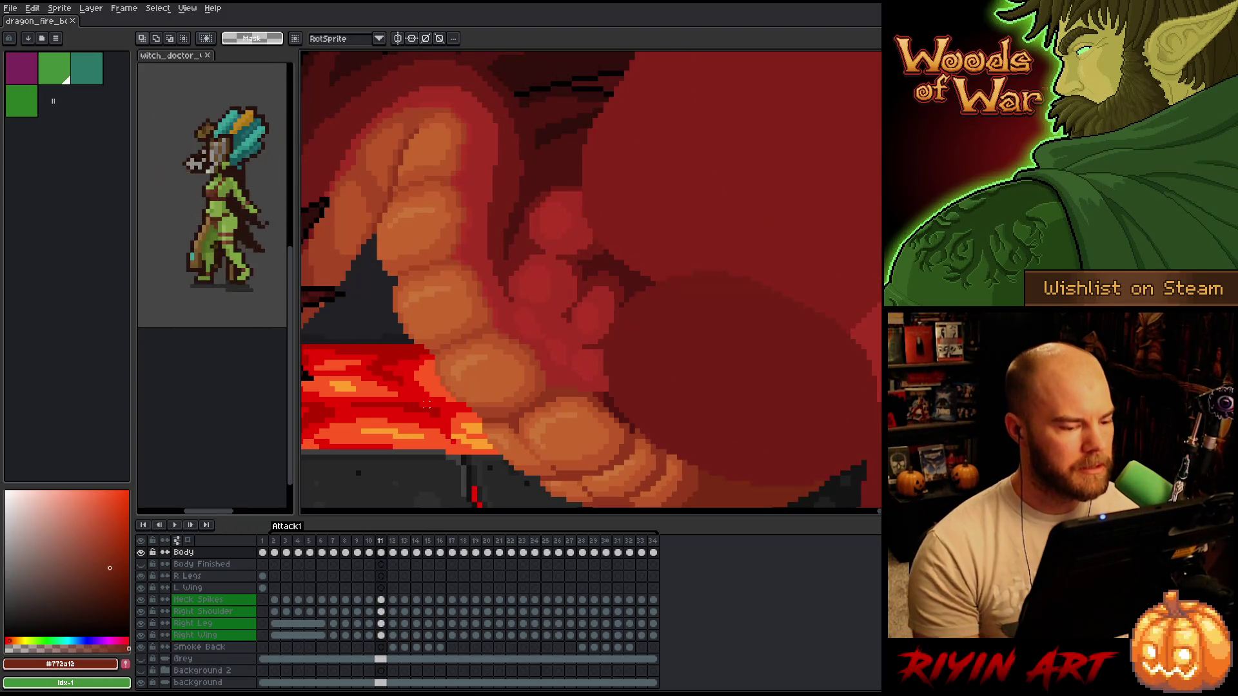
- Sample belly oranges and dab a shading pixel onto the Body layer's frame 11 belly scales
alt+click(524, 375)
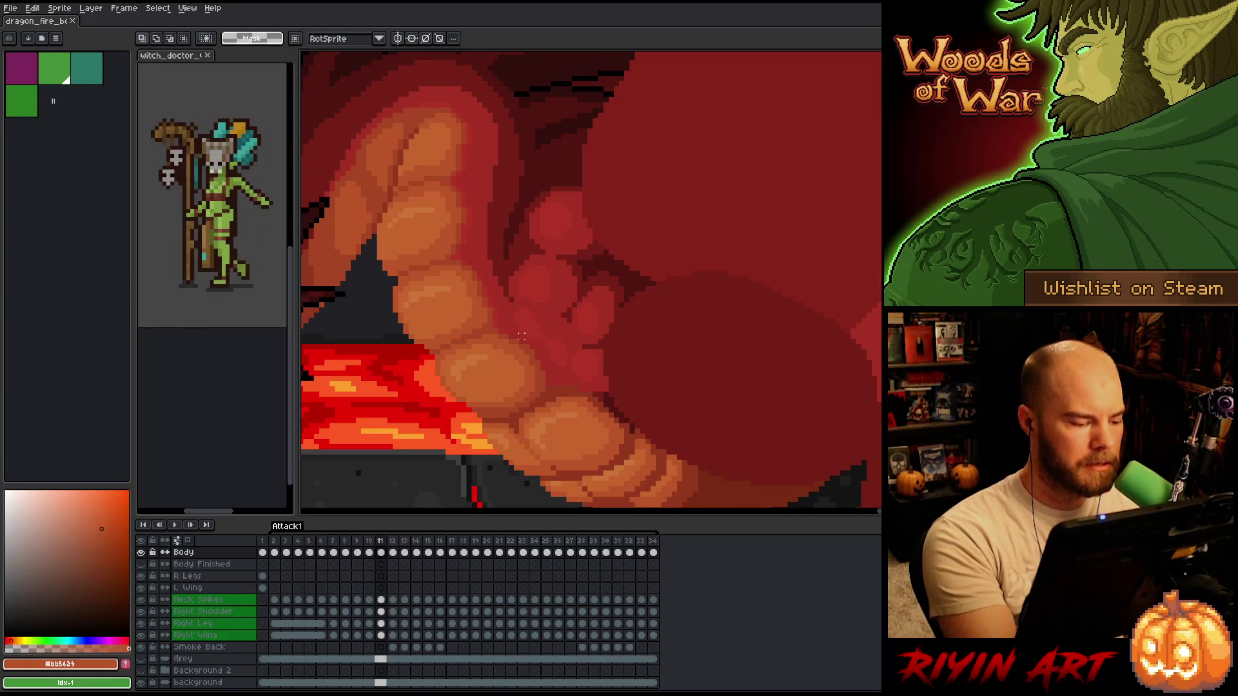
click(381, 552)
key(alt)
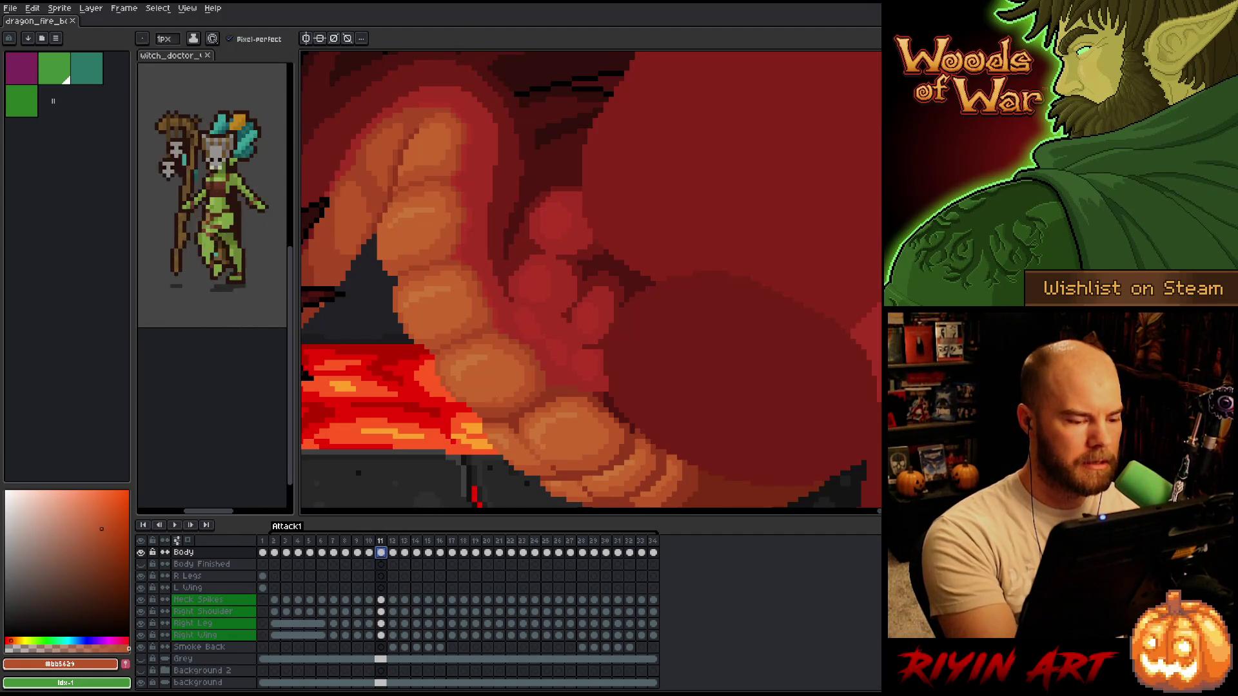
click(488, 393)
alt+click(520, 408)
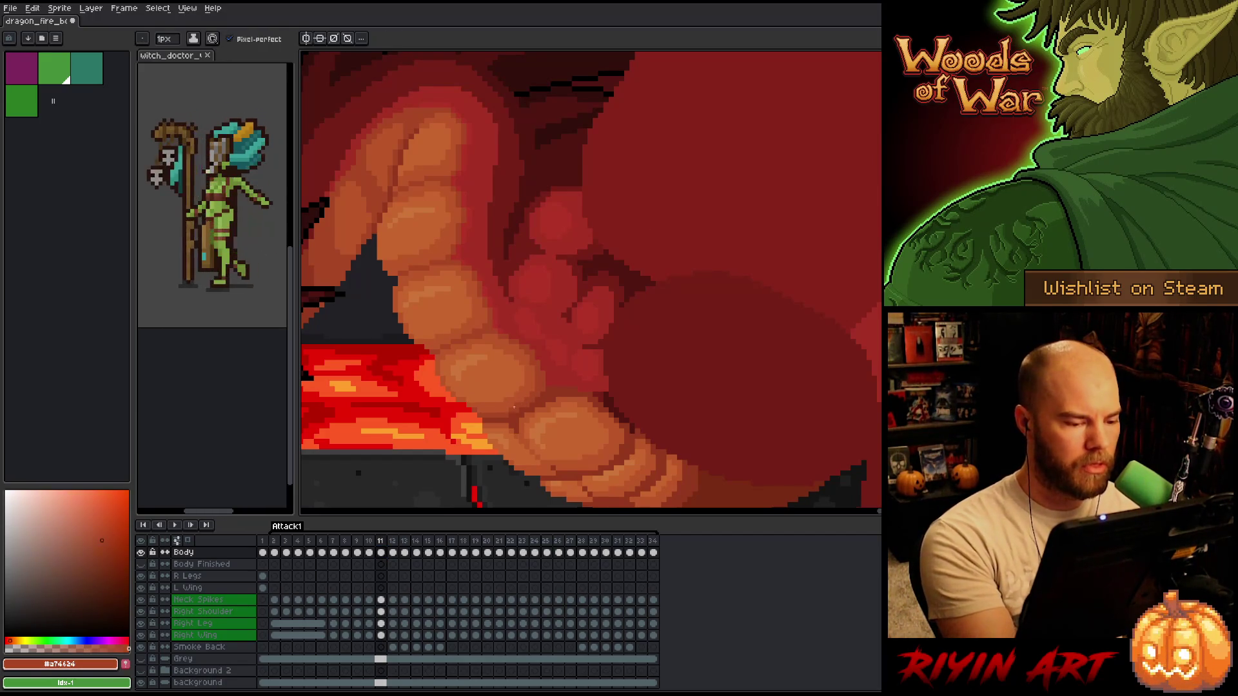
- Flip between frame 10, frame 11 and neighbouring frames to check the belly motion
key(Left)
key(Right)
key(Left)
key(Right)
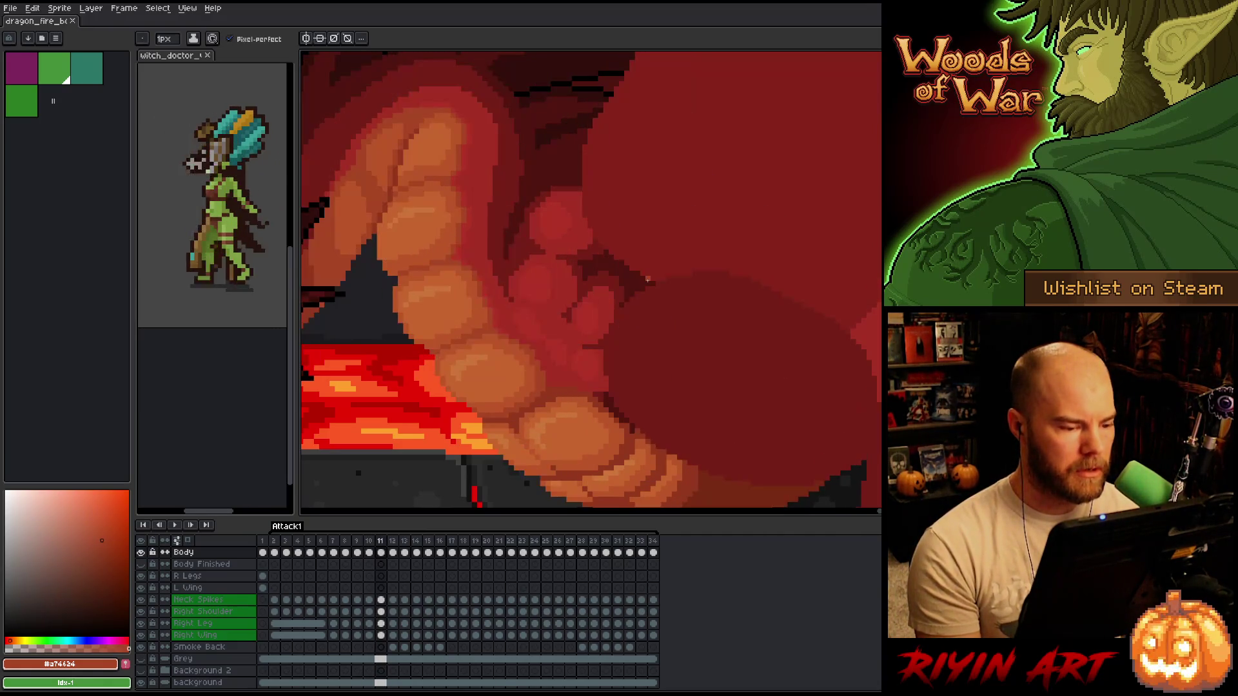
key(Left)
key(Right)
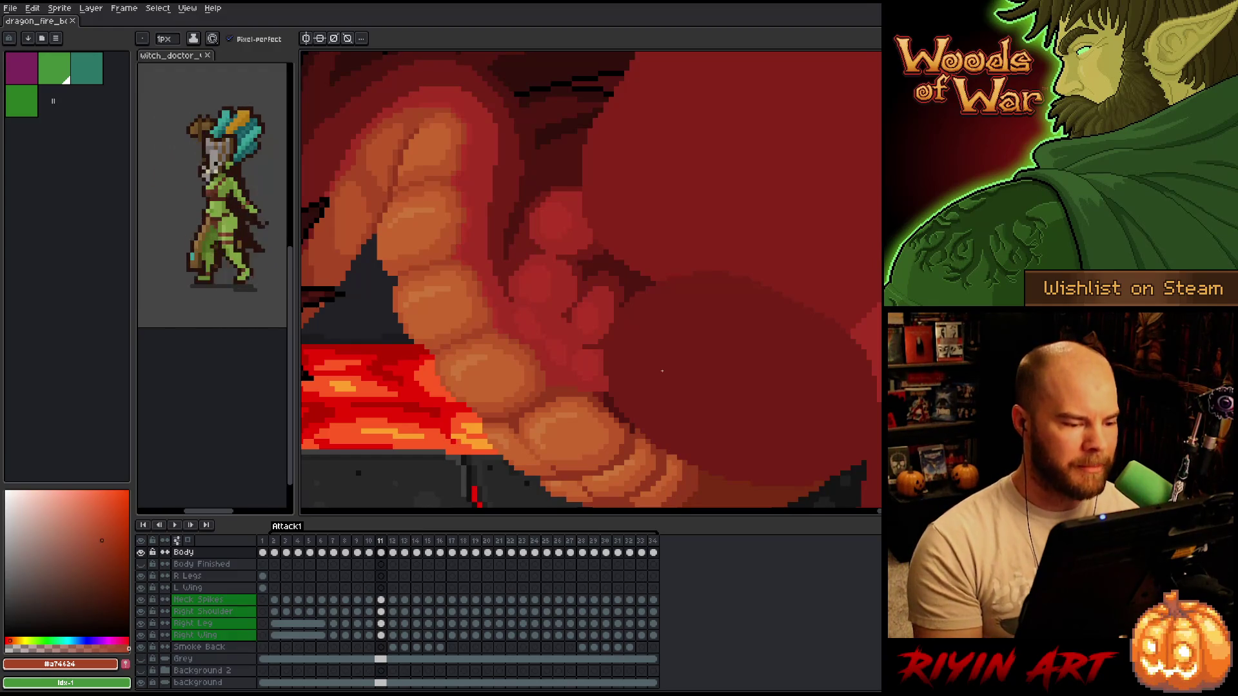
key(Left)
key(Left)
key(Right)
key(Right)
key(Left)
key(Right)
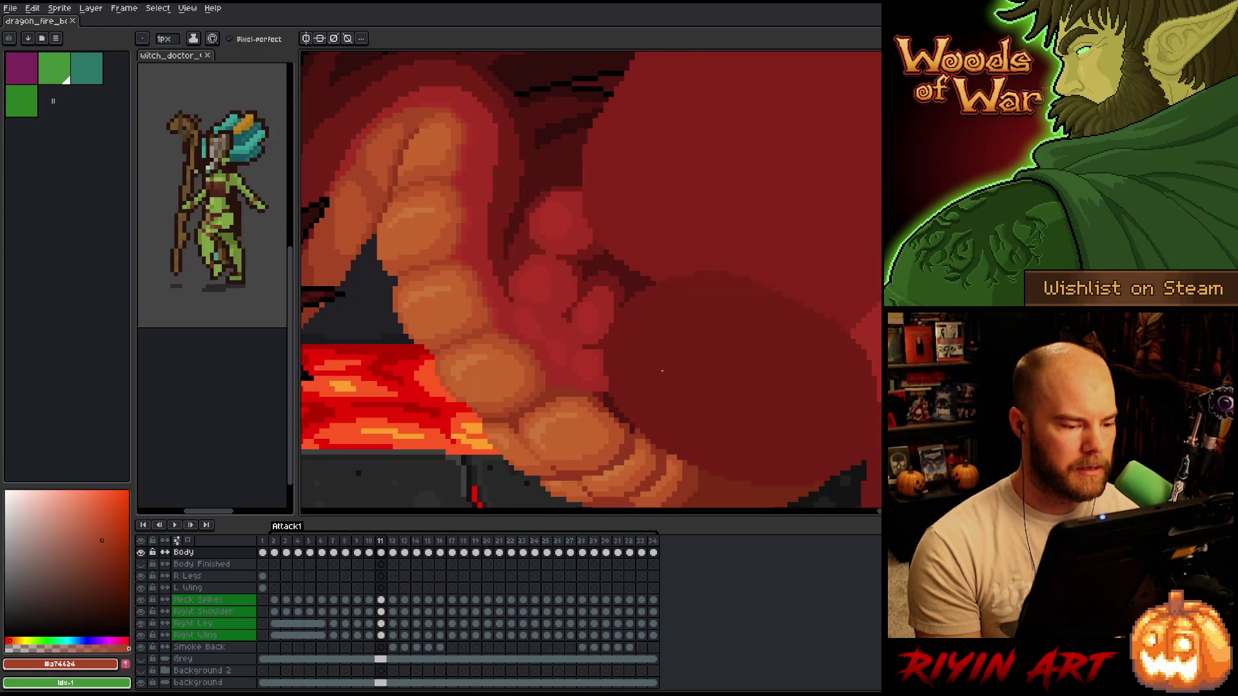
key(Left)
key(Left)
key(Right)
key(Right)
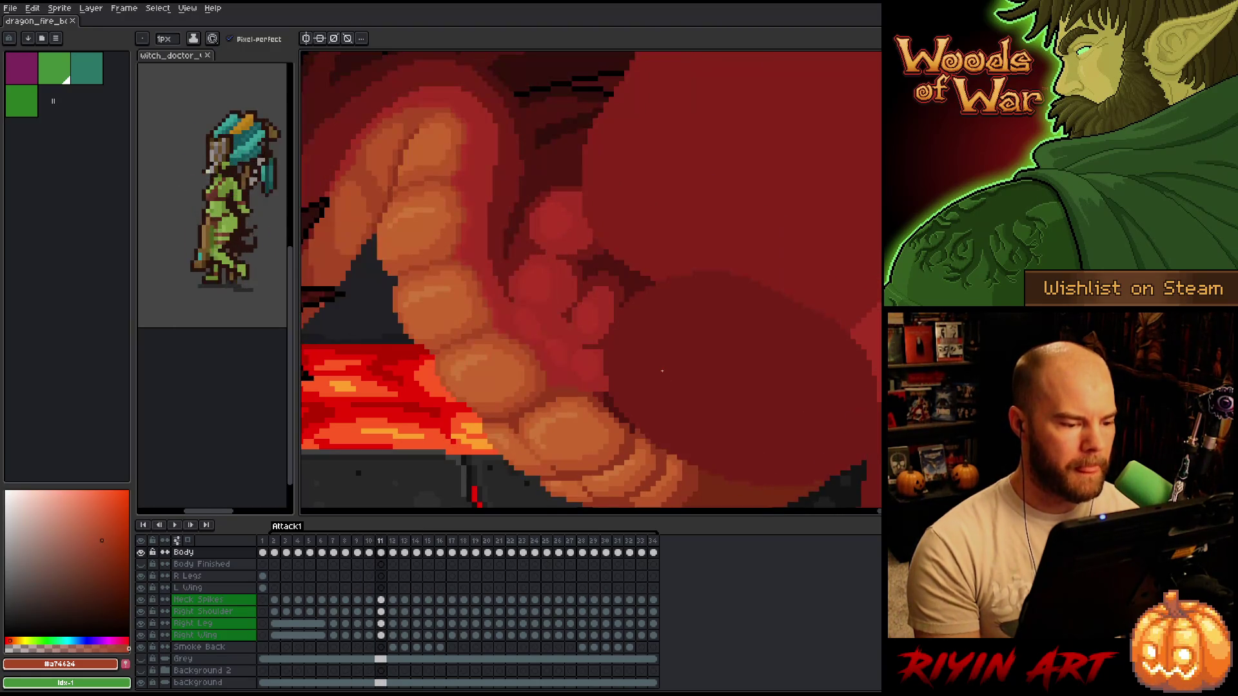
- Resample the light orange belly shade and compare frames 10–12, returning to frame 11
alt+click(469, 401)
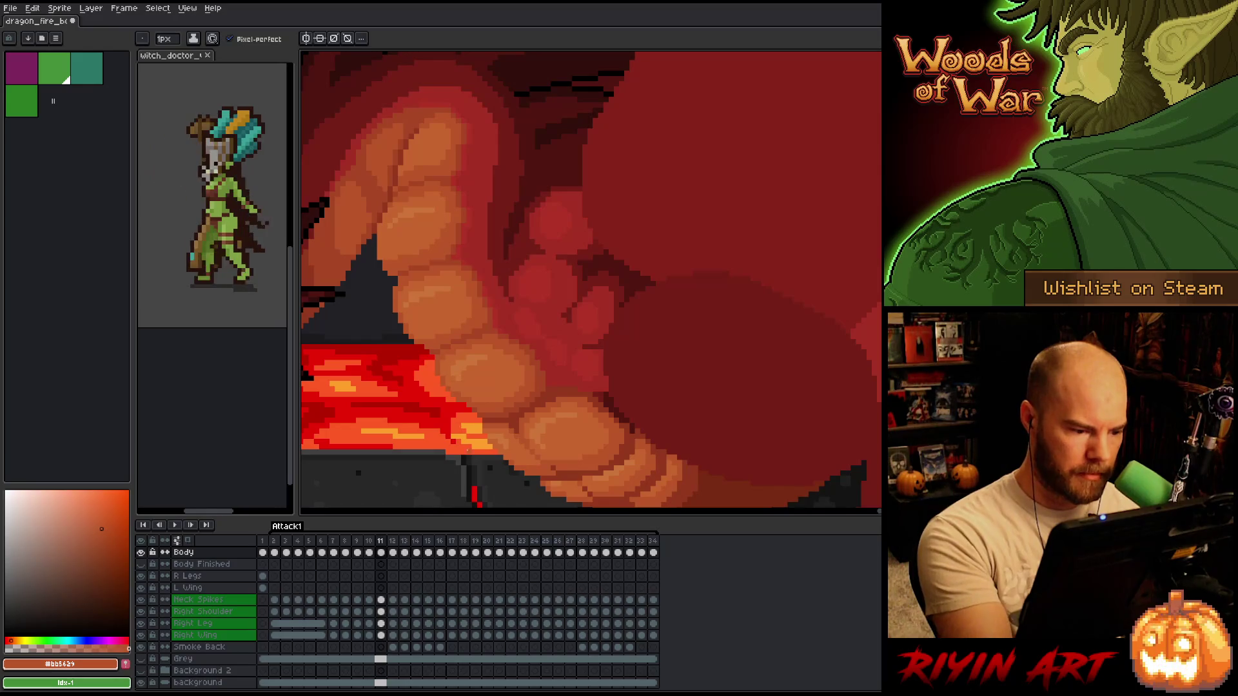
key(Left)
key(Right)
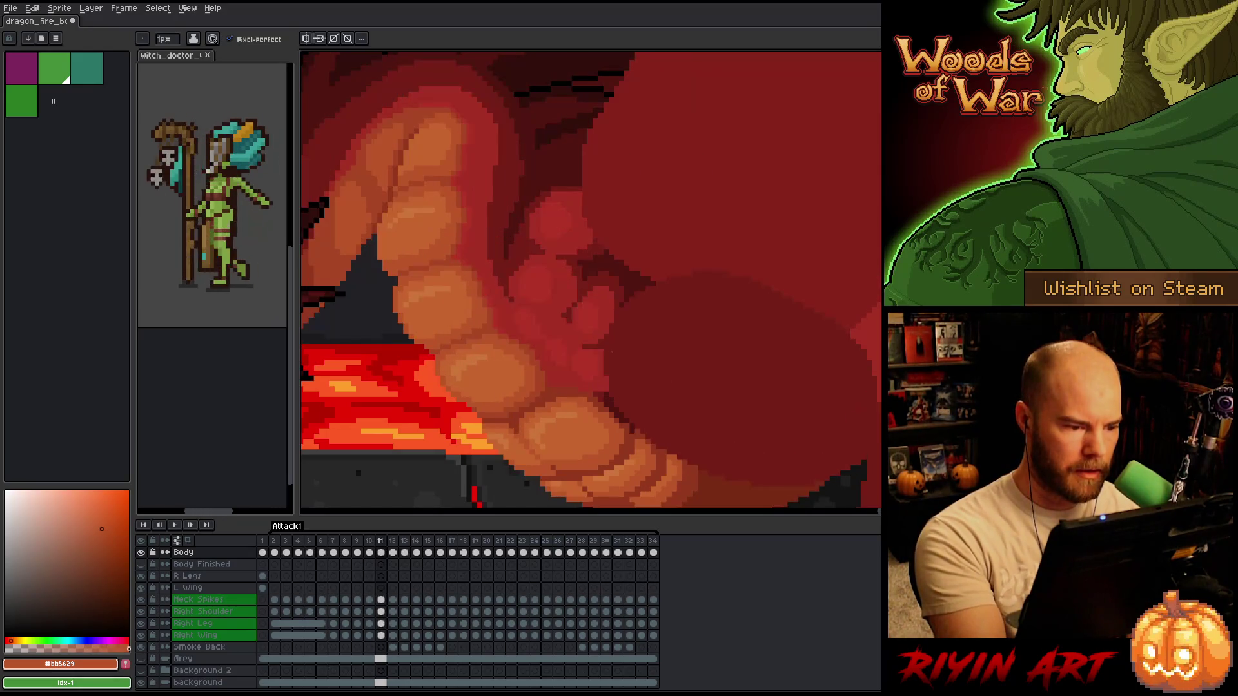
key(Left)
key(Right)
key(Right)
key(Left)
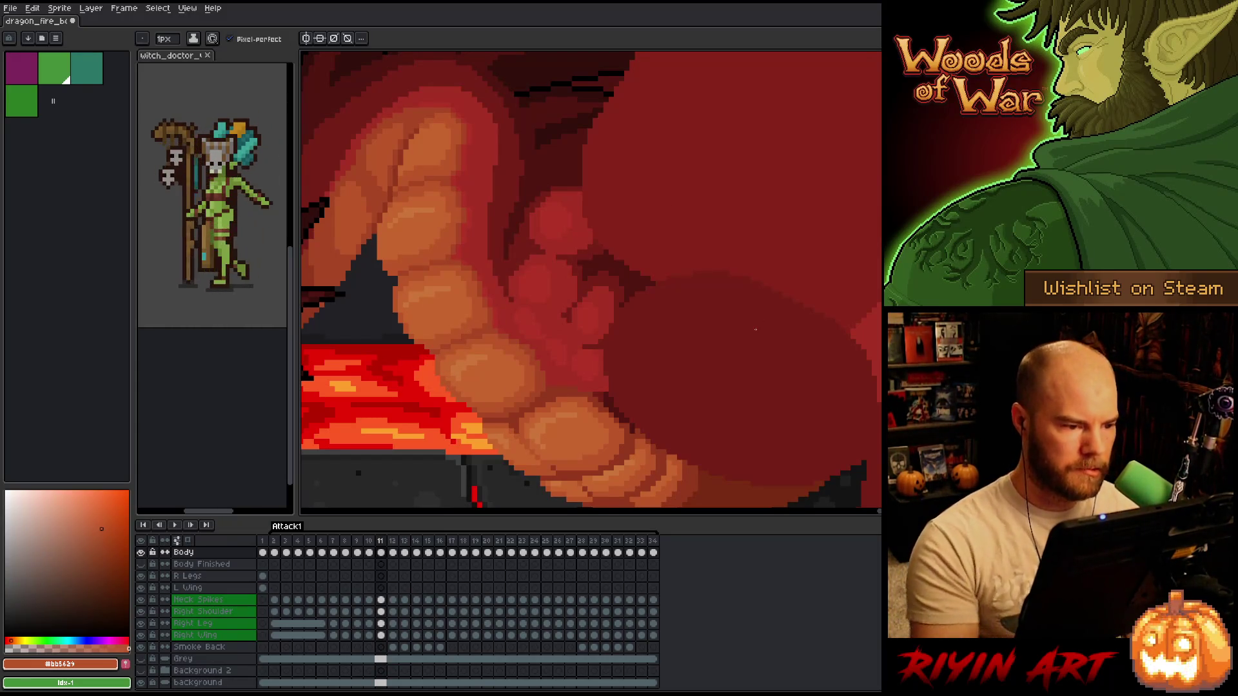
key(Right)
key(Left)
key(Right)
key(Left)
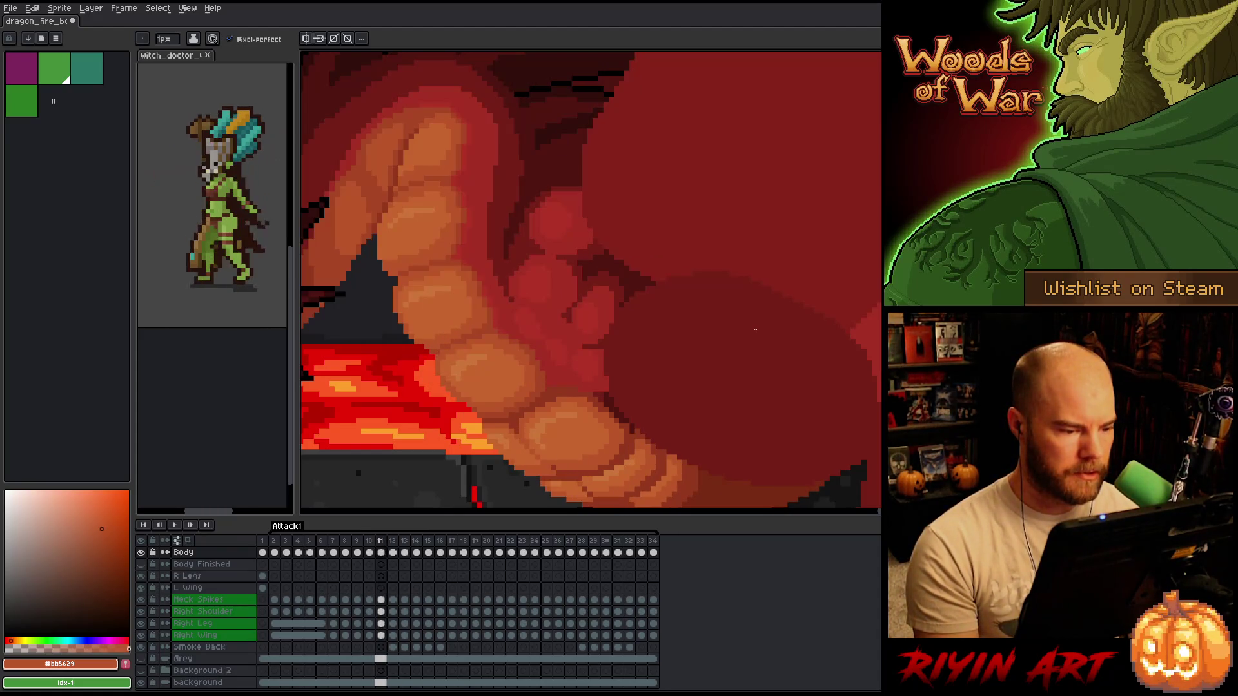
key(Left)
key(Right)
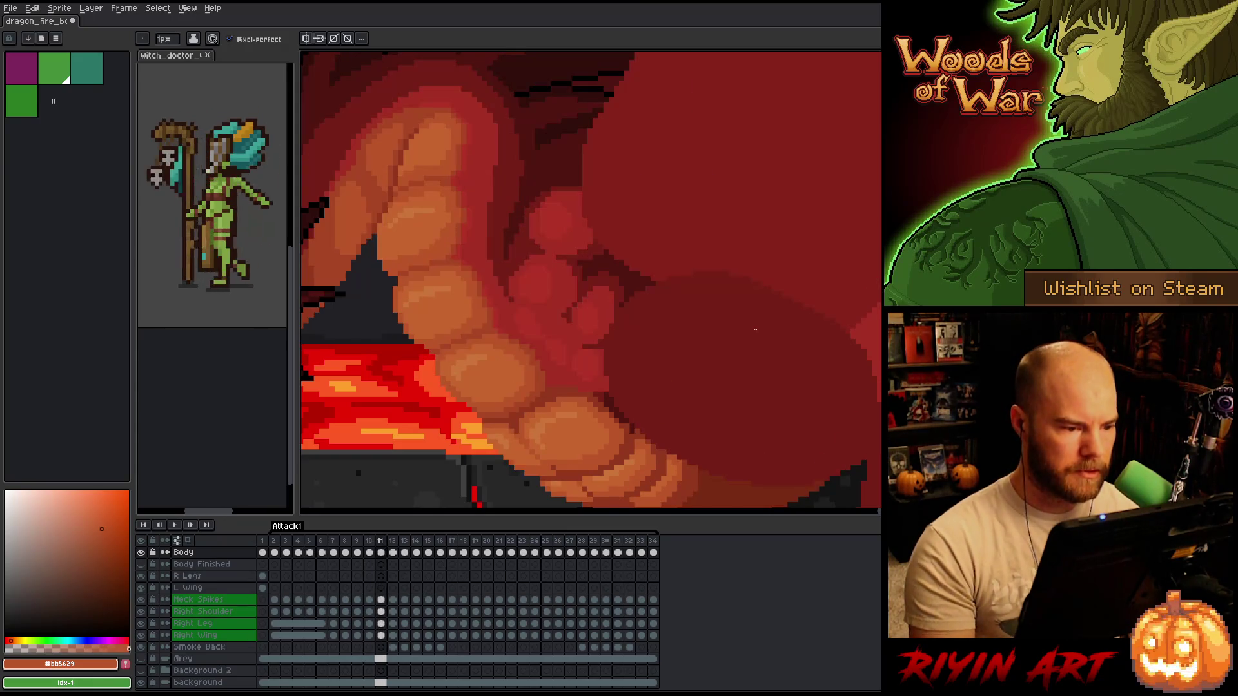
- Sample the darker belly shadow, save the sprite, then toggle frames 10 and 11 to check shading
alt+click(505, 333)
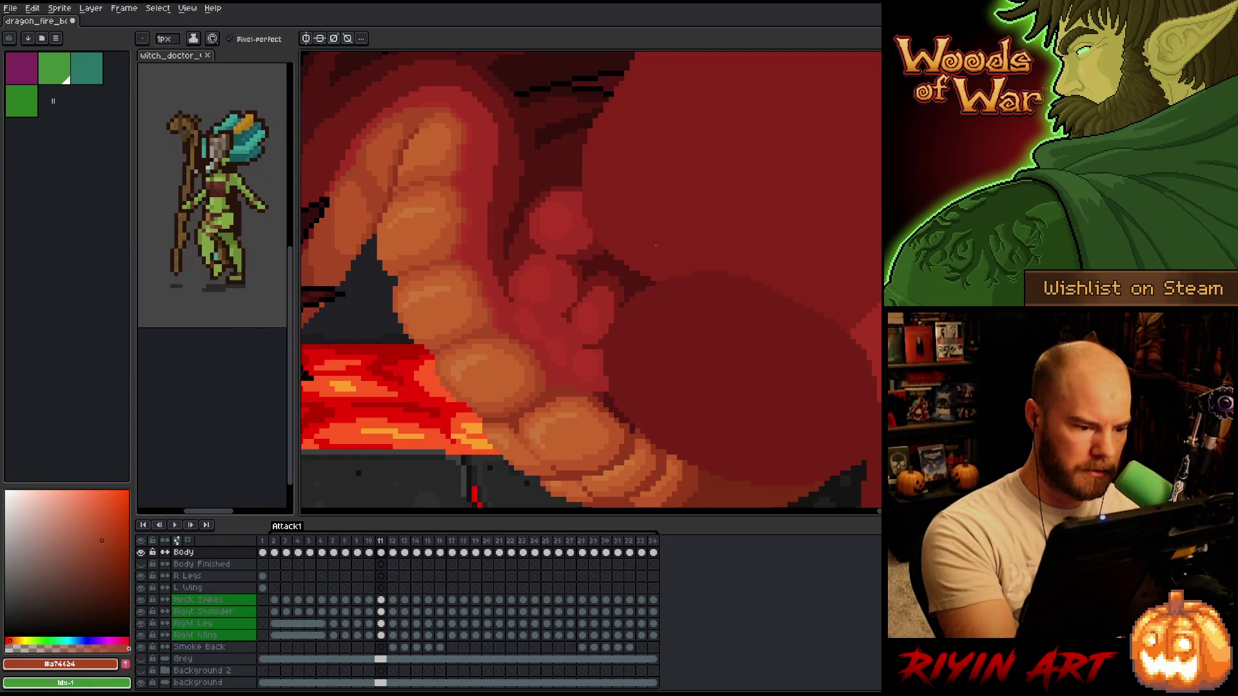
key(ctrl+s)
key(ctrl+s)
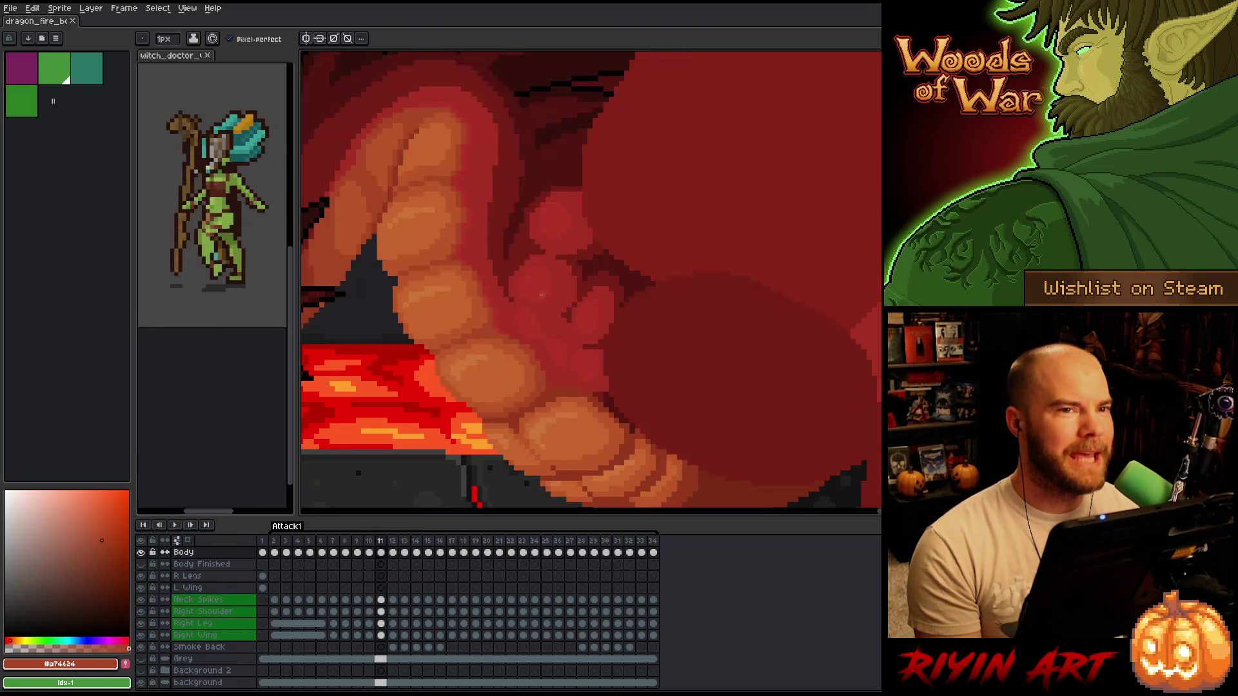
key(Left)
key(Right)
key(Left)
key(Right)
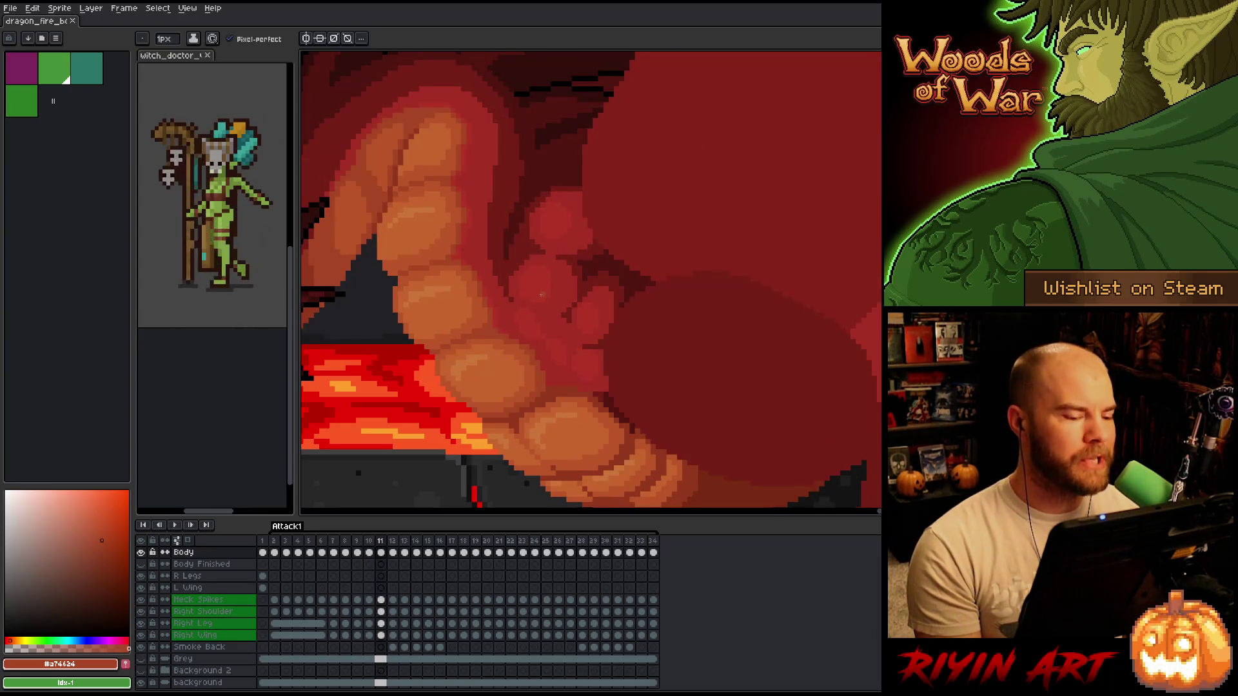
key(Left)
key(Right)
key(Left)
key(Right)
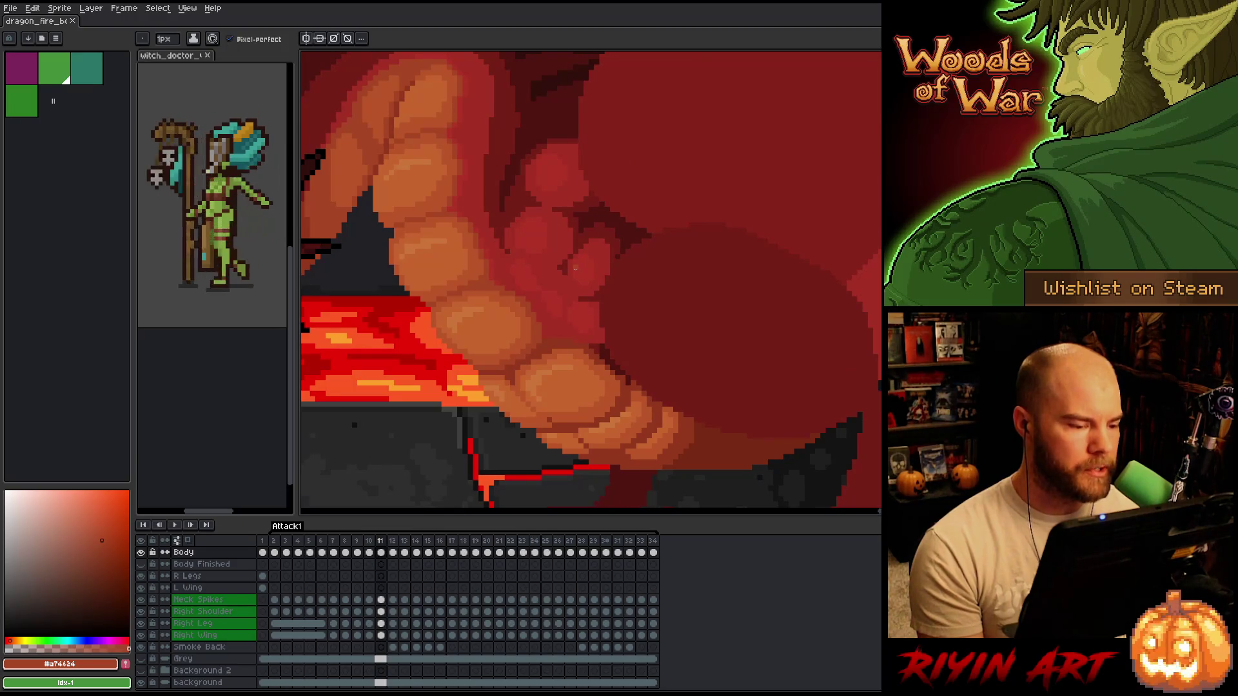
scroll(574, 269, down, 4)
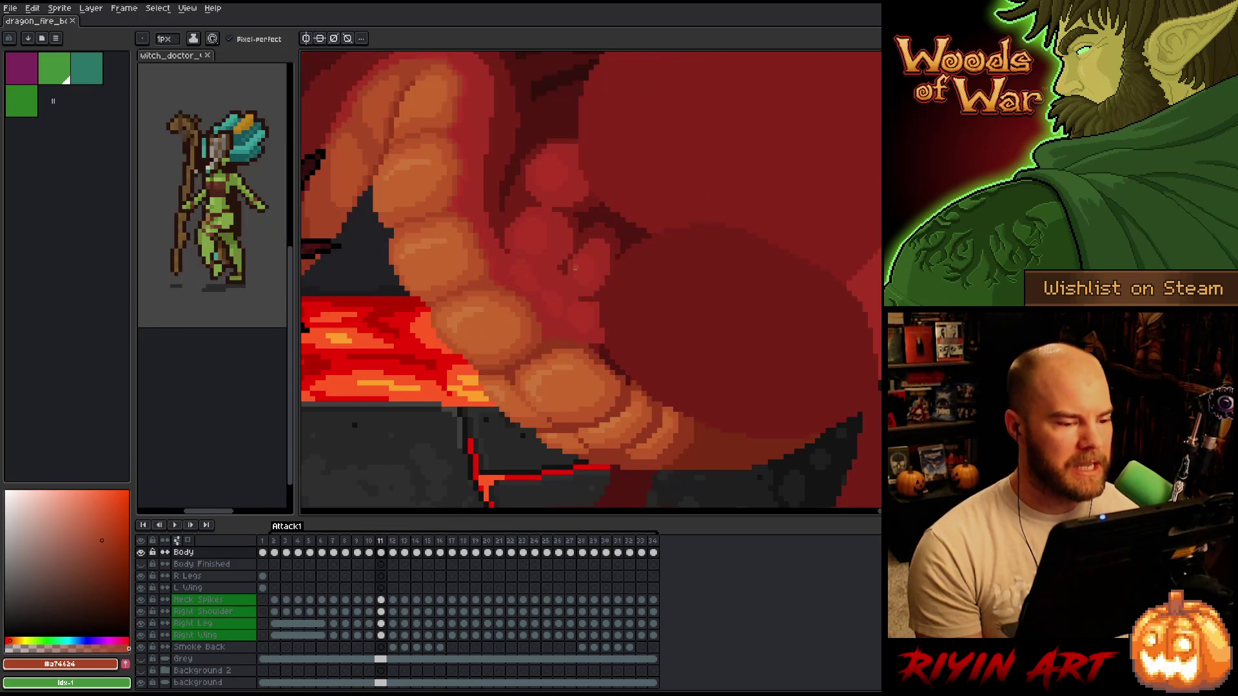
- Zoom in and out and pan over the dragon's belly scales
scroll(555, 263, up, 2)
scroll(555, 264, down, 1)
scroll(555, 263, up, 3)
scroll(555, 264, down, 4)
scroll(555, 264, up, 4)
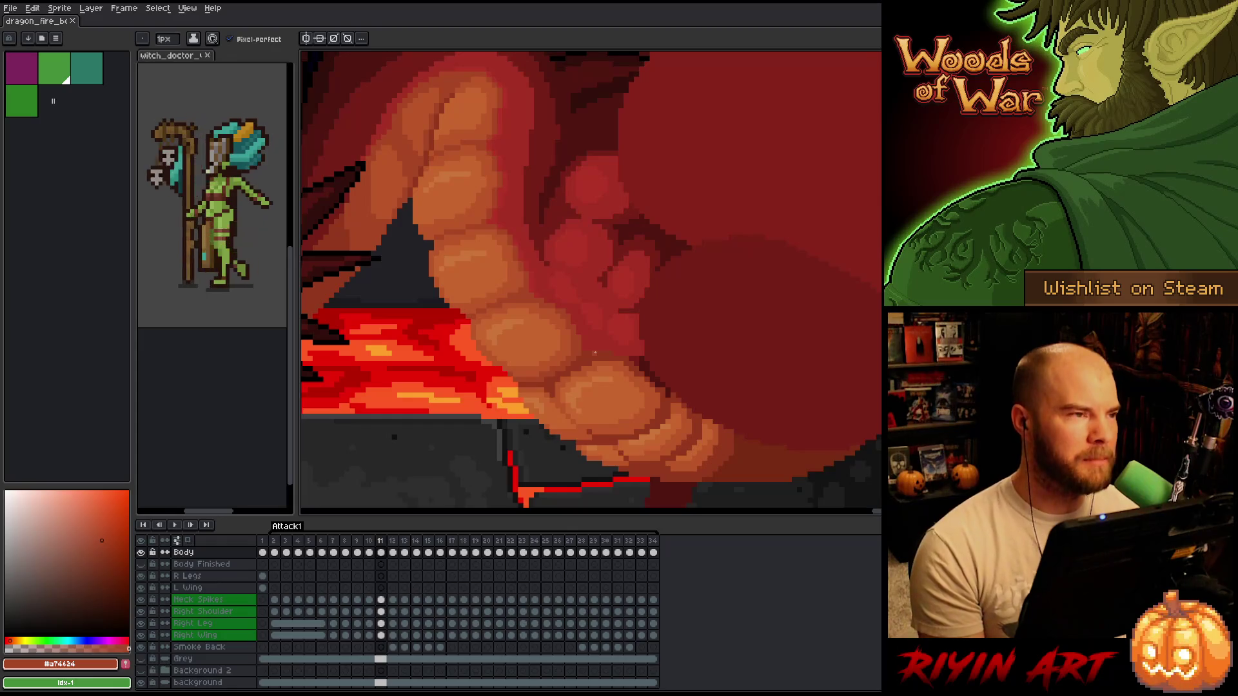
scroll(595, 353, down, 3)
scroll(597, 348, up, 3)
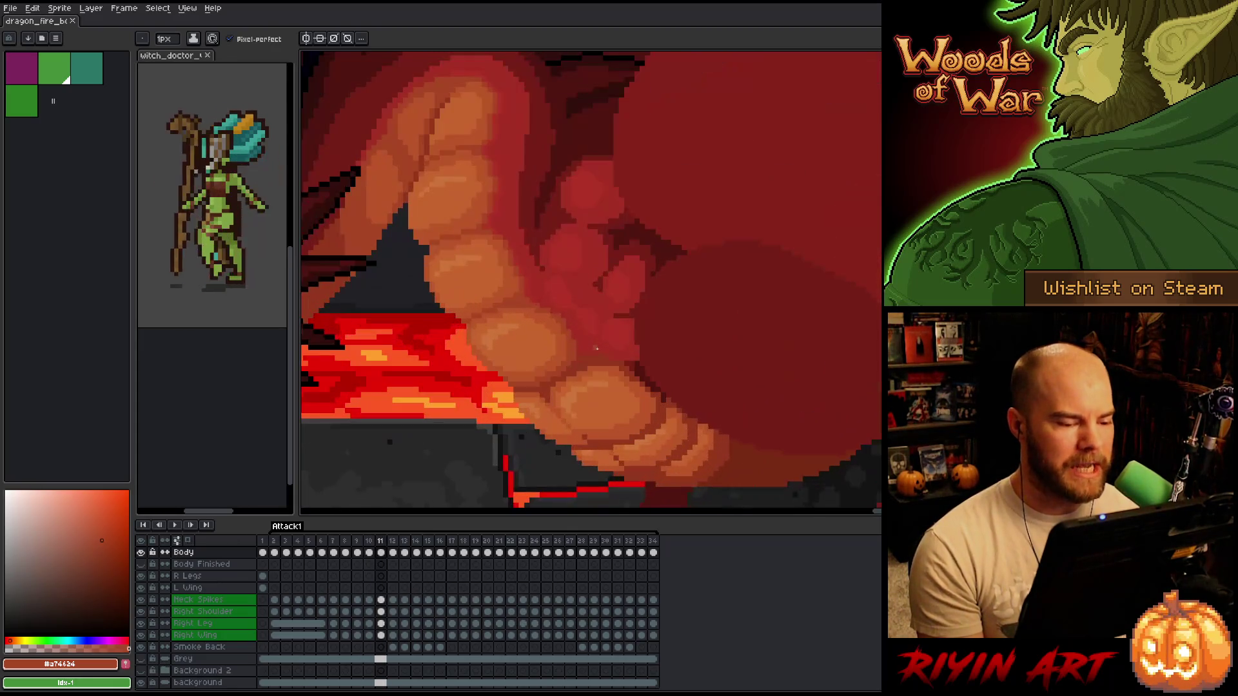
scroll(597, 348, up, 1)
mouse_move(583, 340)
mouse_down()
mouse_move(569, 323)
mouse_move(559, 353)
mouse_move(574, 326)
mouse_up()
- Toggle between frames 10 and 11 while zooming, ending on frame 10 with more body shown
key(comma)
key(period)
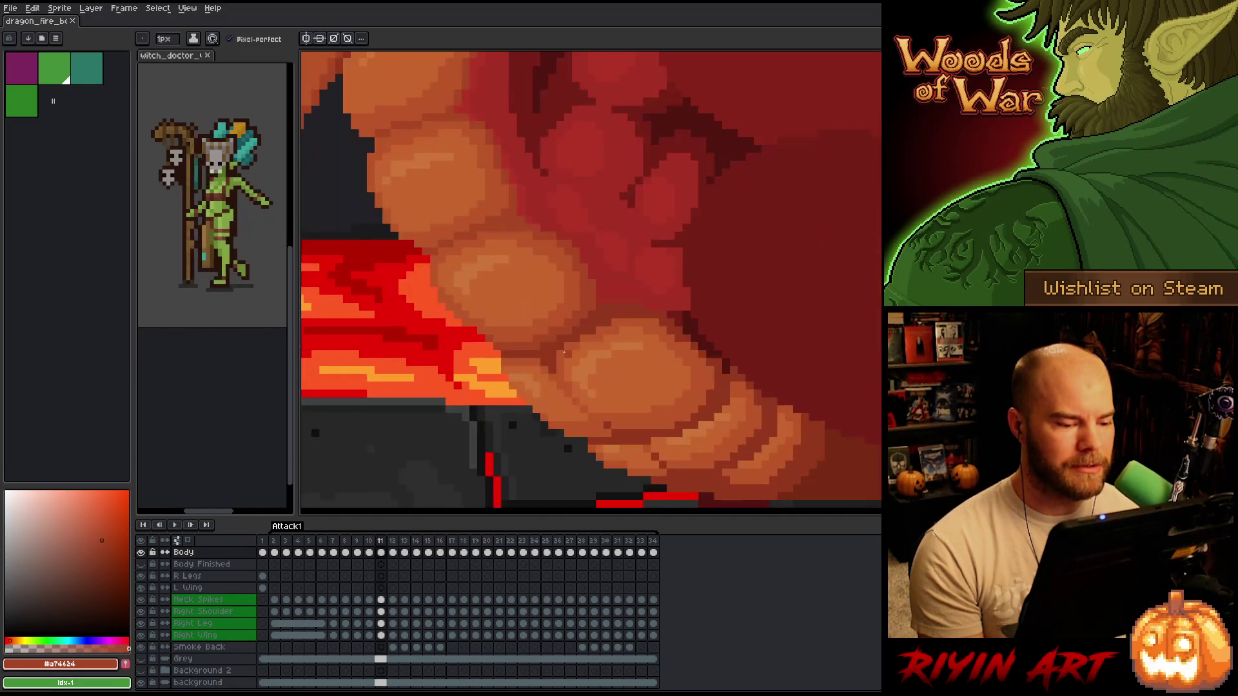
key(comma)
scroll(563, 354, down, 2)
scroll(561, 348, down, 1)
key(period)
key(comma)
key(period)
key(comma)
key(period)
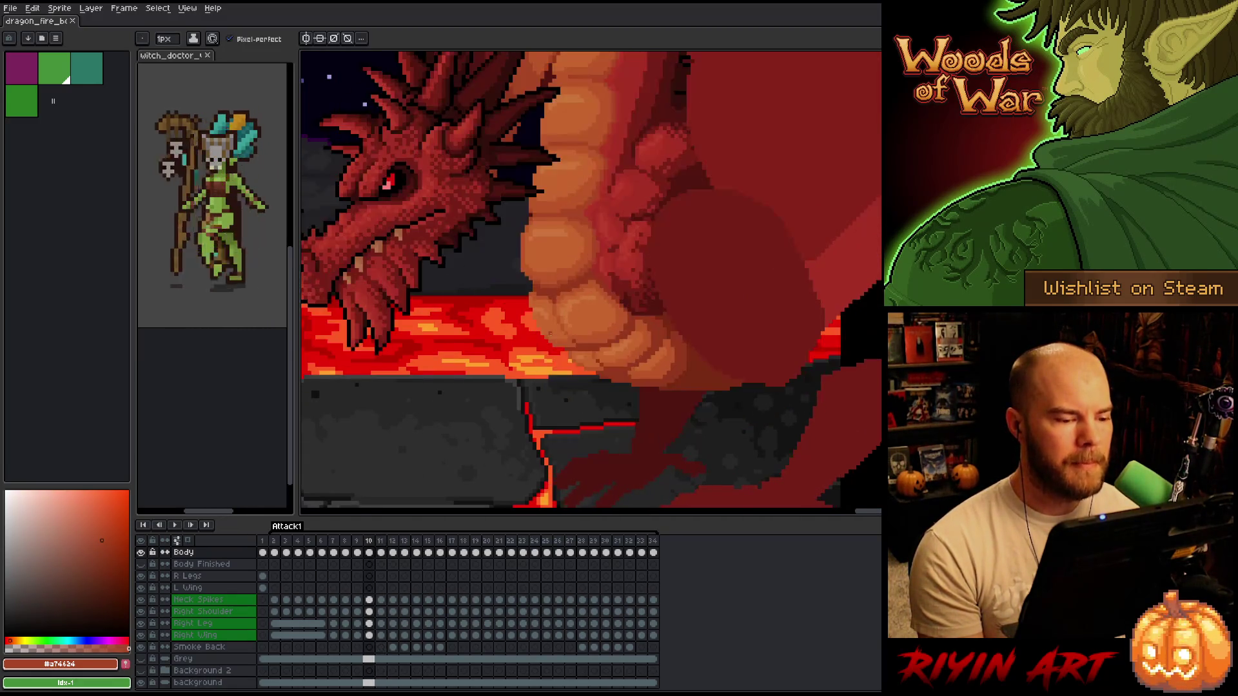
scroll(550, 334, up, 2)
key(comma)
scroll(550, 334, down, 2)
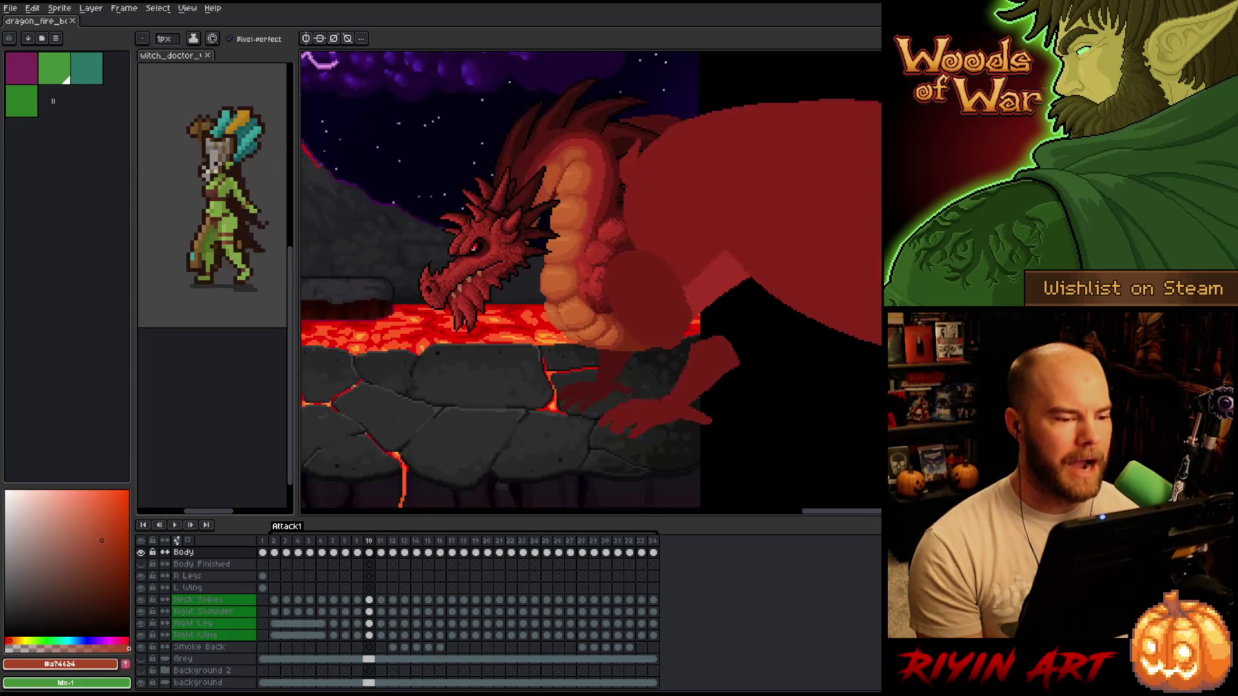
scroll(546, 241, up, 1)
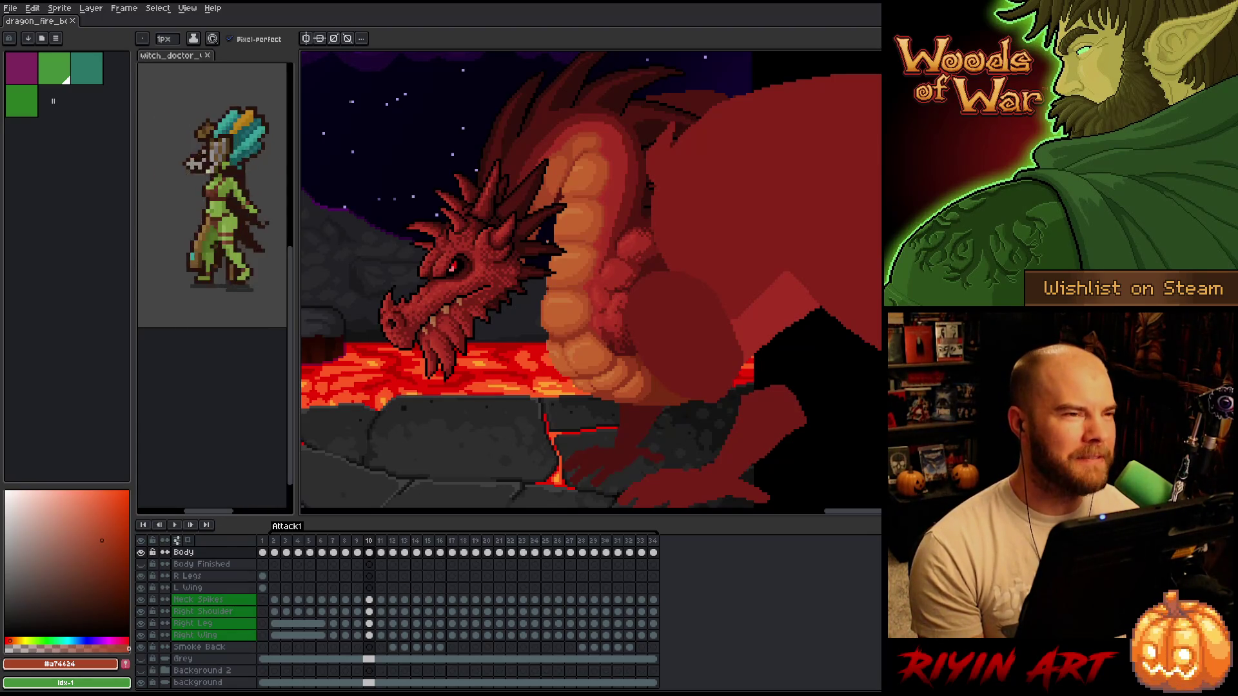
scroll(547, 241, up, 1)
mouse_move(591, 261)
mouse_down()
mouse_move(552, 282)
mouse_move(561, 327)
mouse_up()
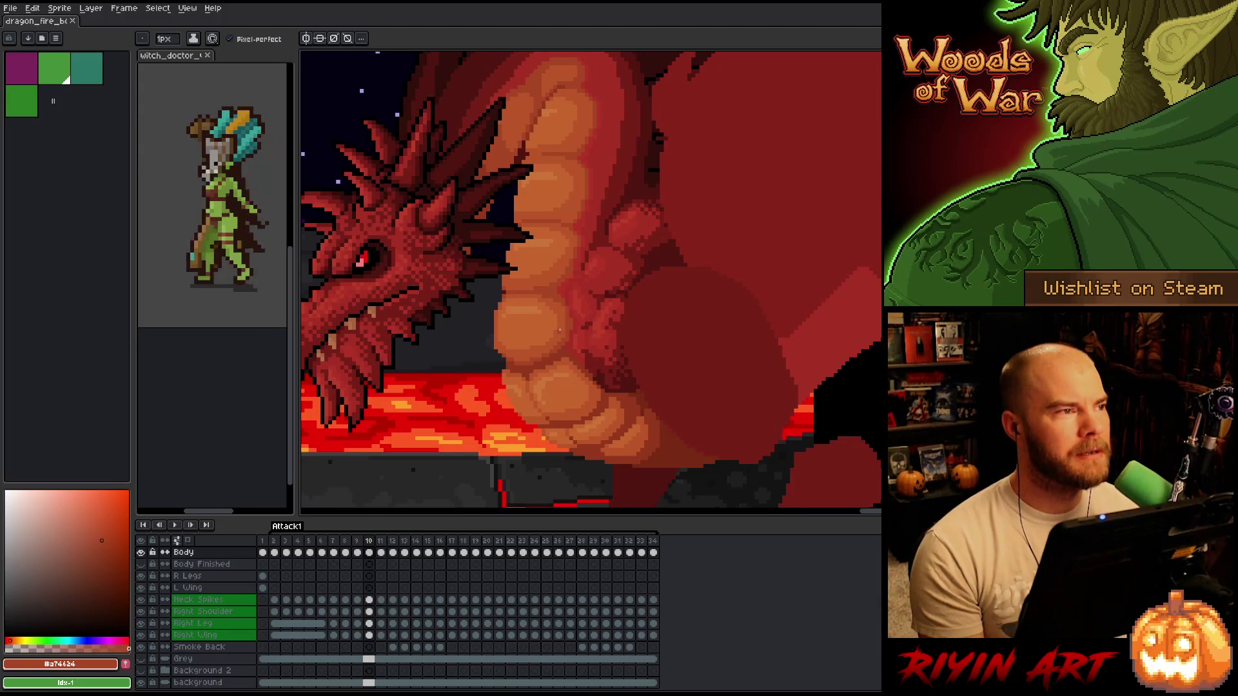
key(Left)
key(Right)
key(Left)
key(Right)
key(Left)
key(Right)
key(Left)
key(Right)
key(Left)
key(Right)
key(Left)
key(Right)
key(Left)
key(Right)
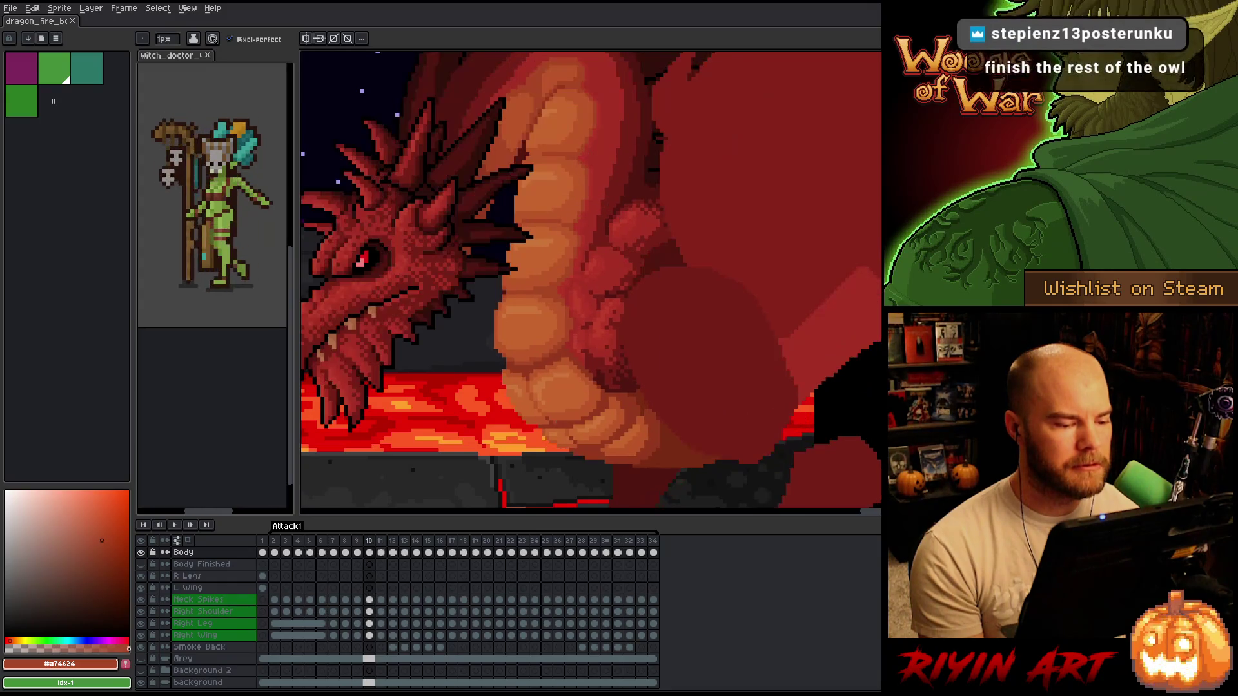
scroll(555, 422, down, 3)
scroll(556, 421, up, 4)
key(Left)
key(Right)
key(Left)
key(Right)
key(Left)
key(Right)
key(Left)
key(Right)
key(Left)
key(Right)
key(Left)
key(Right)
key(Left)
key(Right)
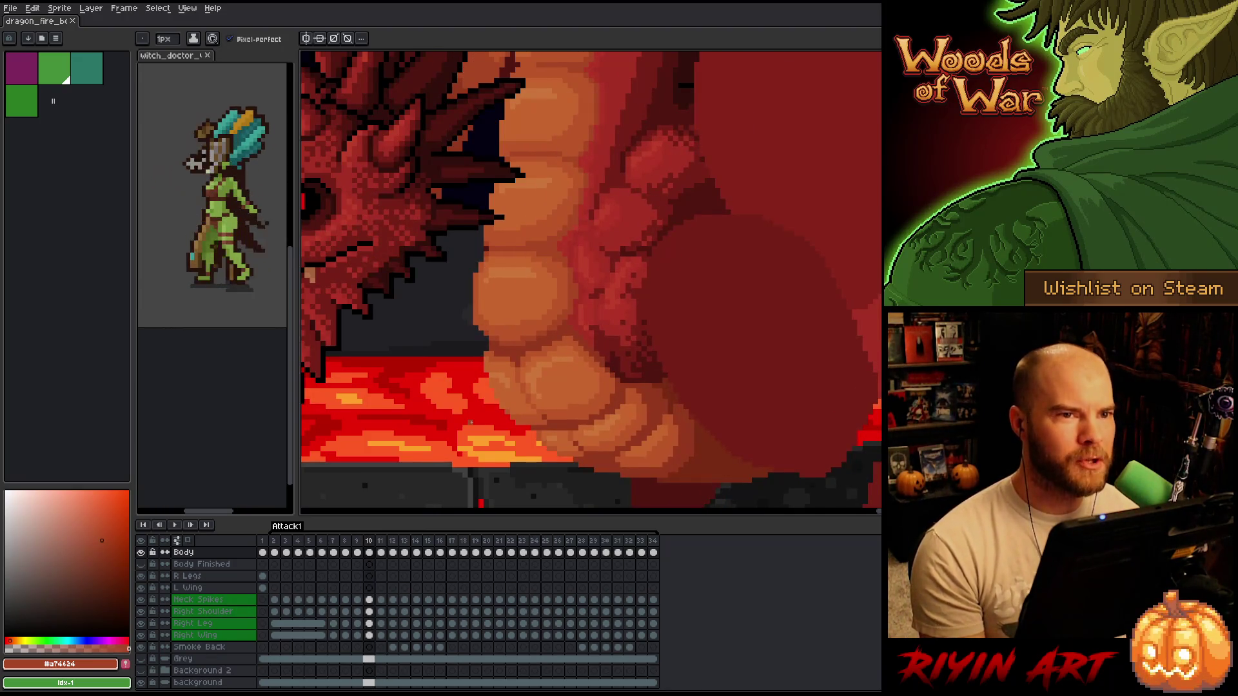
key(space)
drag(650, 359, 608, 351)
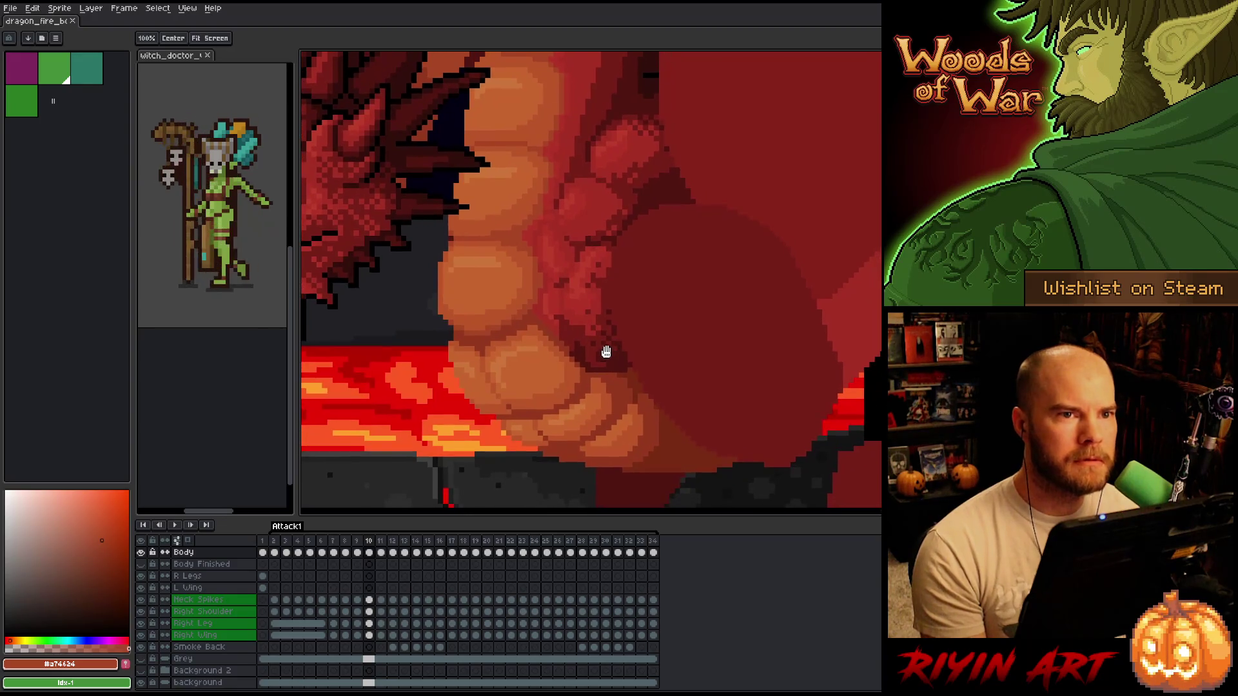
key(Left)
key(Right)
key(Left)
key(Right)
key(Left)
key(Right)
key(Left)
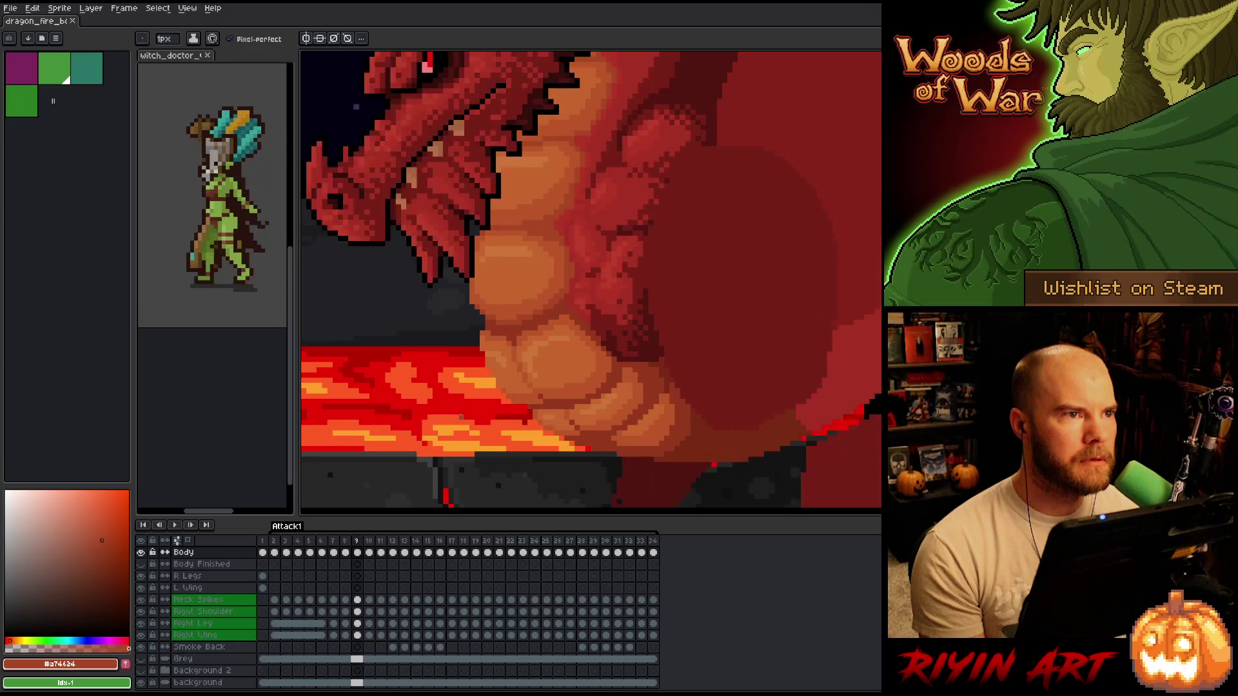
key(Right)
key(Left)
key(Right)
key(Left)
key(Right)
key(Right)
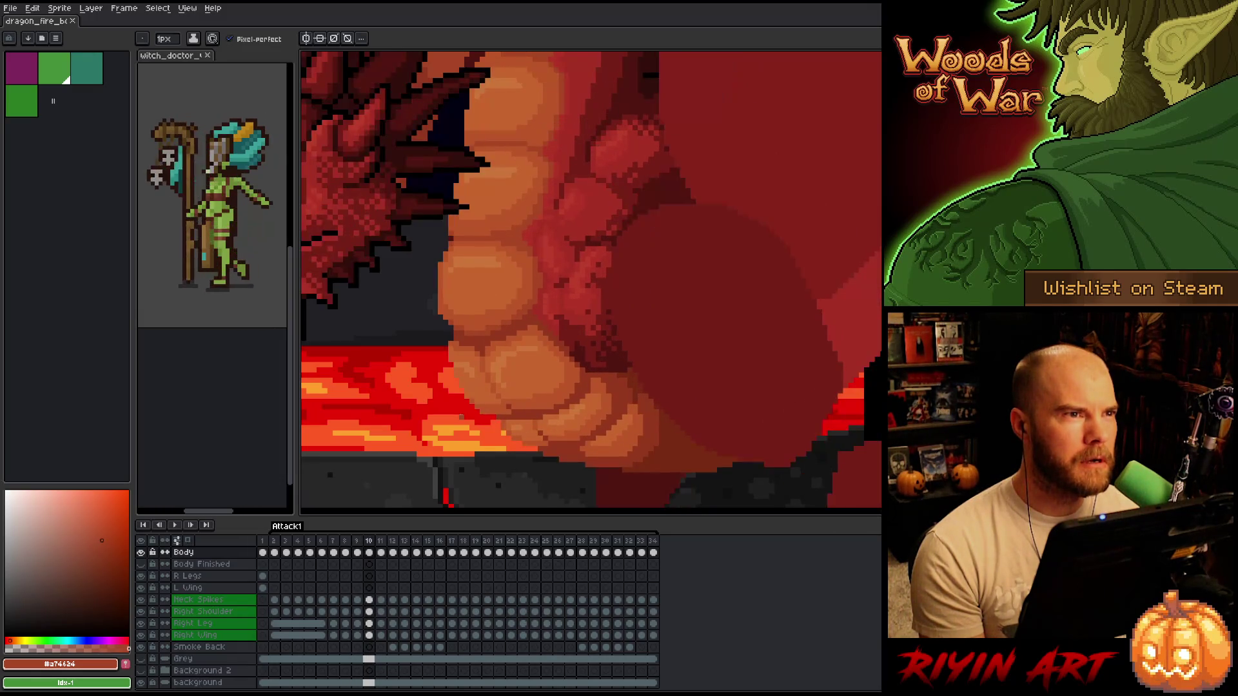
key(Left)
key(Right)
key(Left)
key(Right)
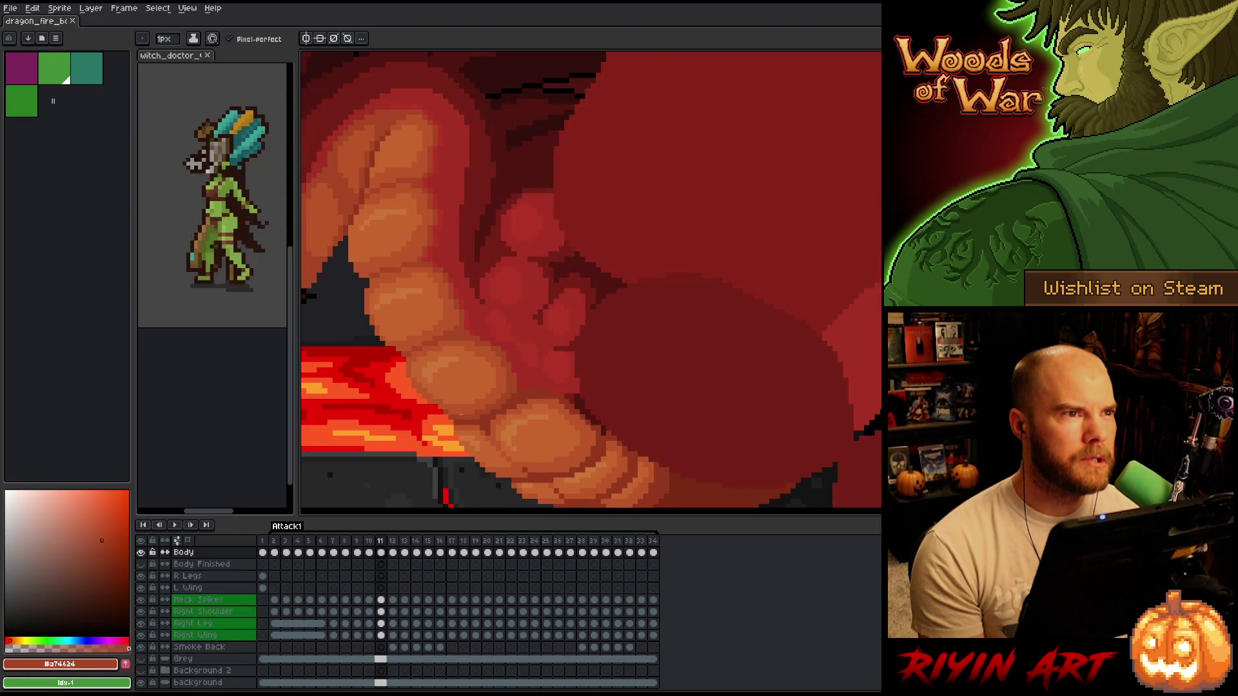
key(Left)
key(Right)
key(Left)
key(Right)
key(Left)
key(Right)
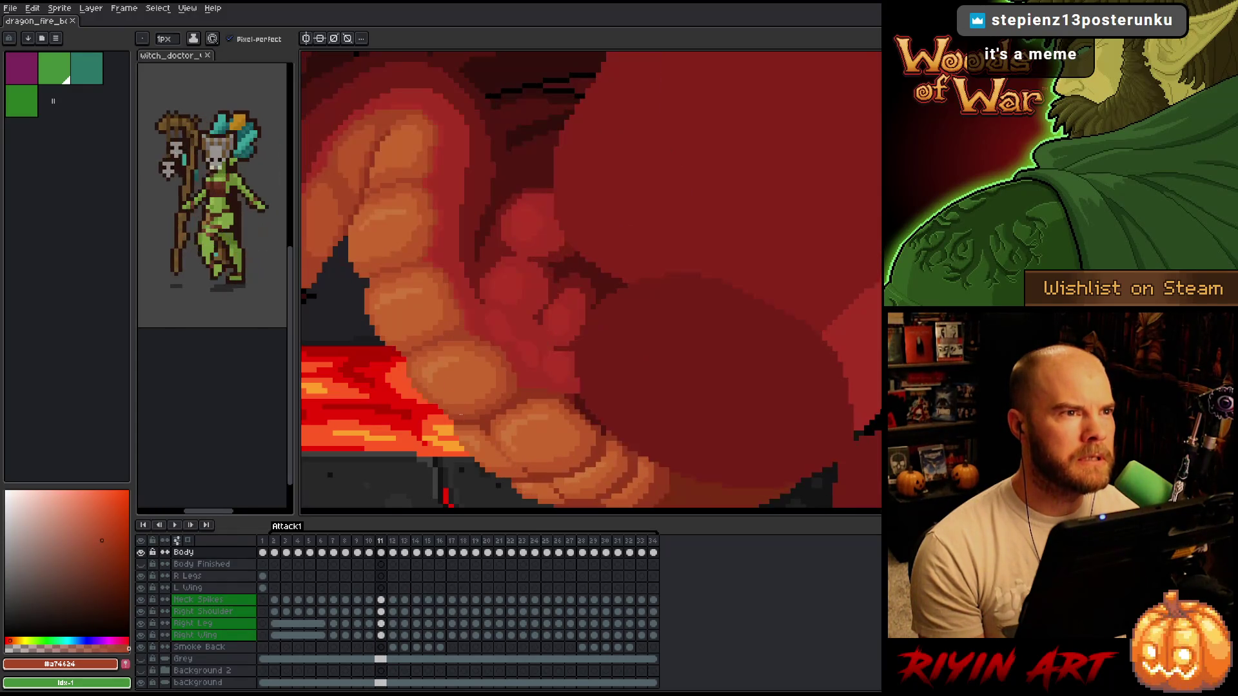
key(Left)
key(Right)
key(space)
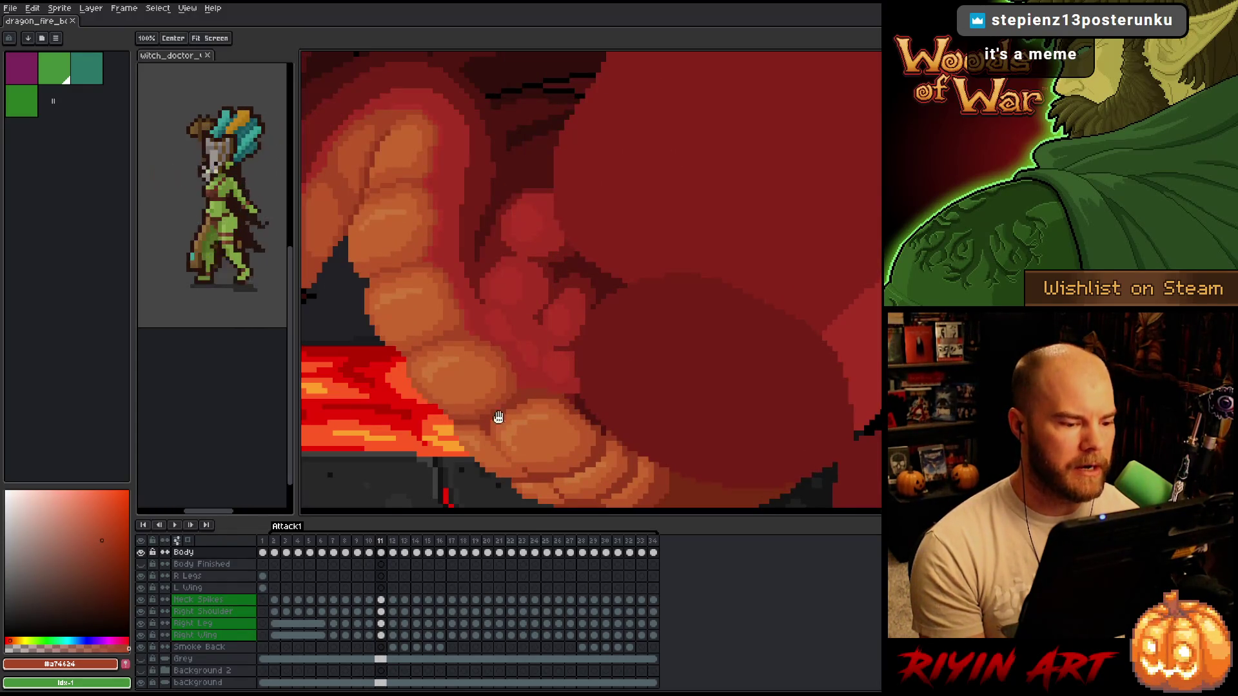
drag(484, 417, 542, 326)
key(Left)
key(Right)
key(Left)
key(Right)
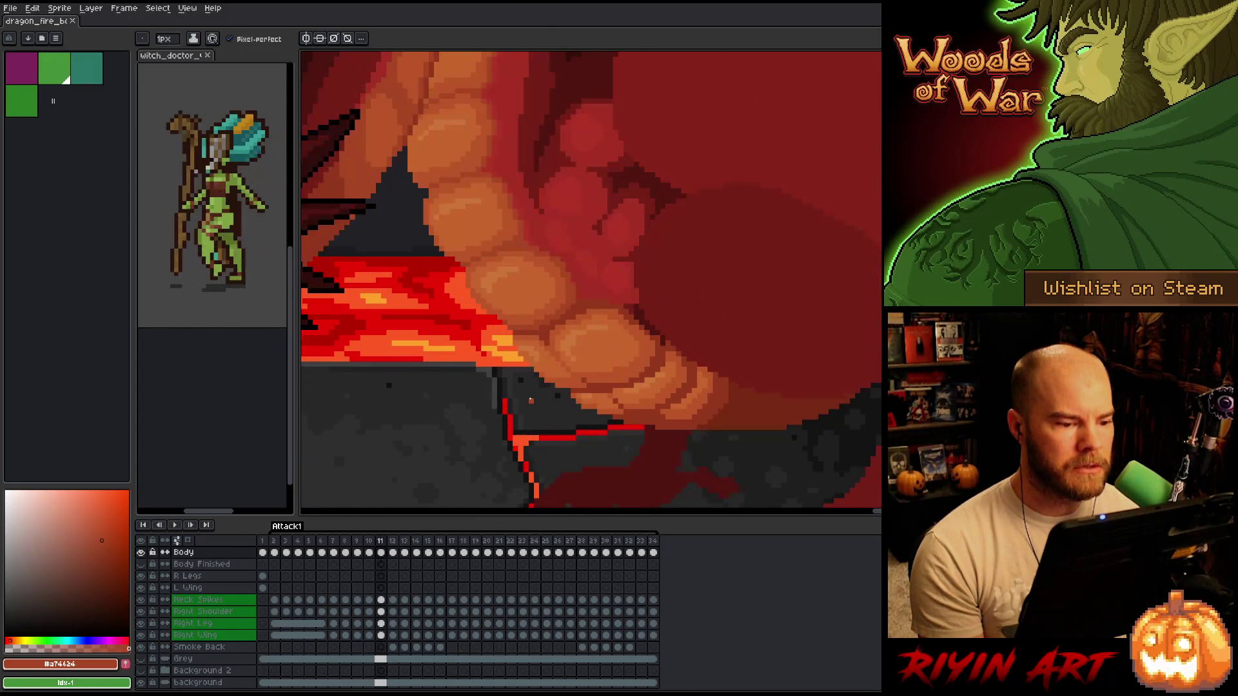
key(Left)
key(Right)
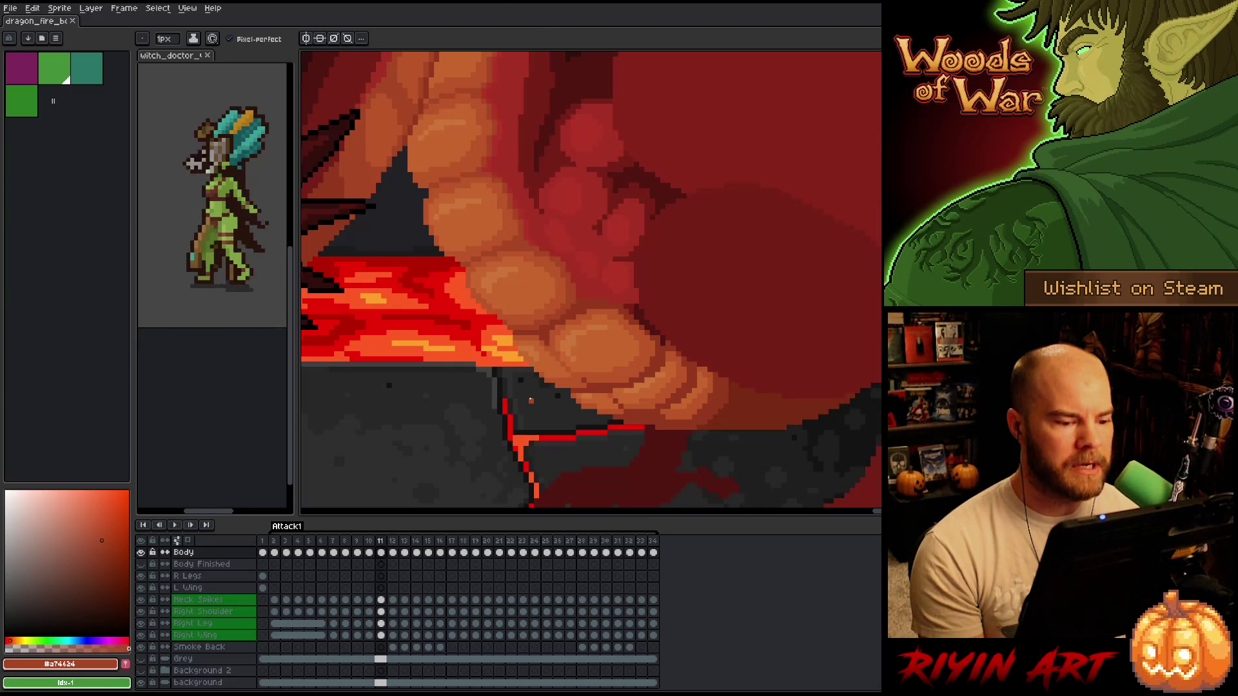
key(Left)
key(Right)
key(Left)
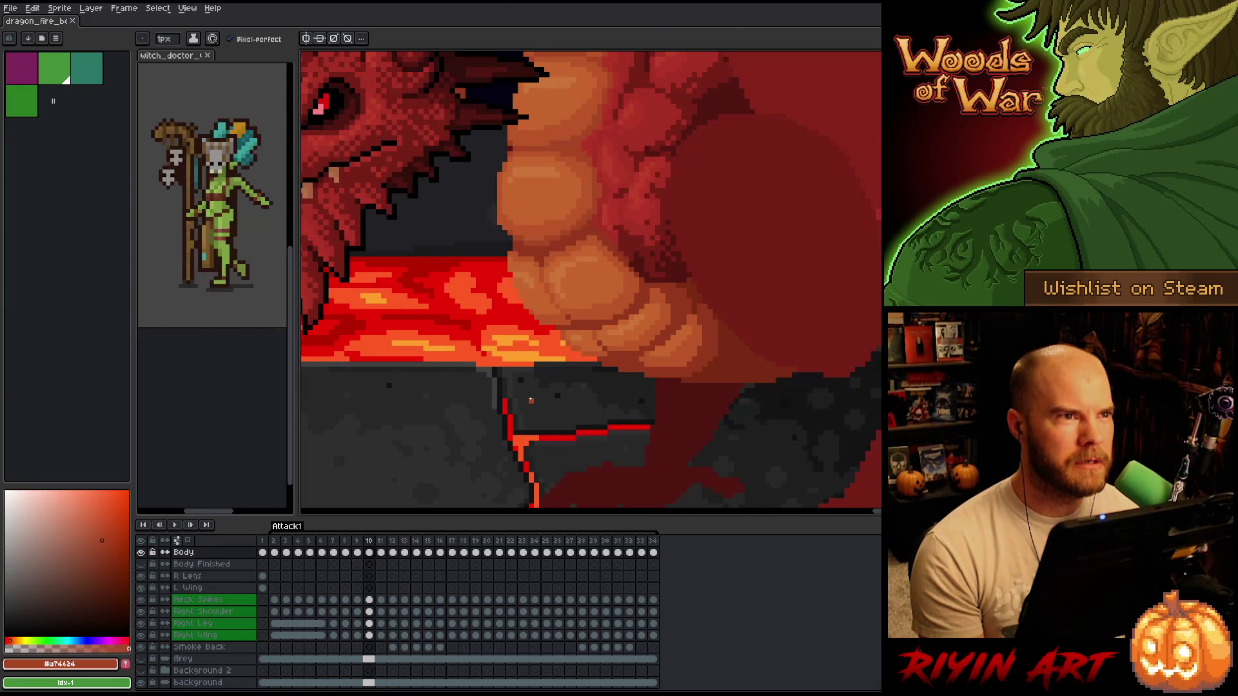
key(Right)
key(Left)
key(Right)
key(Left)
key(Right)
key(Left)
key(Right)
key(Left)
key(Right)
key(Left)
key(Right)
key(Left)
key(Right)
key(Left)
key(Right)
key(Left)
key(Right)
key(Left)
key(Right)
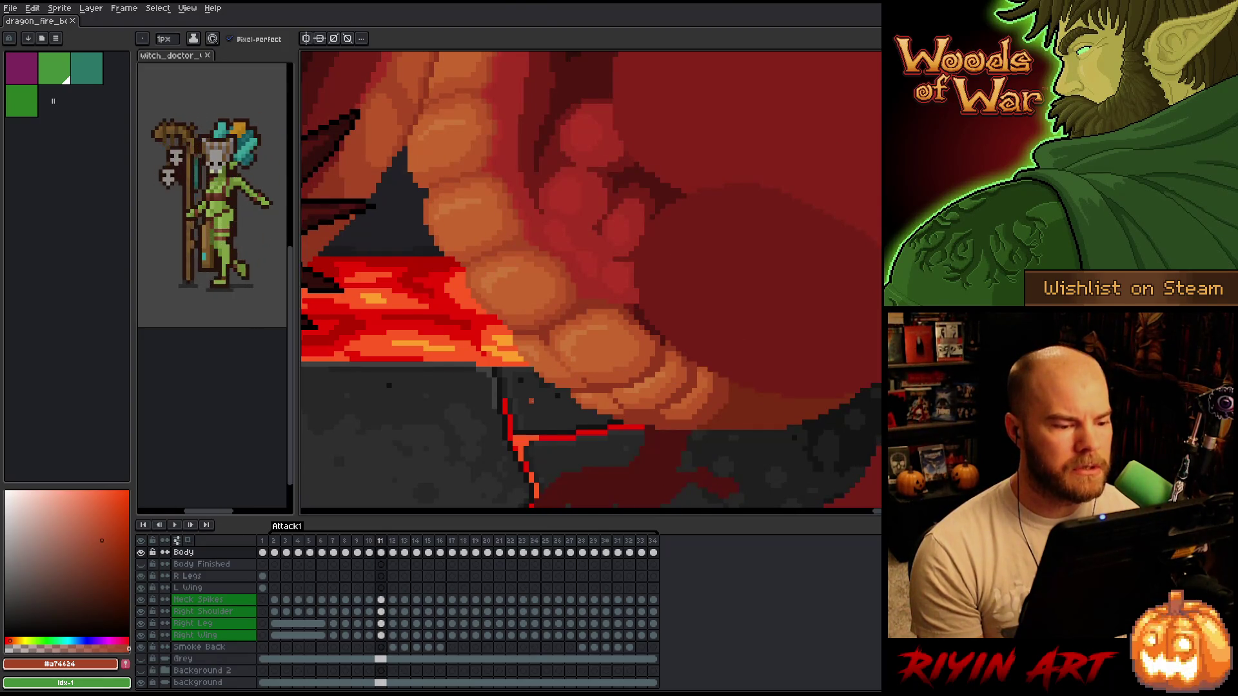
key(q)
mouse_move(728, 459)
mouse_down()
mouse_move(815, 400)
mouse_move(793, 283)
mouse_move(582, 246)
mouse_move(585, 301)
mouse_up()
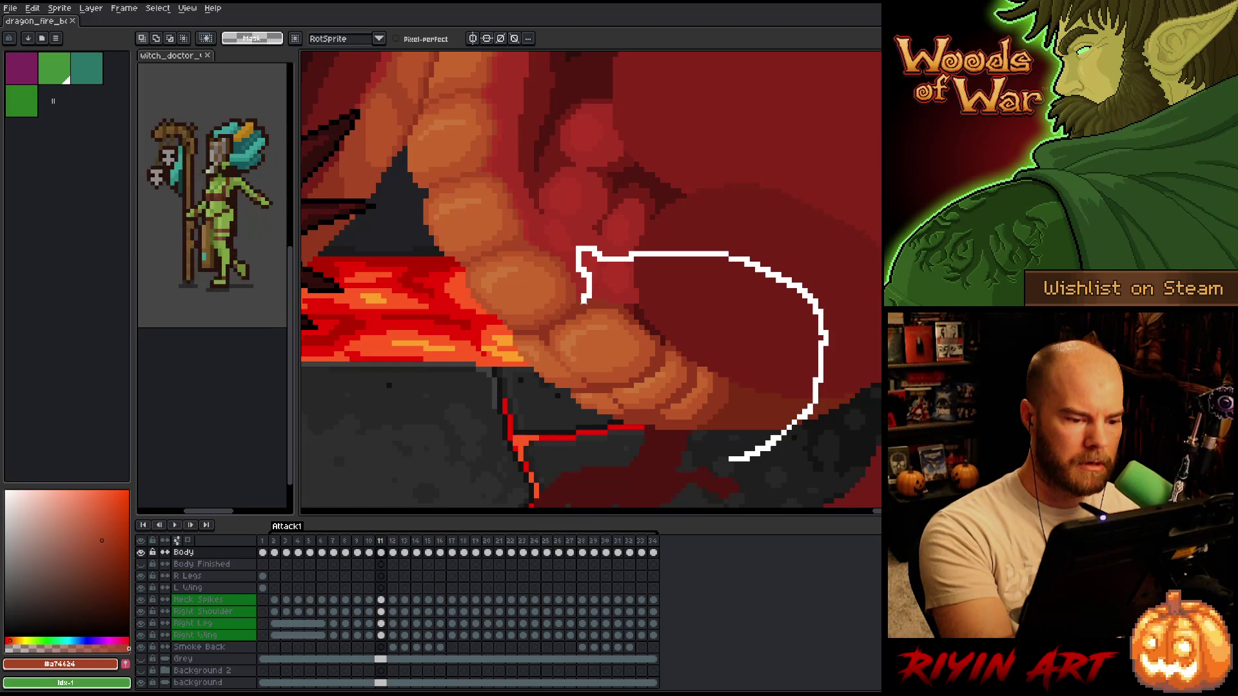
- Lasso the lower belly scales, shift them a few pixels left and one down, then compare with frame 10
mouse_move(584, 301)
mouse_down()
mouse_move(610, 300)
mouse_move(524, 330)
mouse_move(516, 395)
mouse_move(587, 484)
mouse_move(712, 481)
mouse_up()
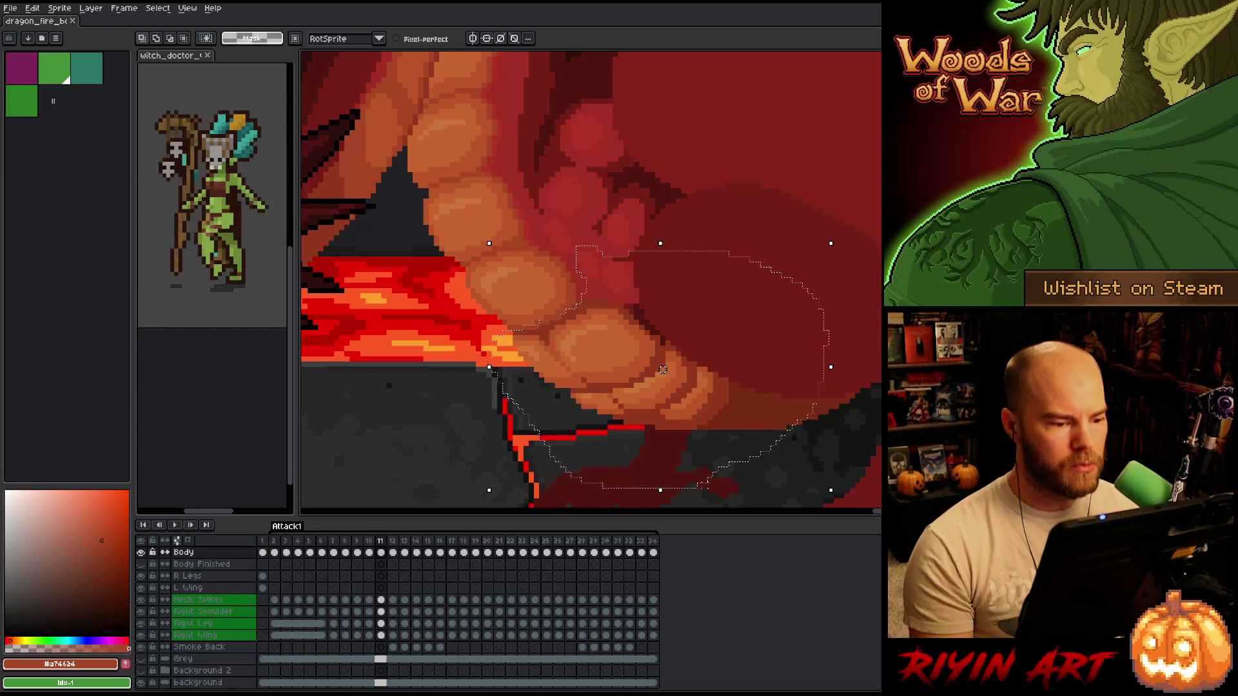
drag(663, 369, 657, 369)
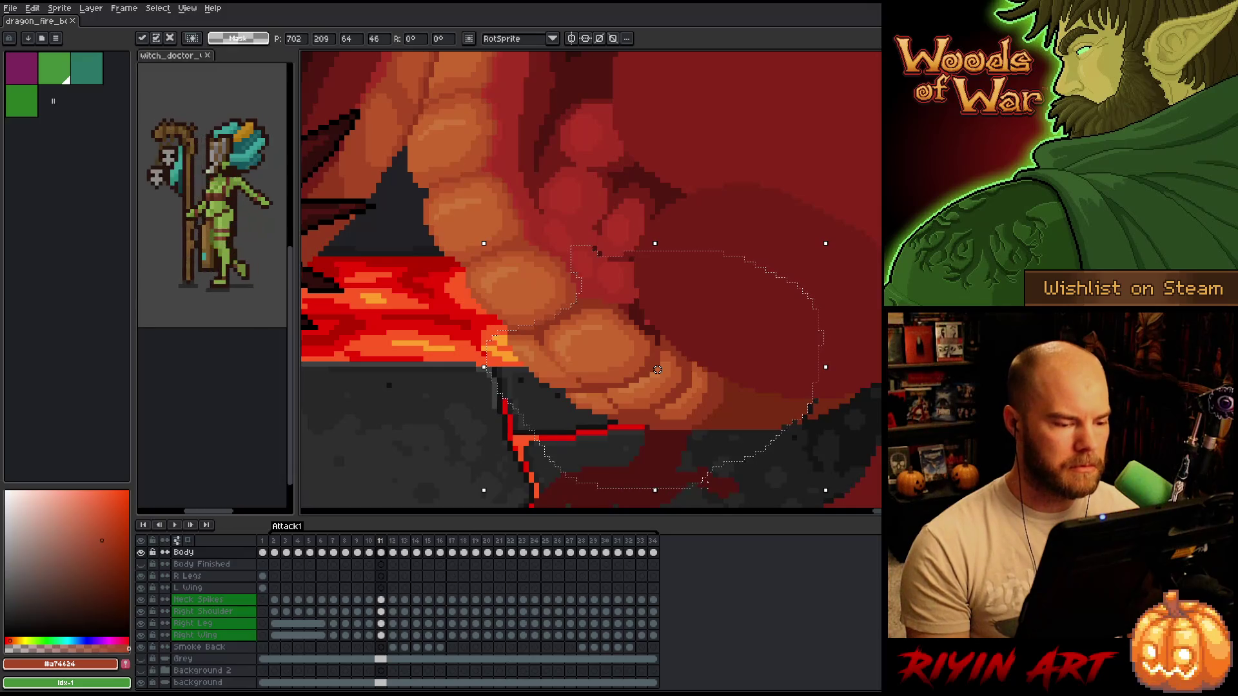
key(b)
mouse_move(588, 179)
mouse_down()
mouse_move(654, 284)
mouse_move(594, 358)
mouse_move(377, 417)
mouse_up()
key(Down)
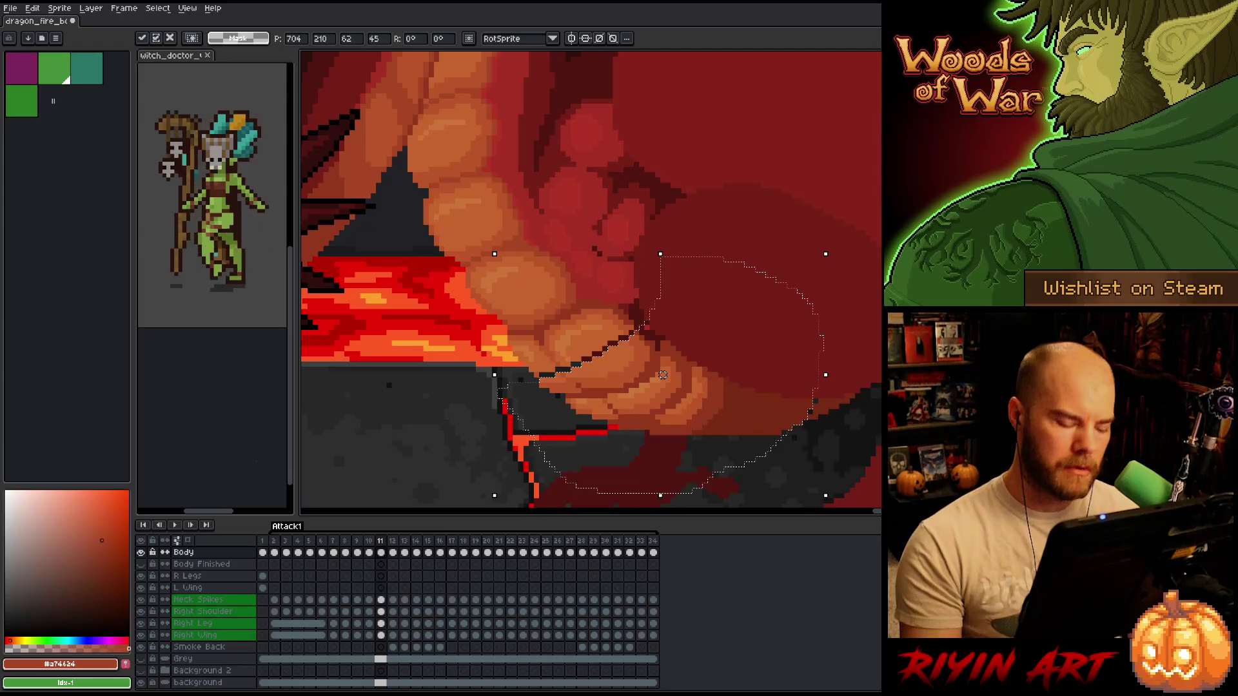
key(comma)
key(period)
key(comma)
key(period)
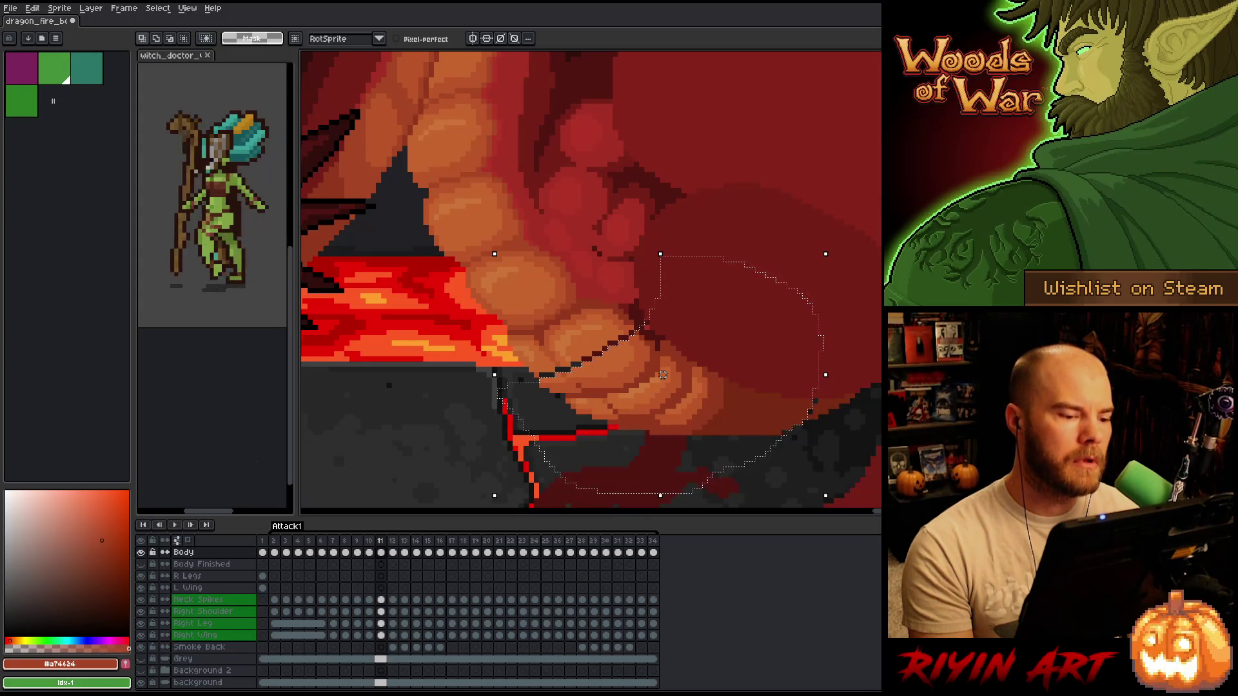
- Lasso and adjust the bottom belly scale above the lava, checking against frame 10, then deselect
drag(441, 370, 517, 379)
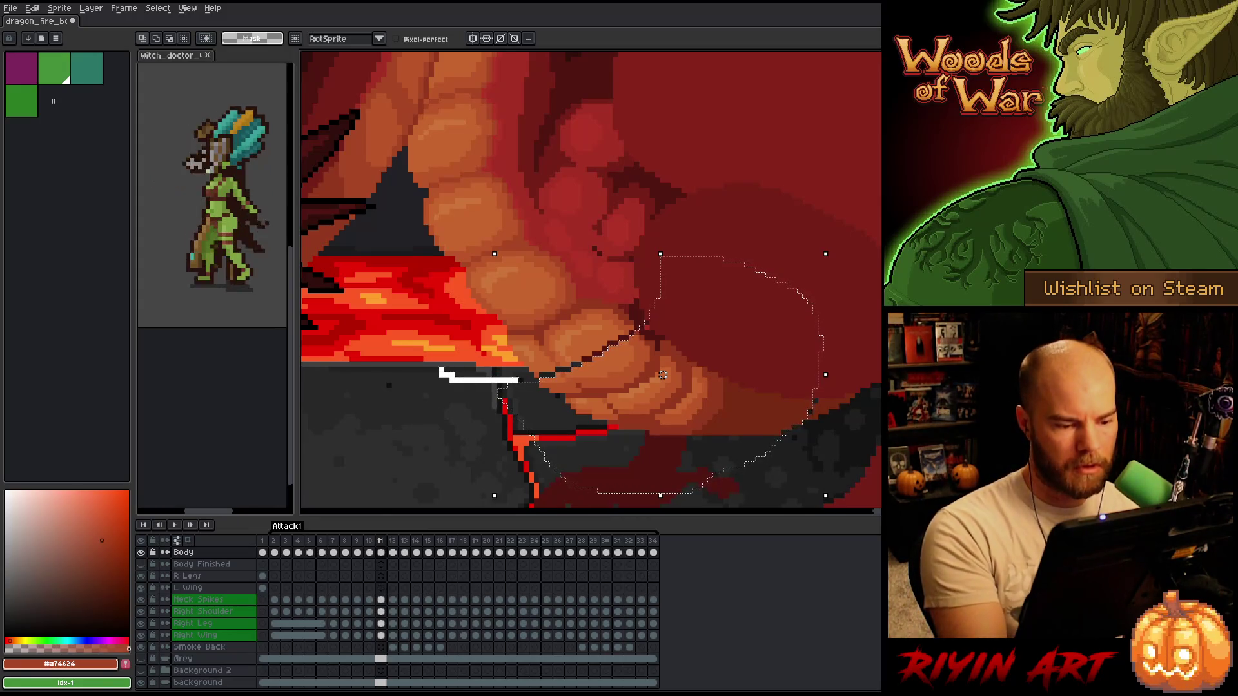
drag(587, 301, 501, 332)
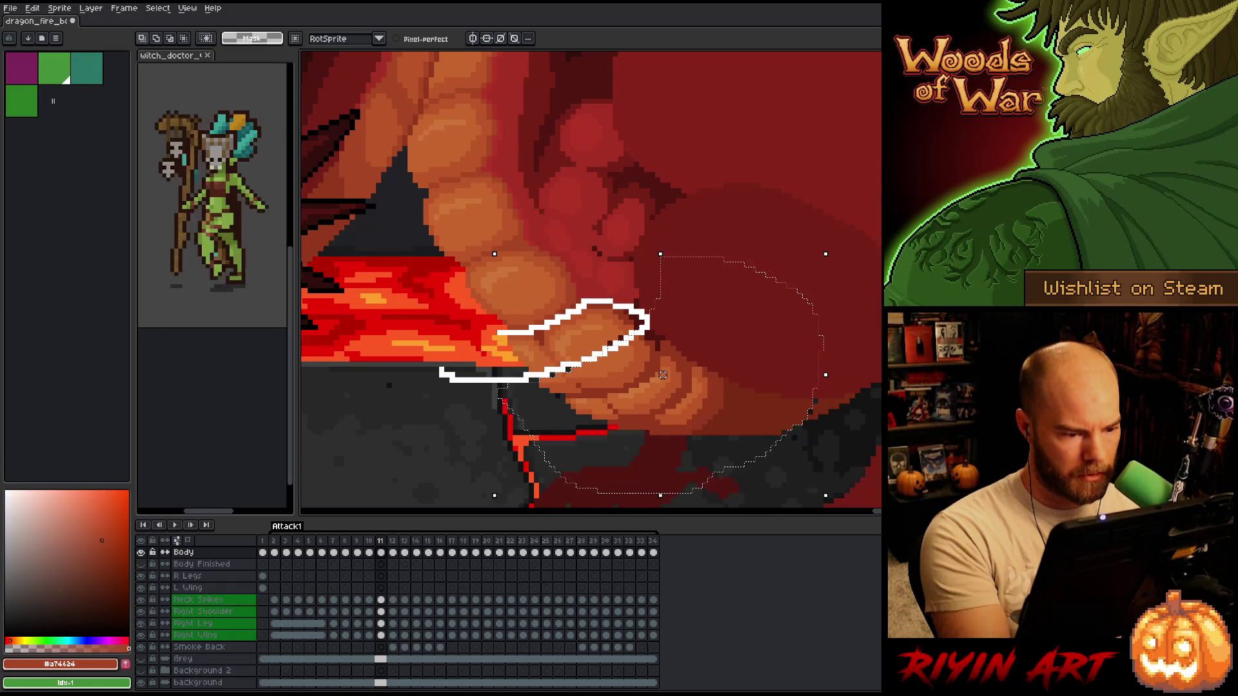
click(547, 354)
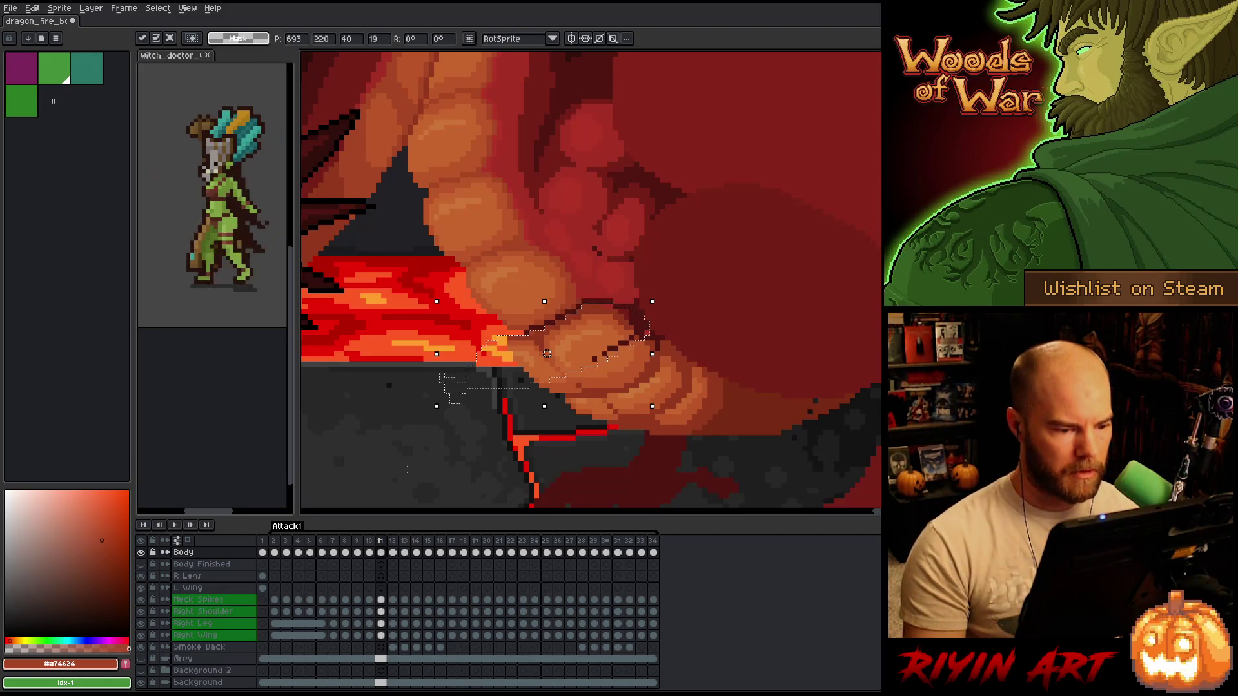
key(Right)
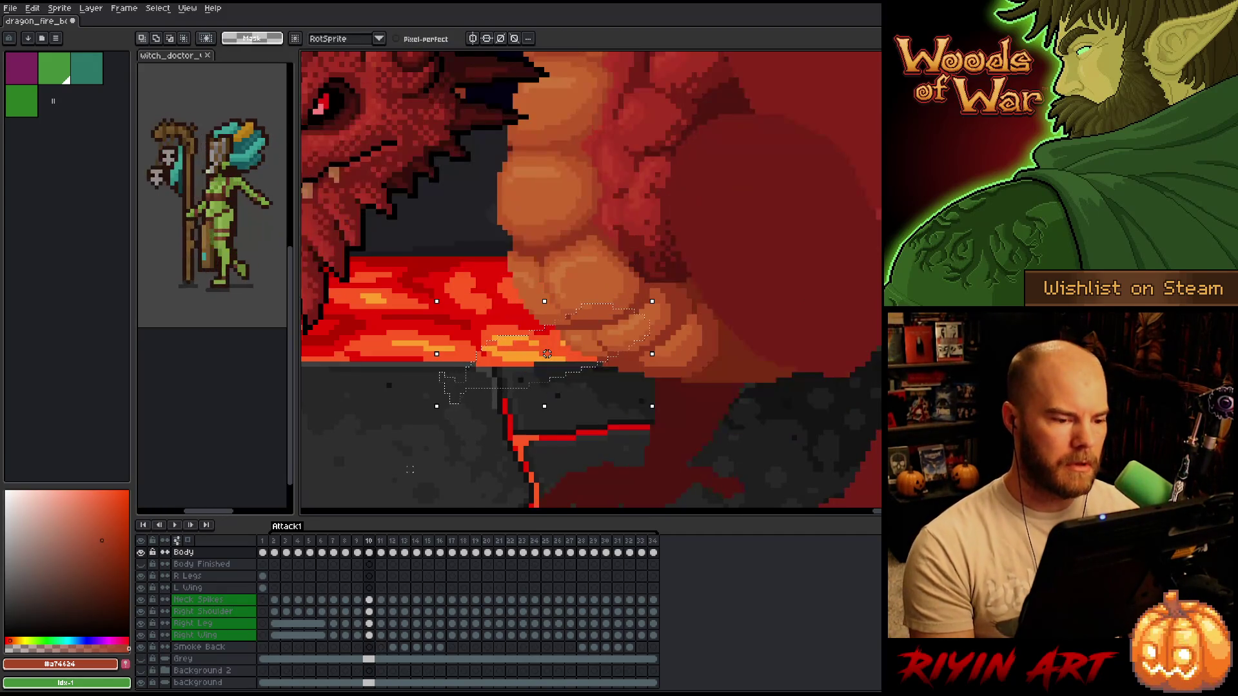
key(Left)
key(Left)
key(Right)
key(Left)
key(Right)
key(Right)
key(Left)
key(Left)
key(Right)
key(ctrl+d)
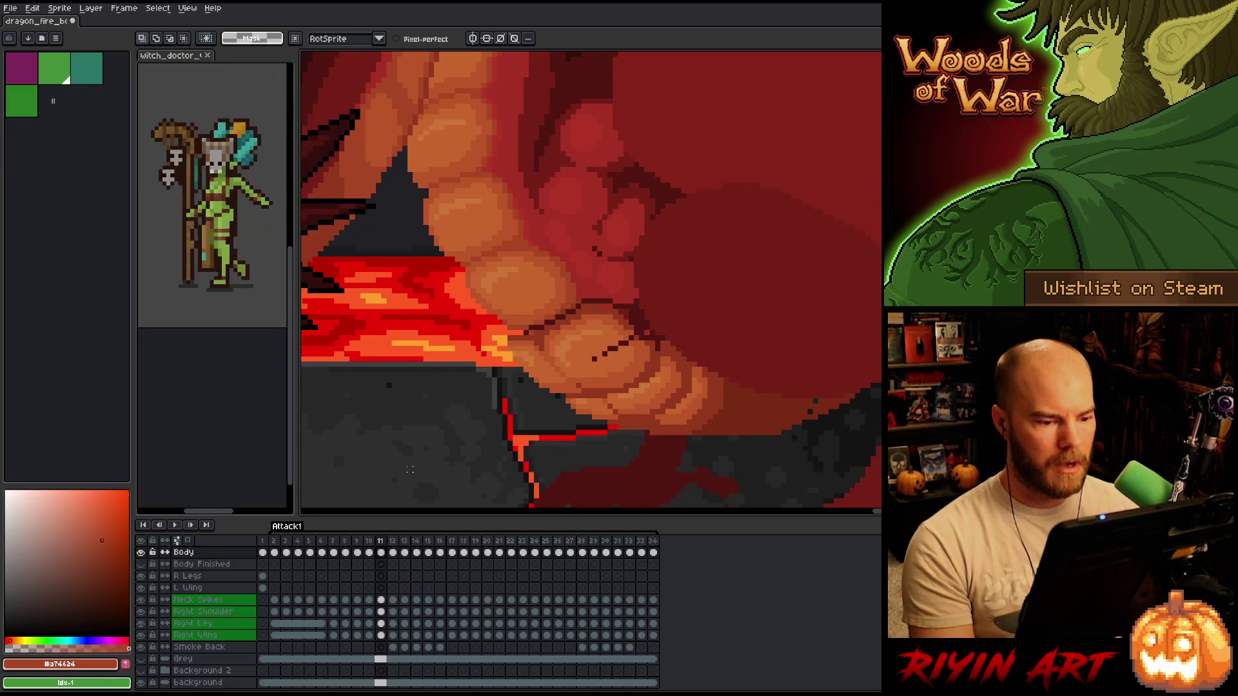
- With the pencil, paint light orange over the dark seam and sample darker reds from the scales
key(b)
alt+click(629, 337)
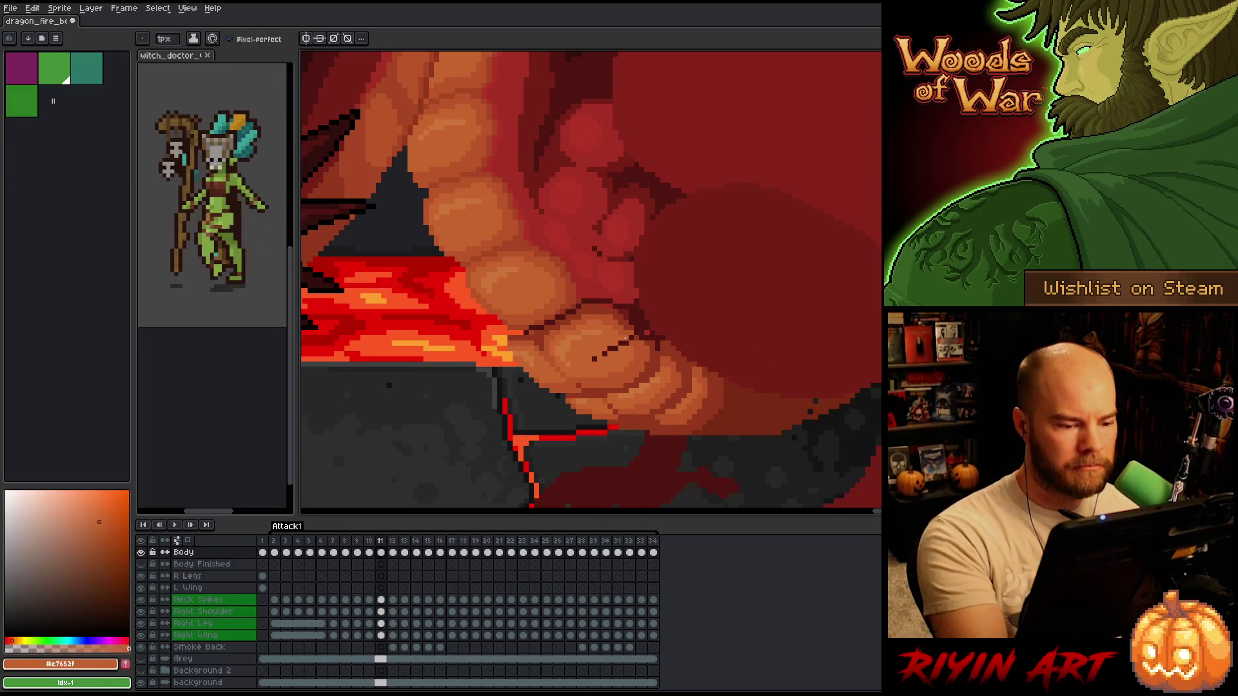
drag(622, 343, 588, 363)
alt+click(633, 339)
alt+click(637, 308)
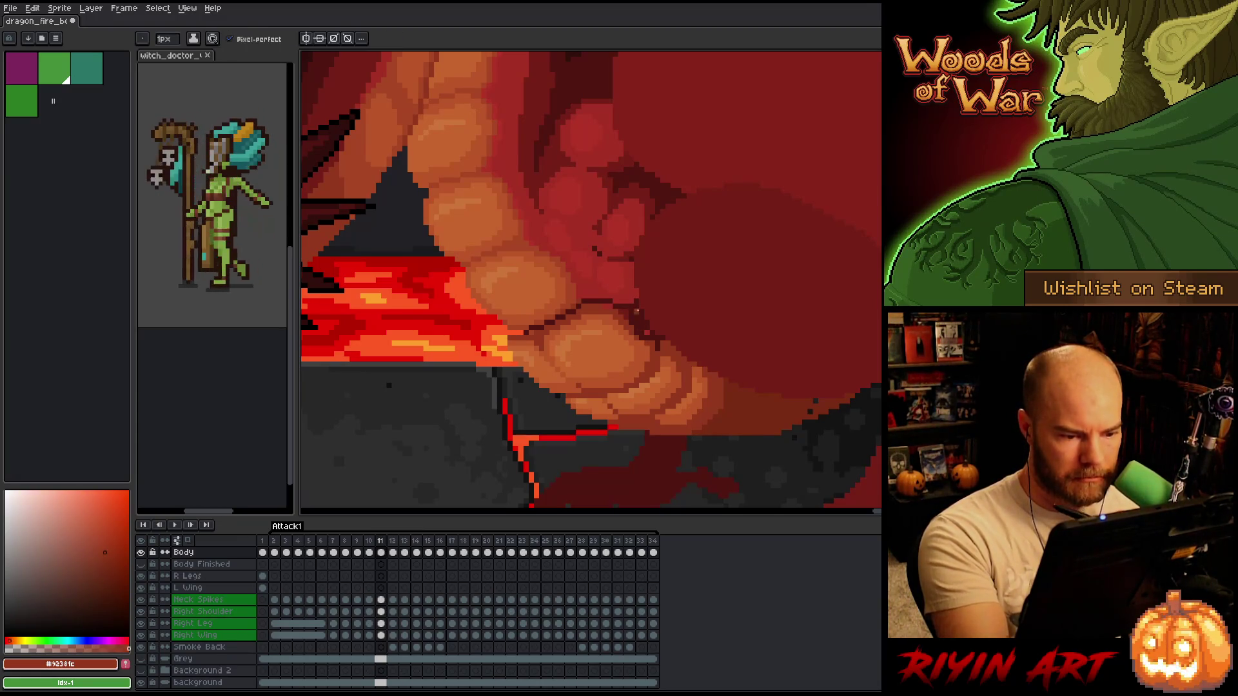
alt+click(646, 332)
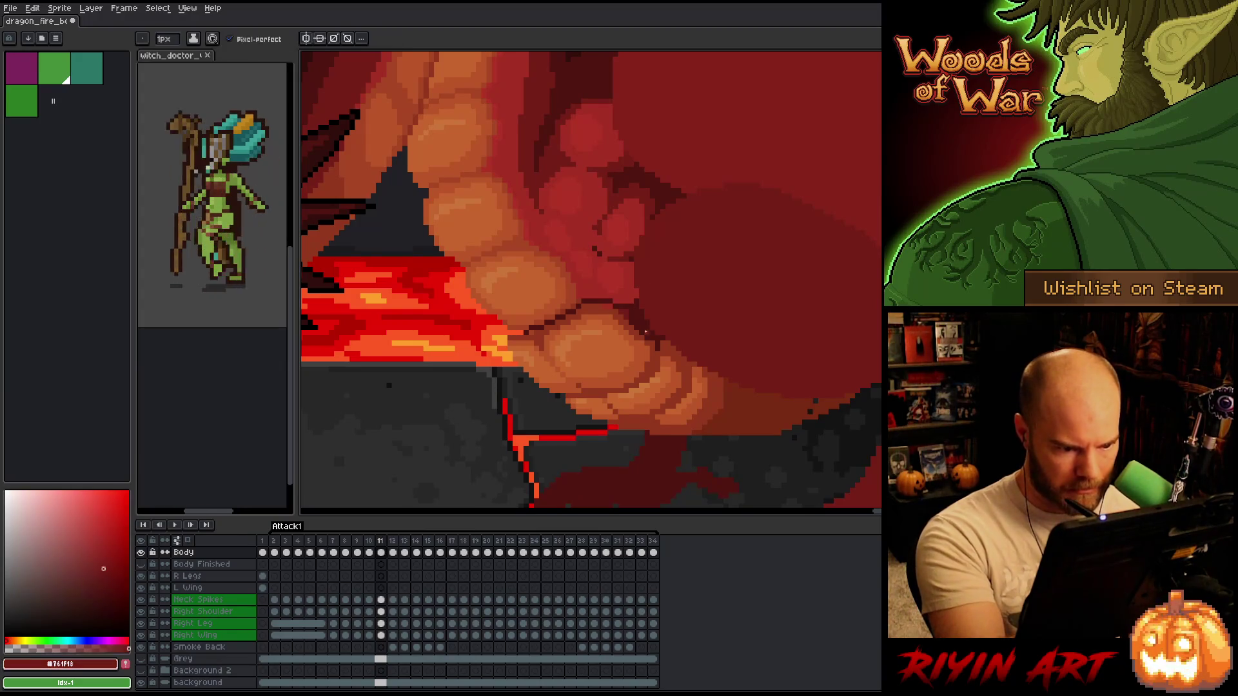
alt+click(629, 311)
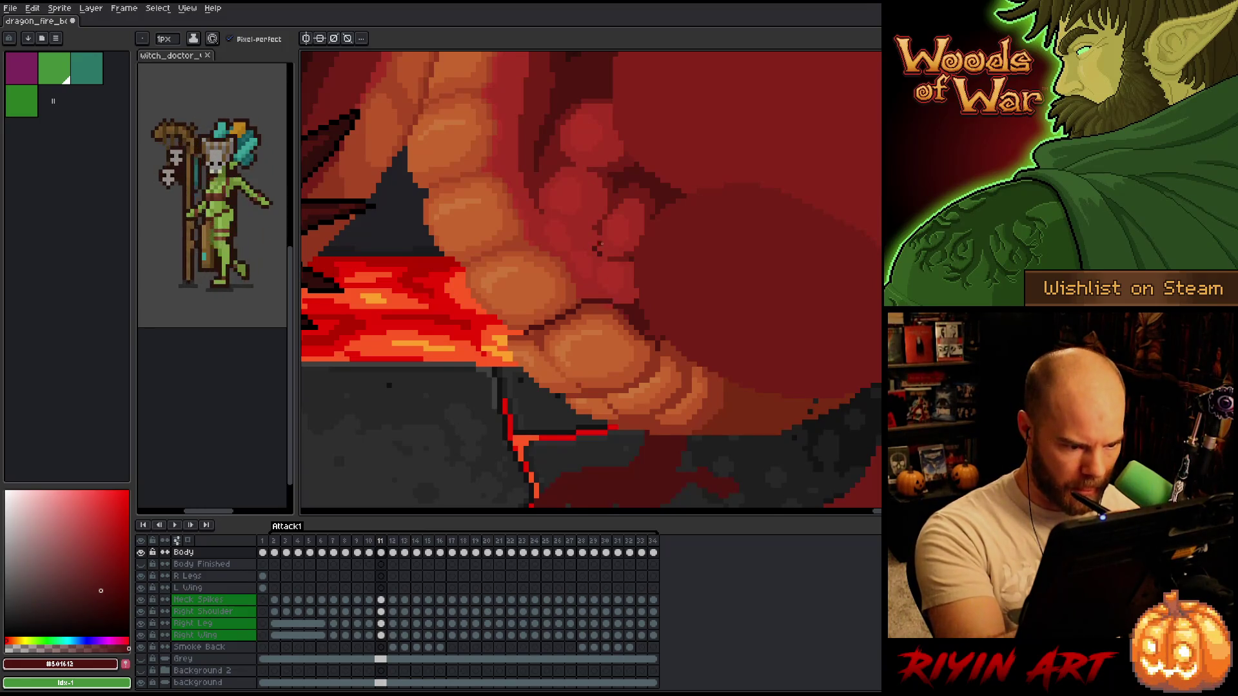
alt+click(622, 285)
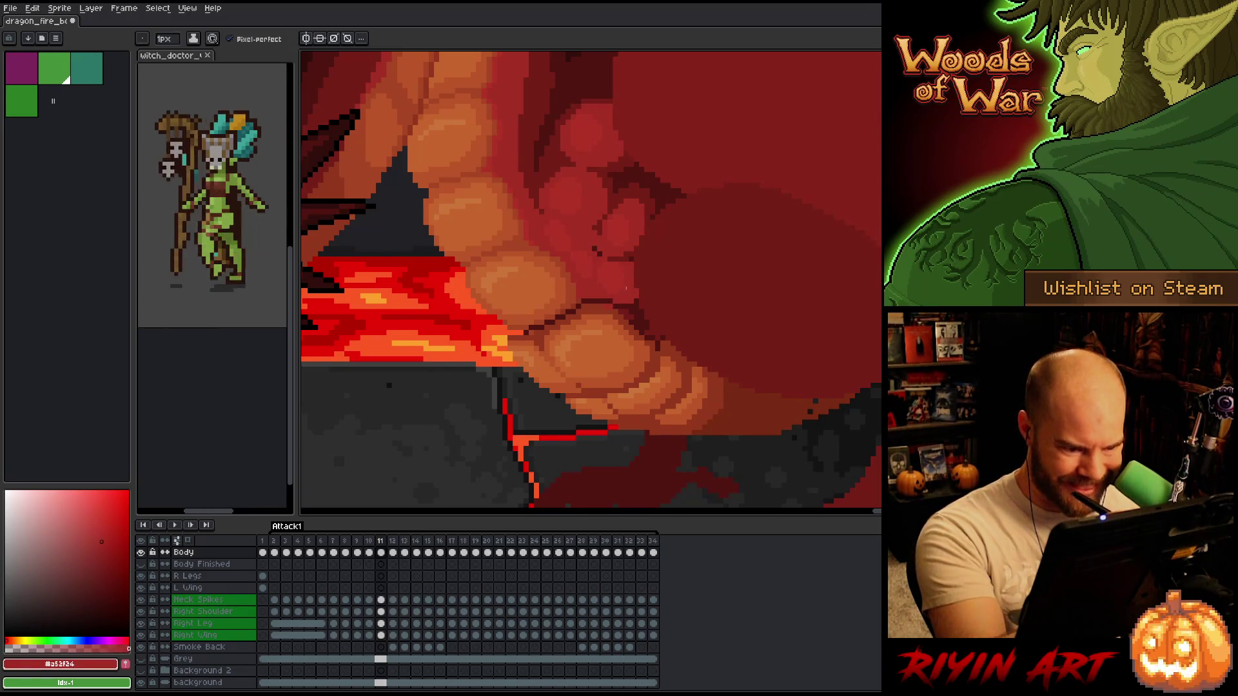
- Reference frame 10's shading, then reshade frame 11 with deep, dark, bright and mid reds
key(comma)
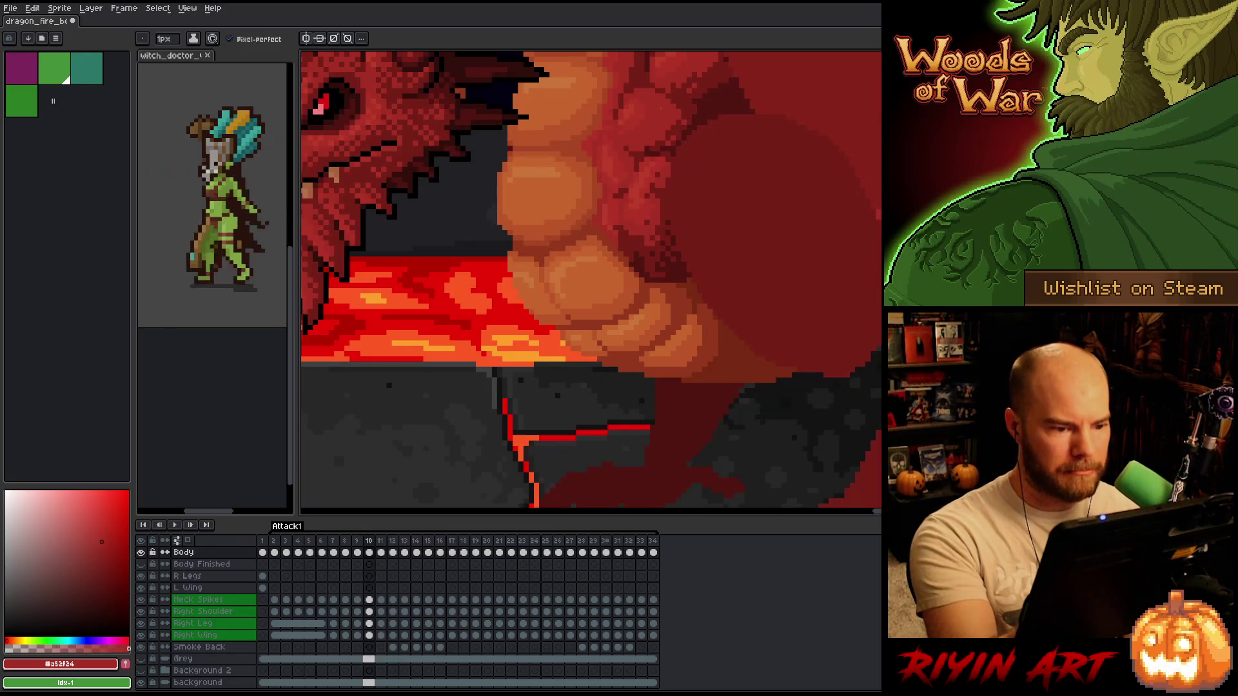
alt+click(641, 260)
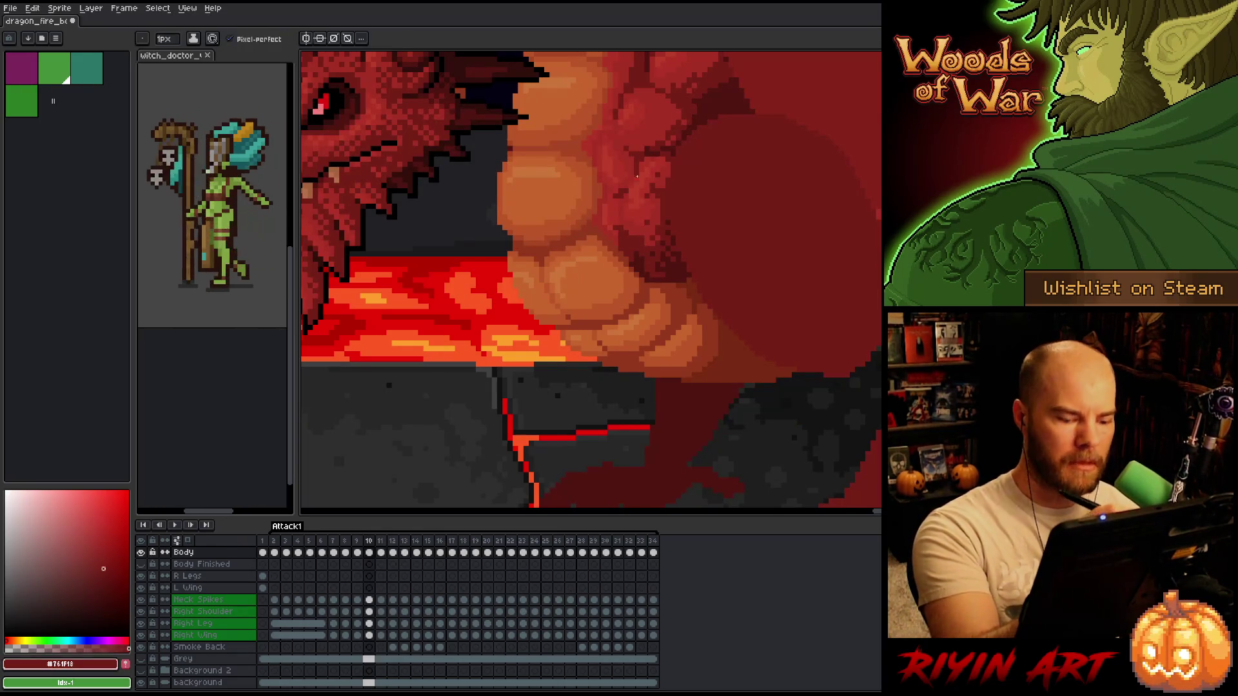
key(period)
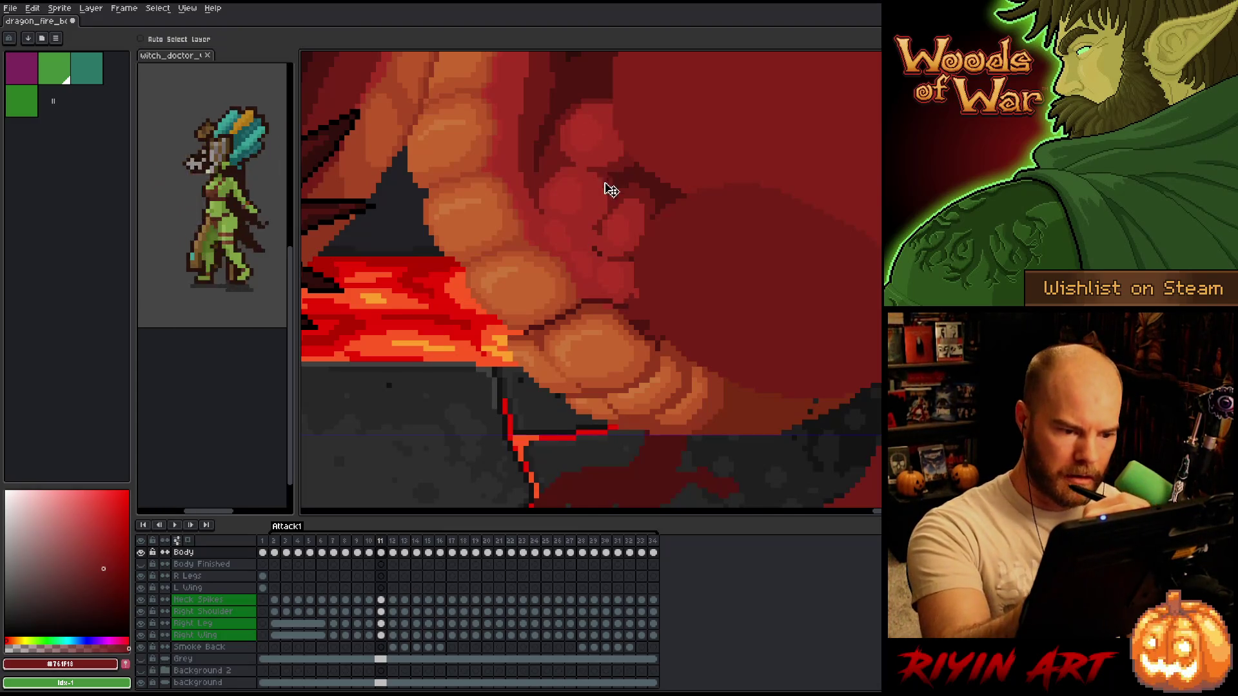
alt+click(640, 304)
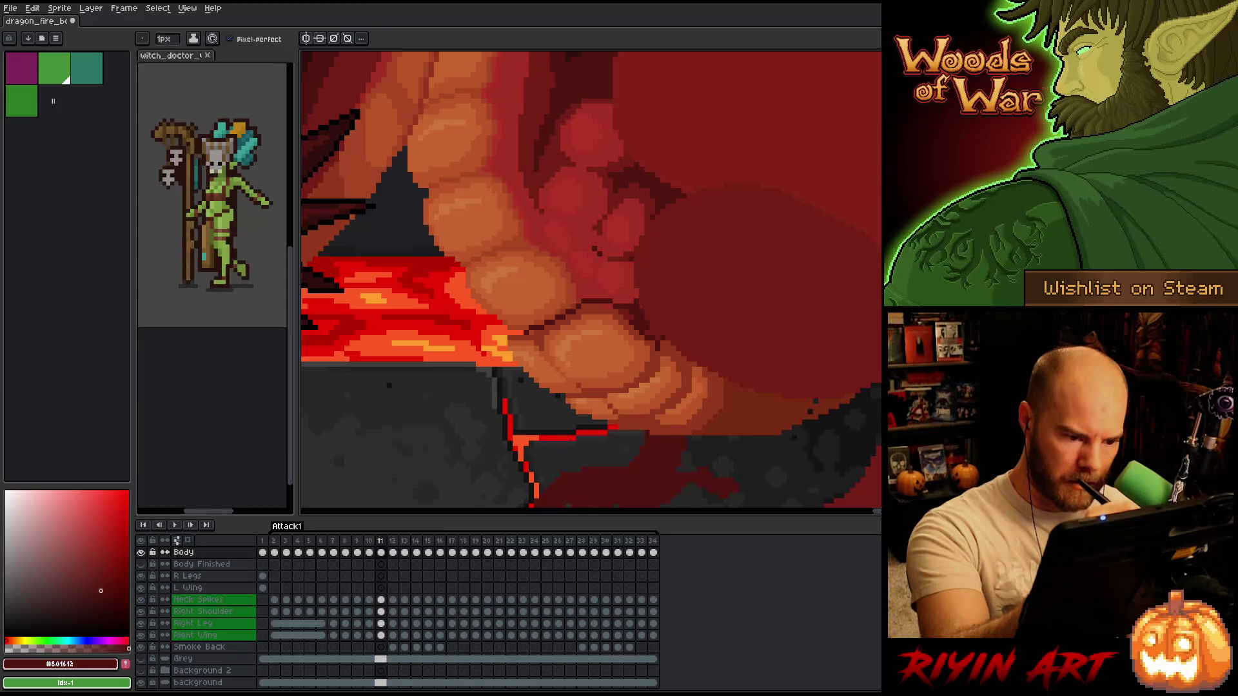
alt+click(621, 305)
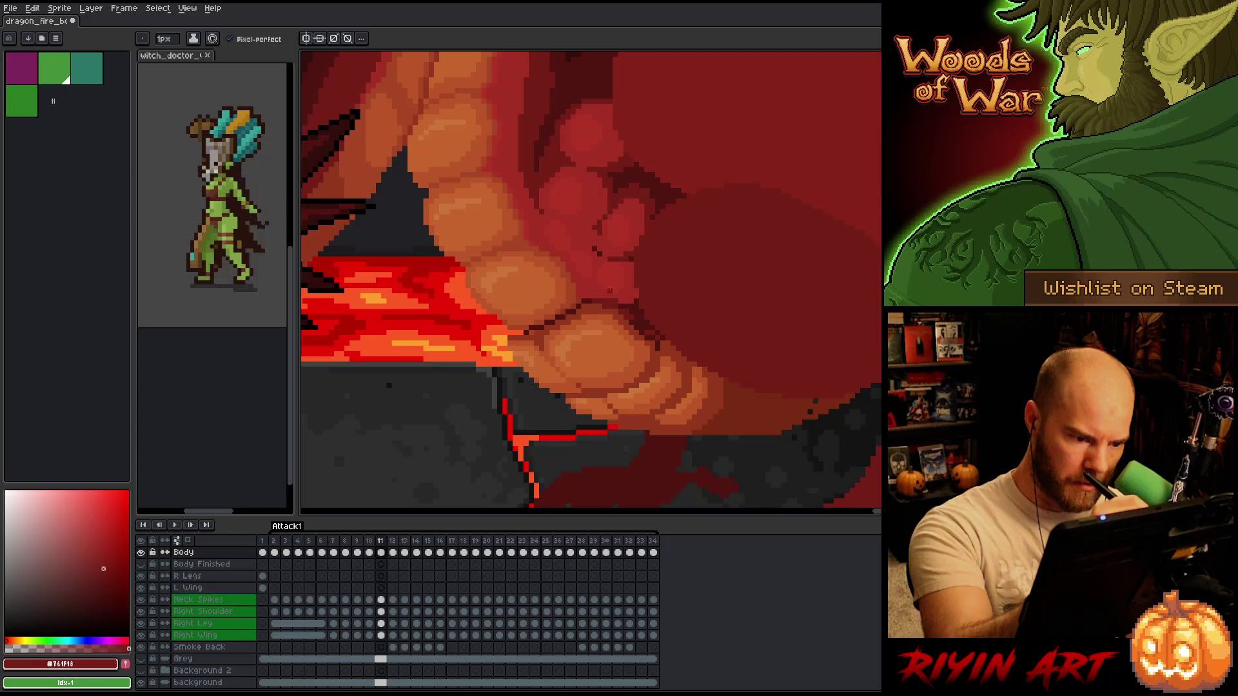
alt+click(579, 296)
alt+click(573, 311)
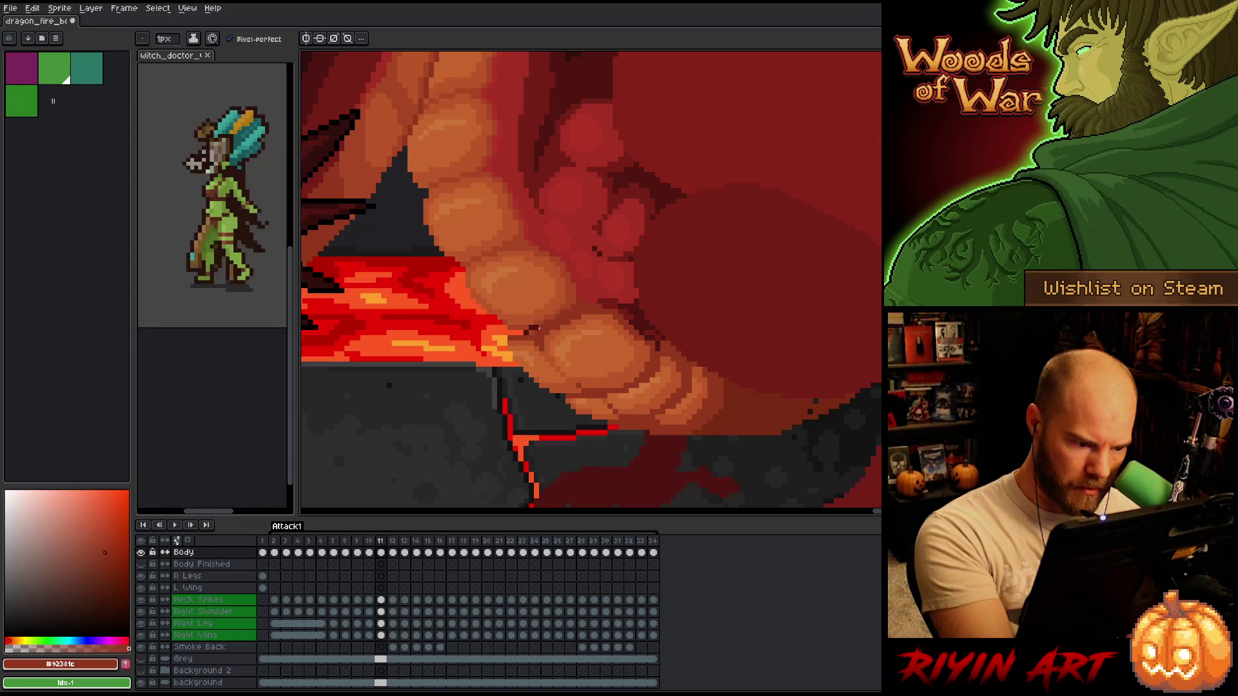
- Reshade the belly plates with reddish orange, lighter orange and the light orange highlight
alt+click(539, 324)
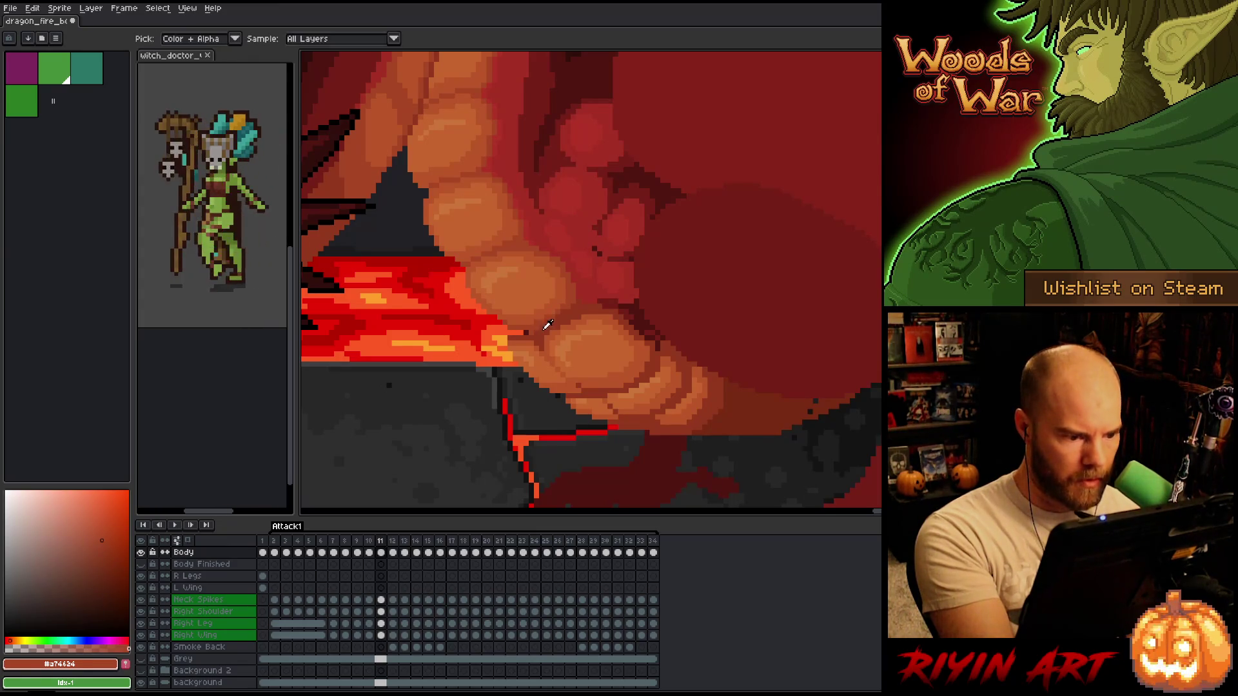
alt+click(572, 179)
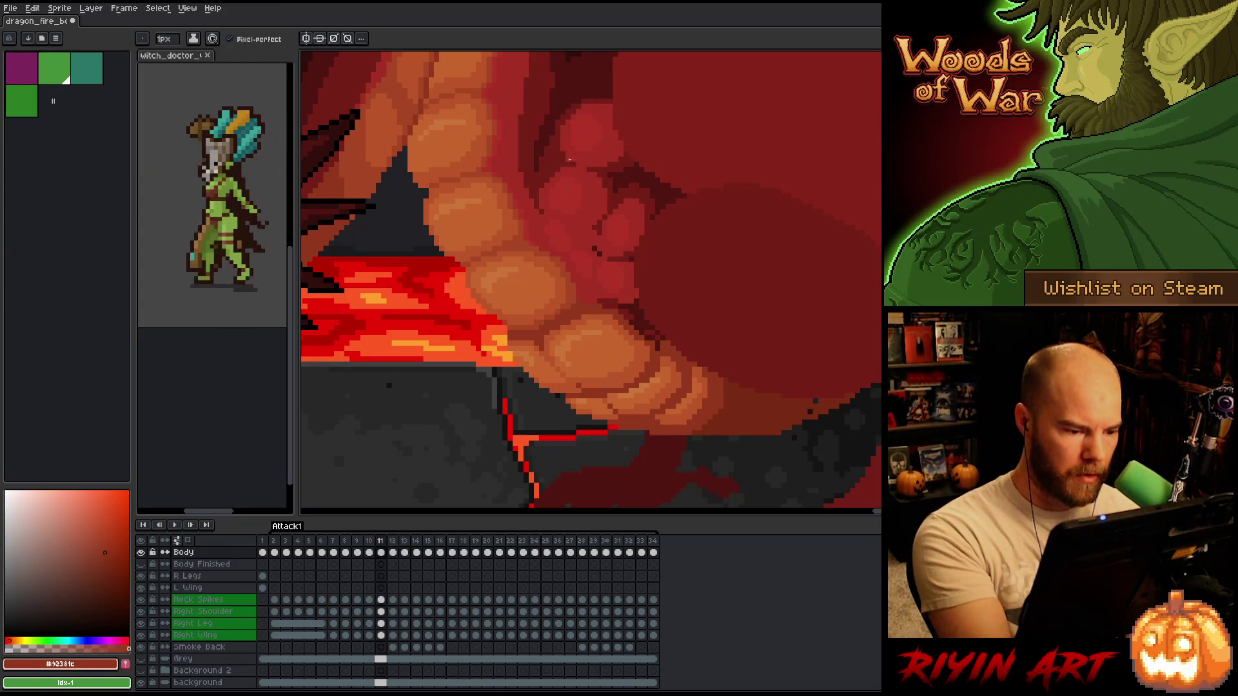
alt+click(517, 296)
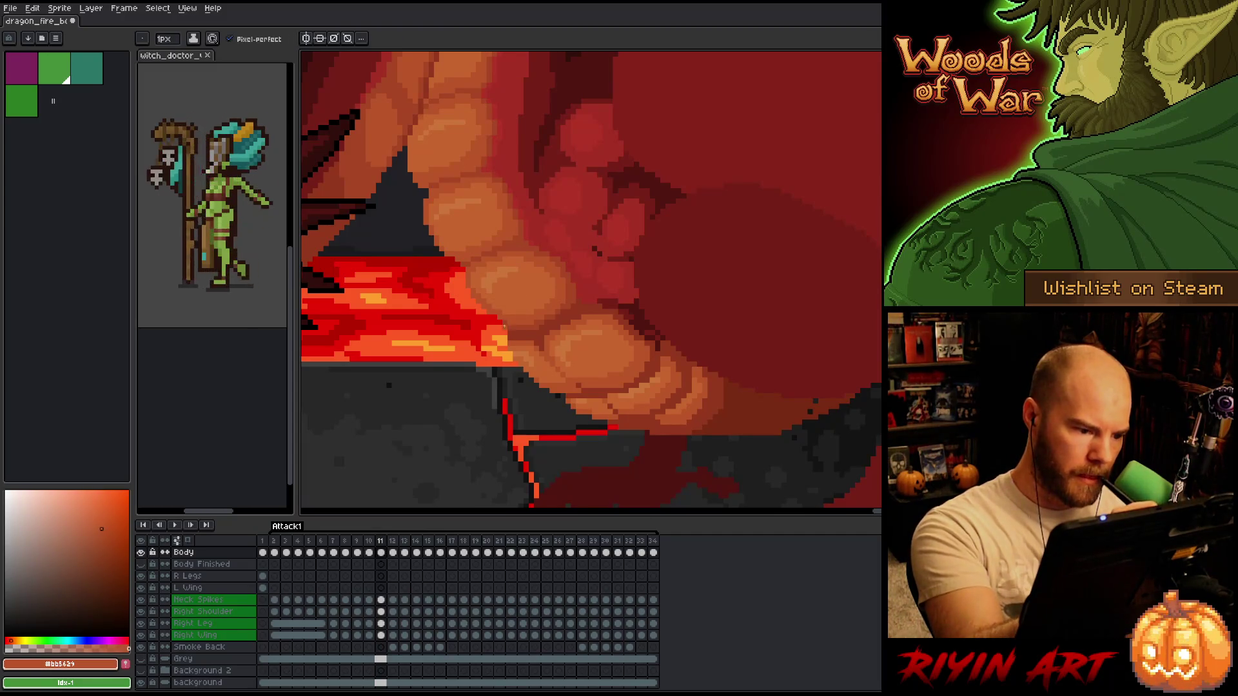
alt+click(504, 328)
alt+click(503, 321)
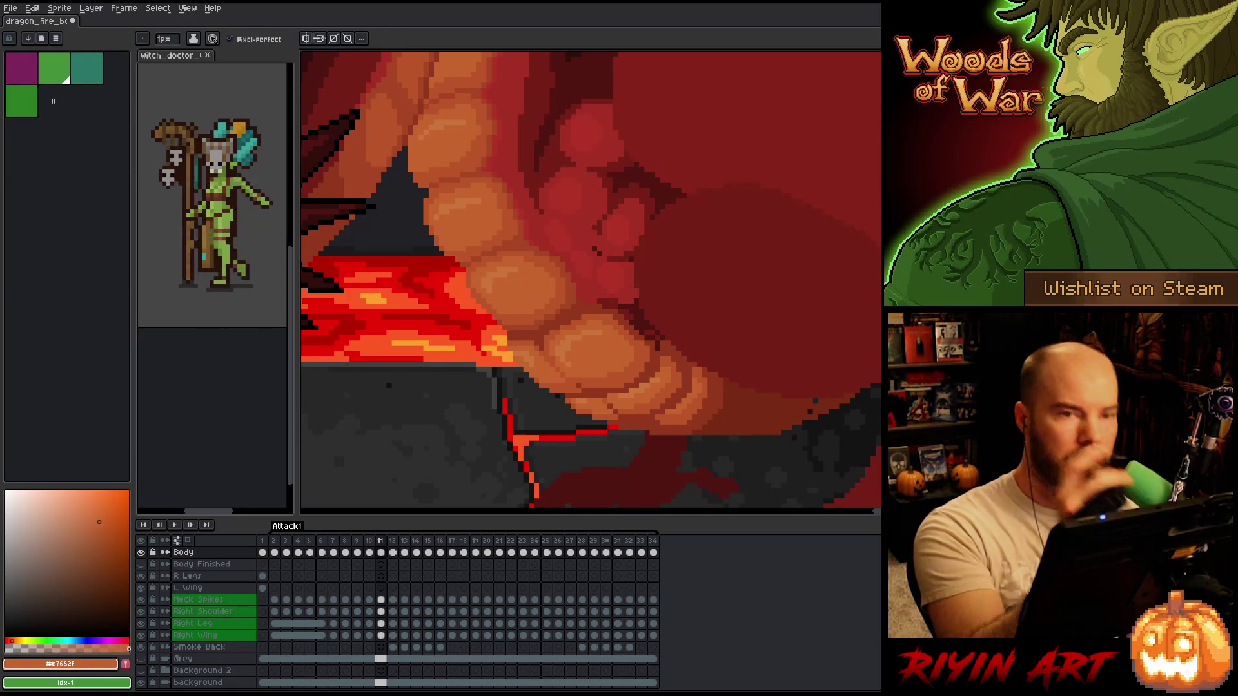
alt+click(492, 282)
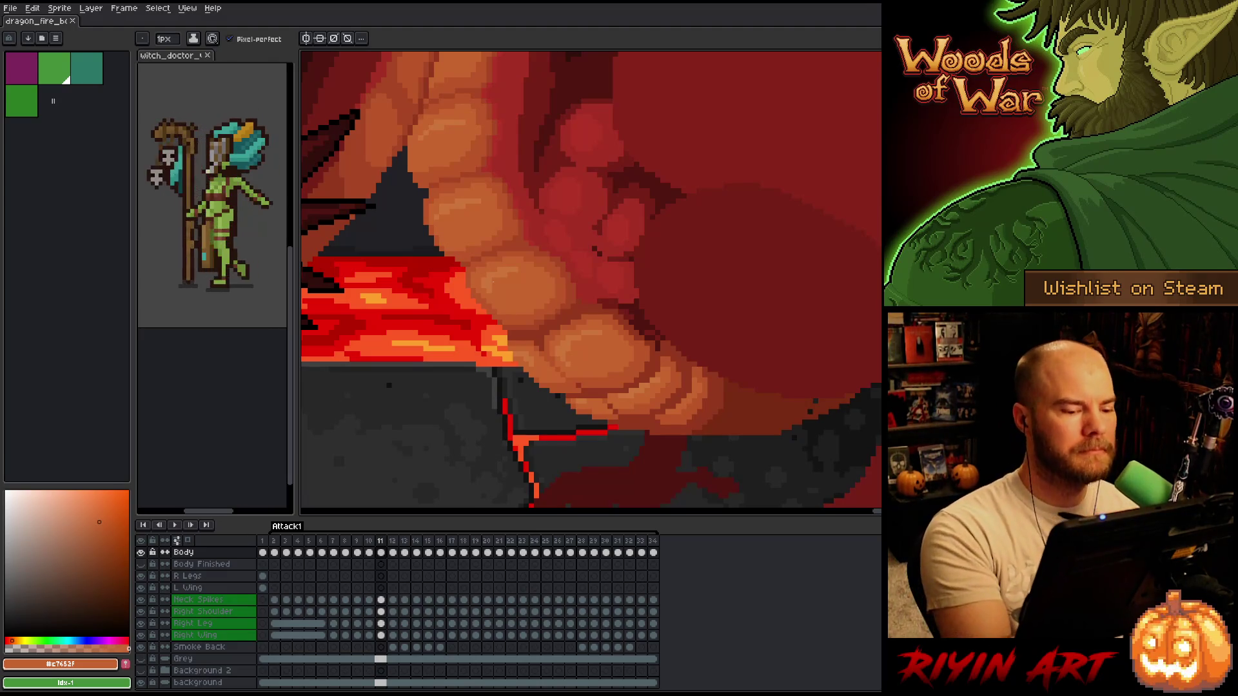
right_click(574, 369)
key(Escape)
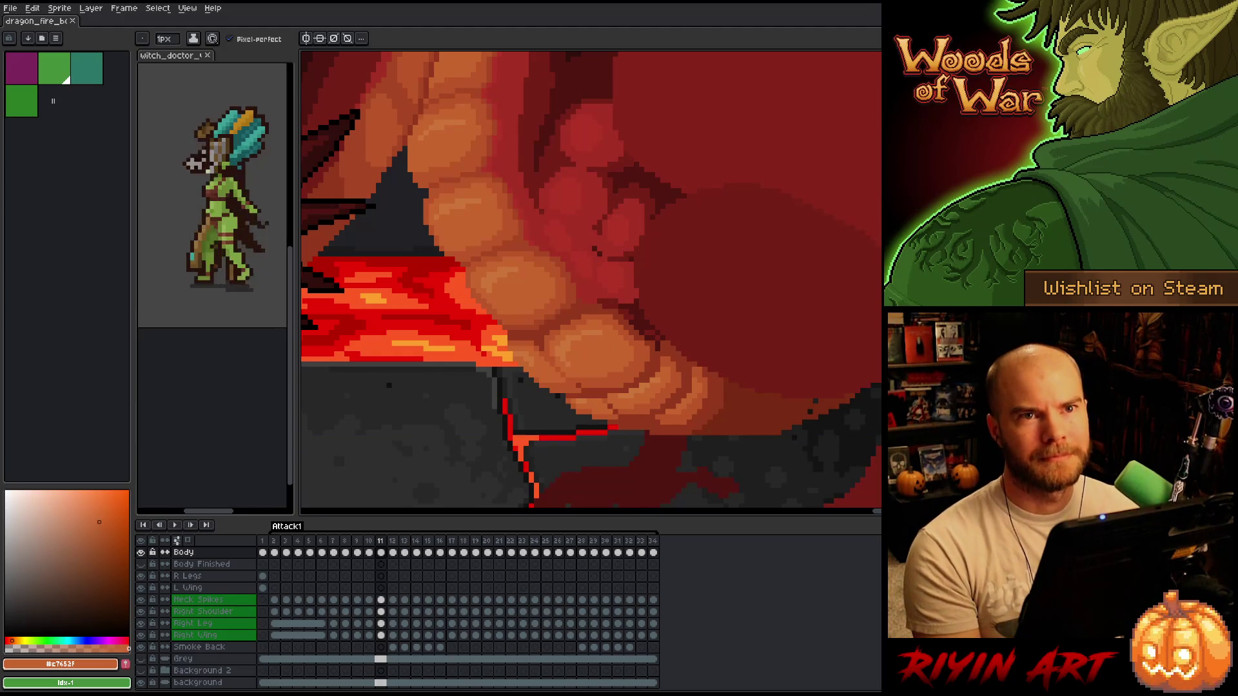
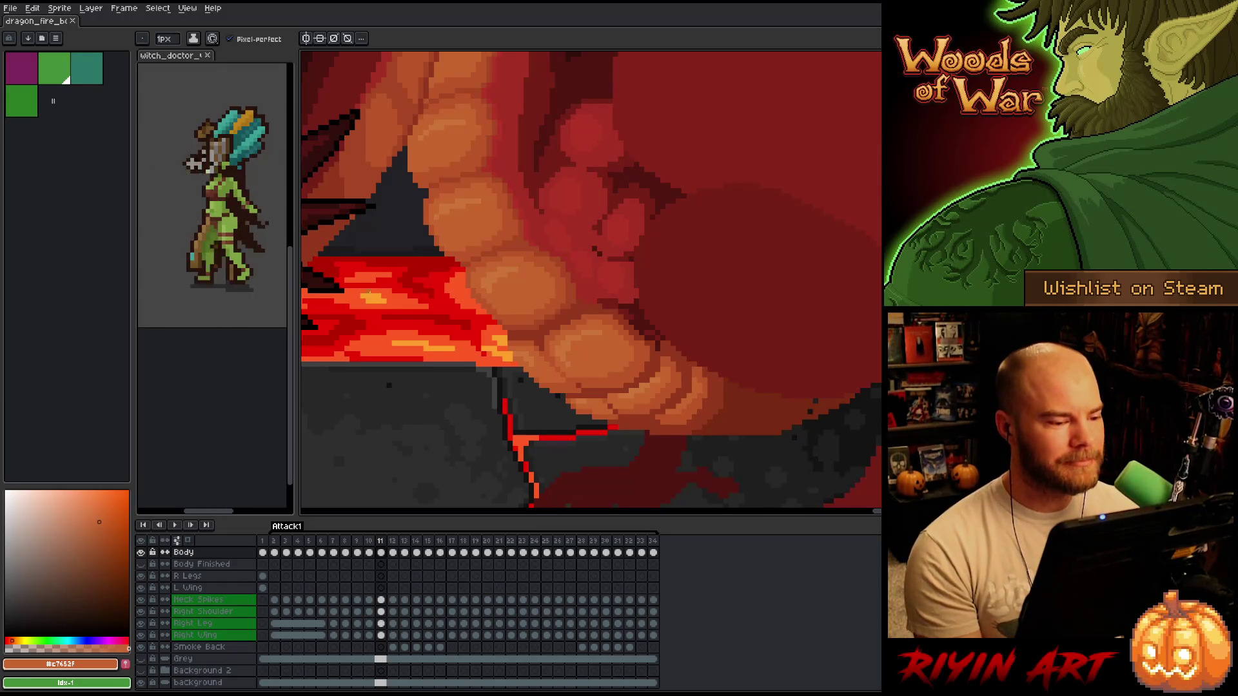
- Zoom in on the dragon's belly and lava edge, flipping between frames 10 and 11 to finish on 11
scroll(463, 332, up, 1)
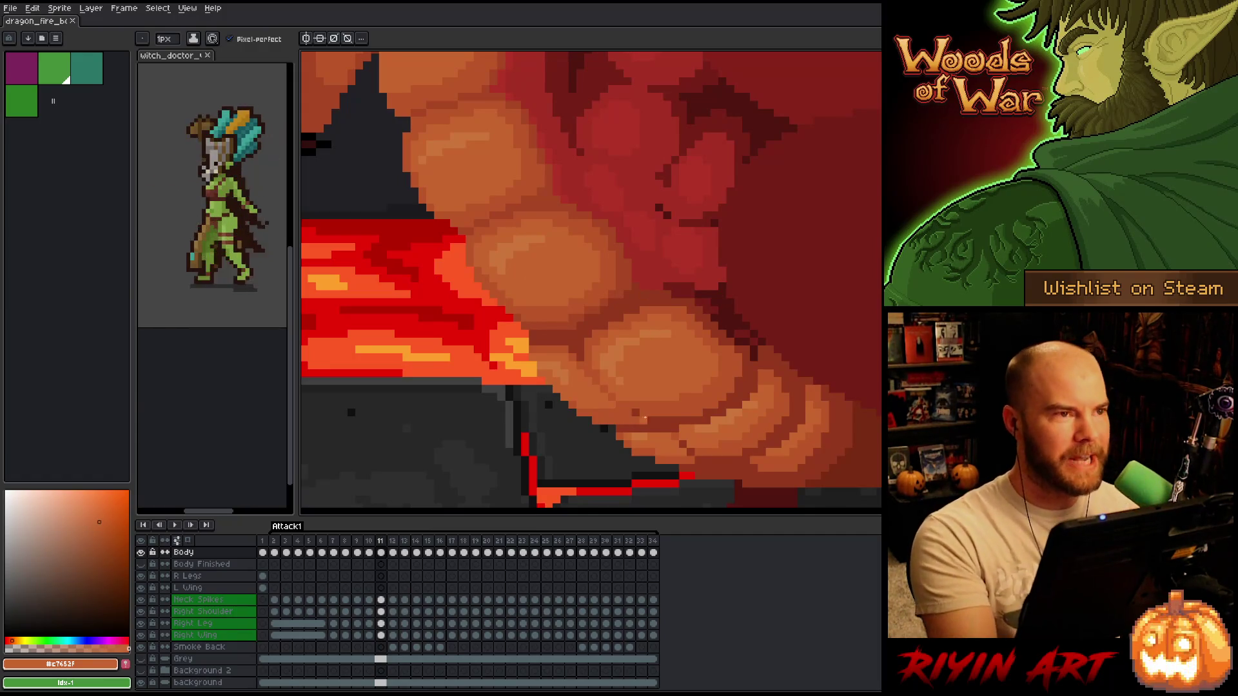
drag(702, 408, 624, 396)
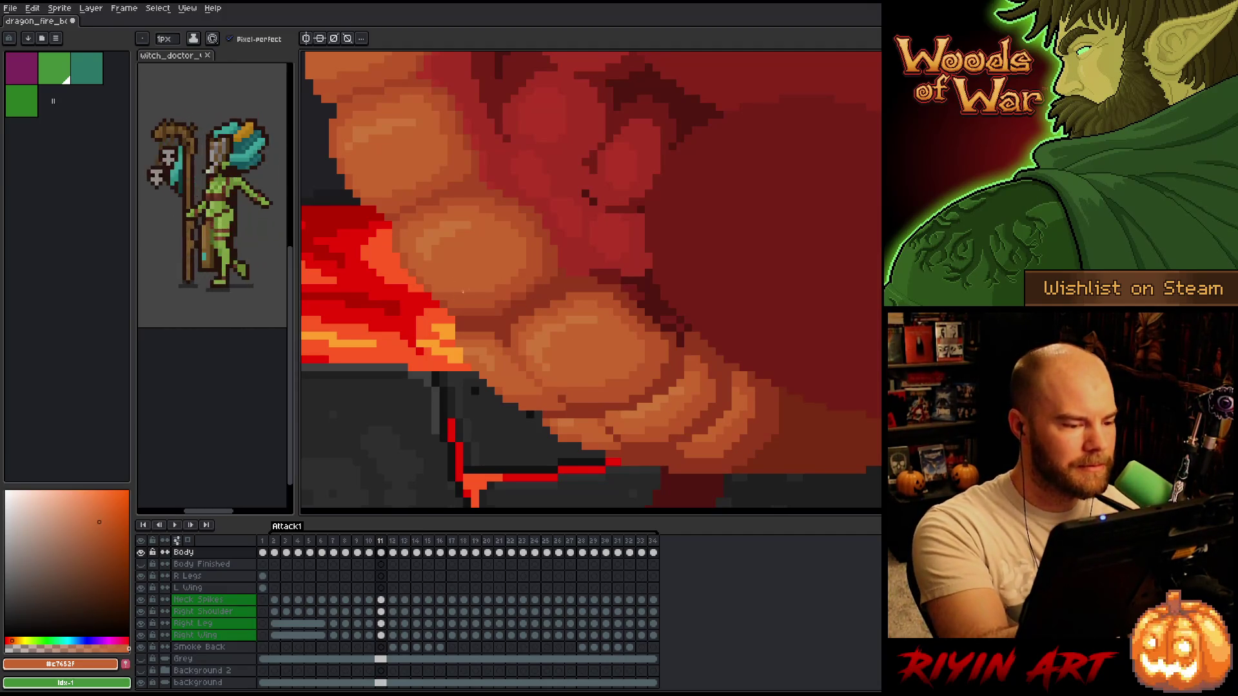
scroll(667, 401, down, 4)
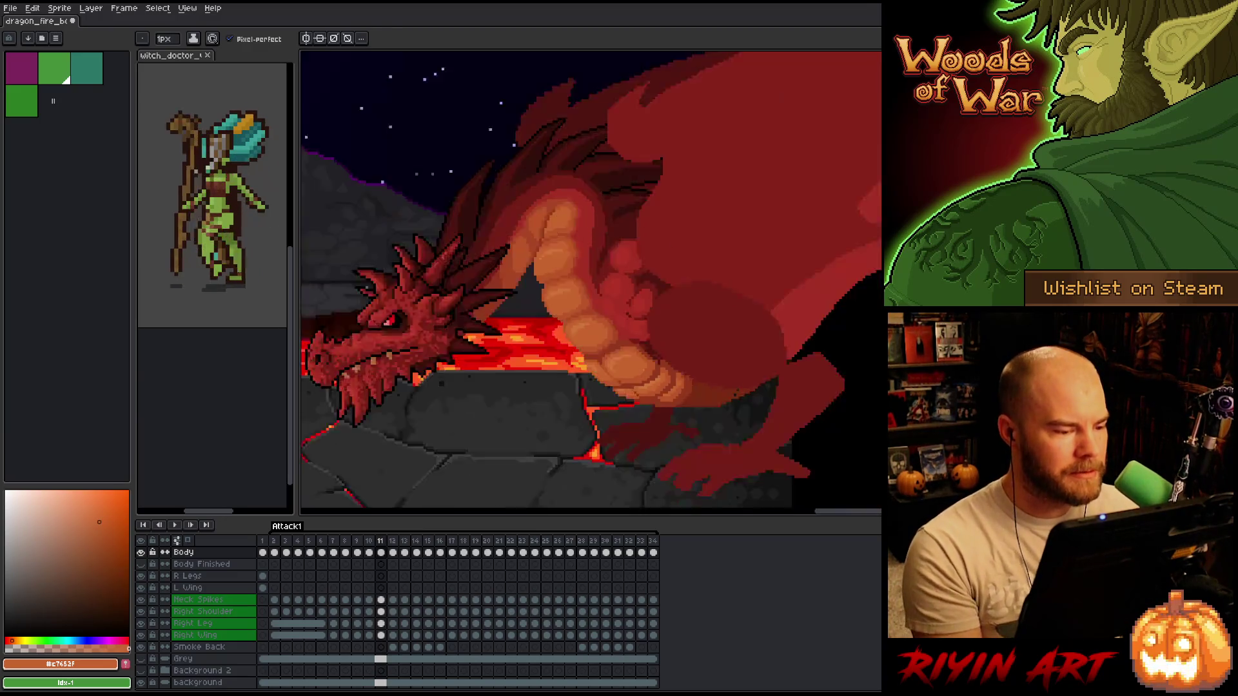
scroll(668, 316, up, 4)
drag(574, 409, 475, 331)
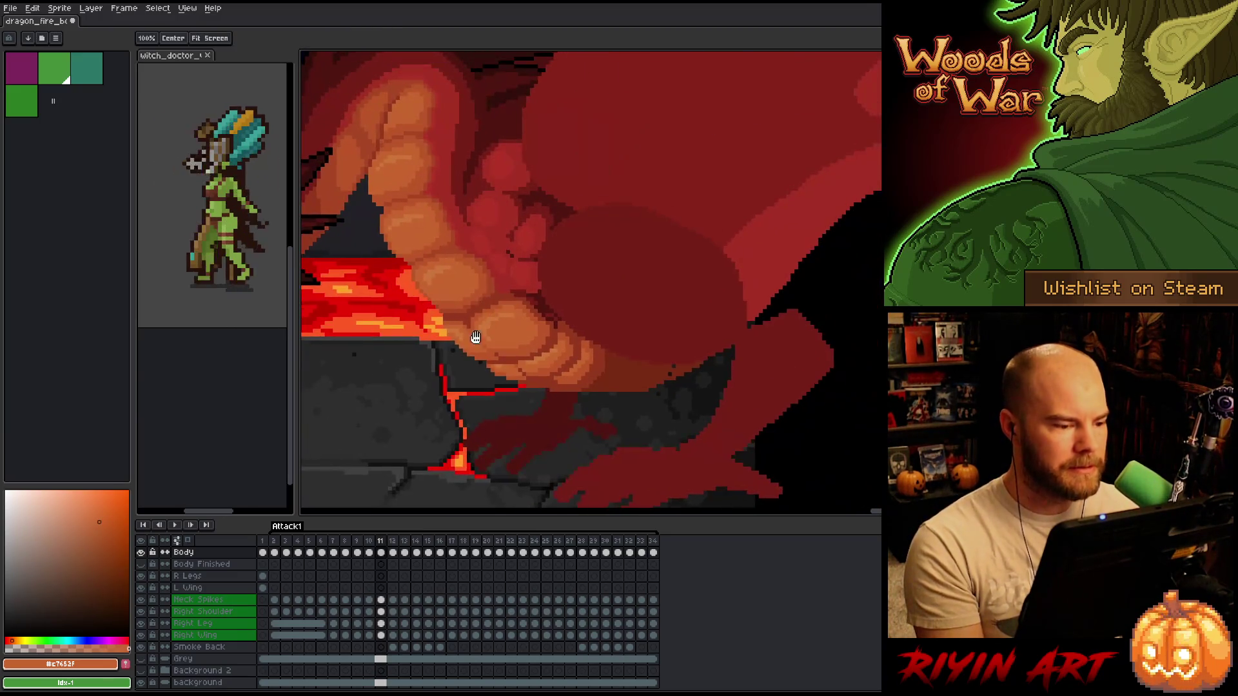
scroll(479, 330, up, 2)
key(Left)
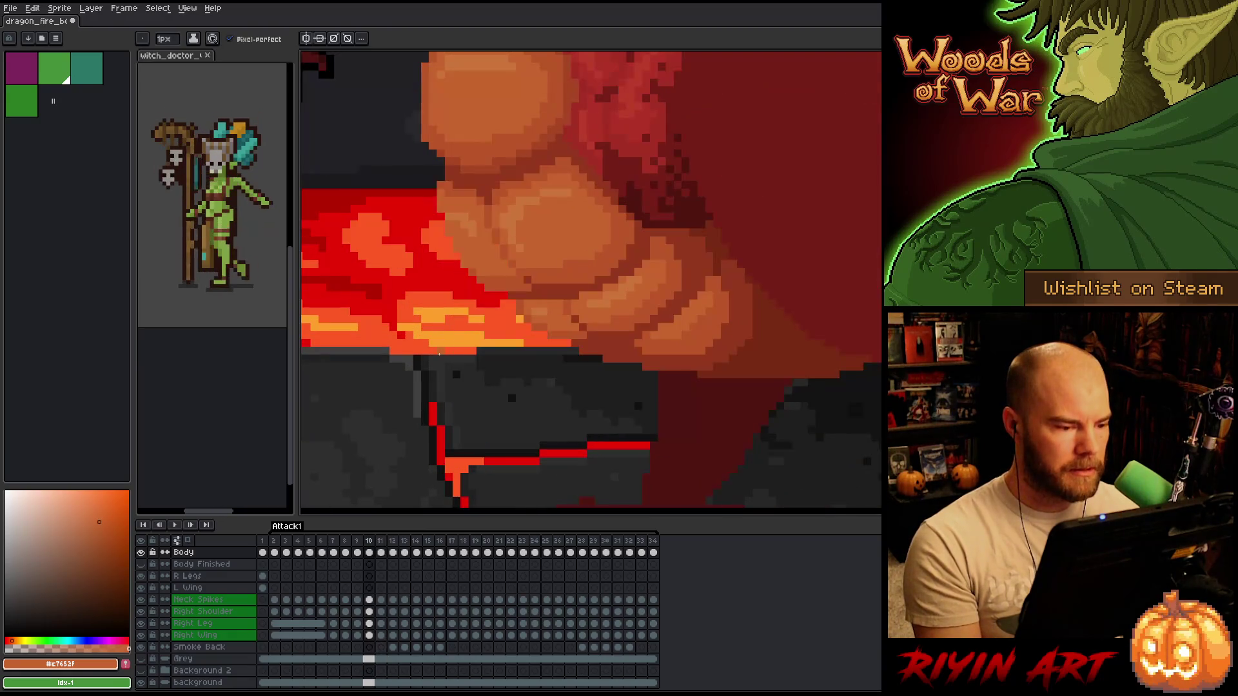
key(Right)
key(Left)
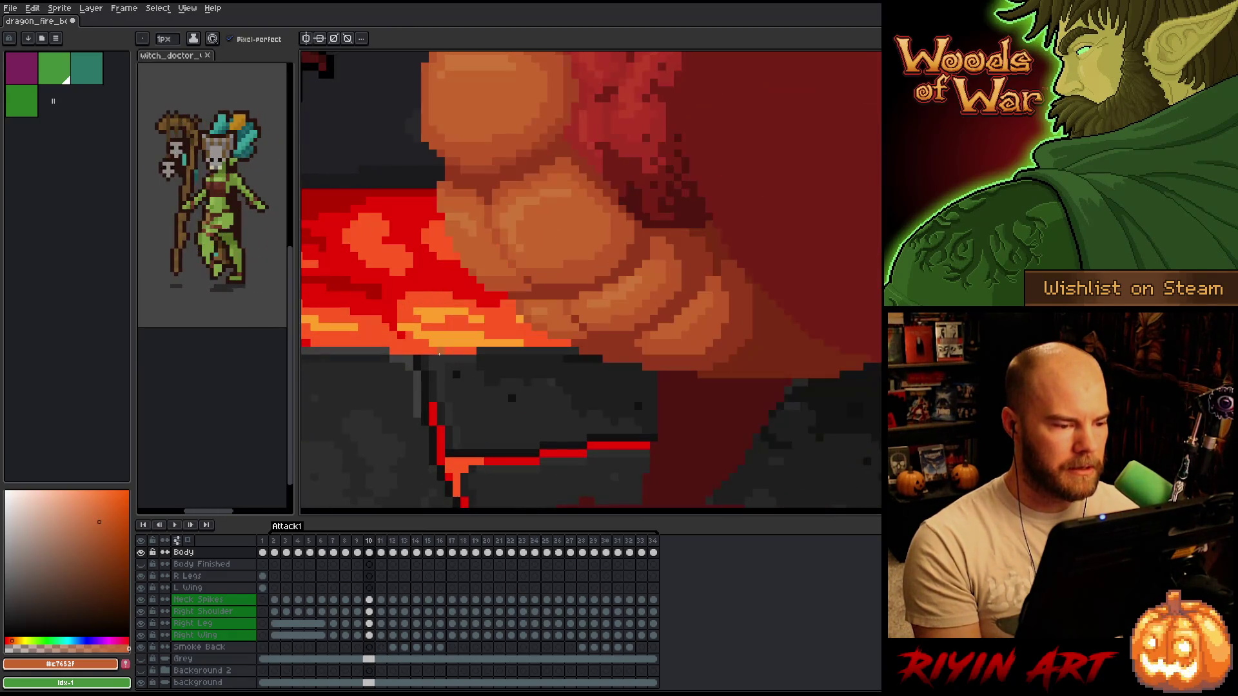
key(Right)
key(Left)
key(Right)
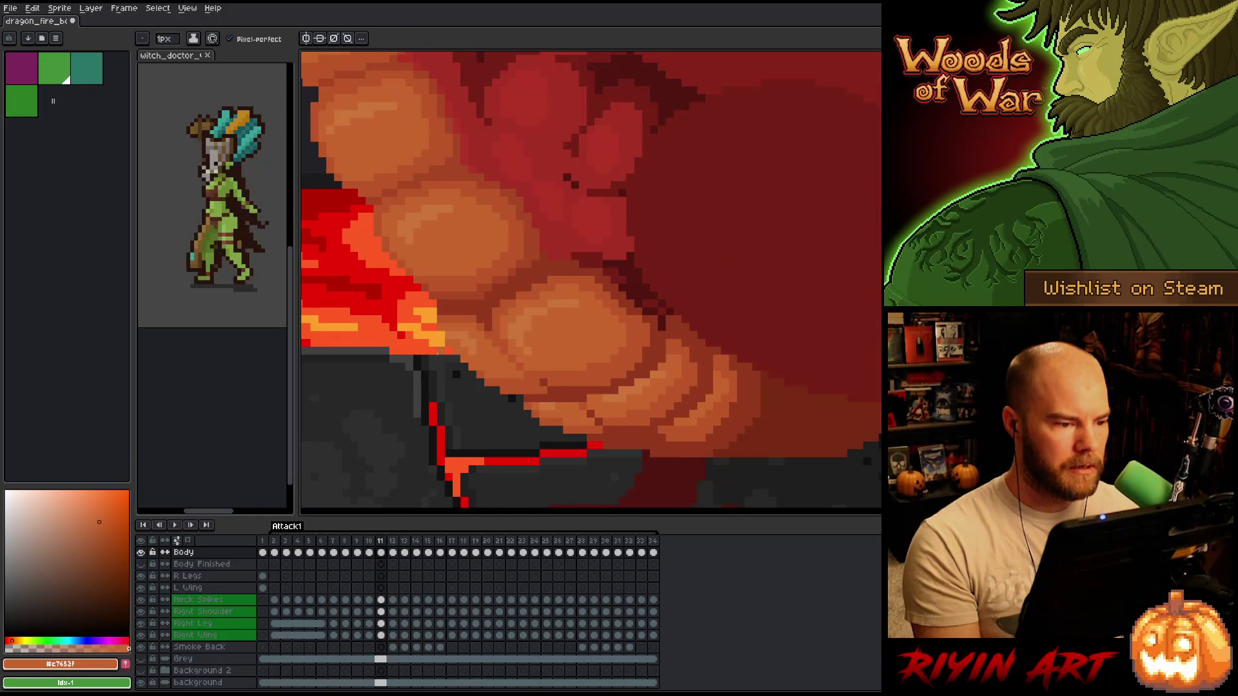
- Eyedrop belly pixels to pick a darker rust-orange shading colour on frame 11
key(e)
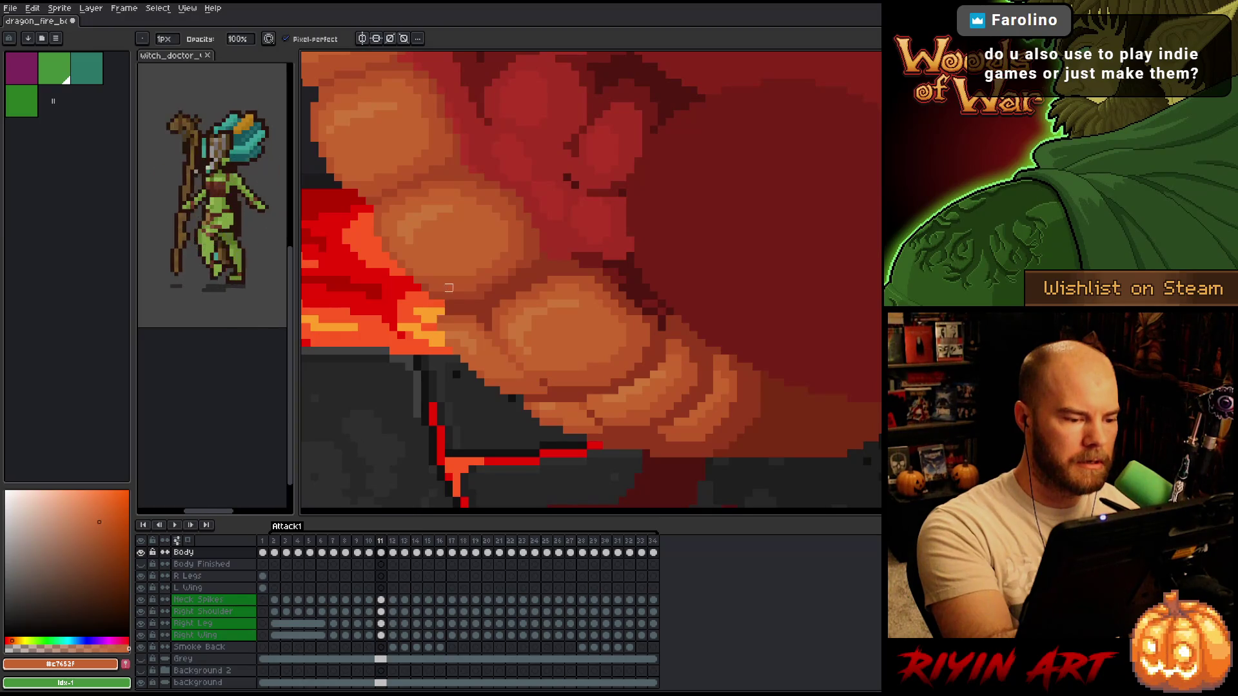
key(i)
click(459, 322)
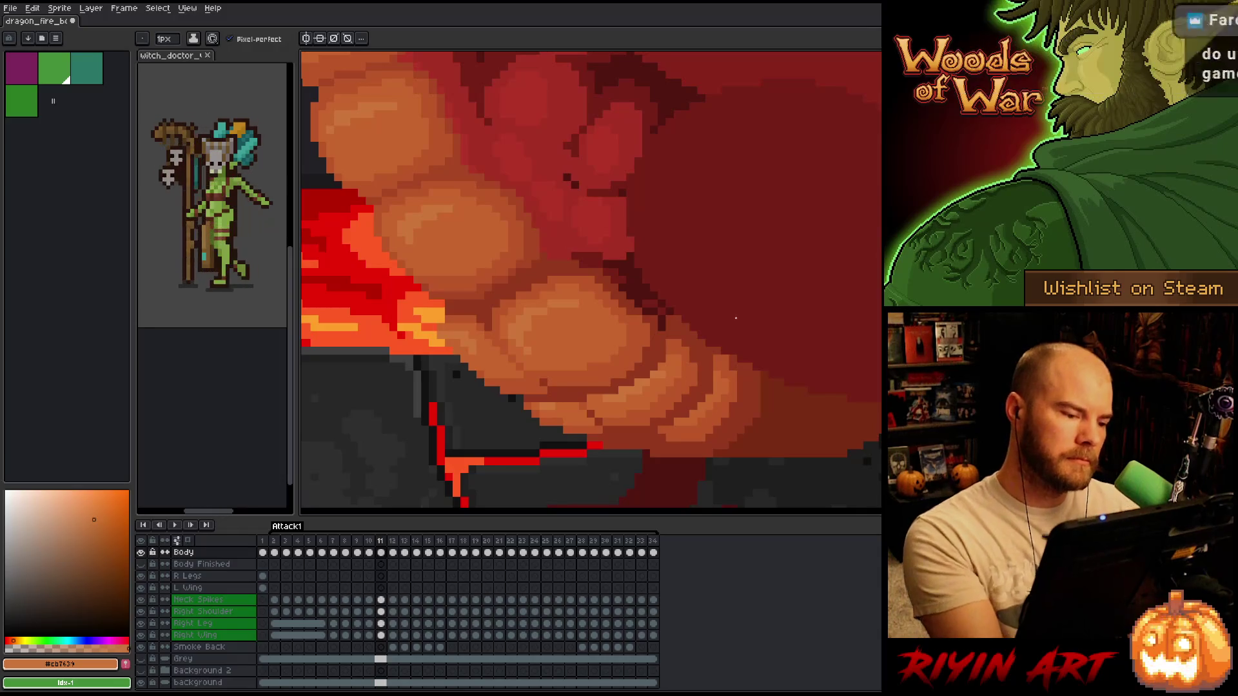
alt+click(455, 303)
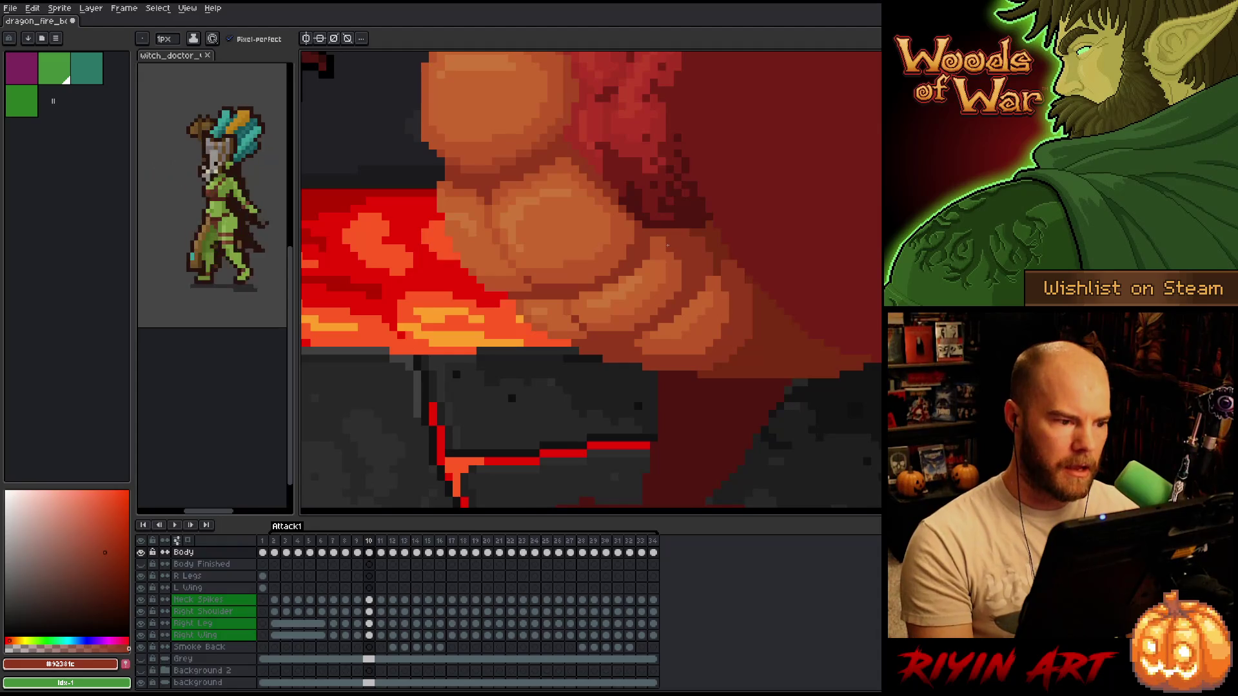
key(comma)
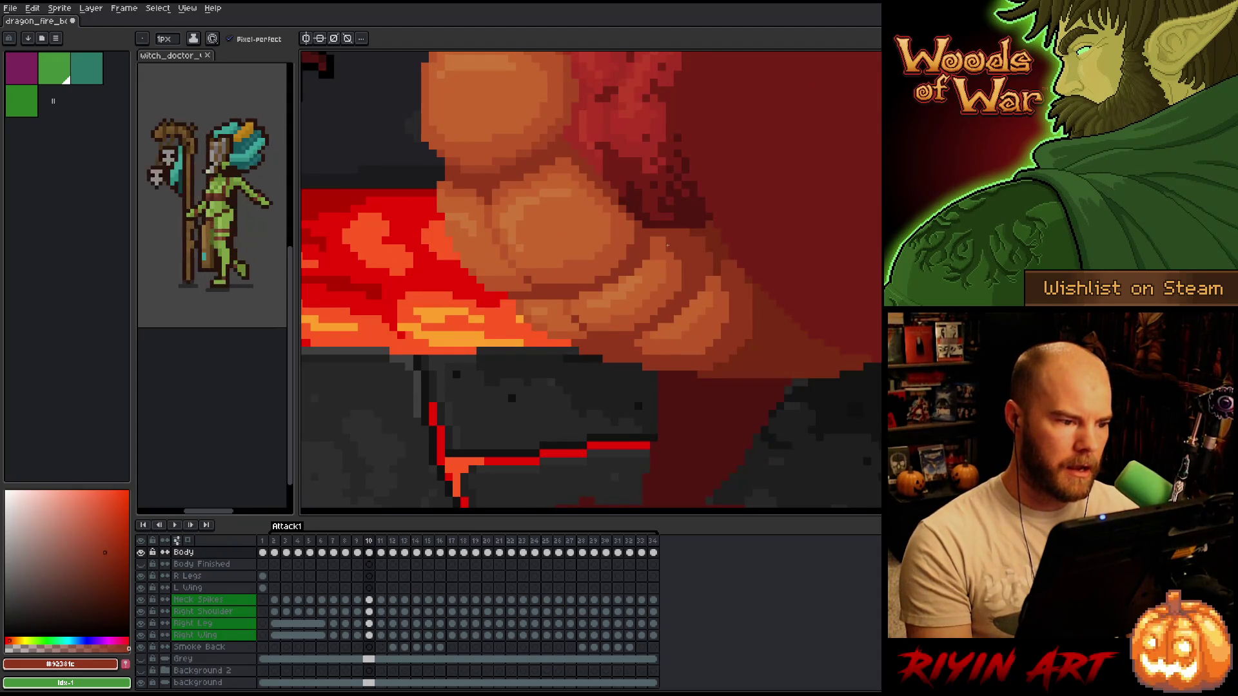
key(period)
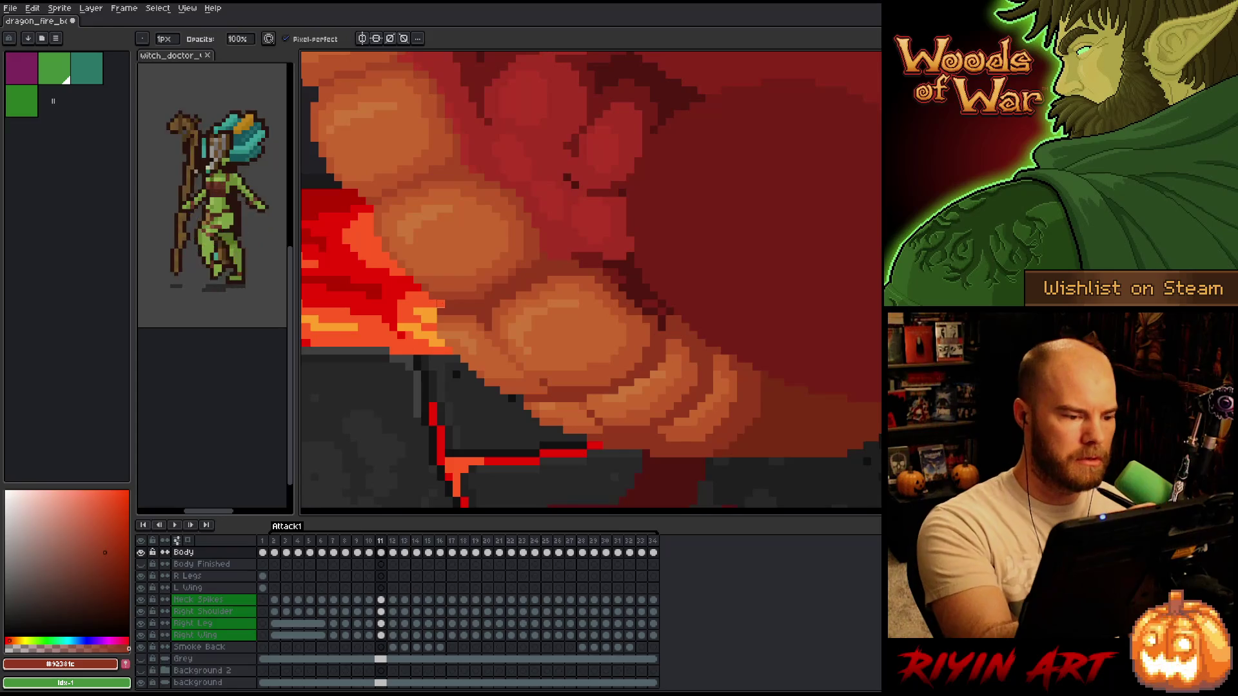
alt+click(432, 292)
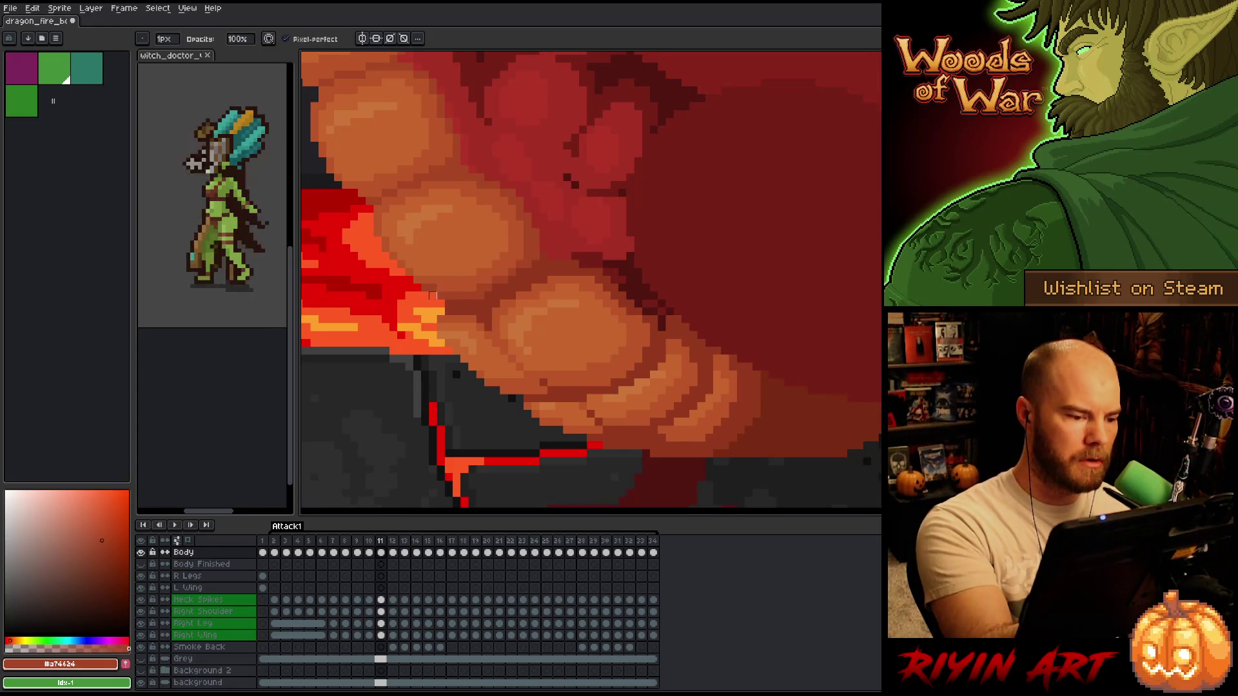
- Compare the belly between frames 10 and 11, settling back on frame 11
scroll(518, 213, down, 2)
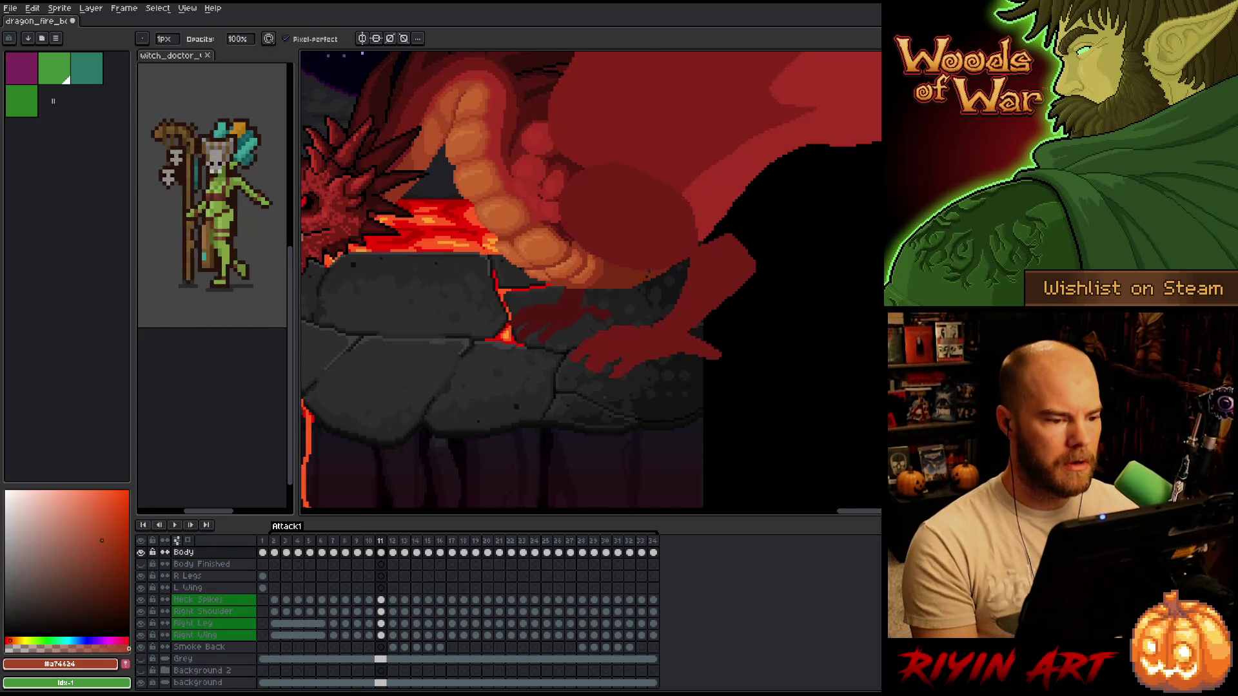
key(m)
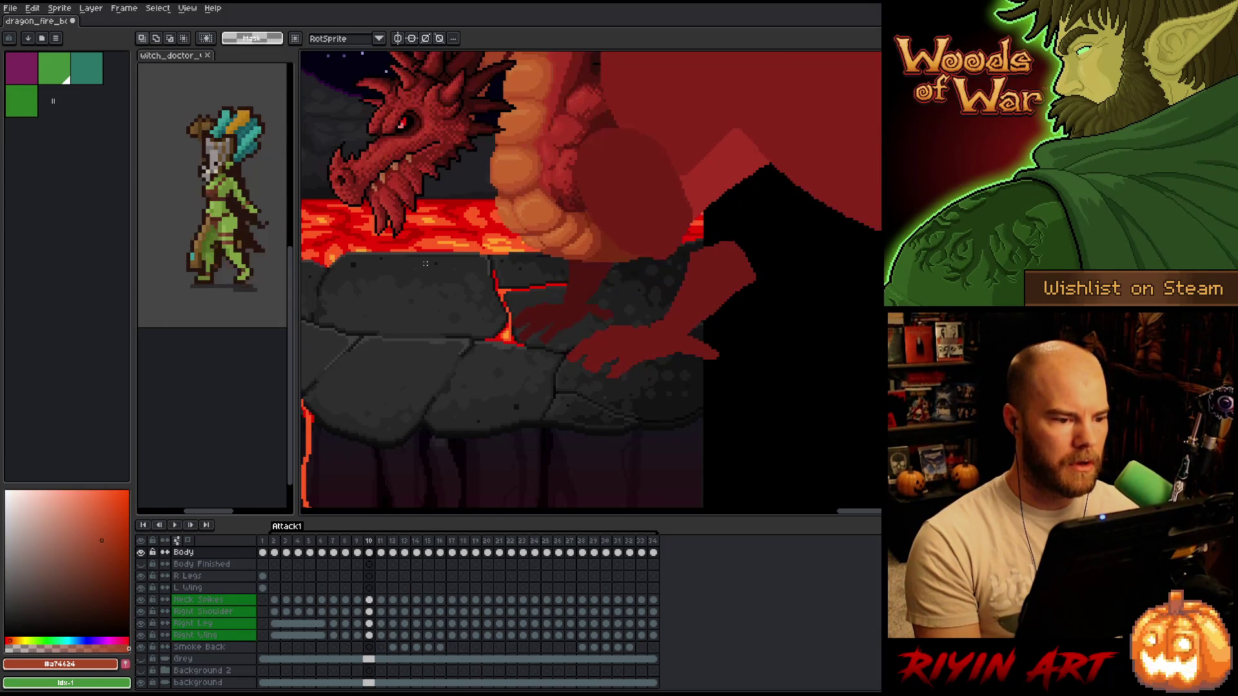
scroll(436, 261, up, 4)
key(Left)
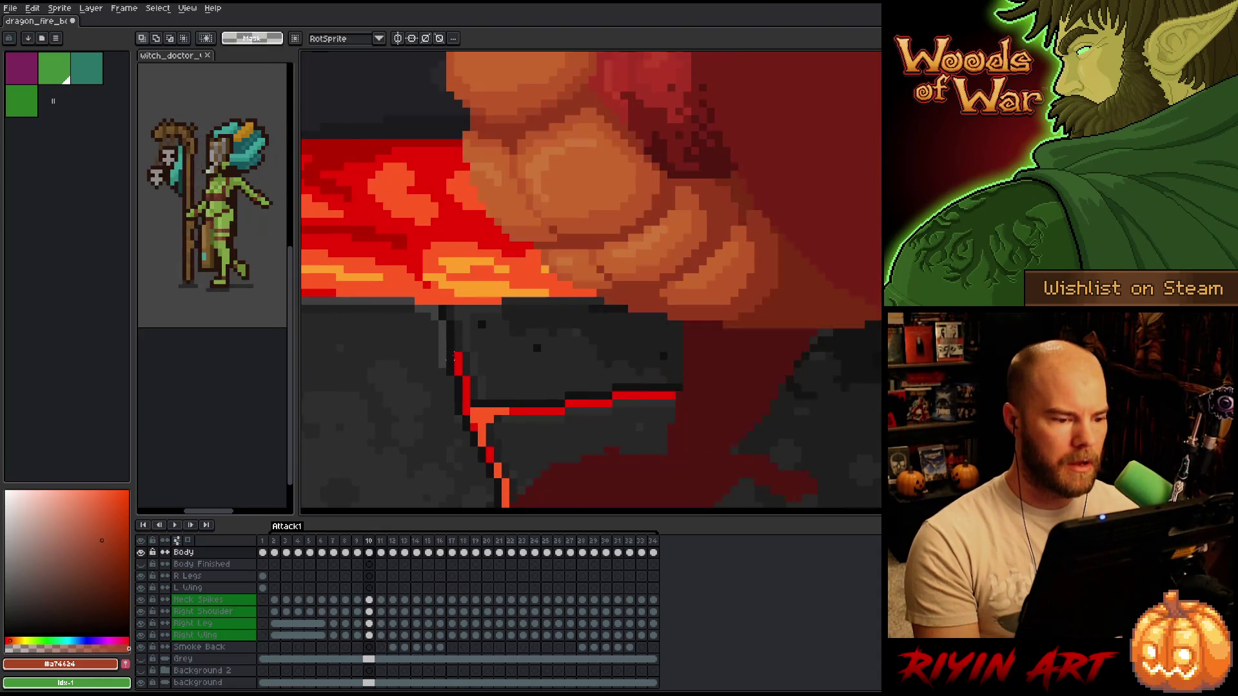
key(Right)
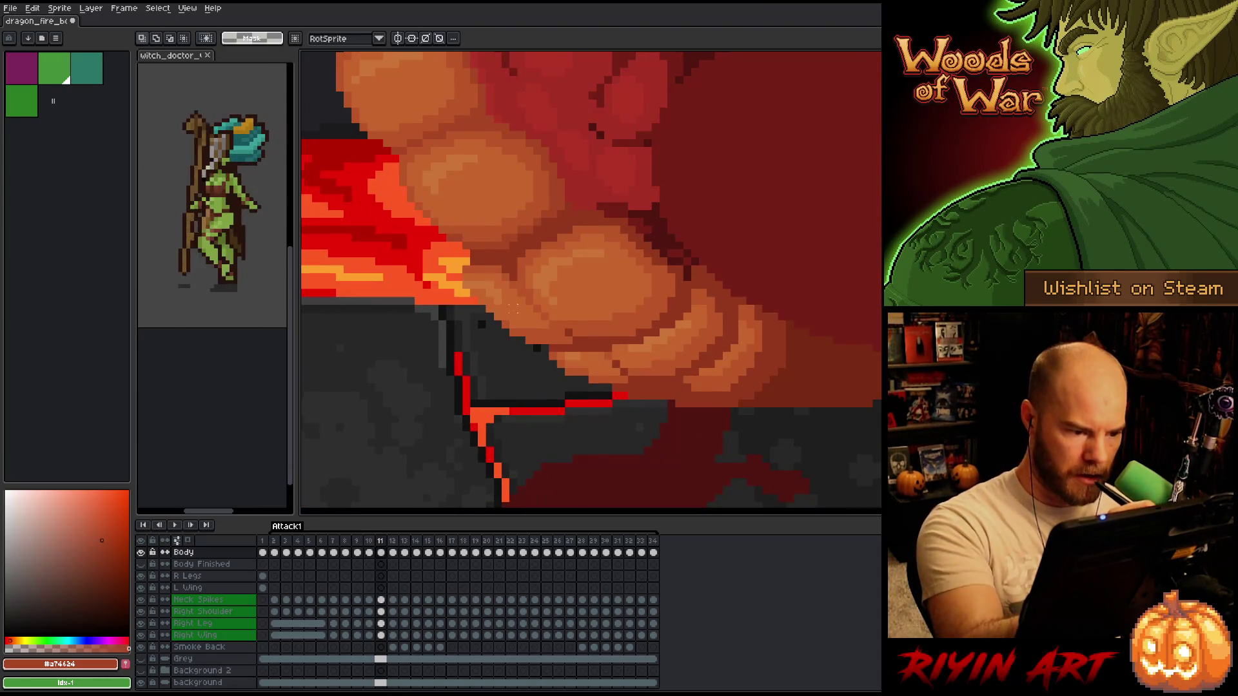
key(Left)
key(Right)
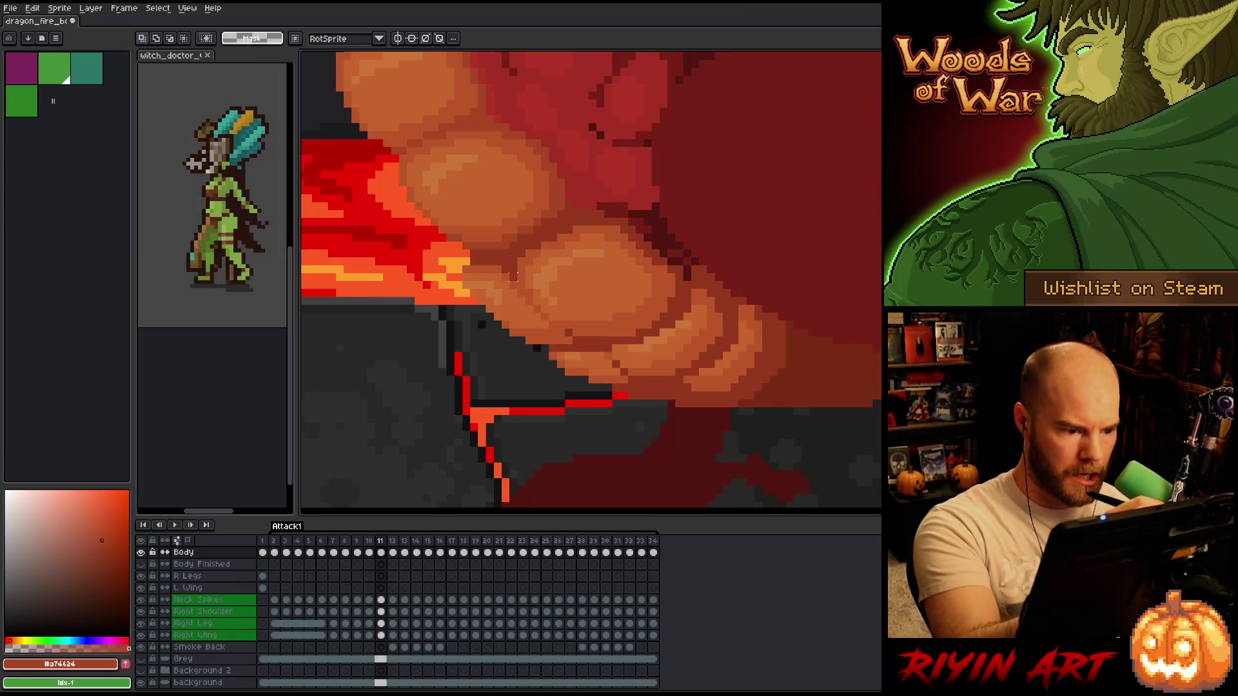
- Touch up belly pixels with sampled light and deeper orange tones, then save the file
alt+click(506, 316)
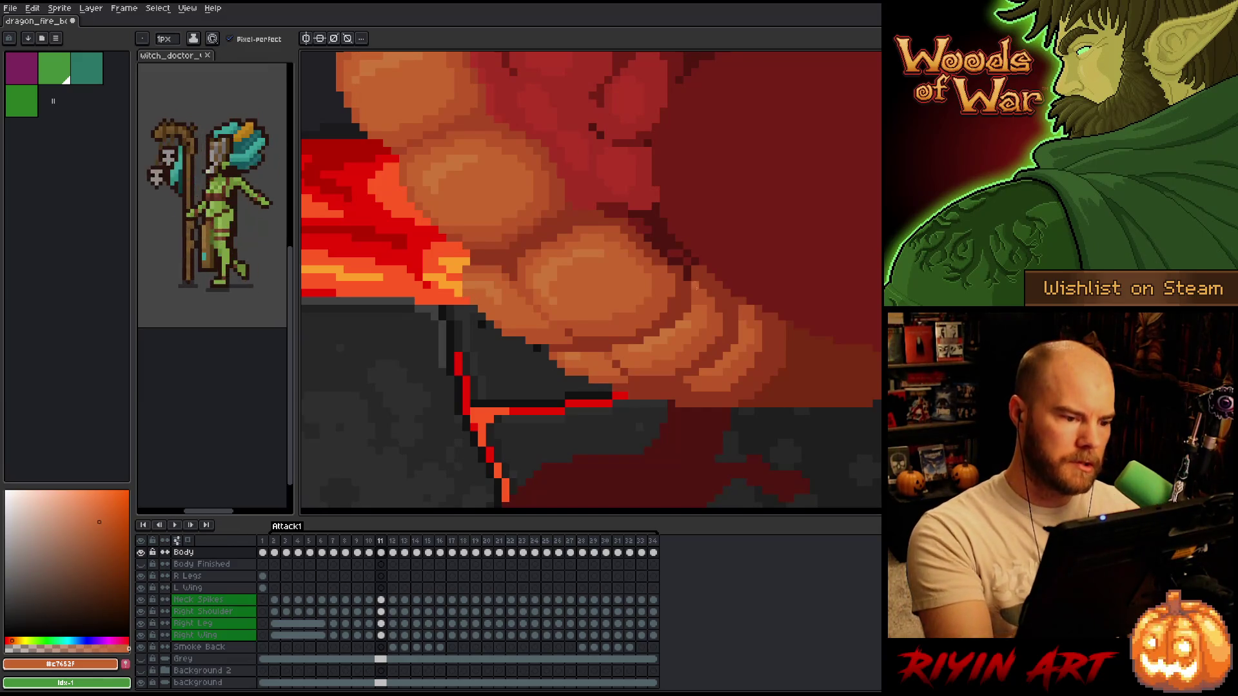
key(e)
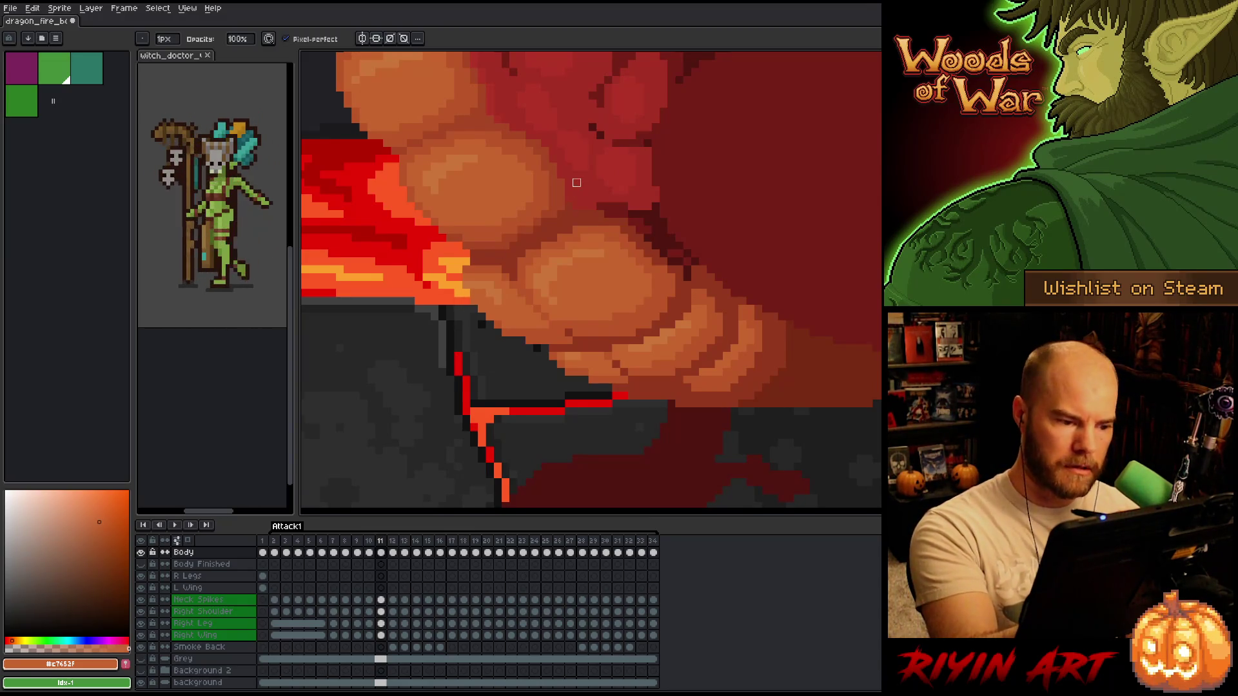
alt+click(513, 332)
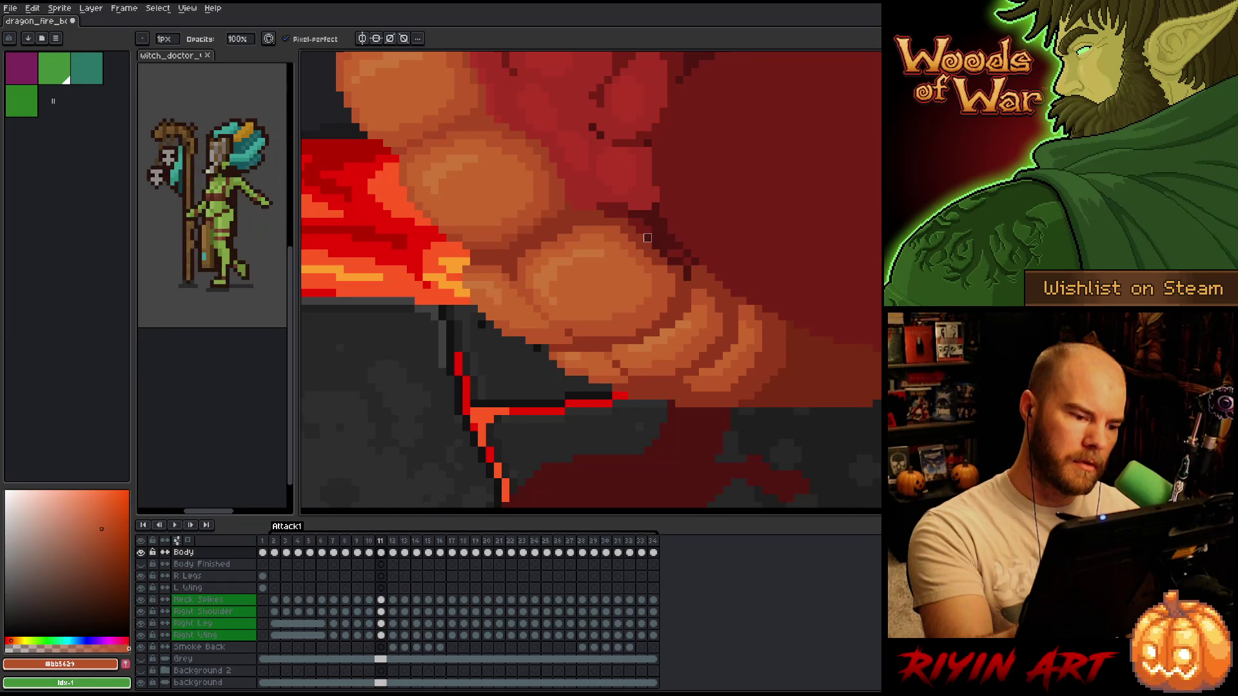
alt+click(513, 316)
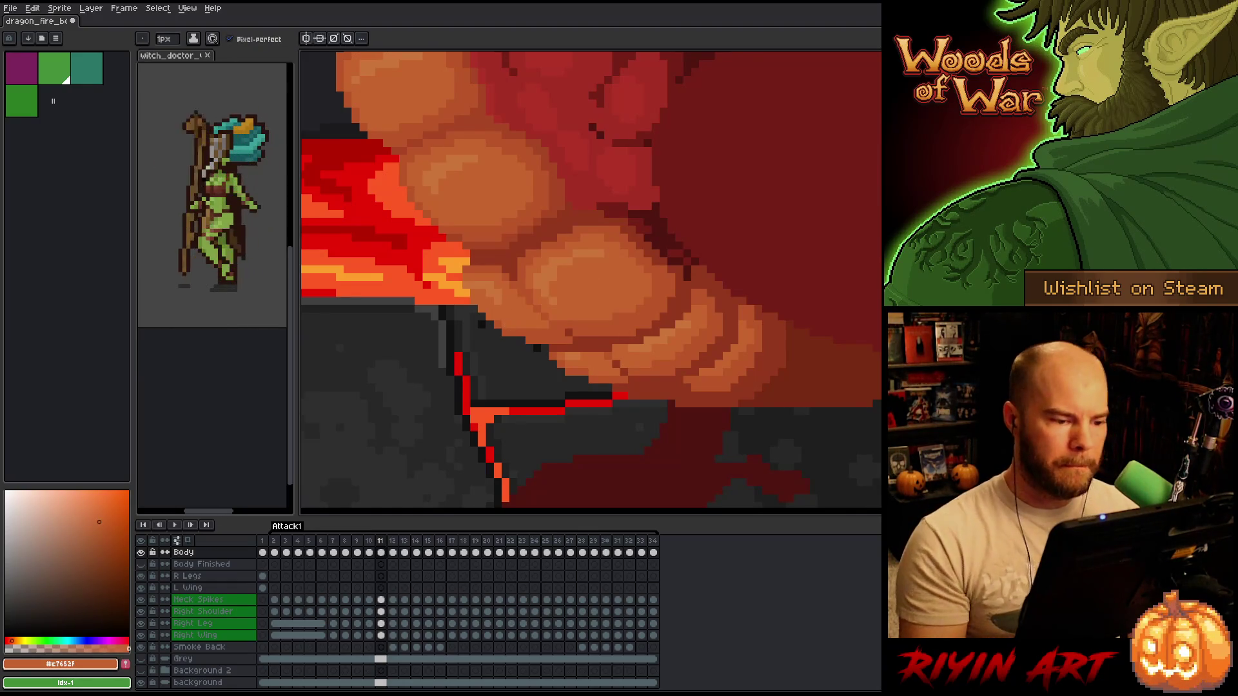
key(ctrl+s)
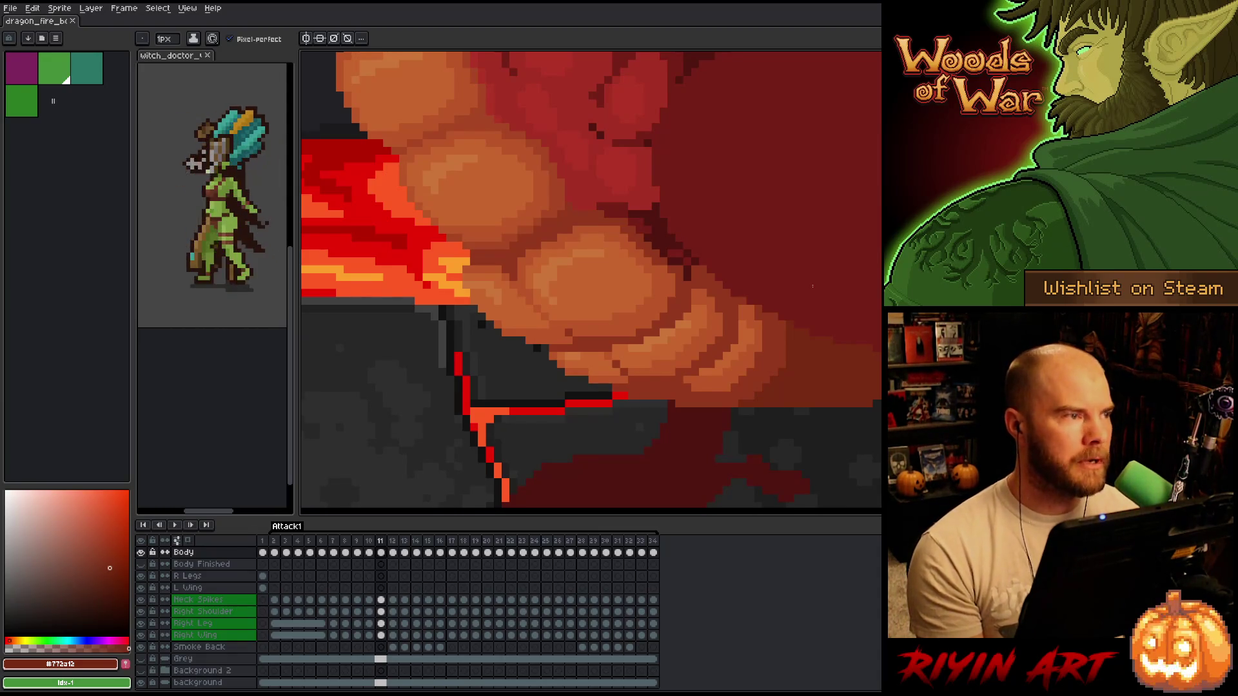
scroll(594, 293, down, 3)
- Zoom around the belly, step through frames 9 to 11, and sample the orange belly shade
scroll(596, 300, up, 3)
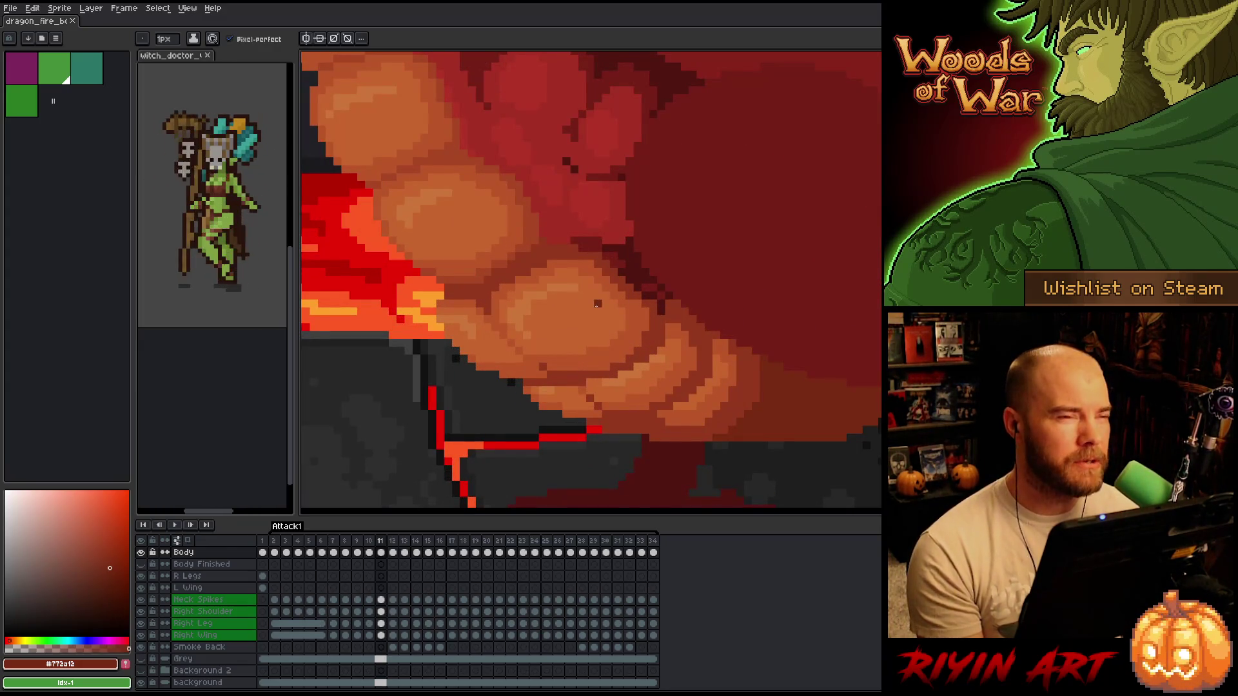
scroll(495, 340, down, 2)
scroll(508, 275, up, 2)
scroll(508, 276, down, 1)
scroll(431, 337, down, 1)
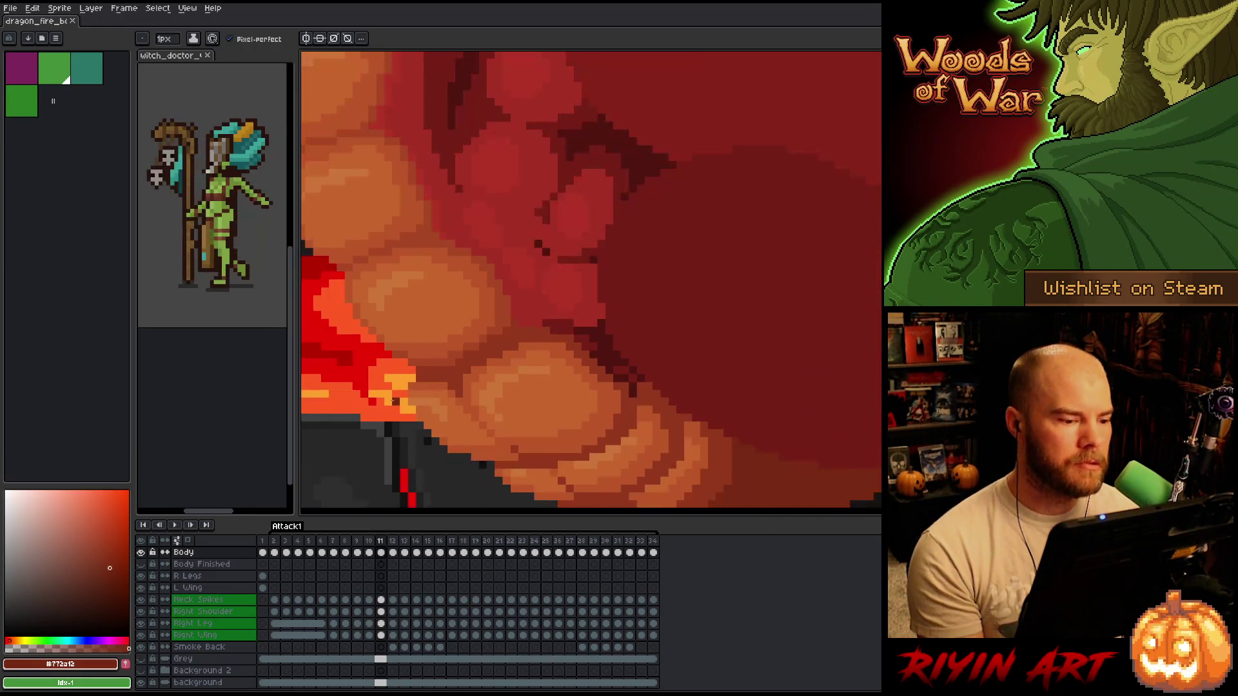
scroll(392, 400, up, 1)
scroll(393, 400, down, 2)
key(comma)
key(period)
key(comma)
key(period)
key(comma)
key(comma)
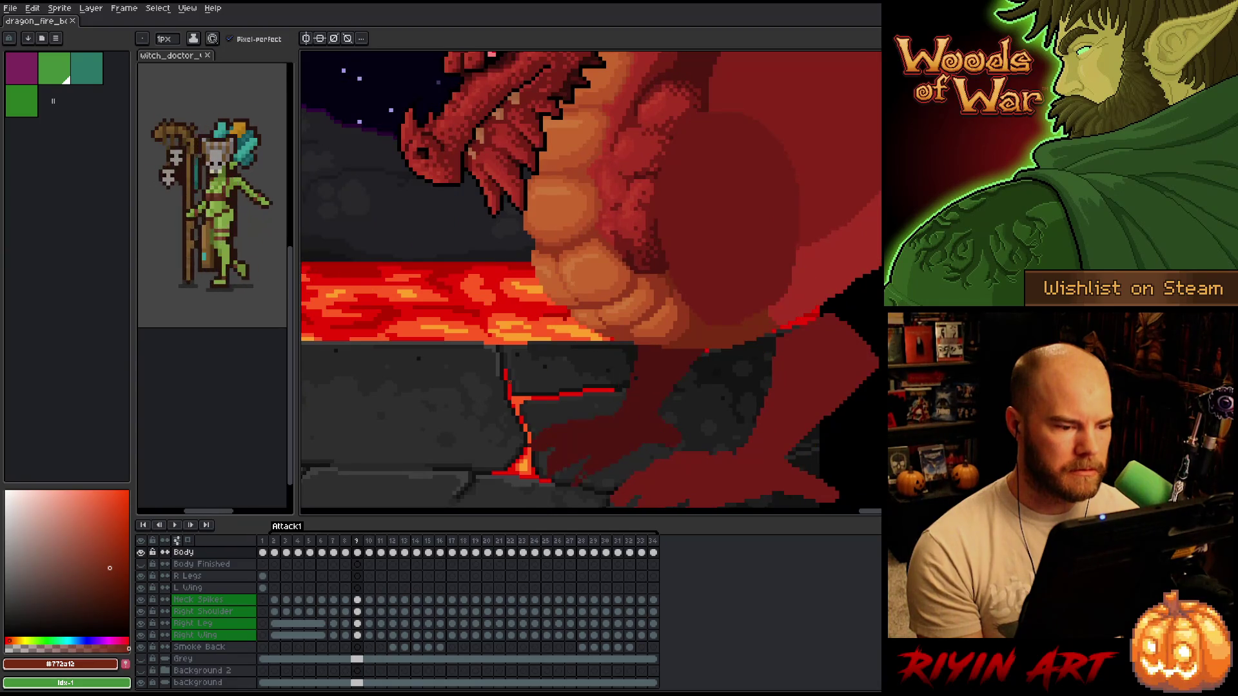
key(period)
key(period)
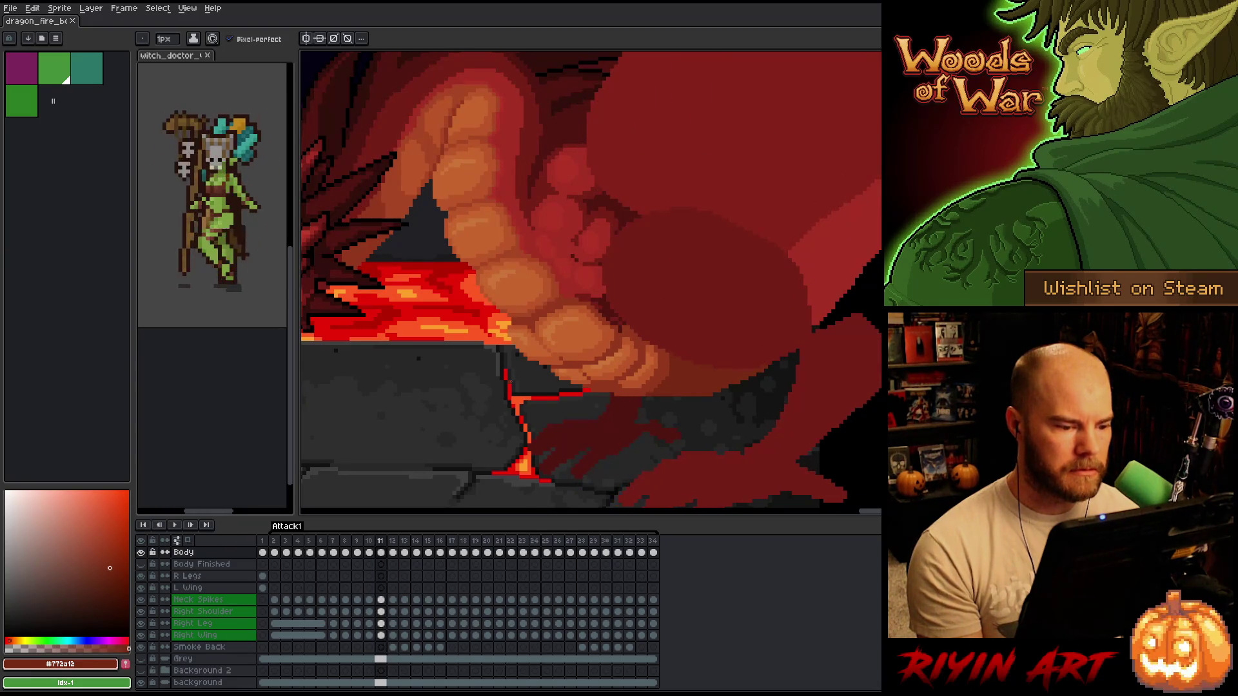
scroll(536, 386, up, 1)
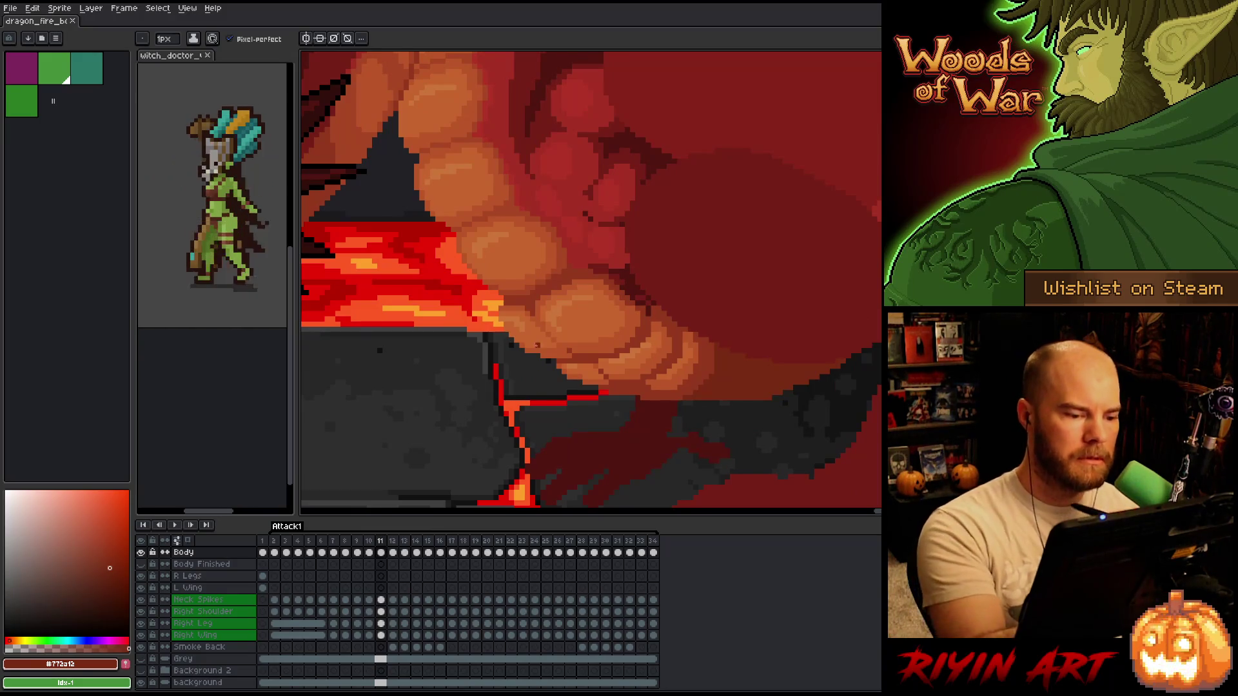
alt+click(541, 348)
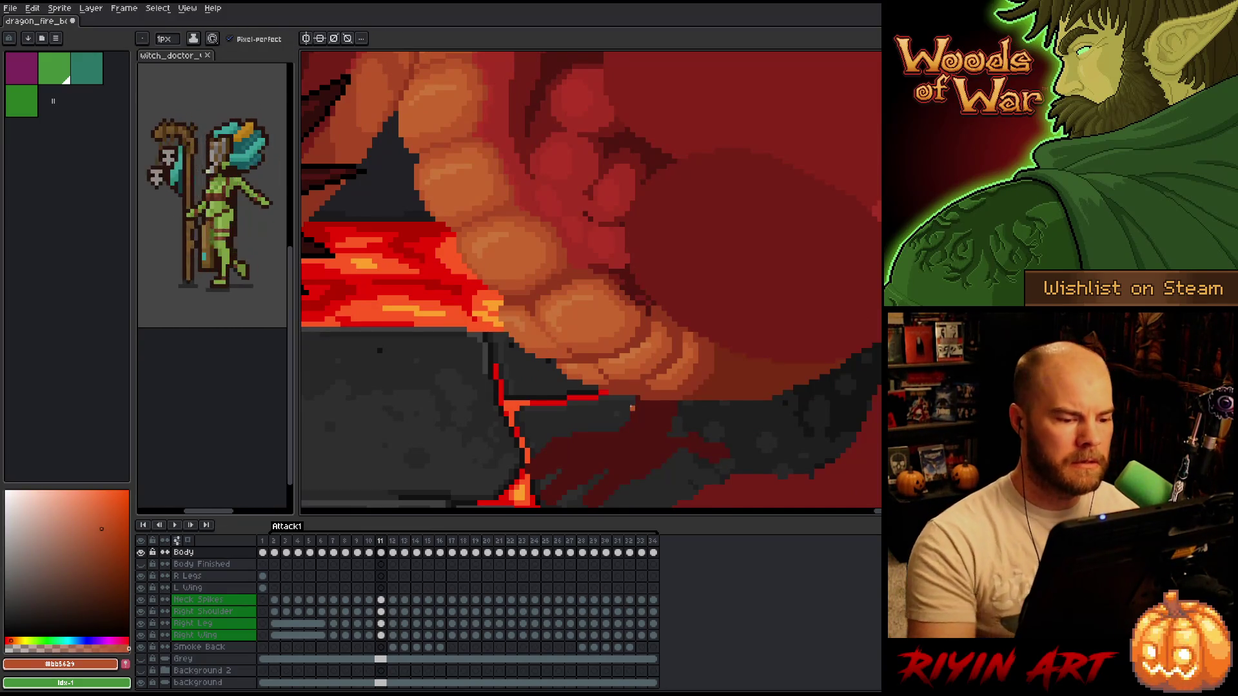
- Pan to the belly and rock, then flip repeatedly between frames 10 and 11, ending on 11
key(comma)
key(period)
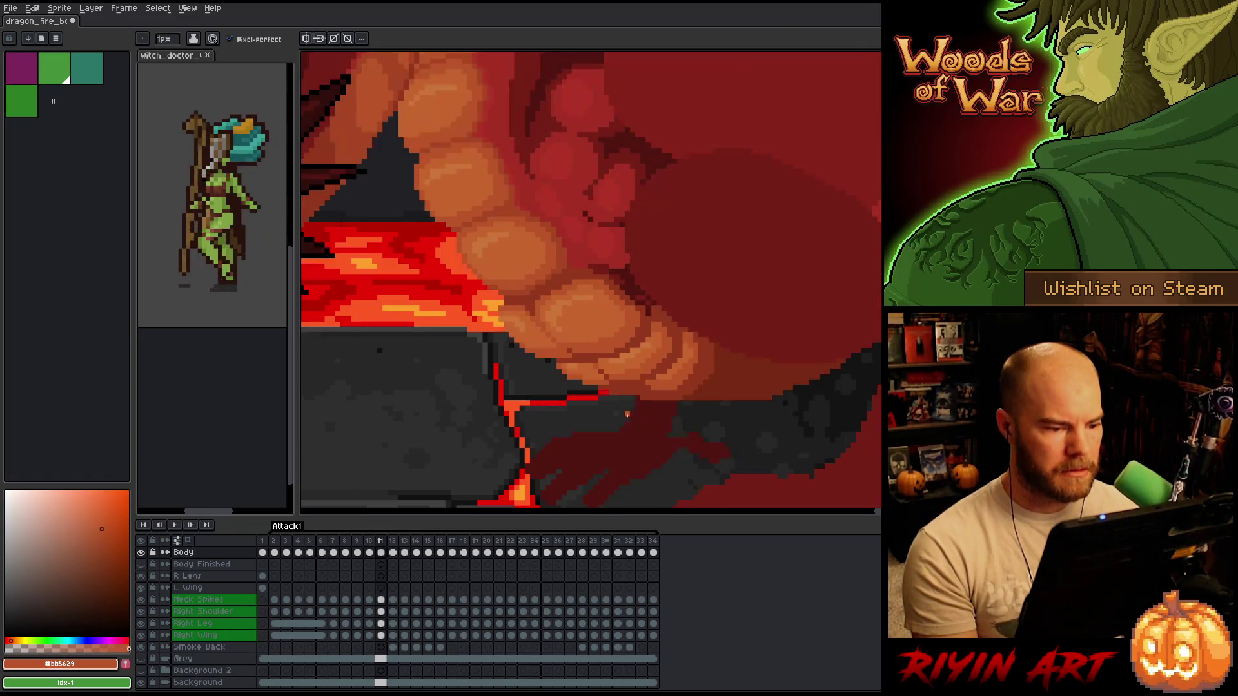
key(comma)
key(period)
drag(532, 425, 510, 460)
key(comma)
key(period)
key(comma)
key(period)
key(comma)
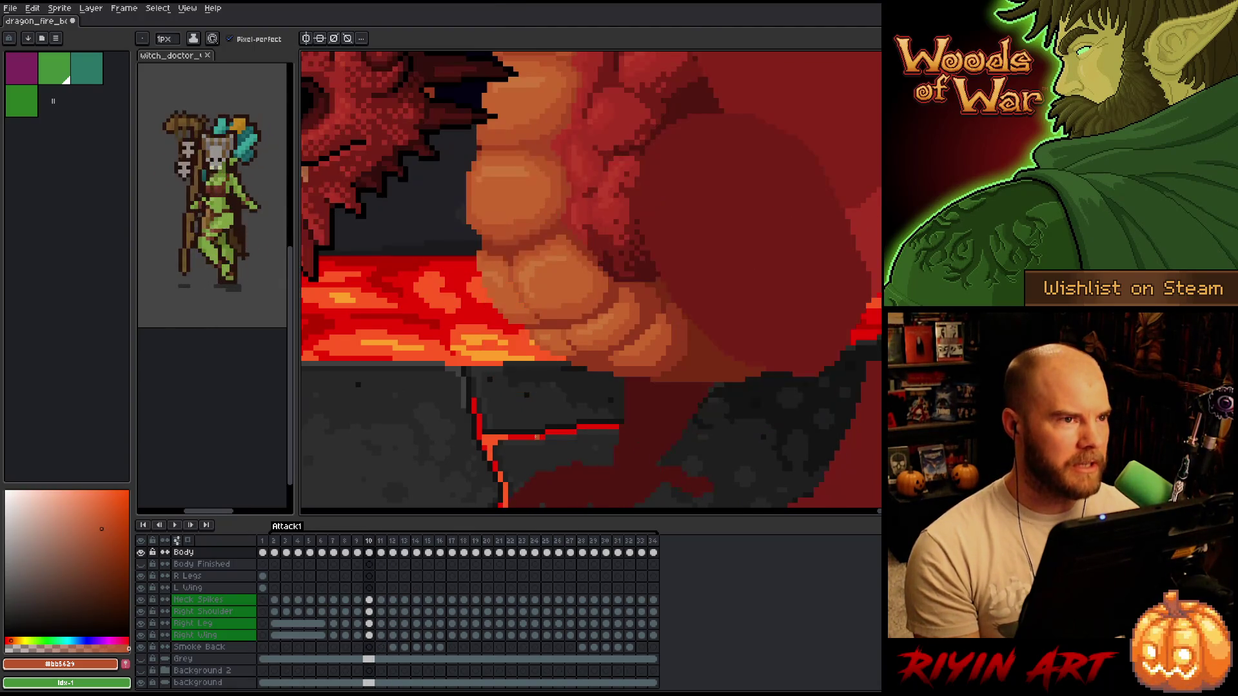
key(period)
key(comma)
key(period)
key(comma)
key(period)
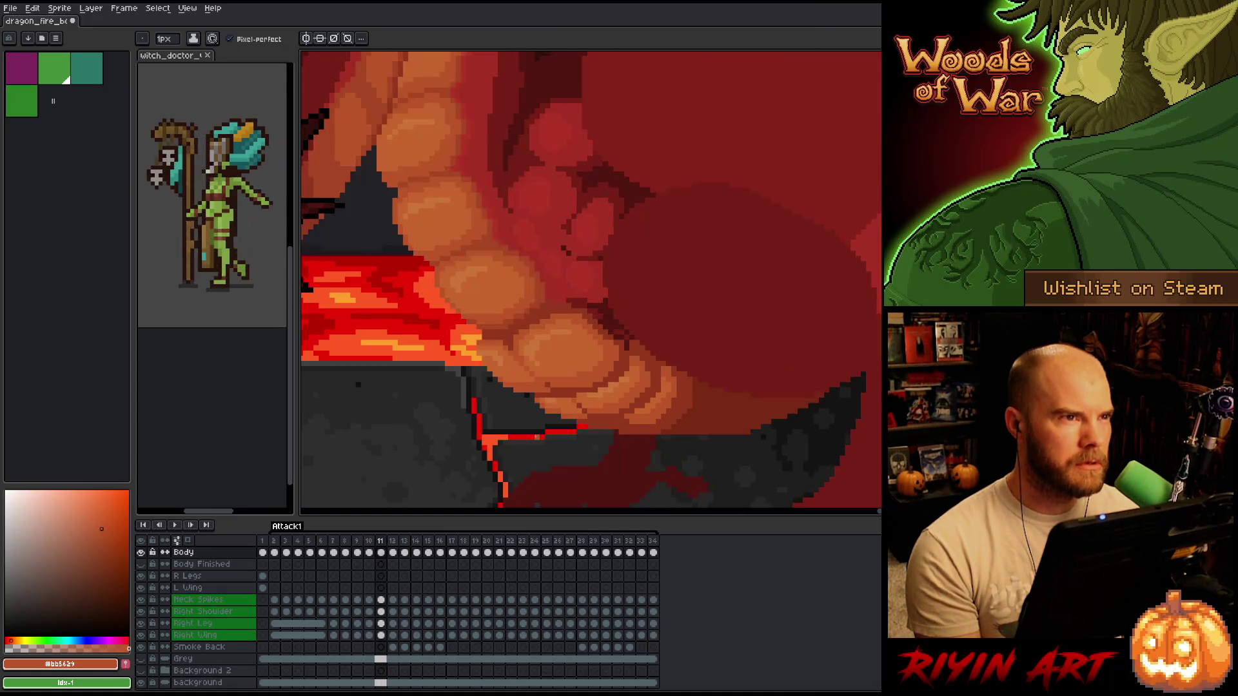
key(comma)
key(period)
key(comma)
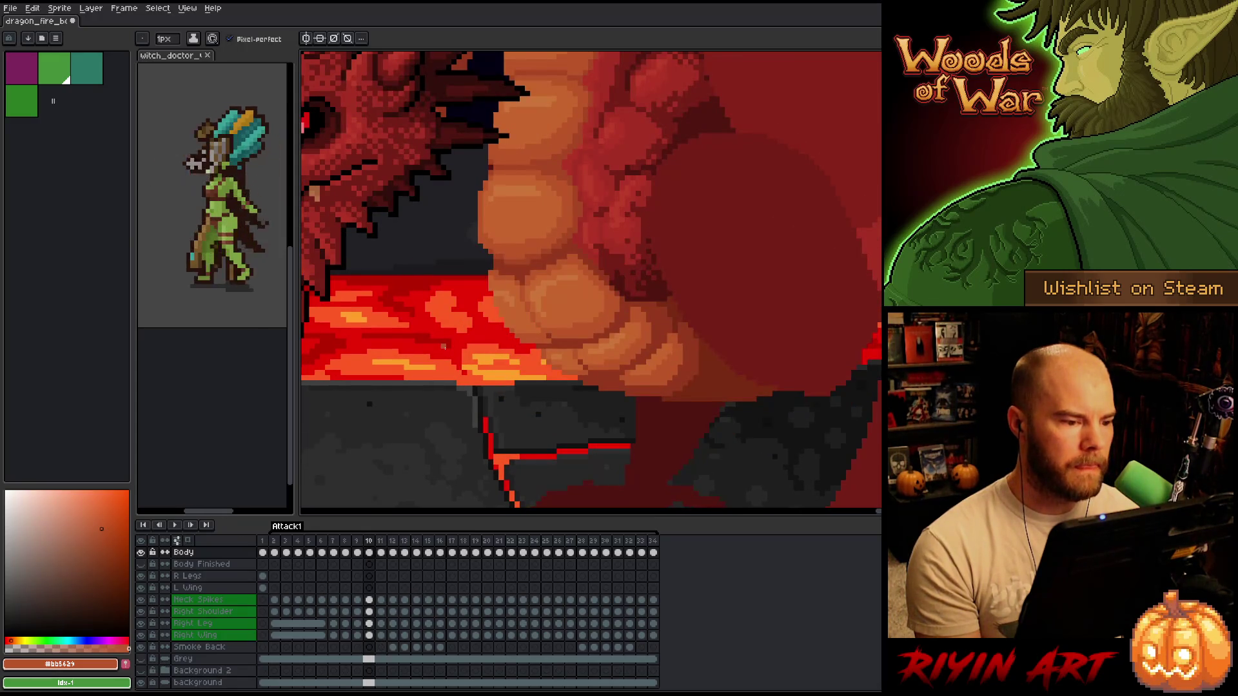
key(period)
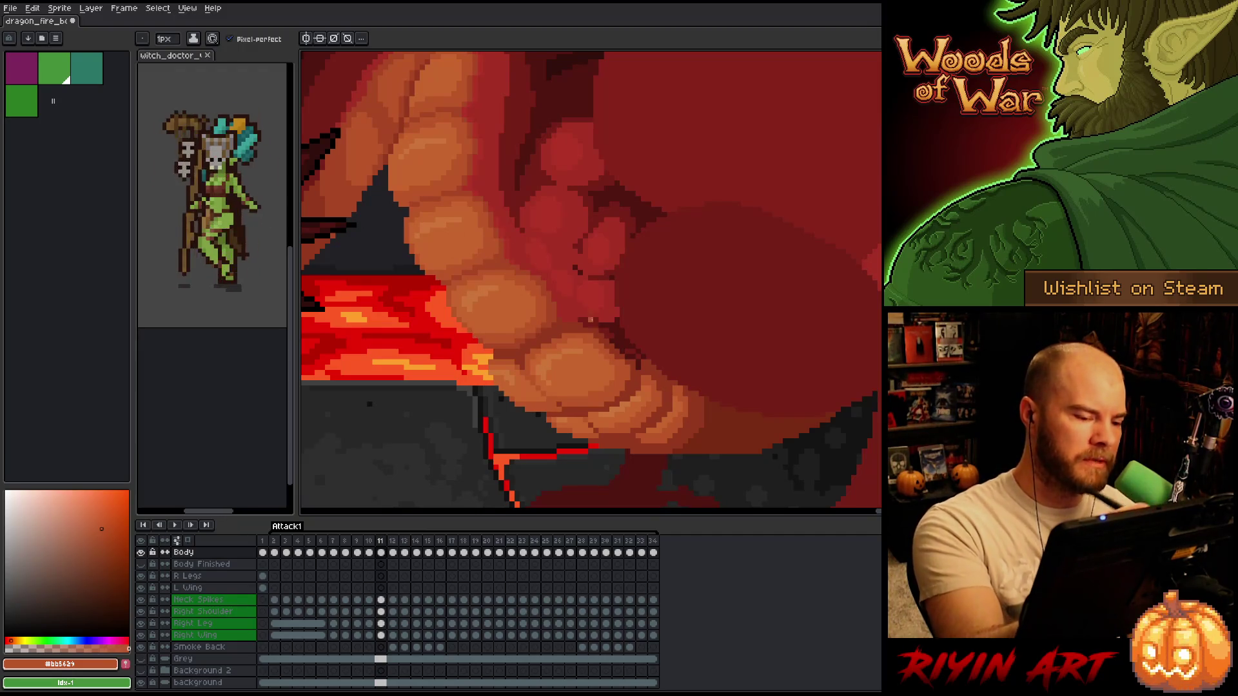
- Repaint the lower belly with sampled light orange, orange-brown and deep red-brown shading, saving twice
alt+click(487, 336)
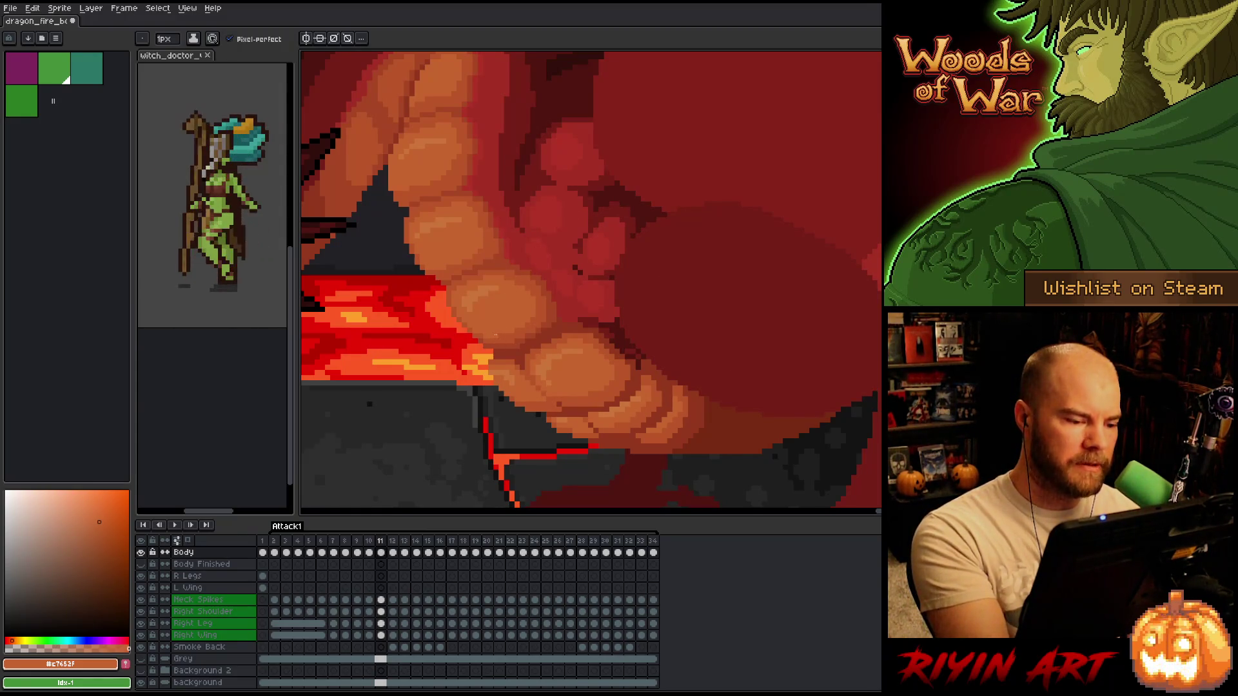
key(ctrl+s)
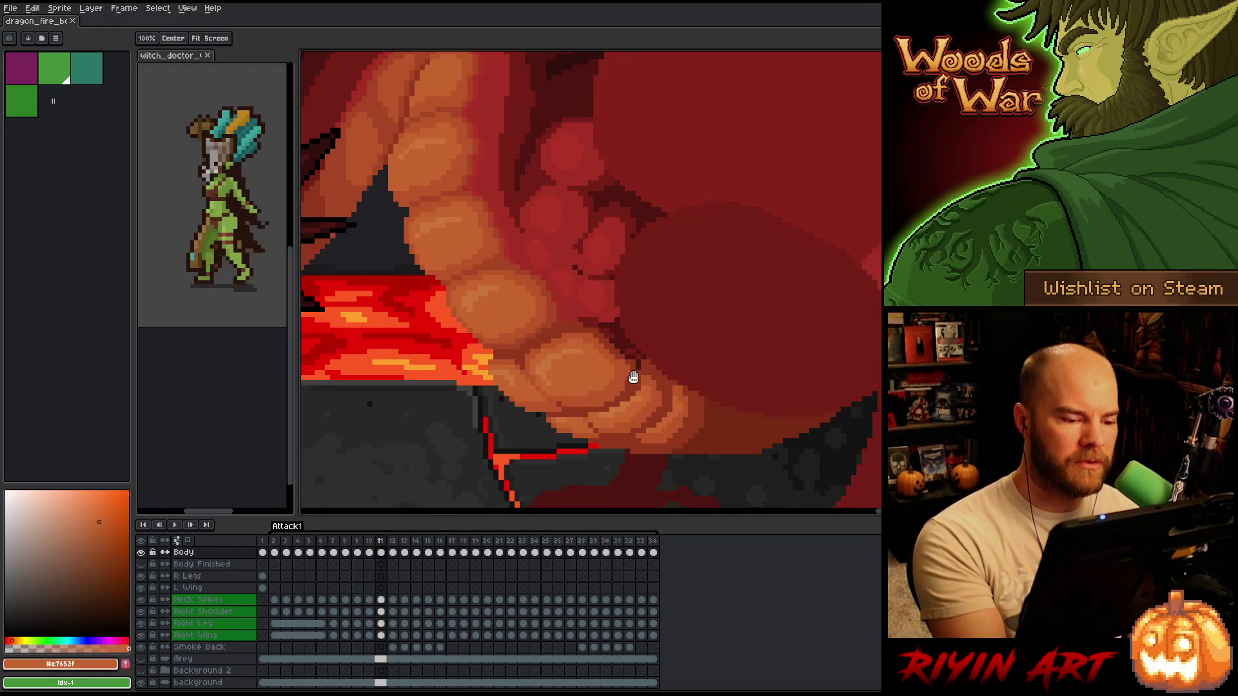
scroll(690, 362, up, 1)
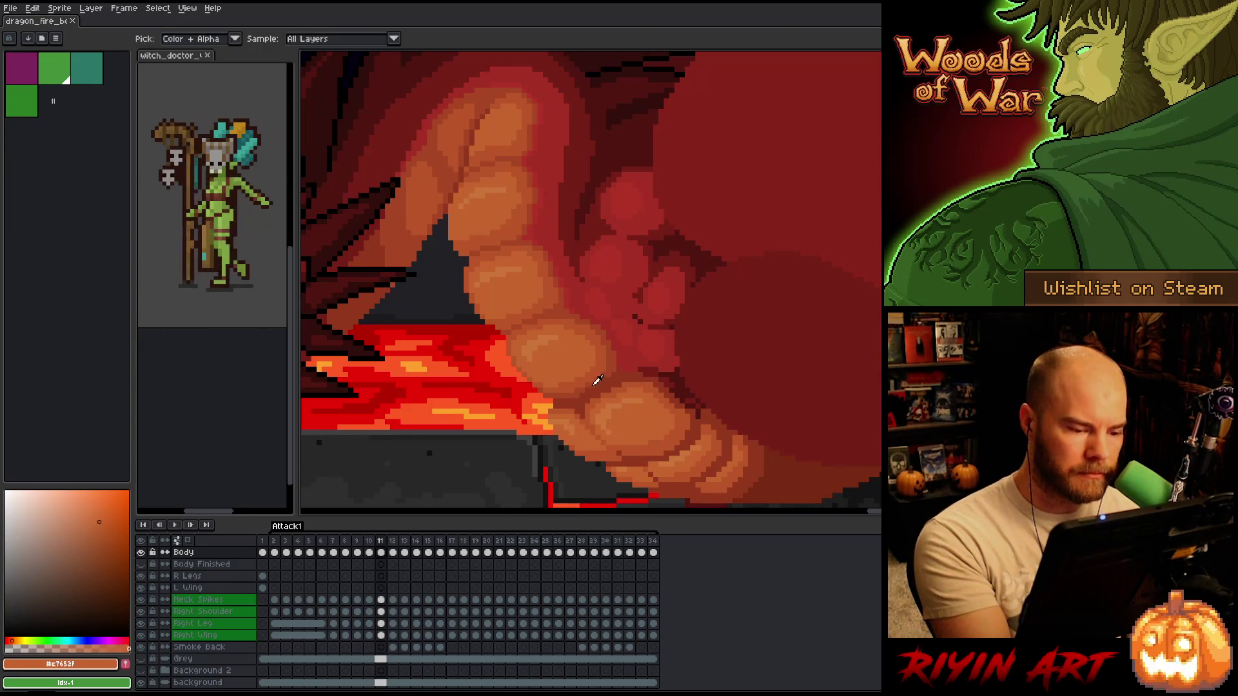
alt+click(600, 359)
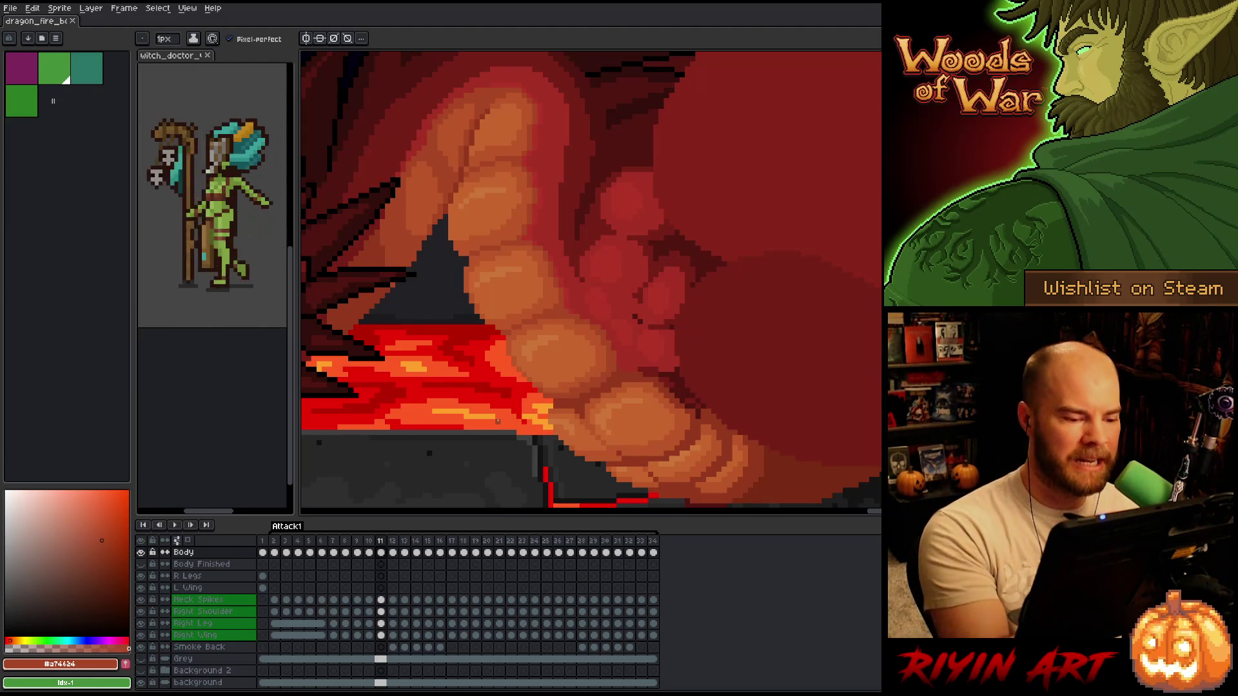
alt+click(556, 404)
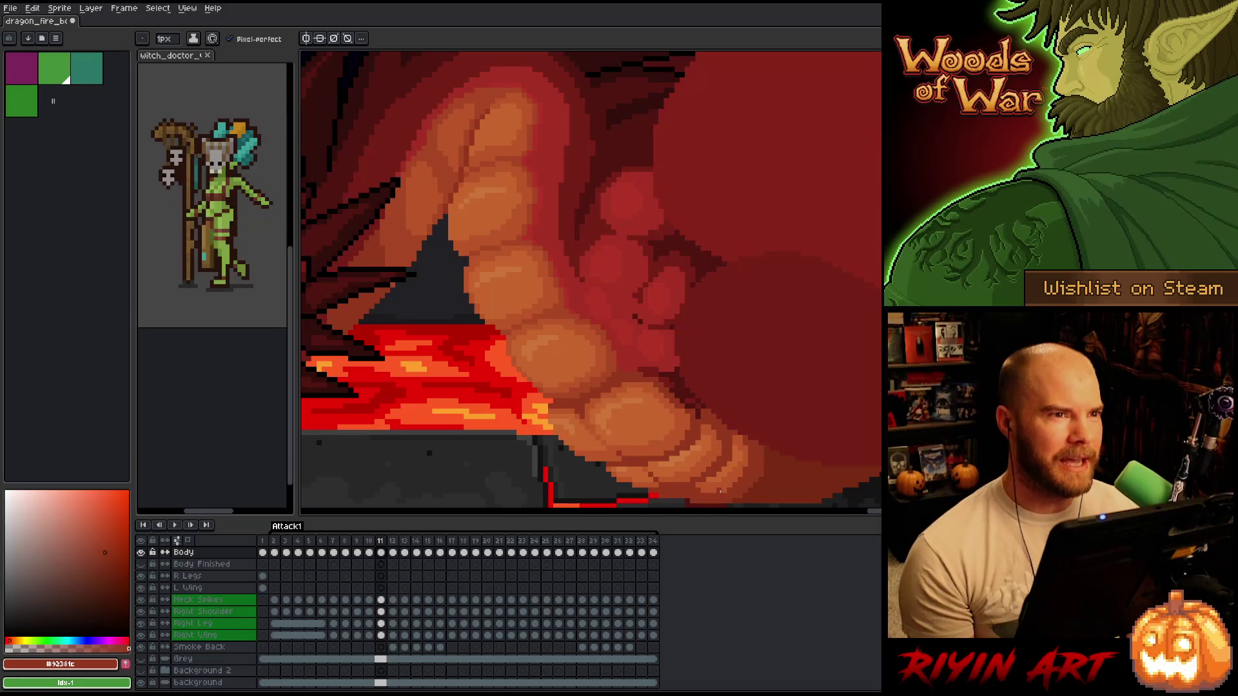
key(ctrl+s)
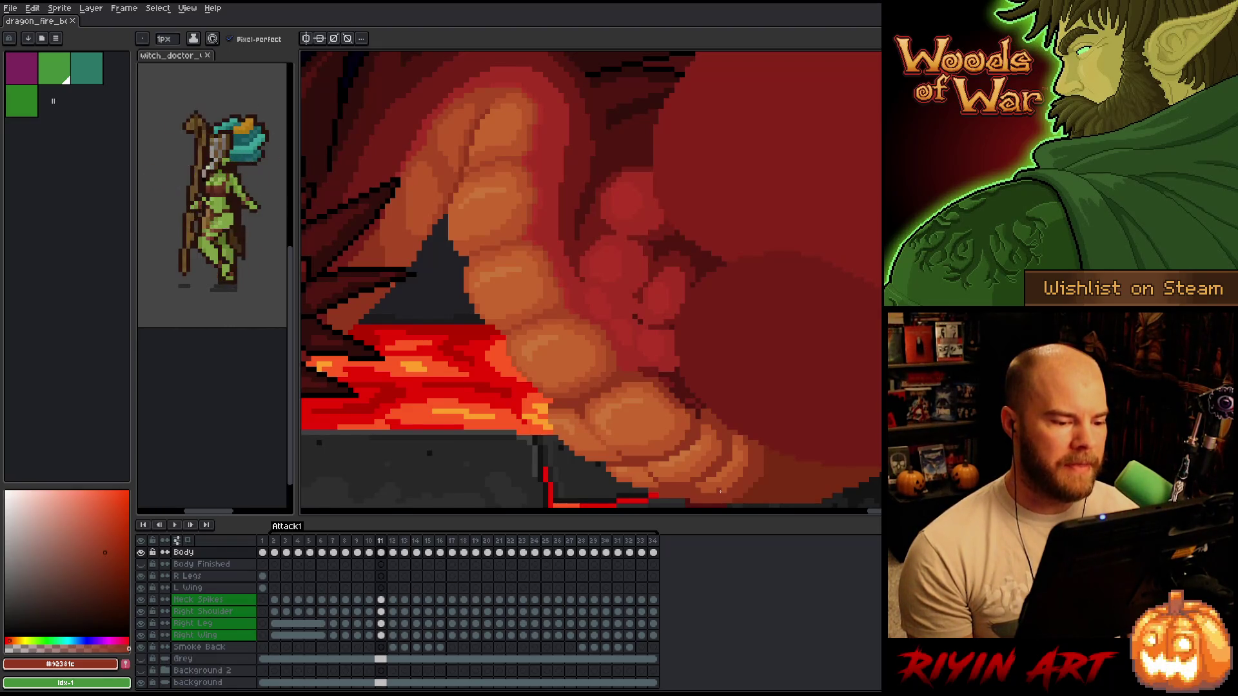
- Touch up the lower belly with sampled mid and light orange tones and save
alt+click(566, 379)
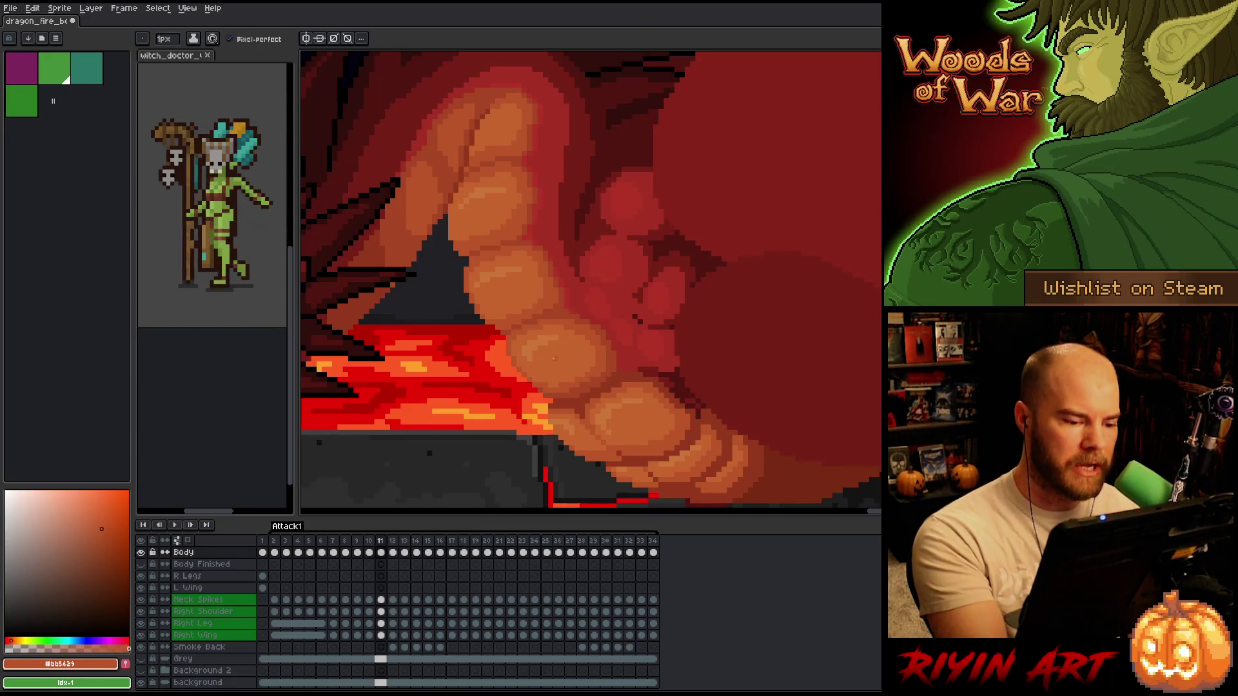
alt+click(567, 330)
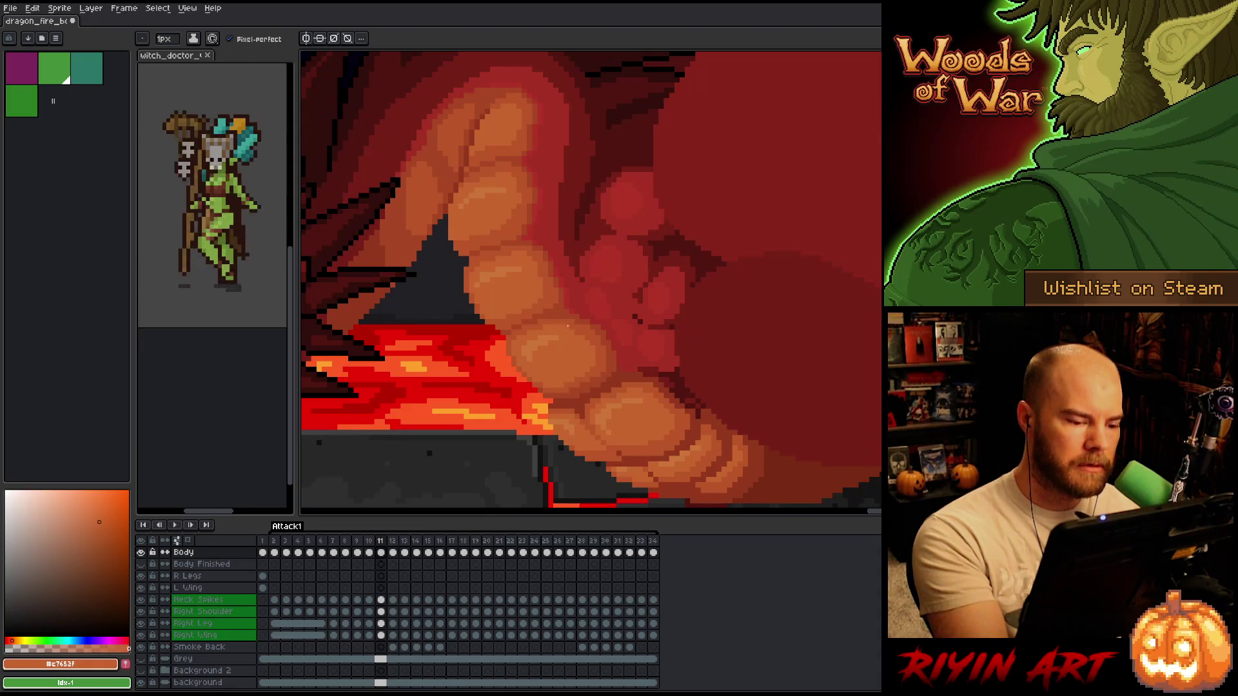
alt+click(545, 387)
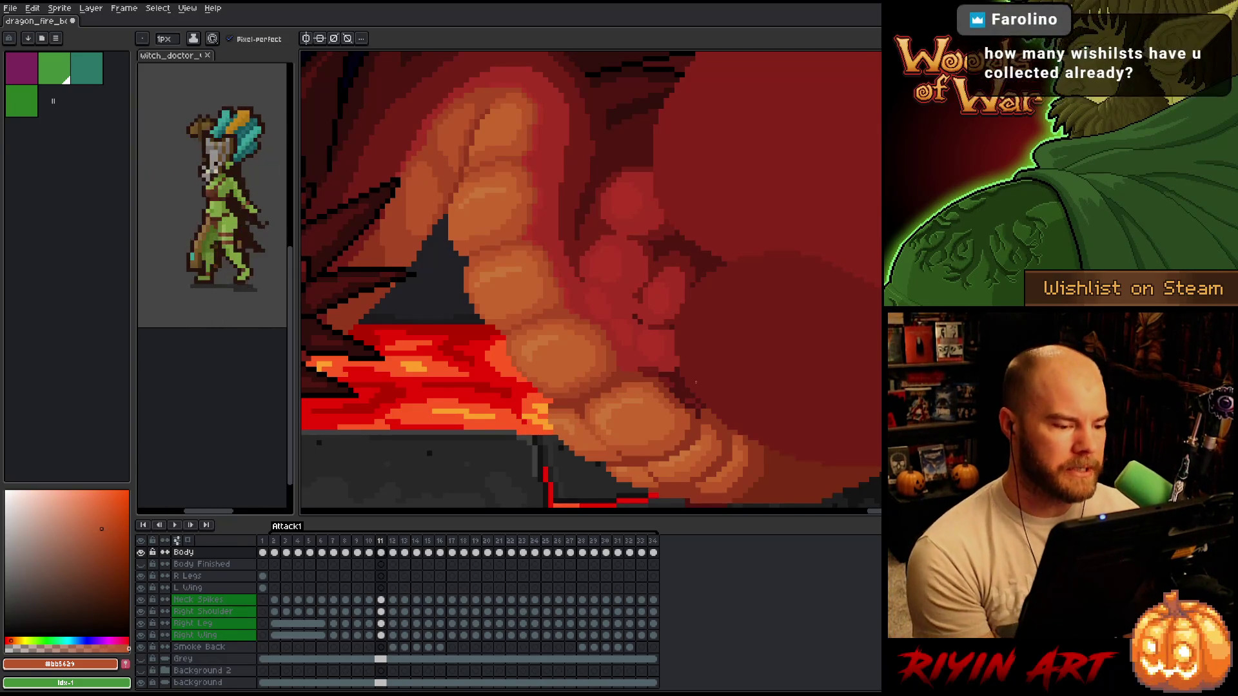
key(ctrl+s)
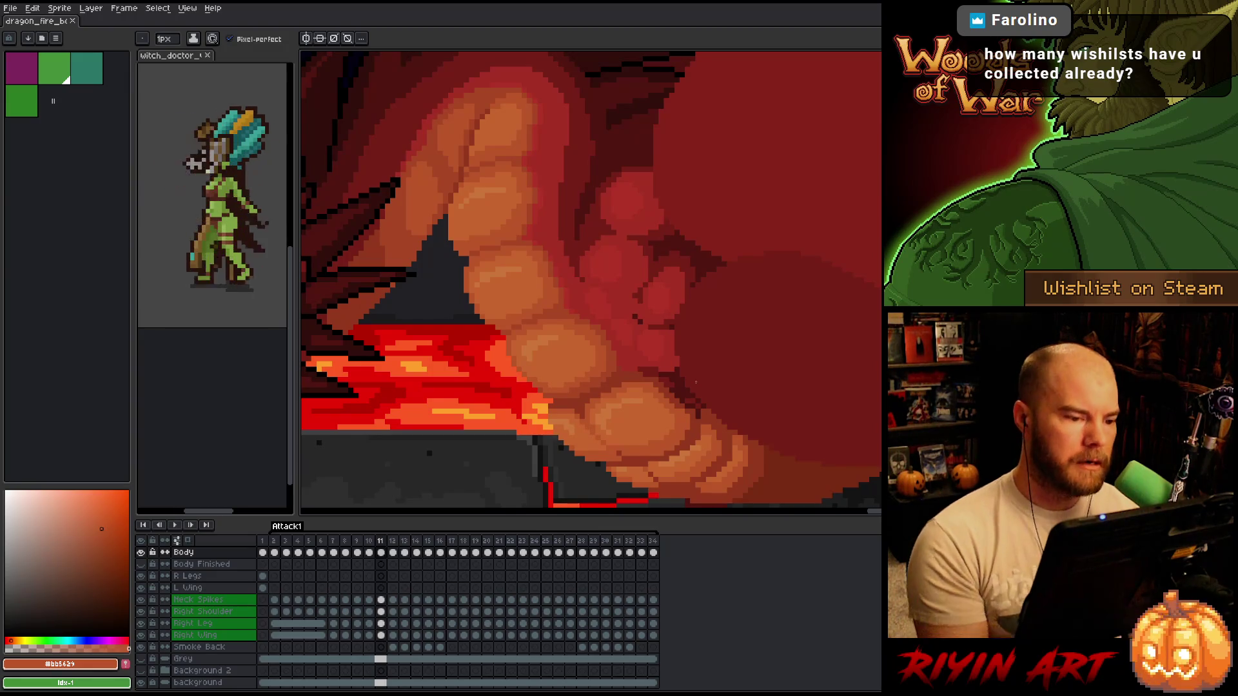
- Refine shading higher on the belly, alternating orange tones with darker and brighter red shadows
alt+click(510, 204)
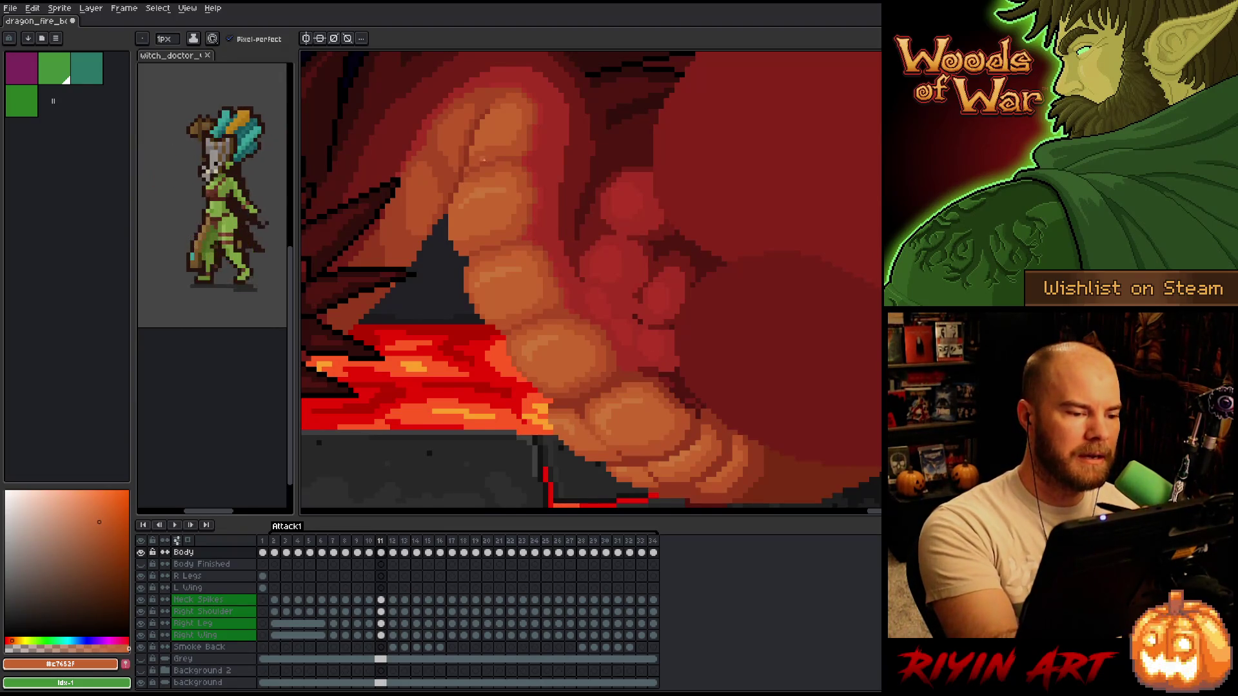
alt+click(492, 157)
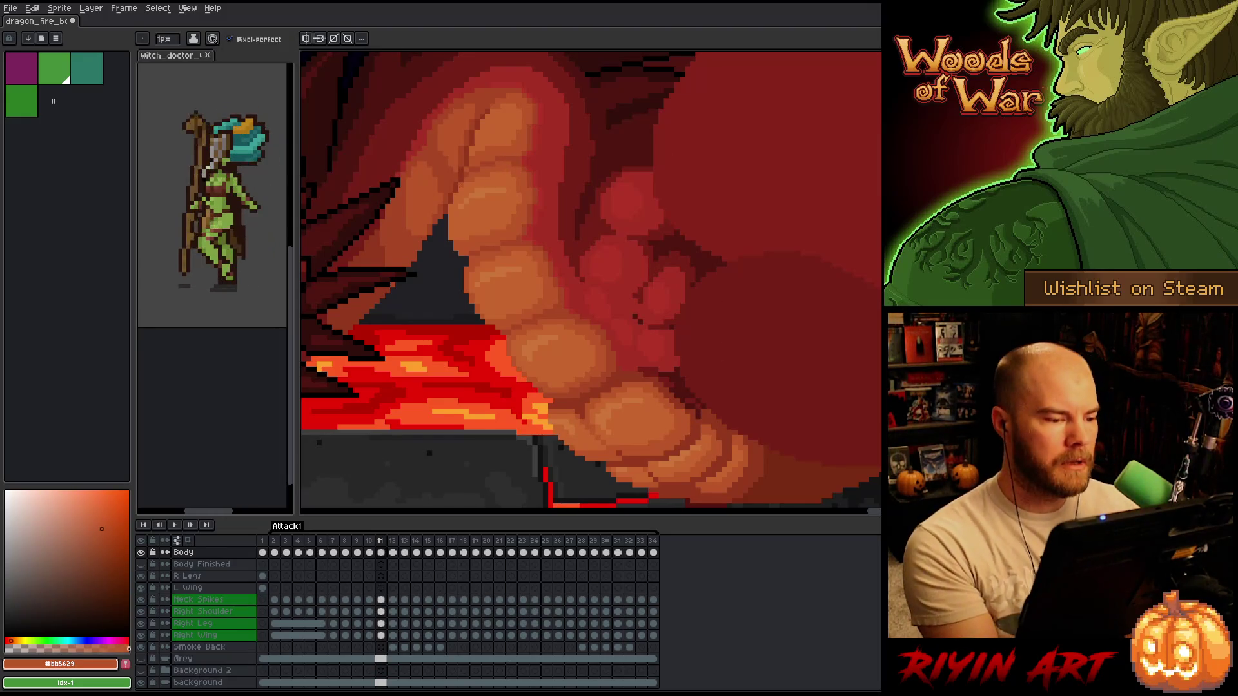
alt+click(516, 120)
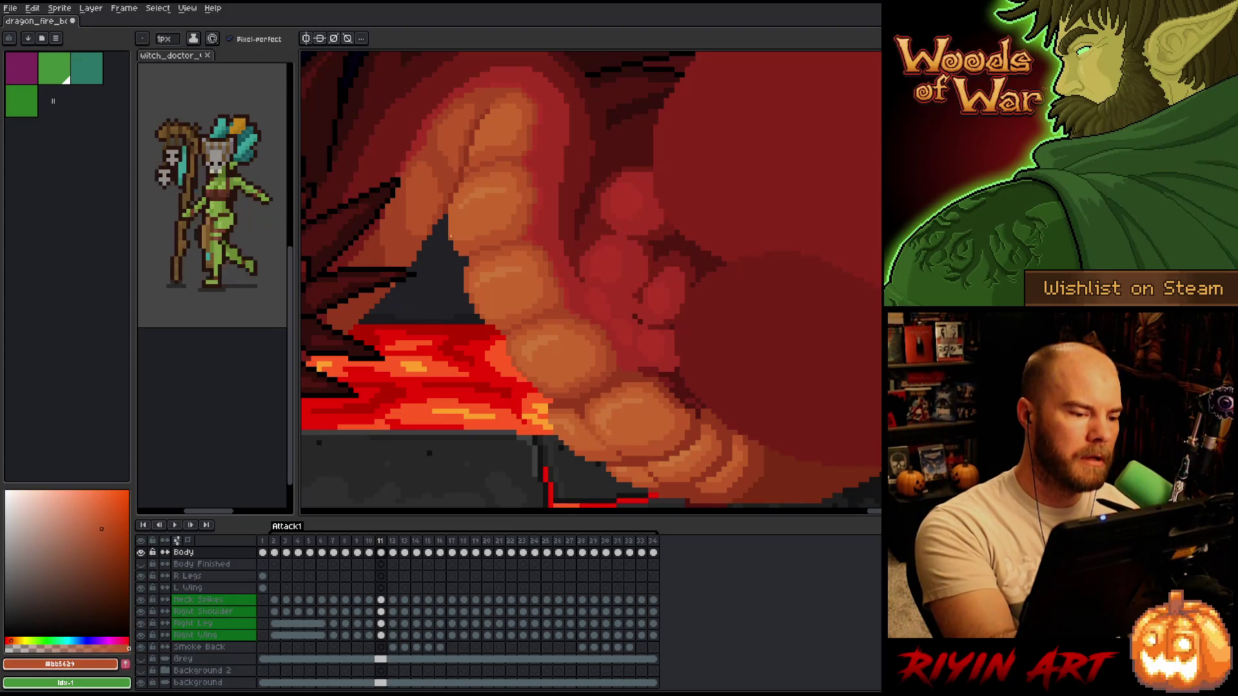
alt+click(530, 165)
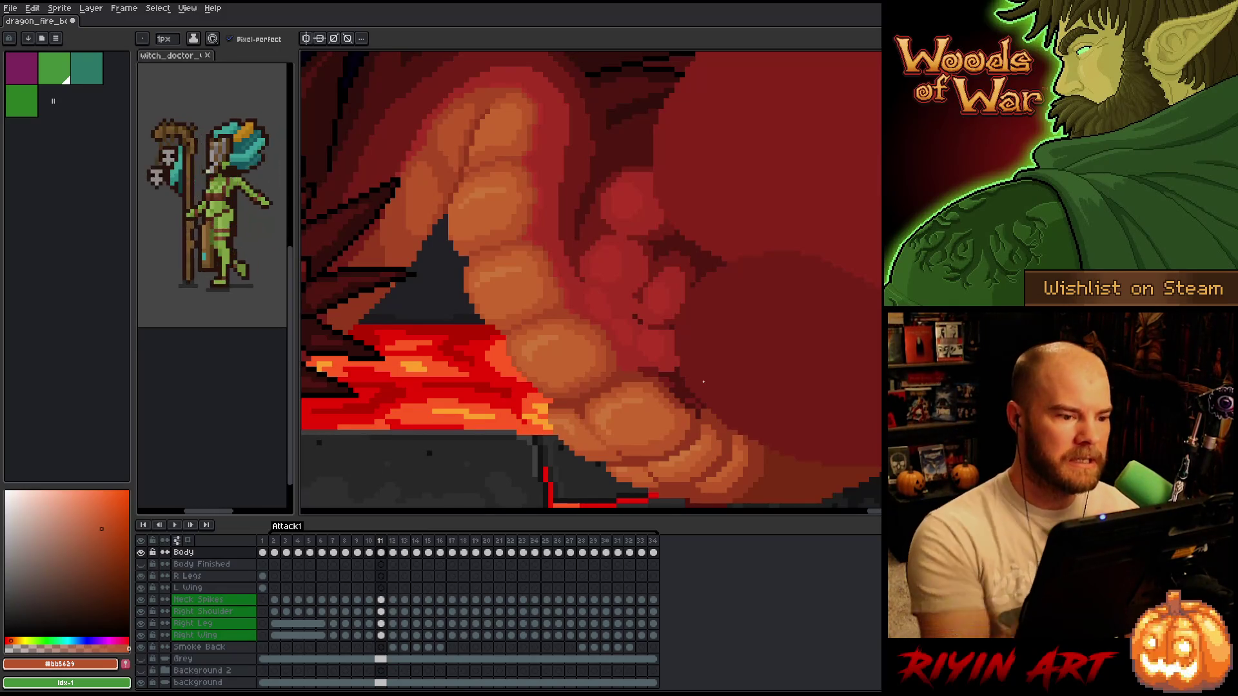
alt+click(535, 185)
alt+click(536, 187)
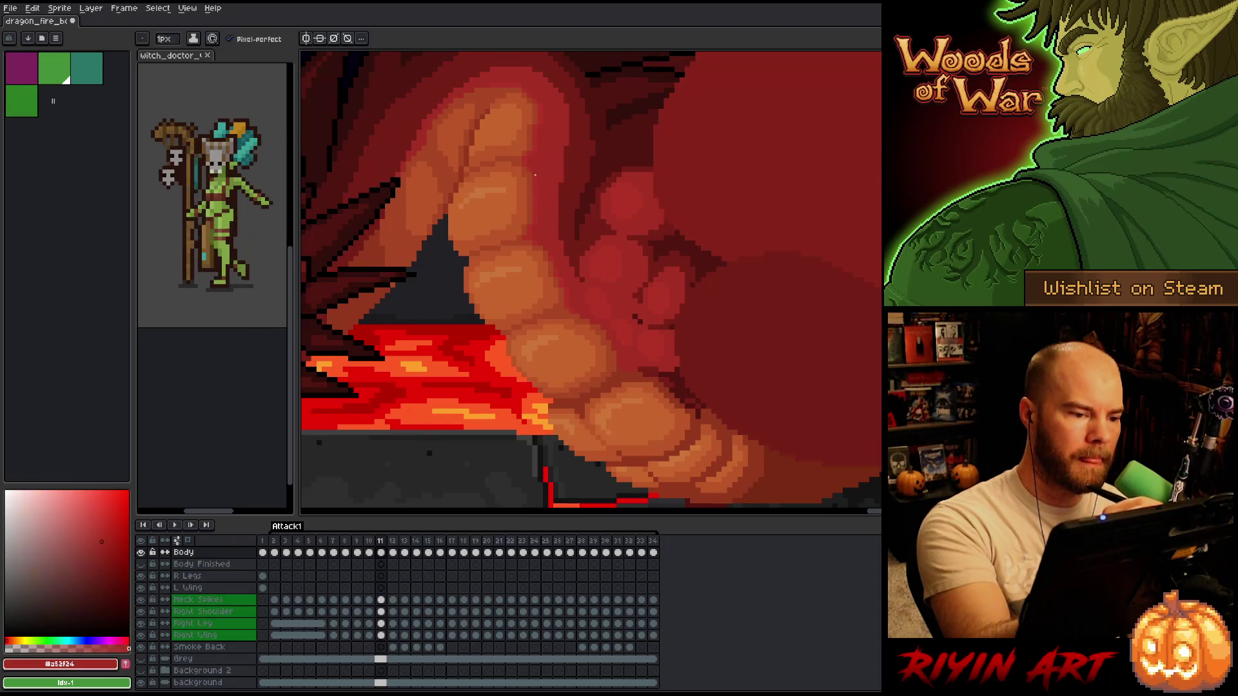
alt+click(538, 163)
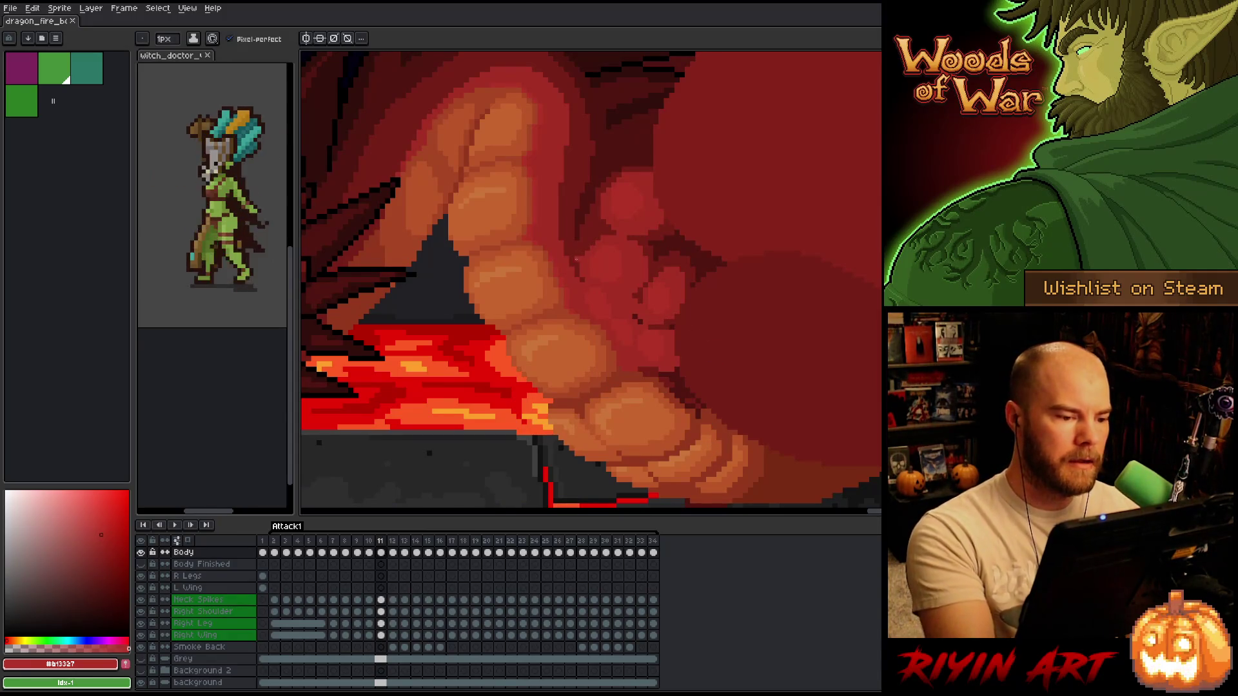
alt+click(545, 245)
alt+click(545, 260)
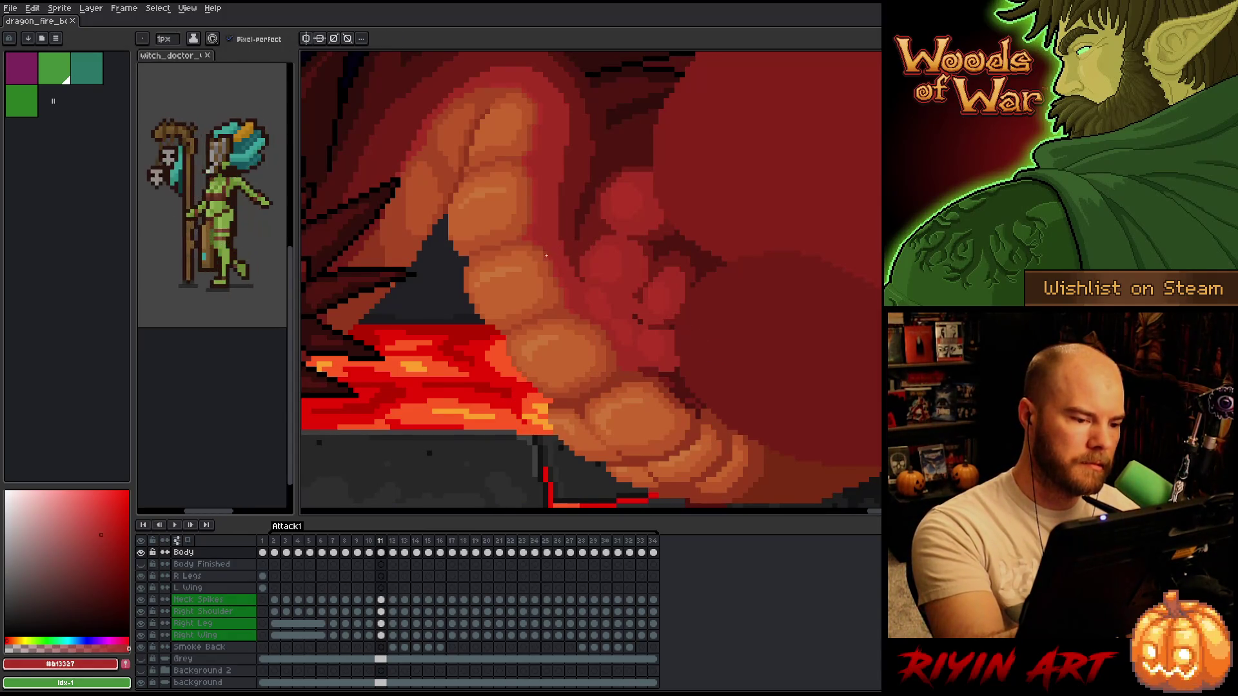
alt+click(539, 254)
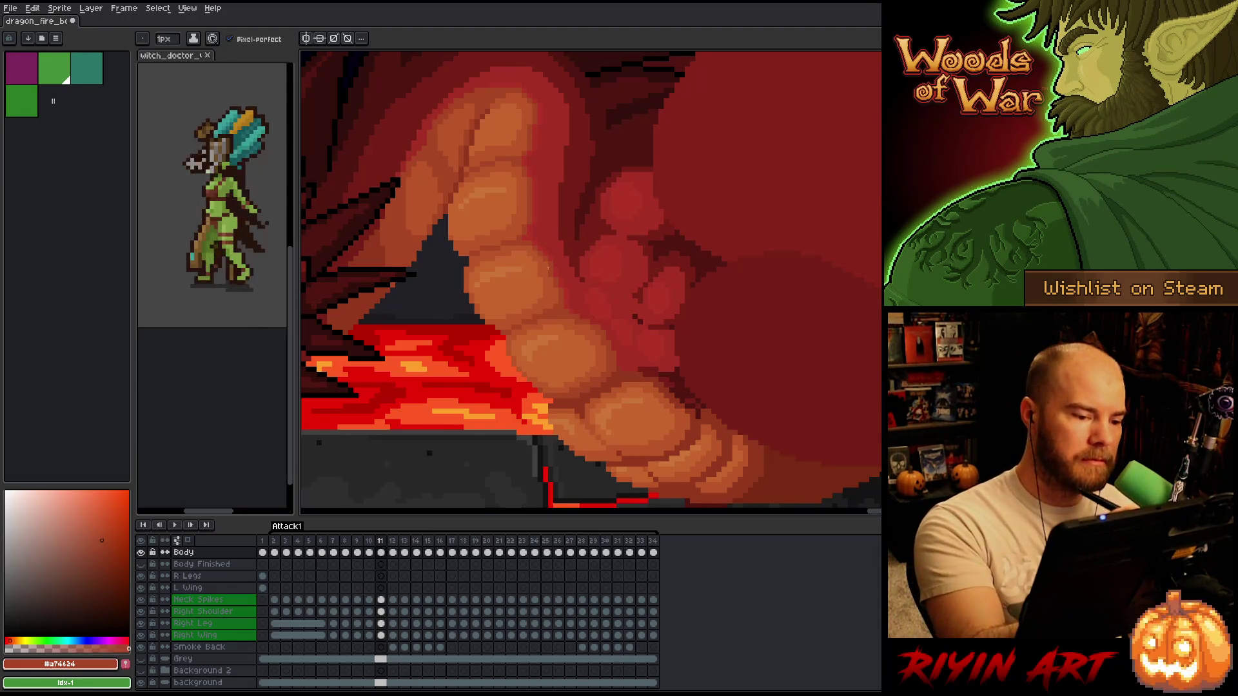
alt+click(557, 252)
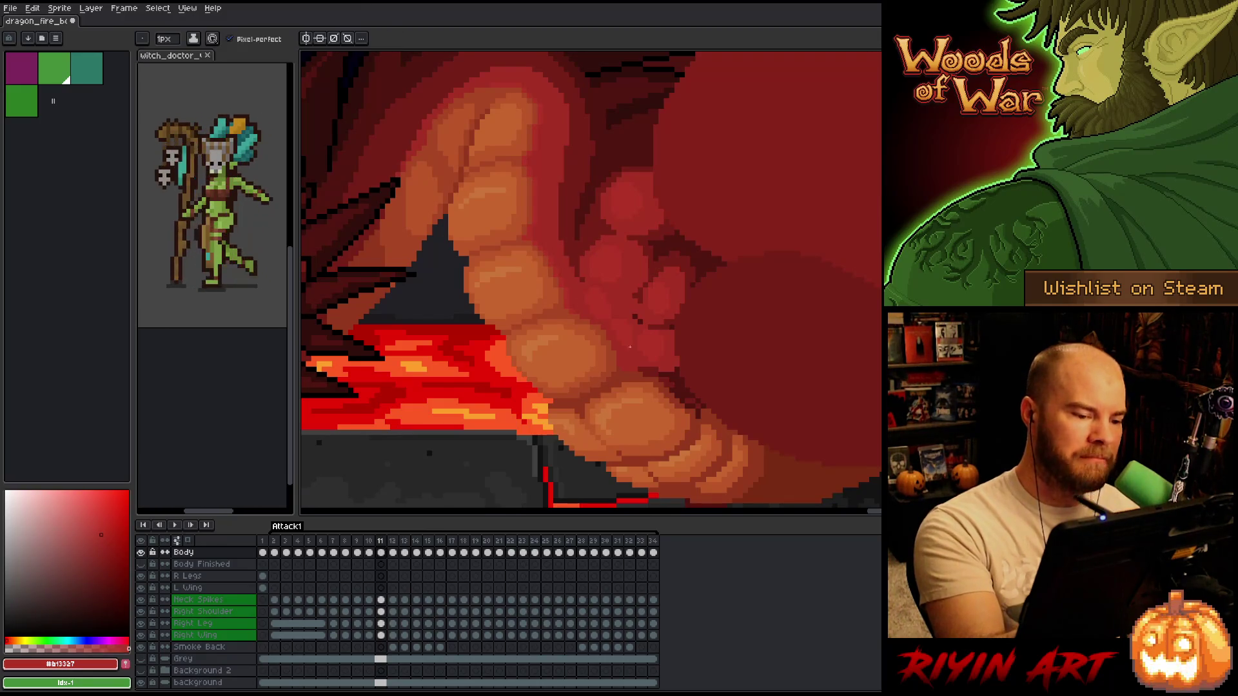
right_click(710, 470)
key(Escape)
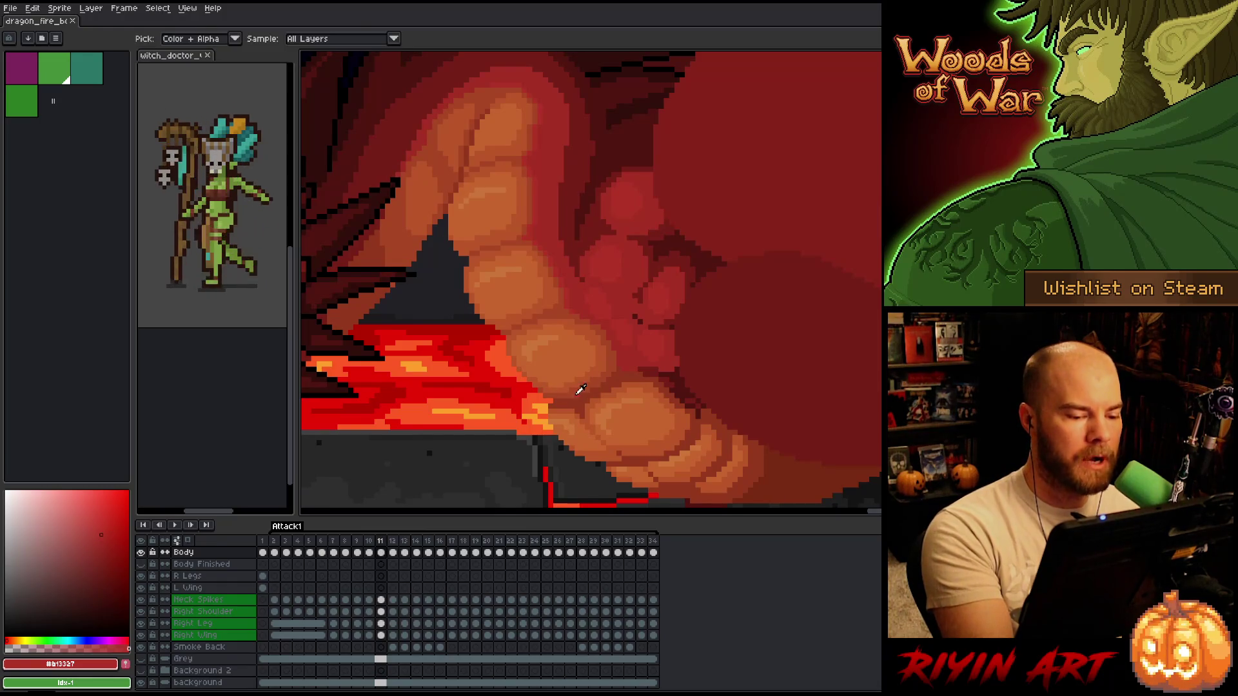
- Repaint the belly's lava-contact shading with orange-brown, mid orange and highlight tones, then save
alt+click(554, 392)
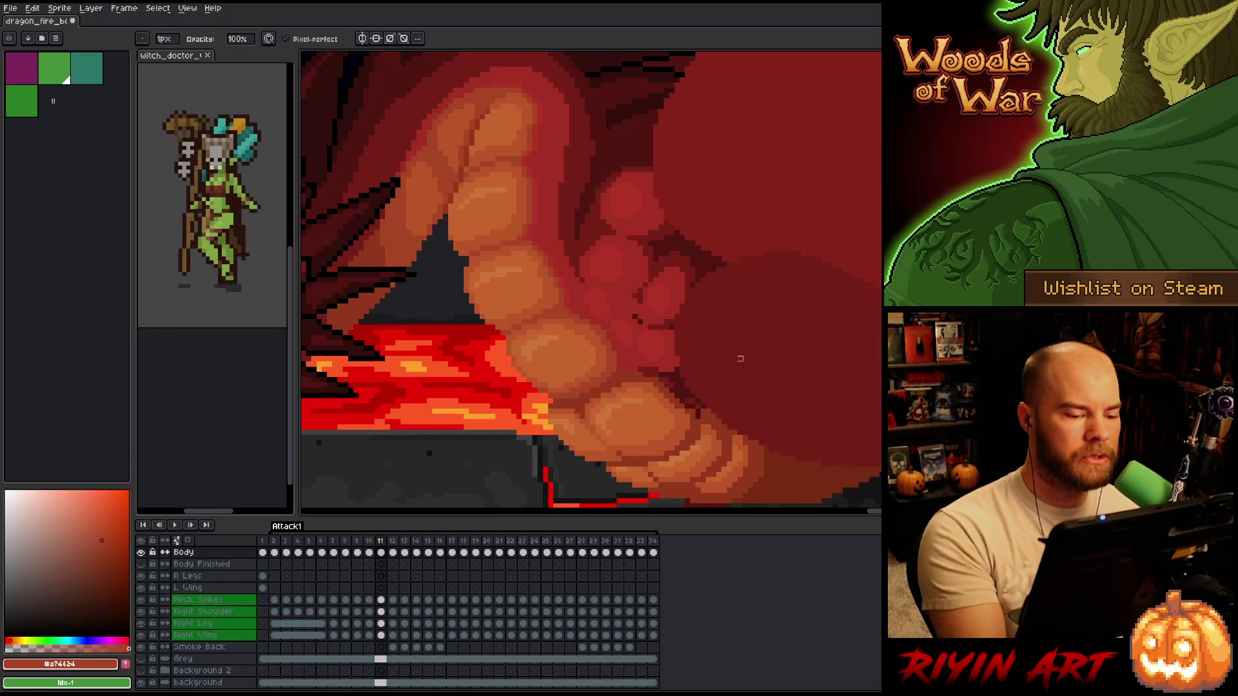
alt+click(558, 381)
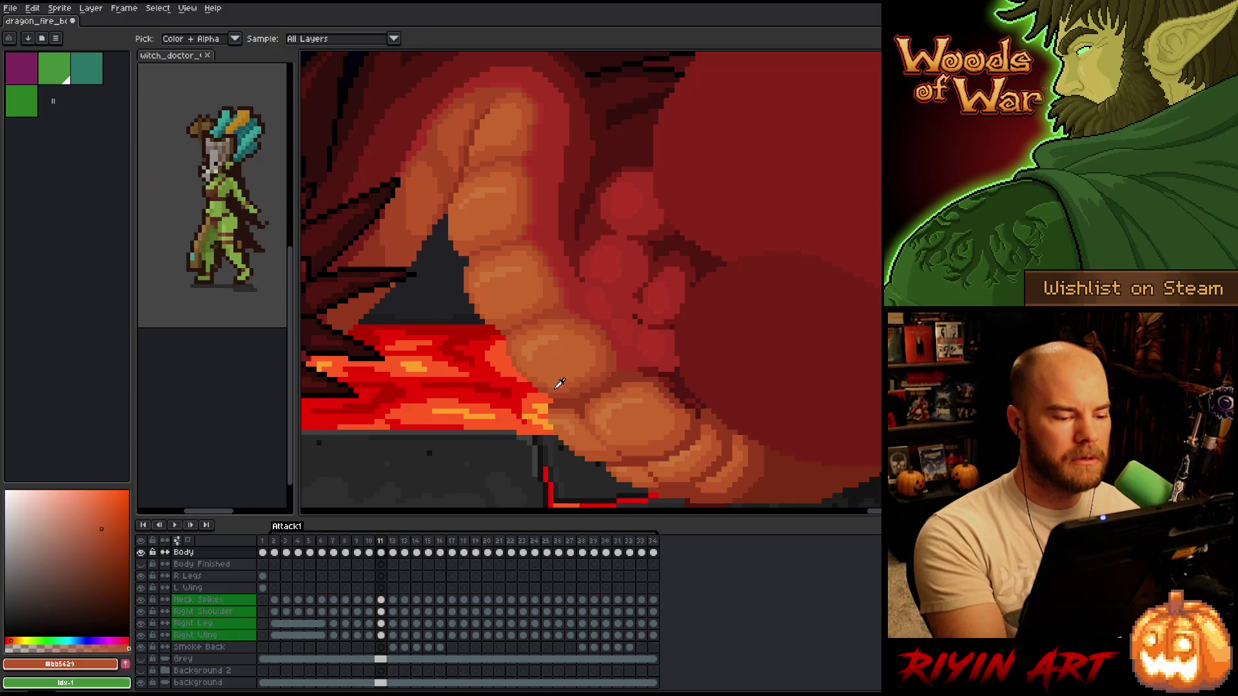
alt+click(565, 385)
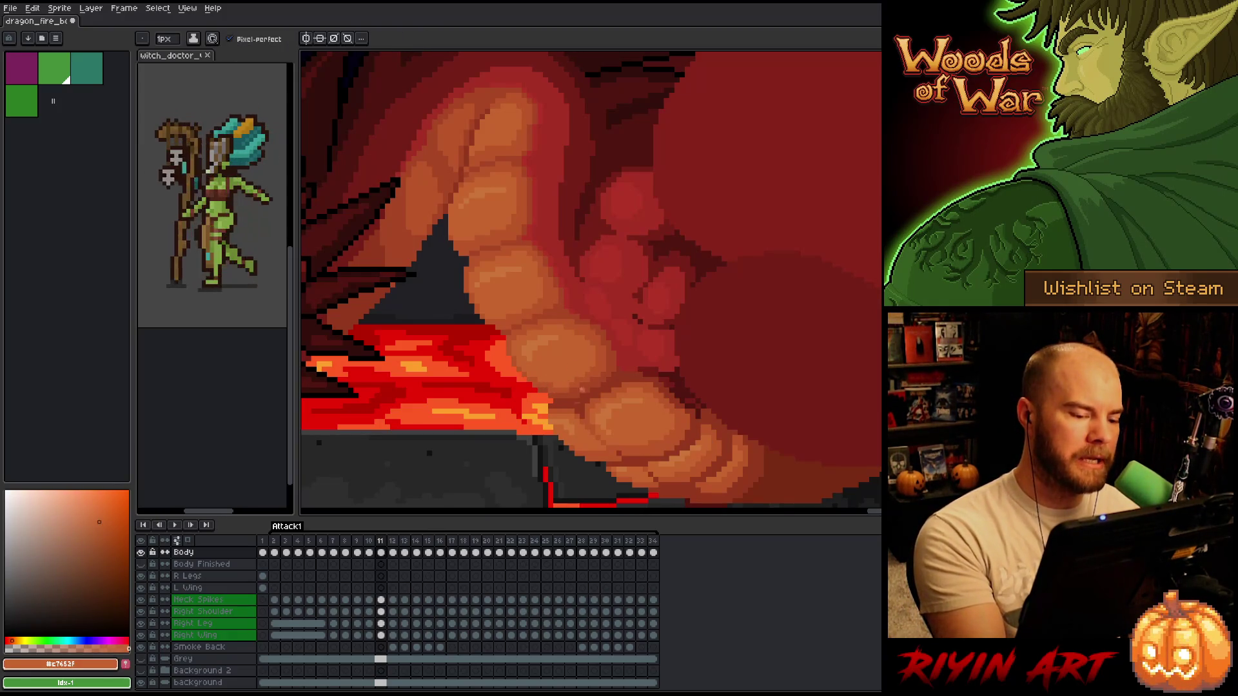
right_click(595, 313)
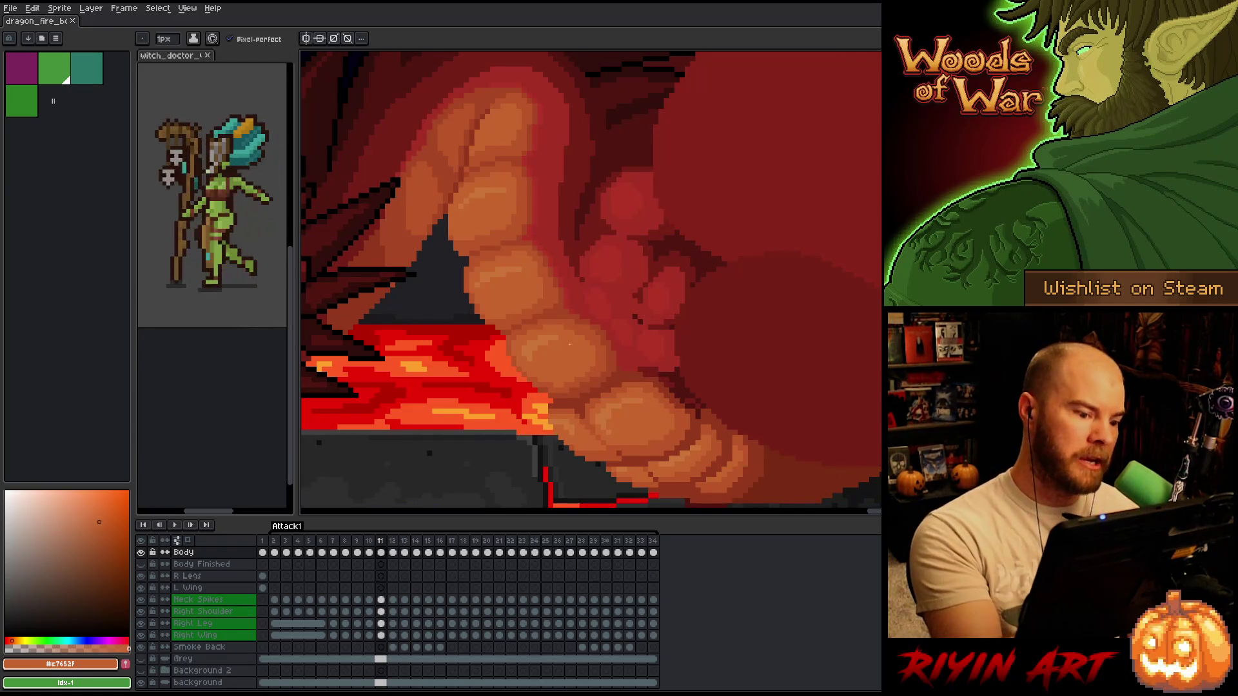
alt+click(574, 371)
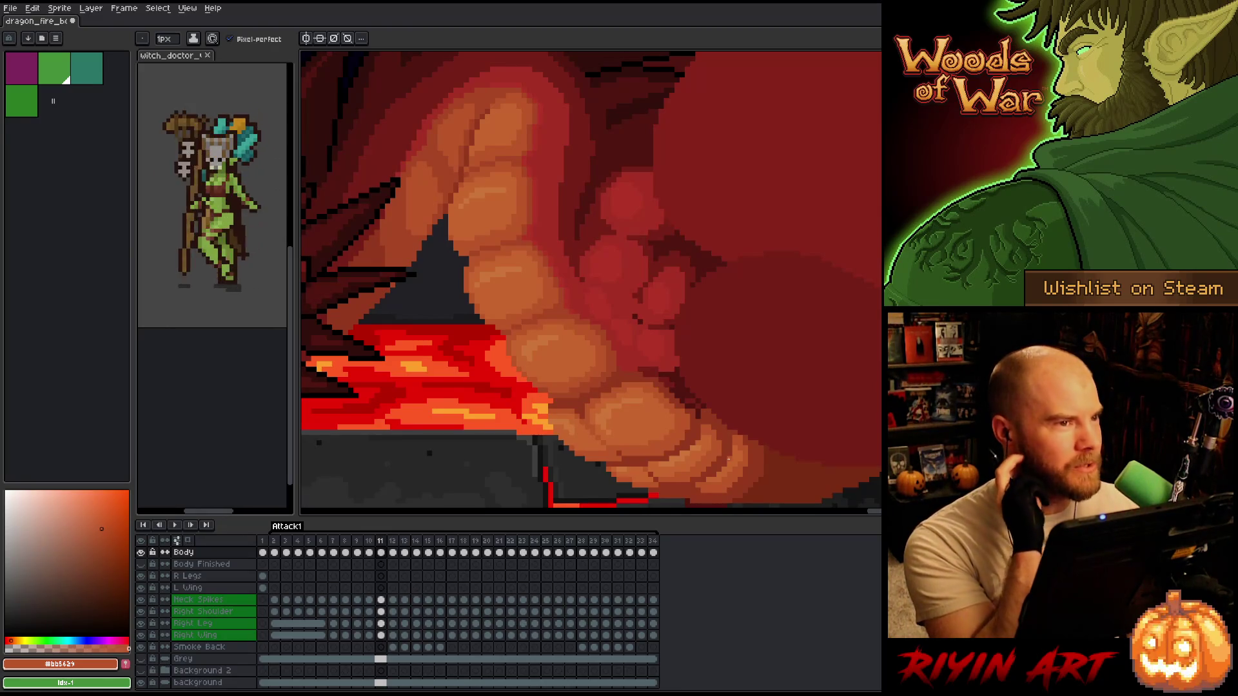
key(ctrl+s)
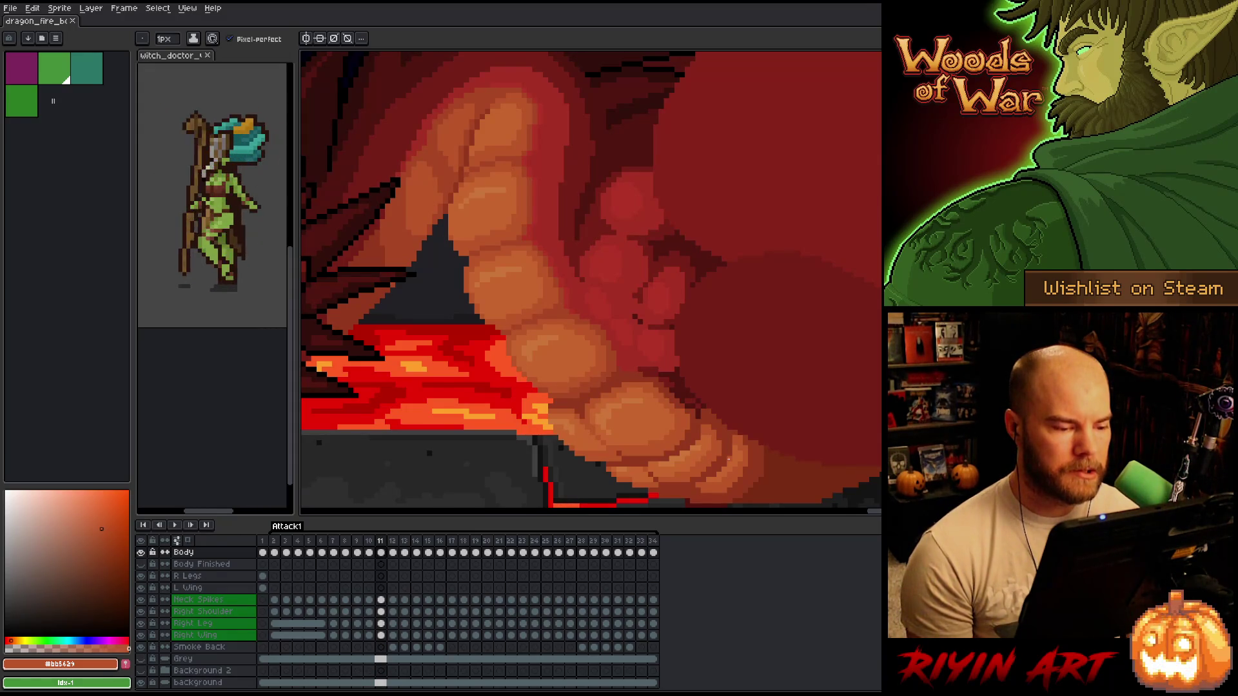
drag(673, 383, 644, 340)
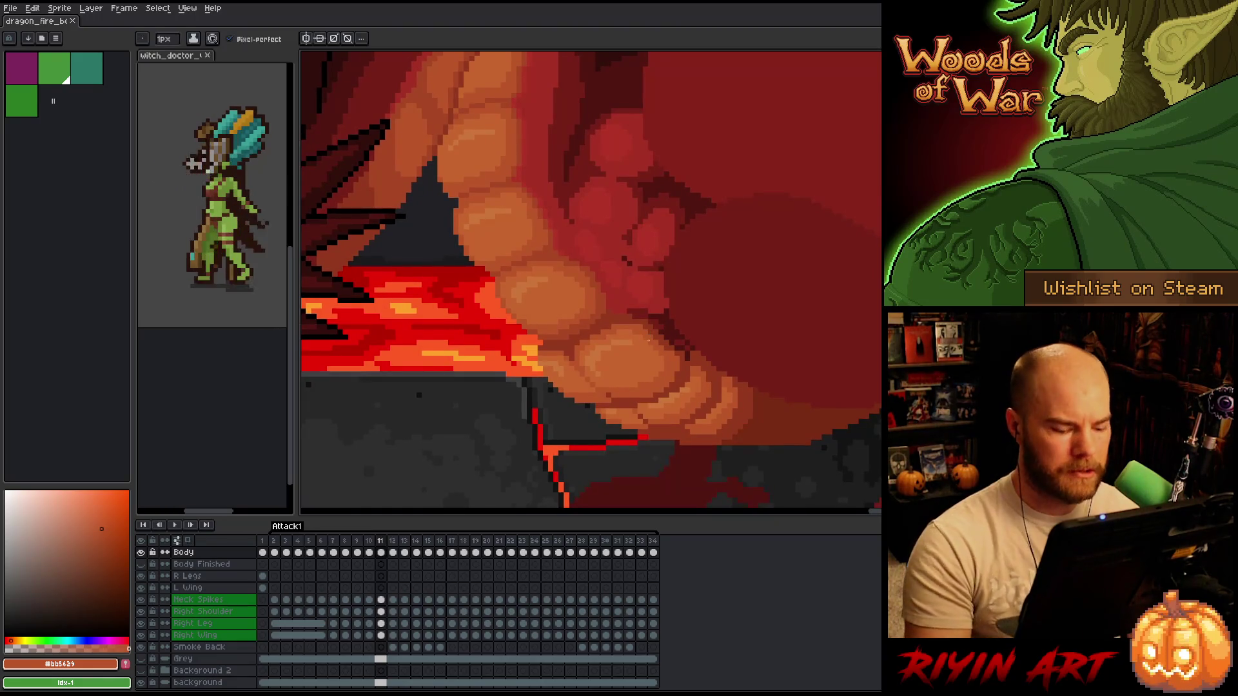
- Flip between frames 10 and 11 to compare the belly shading, then save the dragon file
key(comma)
key(period)
key(comma)
key(period)
key(comma)
key(period)
key(comma)
key(period)
key(comma)
key(period)
key(comma)
key(period)
key(ctrl+s)
- Recheck frames 10 and 11 back and forth, then step back through frame 9 to frame 8
key(comma)
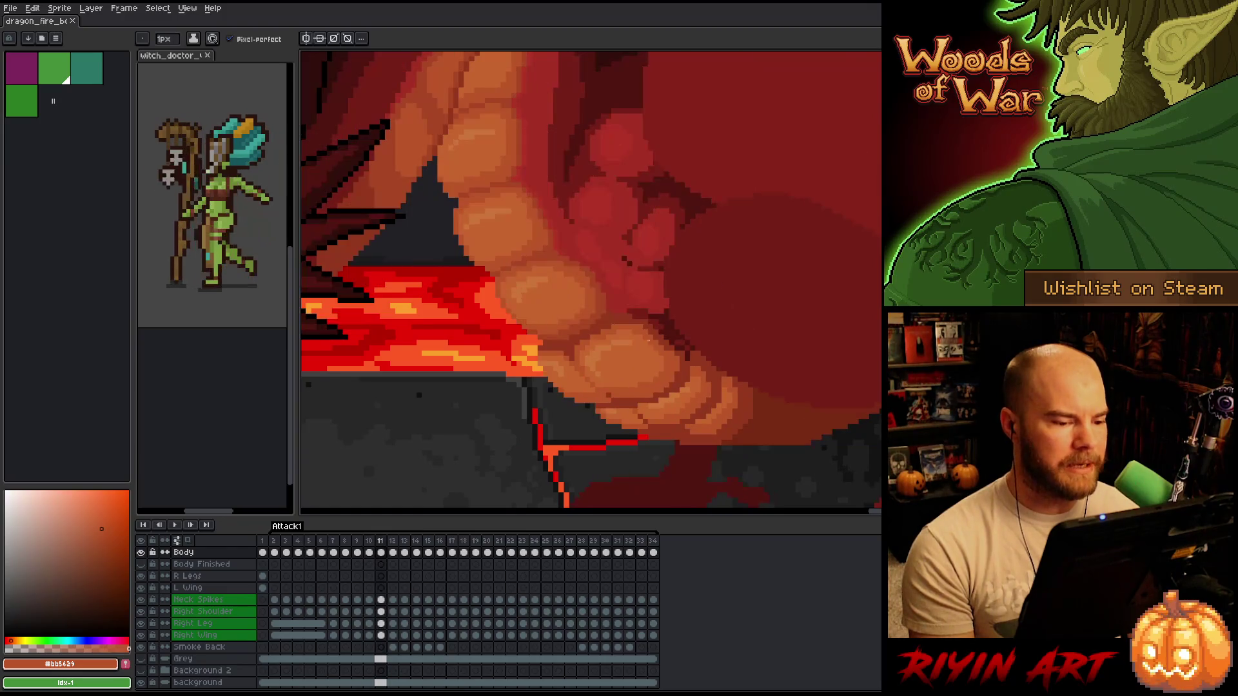
key(comma)
key(period)
key(period)
key(comma)
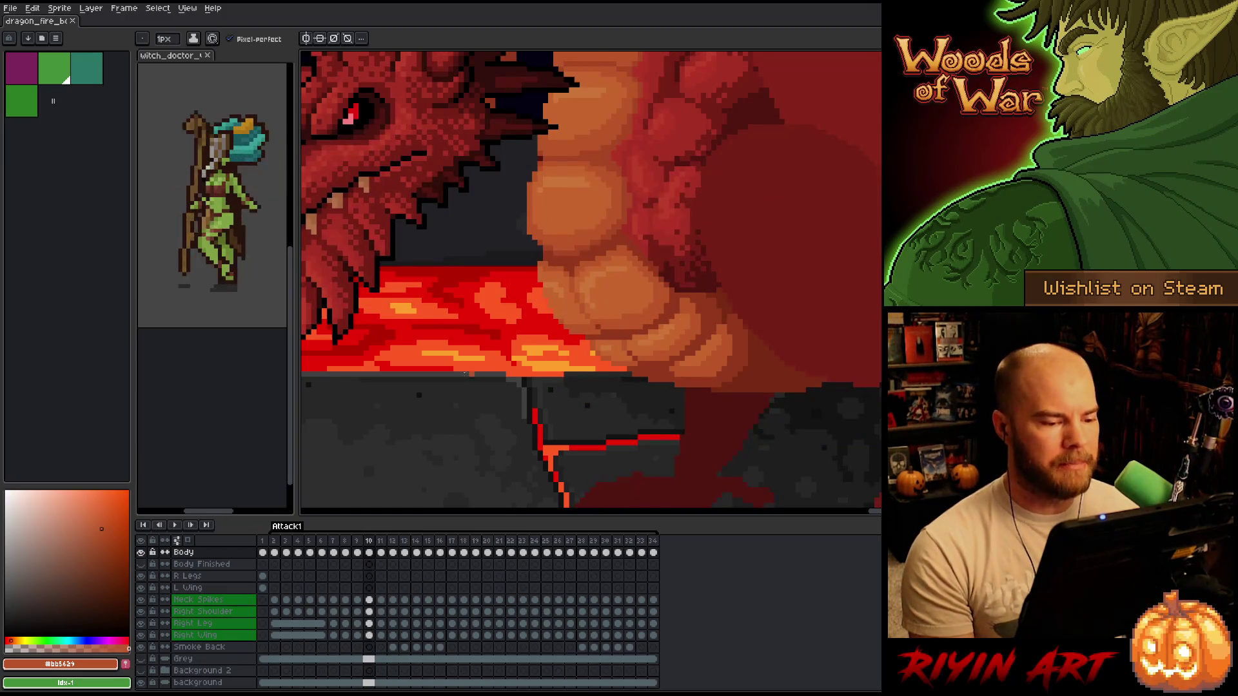
key(period)
key(comma)
key(period)
key(comma)
key(period)
key(comma)
key(period)
key(comma)
key(period)
key(comma)
key(period)
key(comma)
key(period)
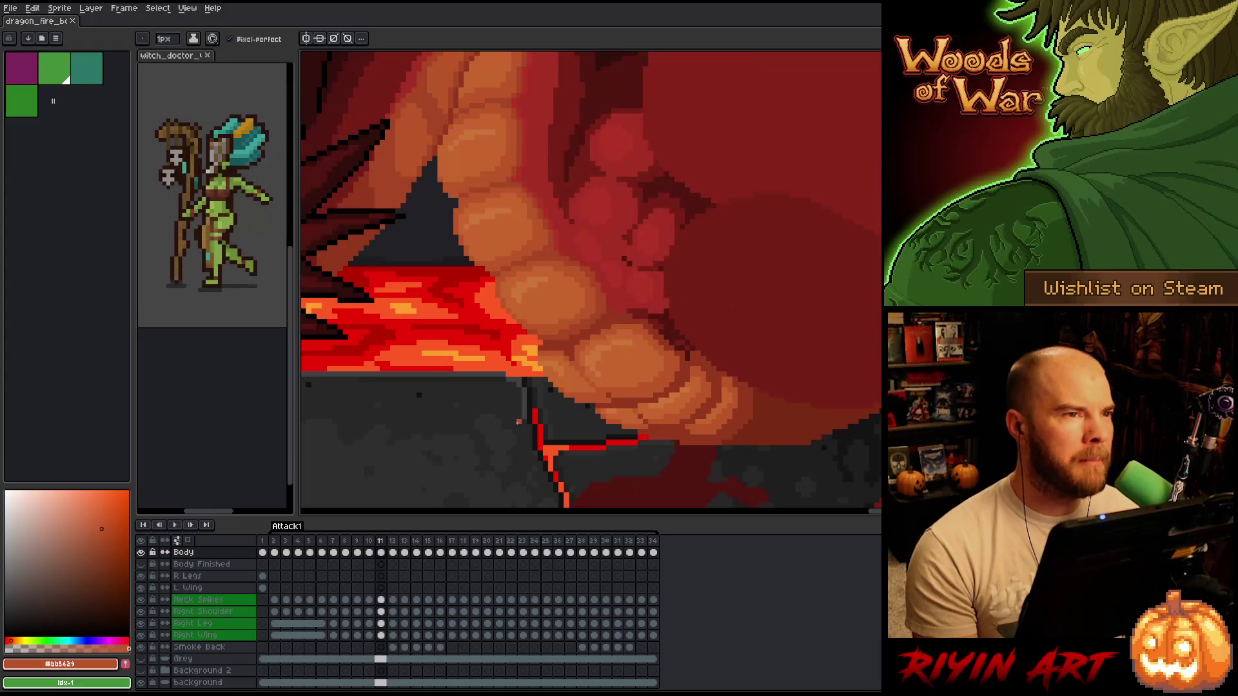
key(comma)
key(period)
key(comma)
key(period)
key(comma)
key(period)
key(comma)
key(period)
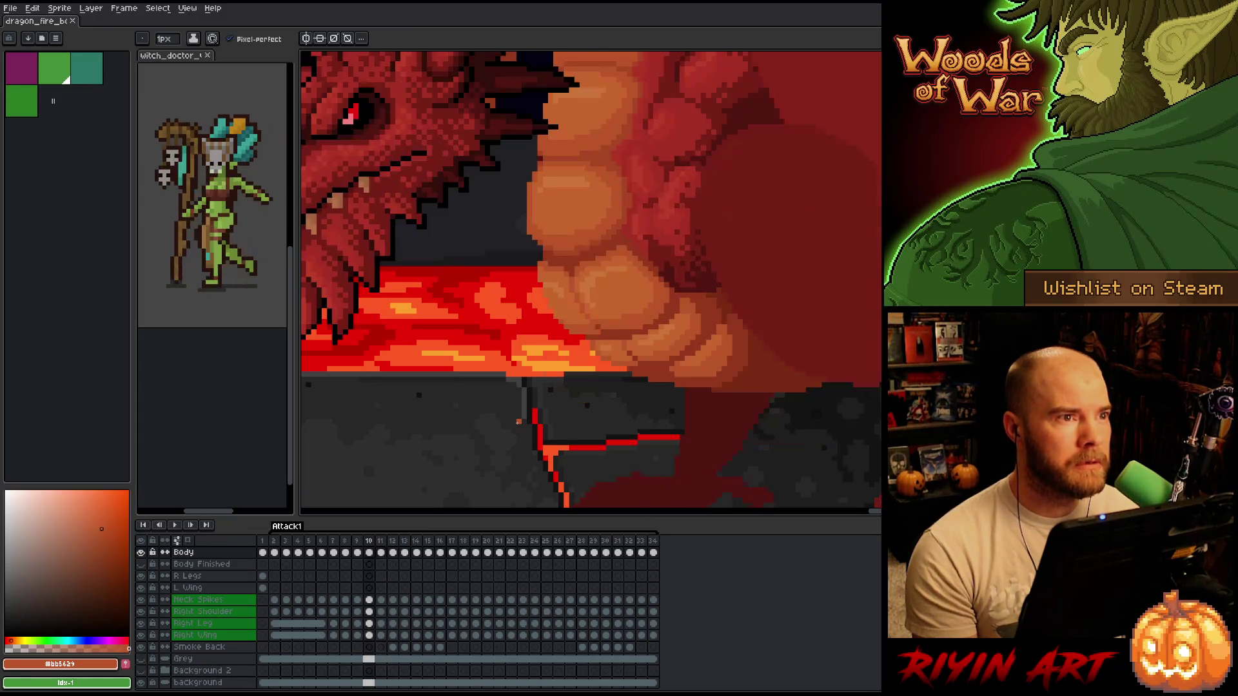
key(comma)
key(period)
key(comma)
key(period)
key(comma)
key(period)
key(comma)
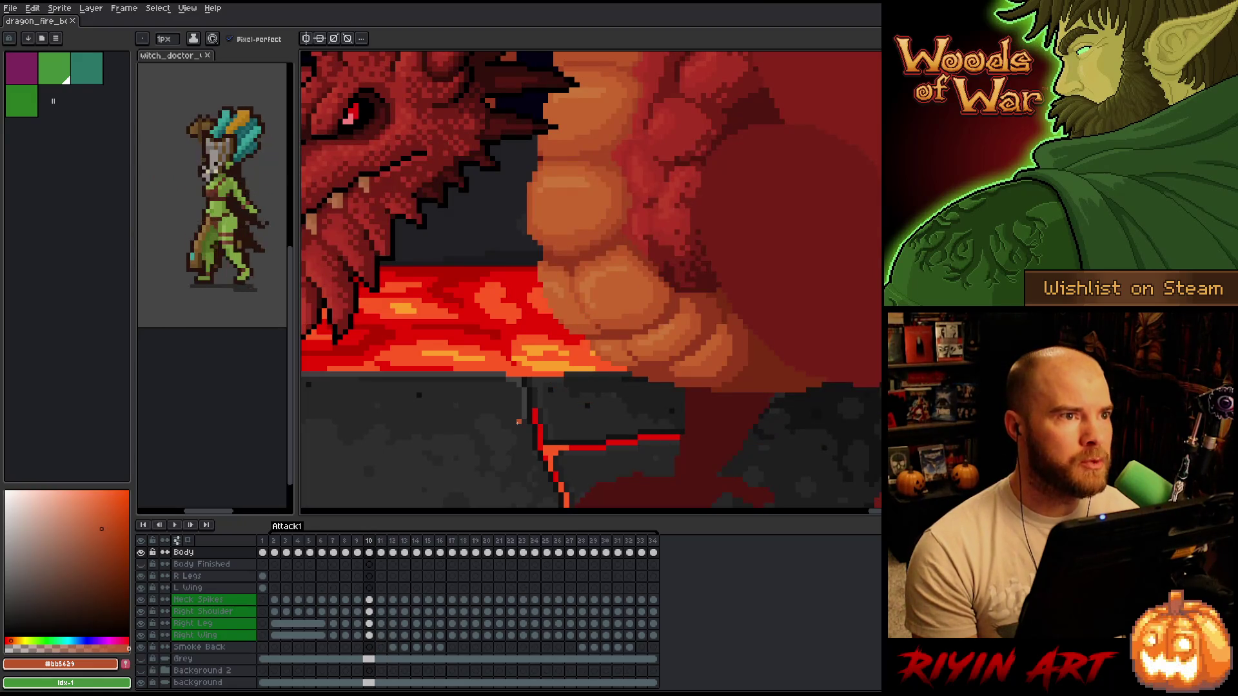
key(period)
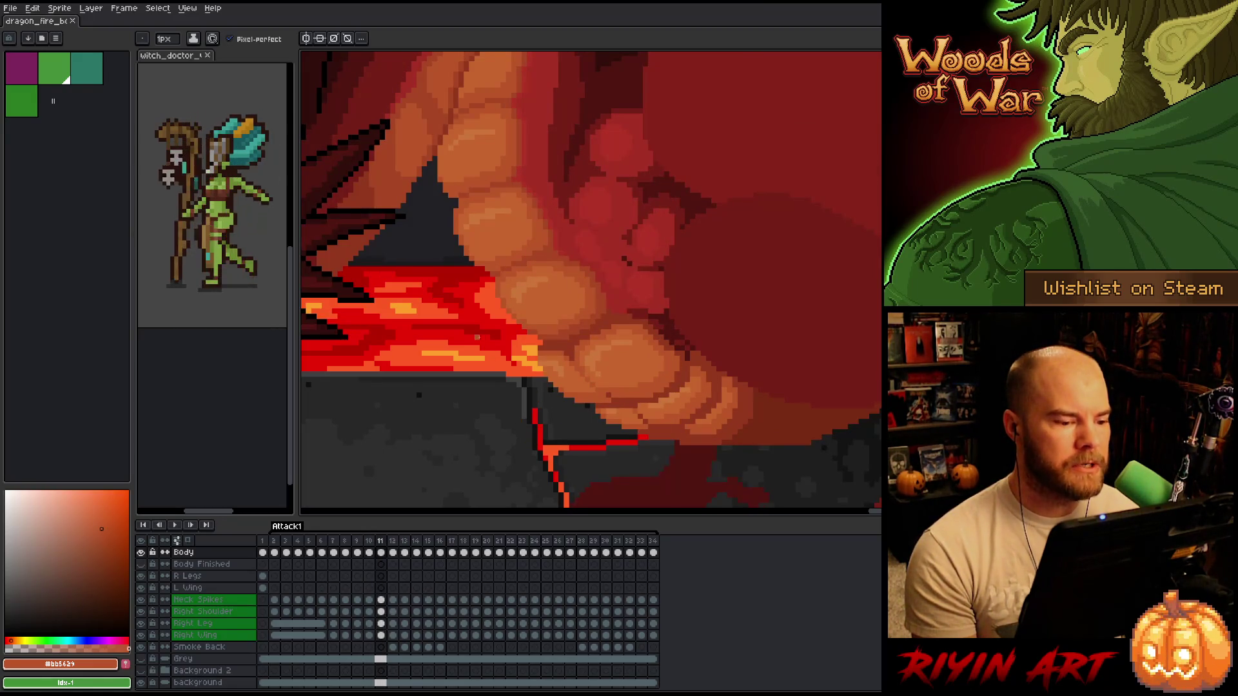
key(comma)
key(comma)
key(Left)
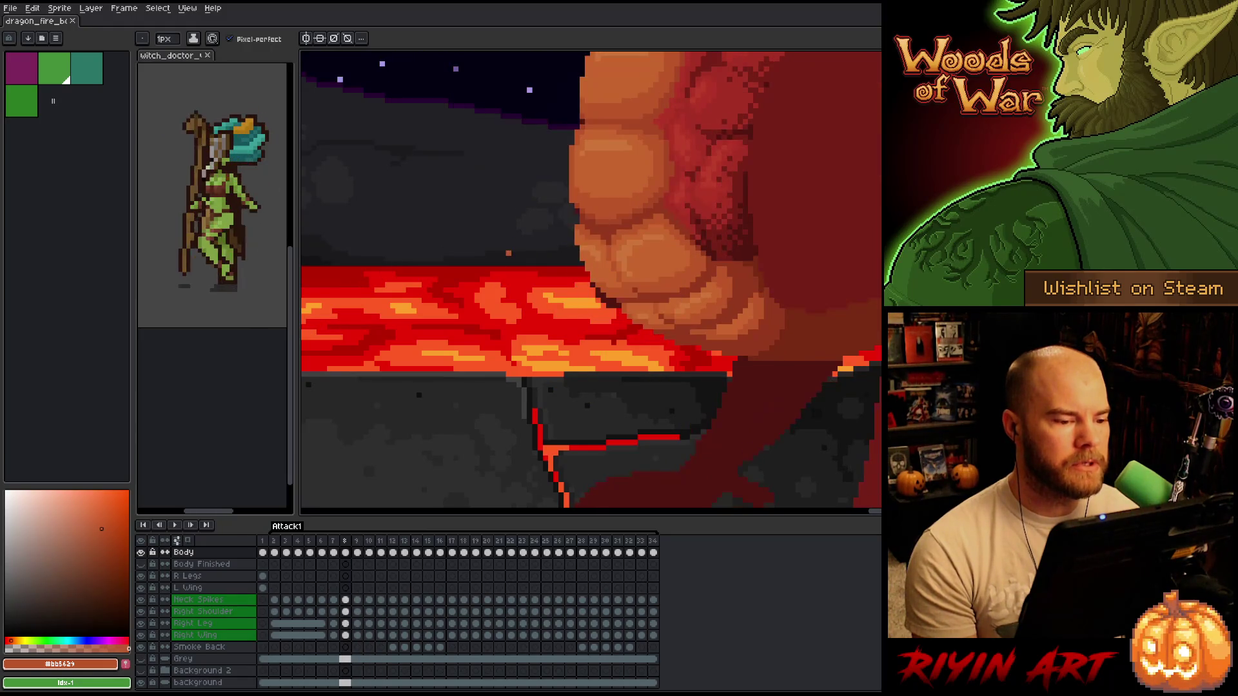
- Review the neighbouring animation frames 6 through 9 around frame 8
key(Right)
scroll(519, 365, down, 3)
scroll(519, 365, up, 3)
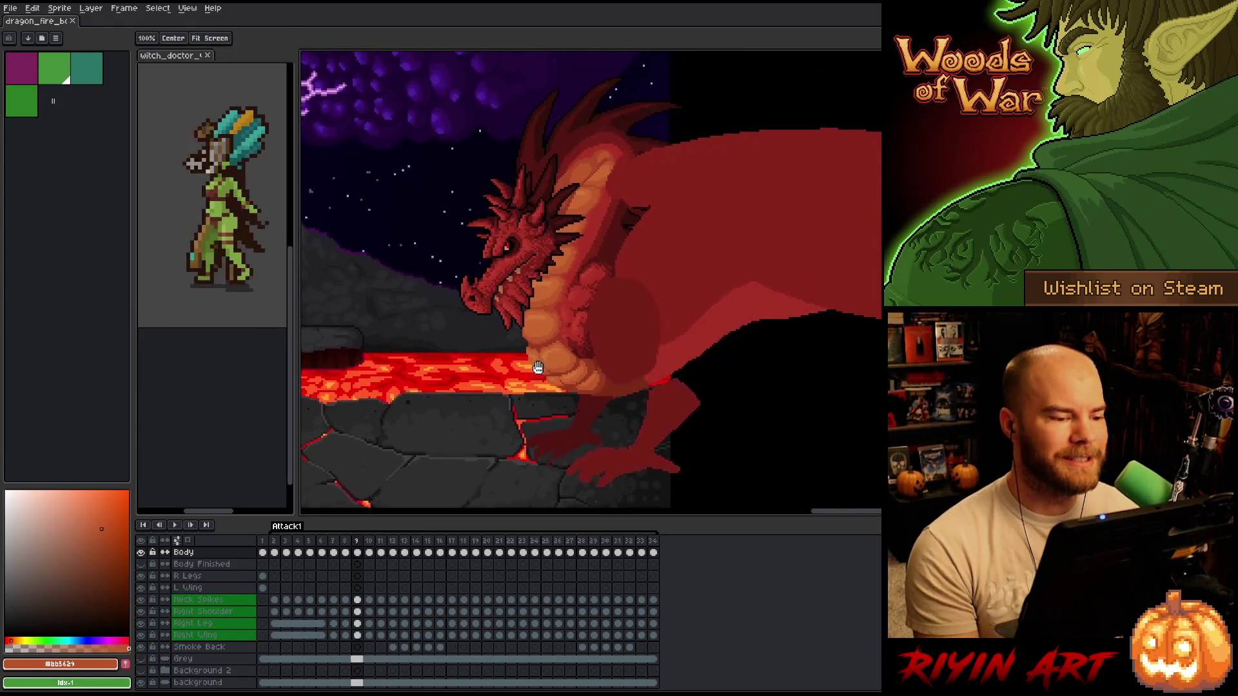
key(Left)
key(Left)
key(Left)
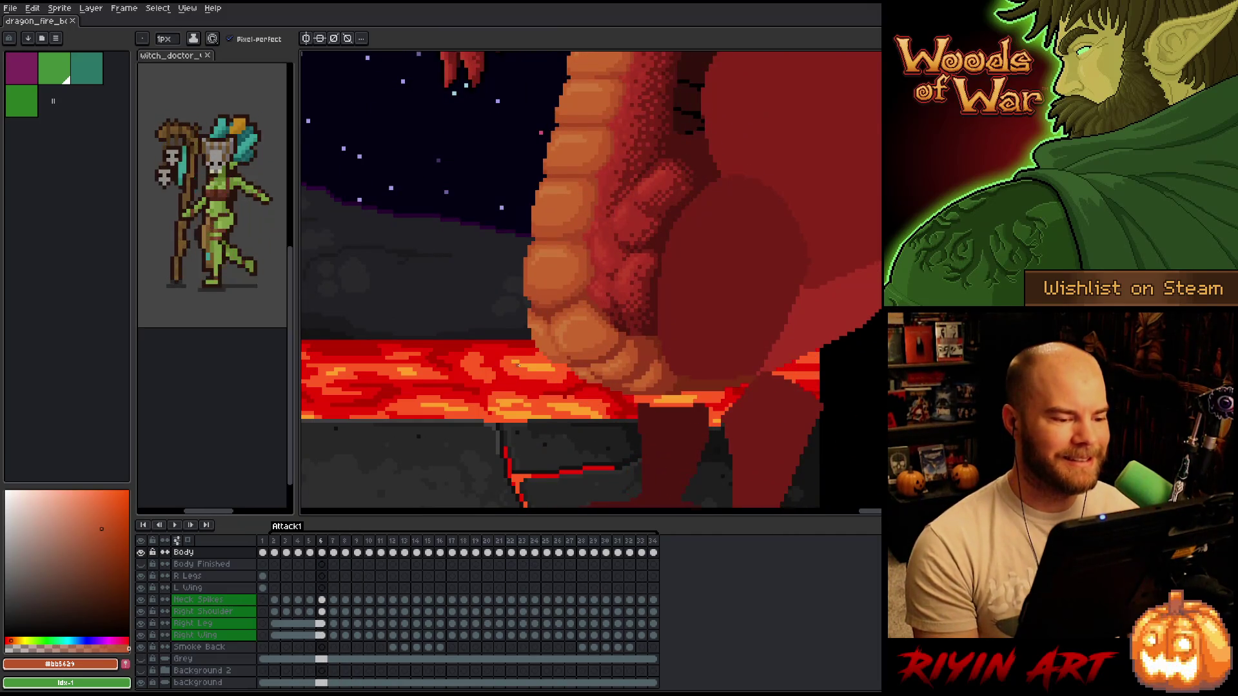
key(Right)
- Paint dithered dark red shading on frame 8's scales beside the belly plates
key(e)
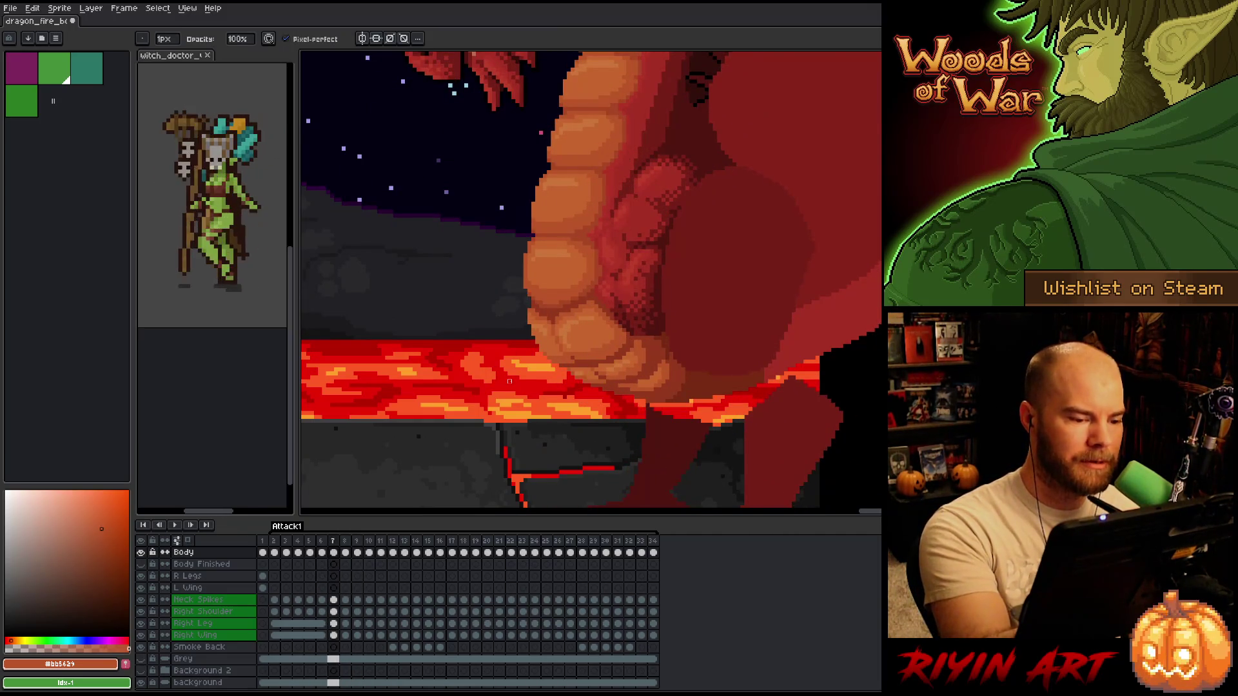
key(Right)
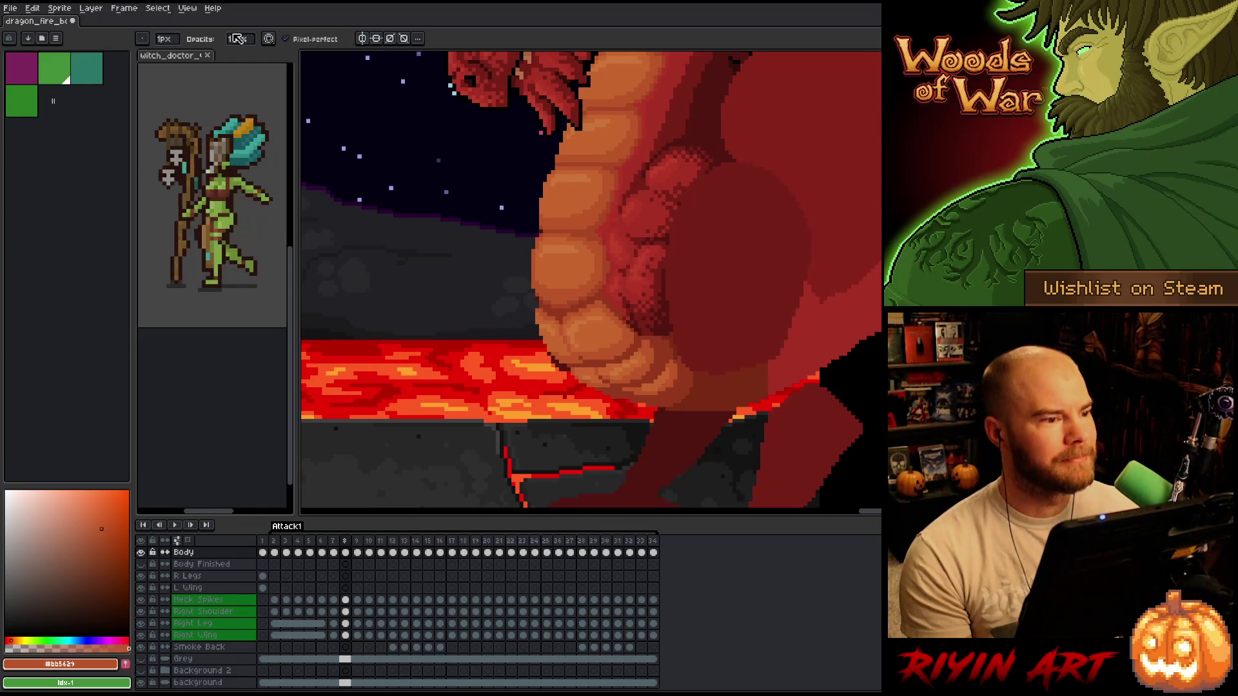
scroll(415, 124, down, 2)
scroll(437, 323, up, 3)
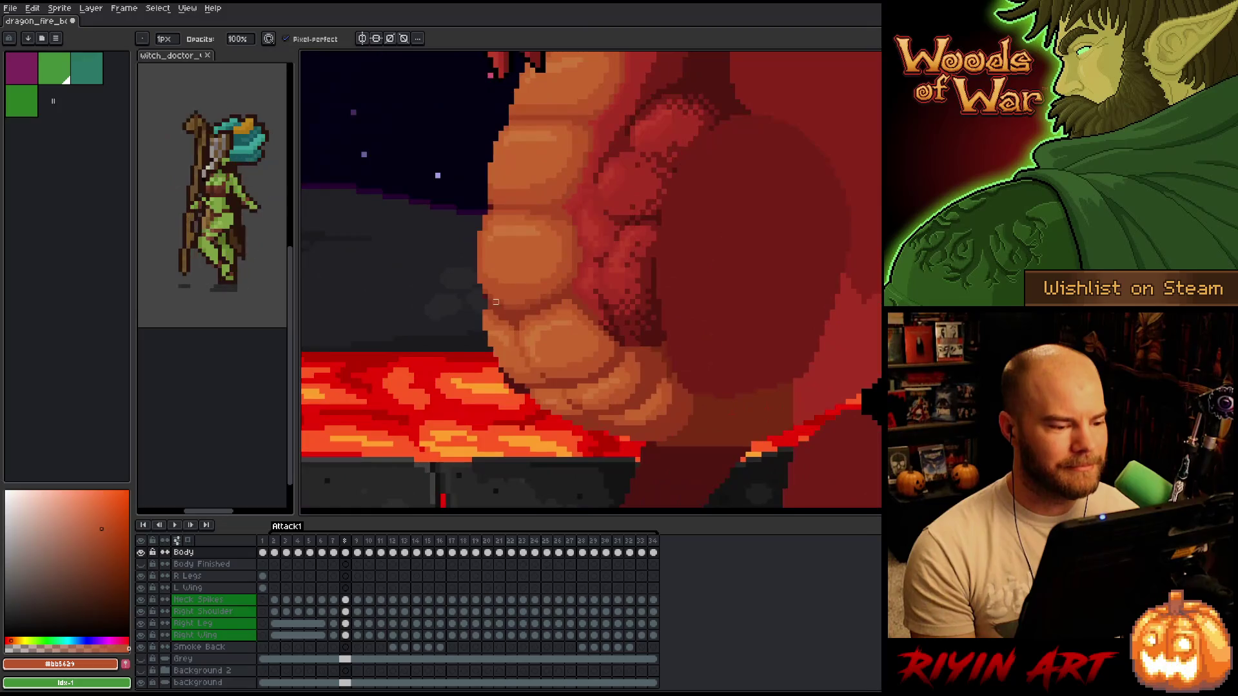
scroll(436, 323, down, 1)
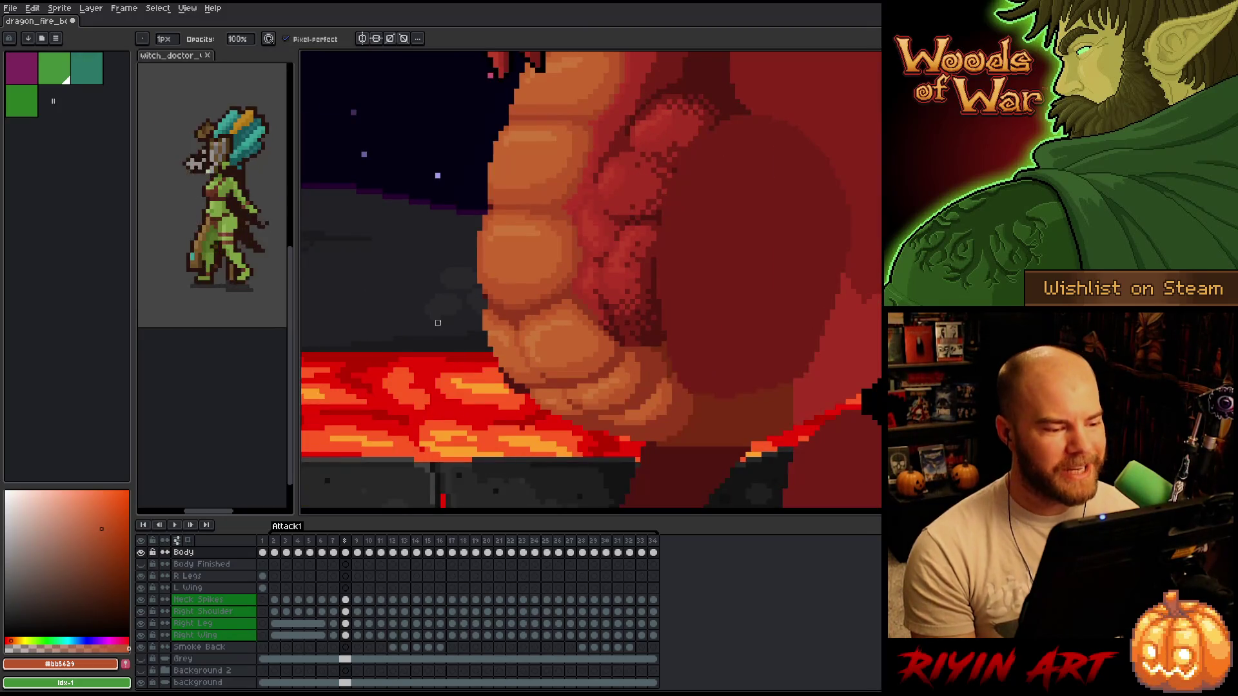
- Advance through frames 9 and 10 to frame 11 and compare it with its neighbours
scroll(437, 323, down, 1)
scroll(443, 307, up, 1)
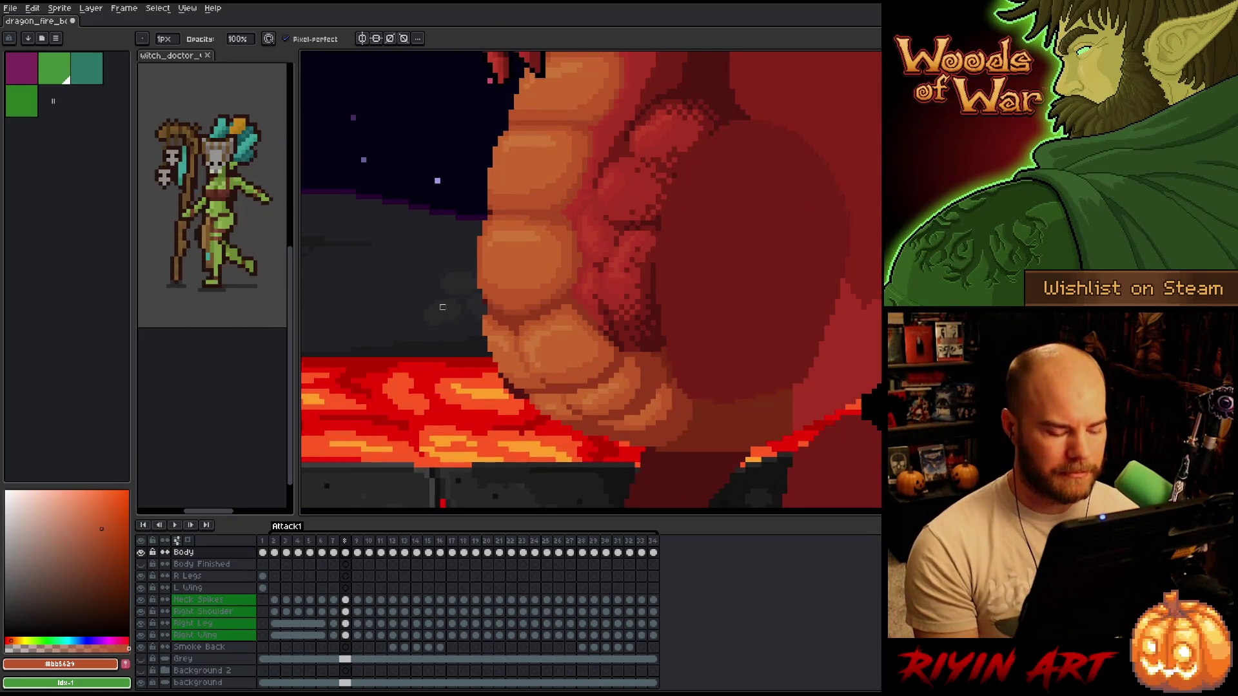
key(Right)
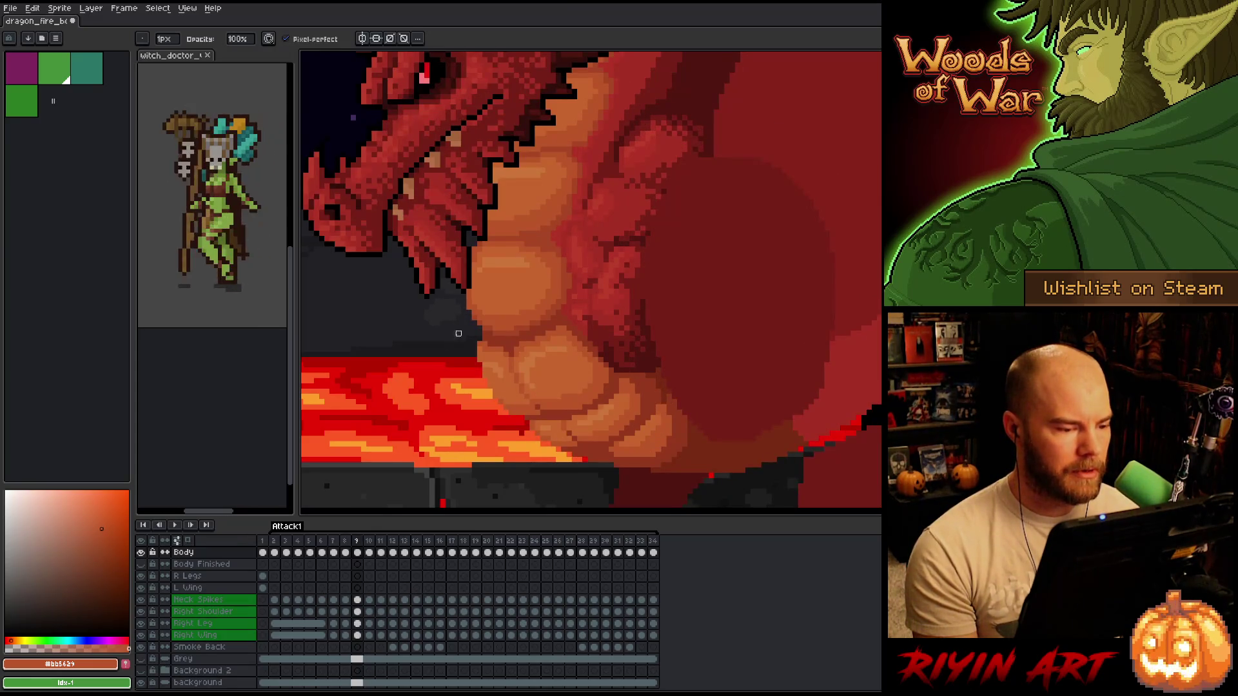
key(Right)
key(Right)
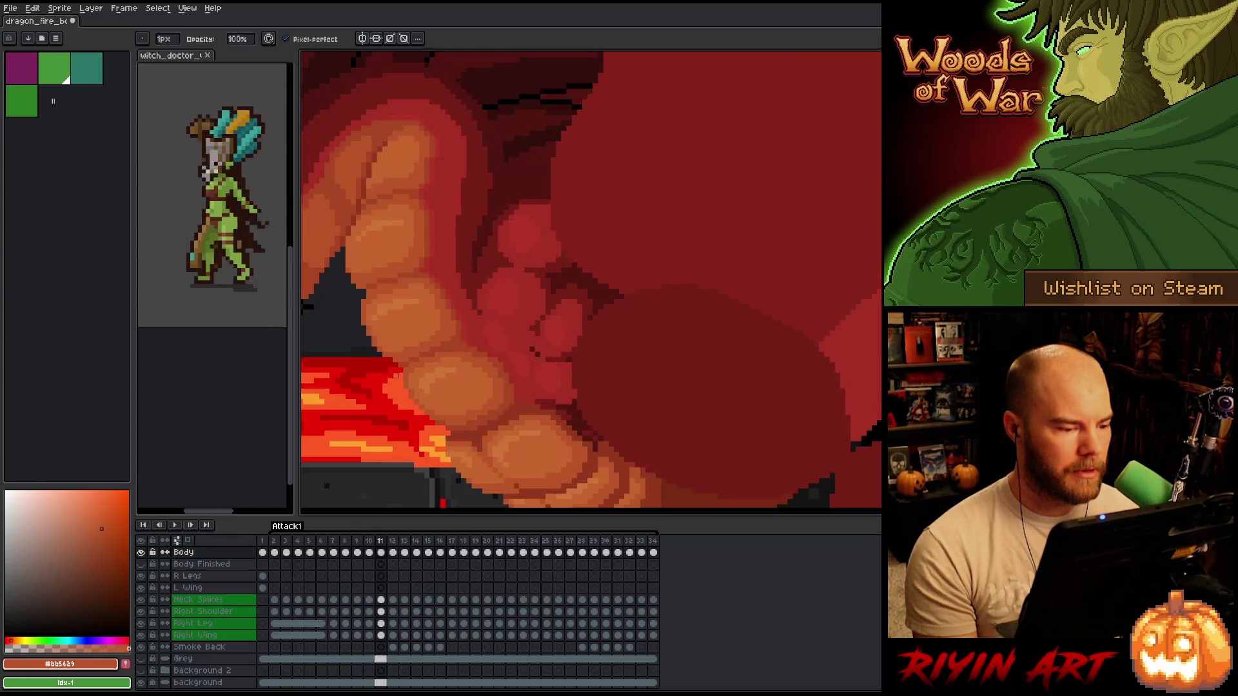
key(Return)
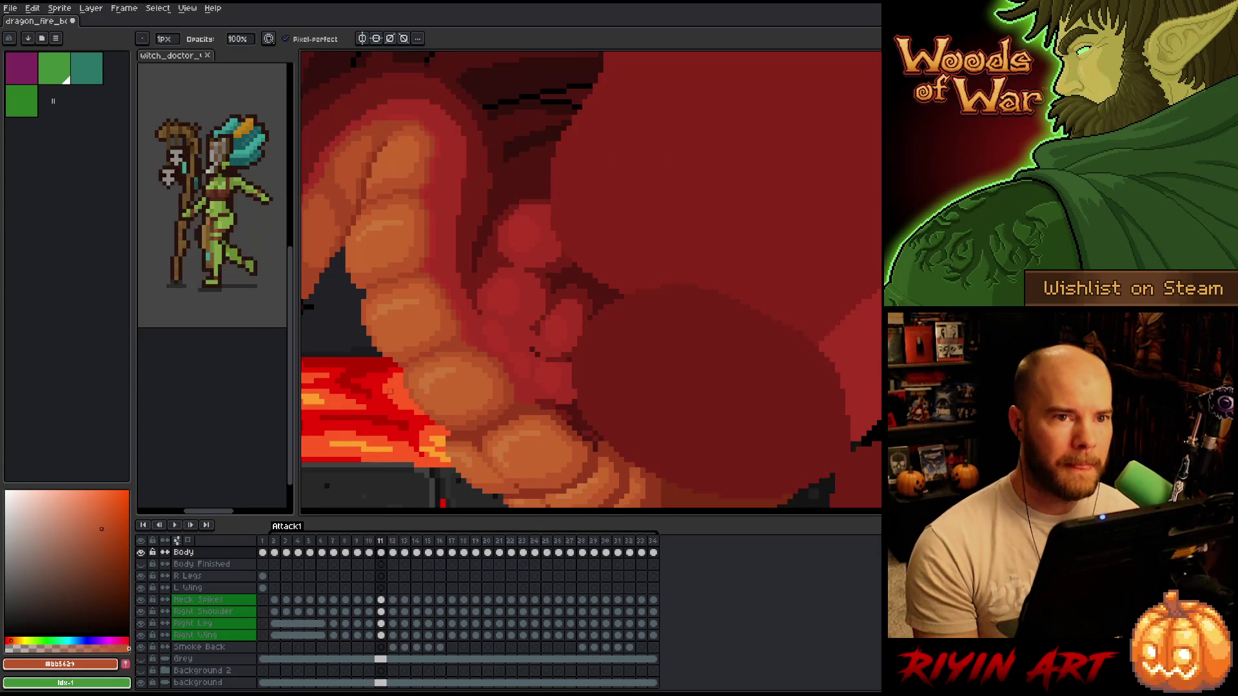
key(Return)
key(Return)
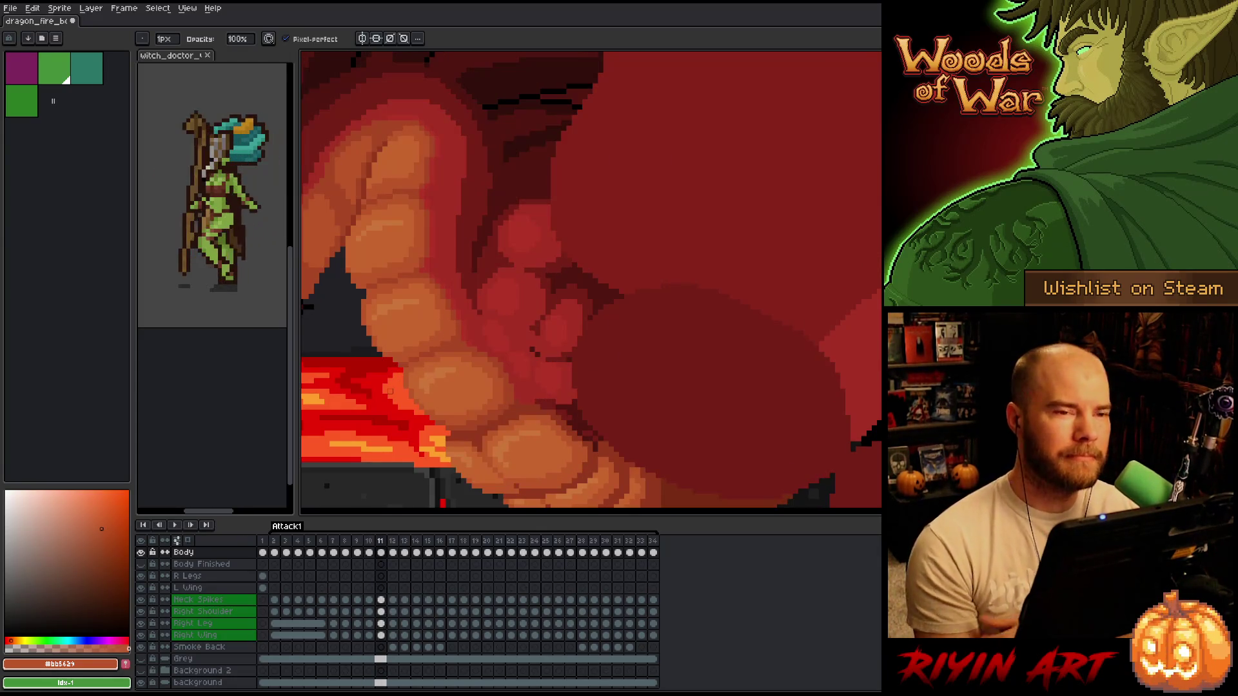
key(Return)
- Pan the frame 11 view across the dragon's belly scales and return to the brush
scroll(426, 380, down, 2)
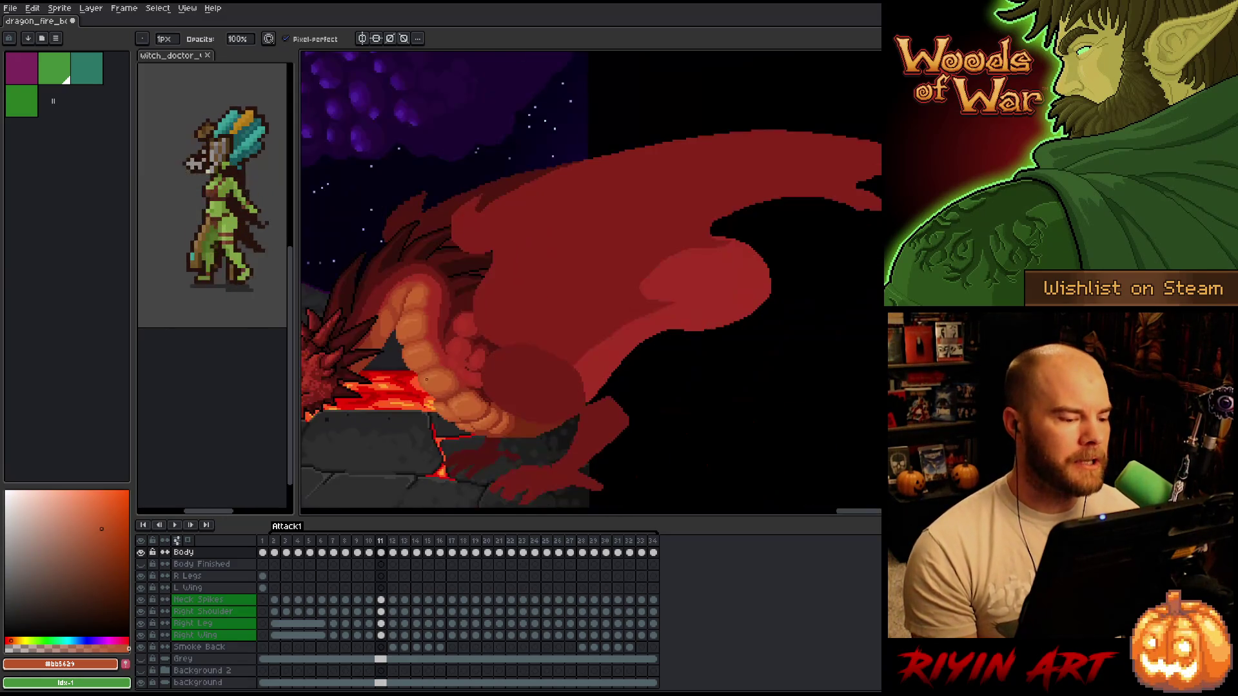
scroll(502, 400, up, 4)
scroll(515, 413, down, 2)
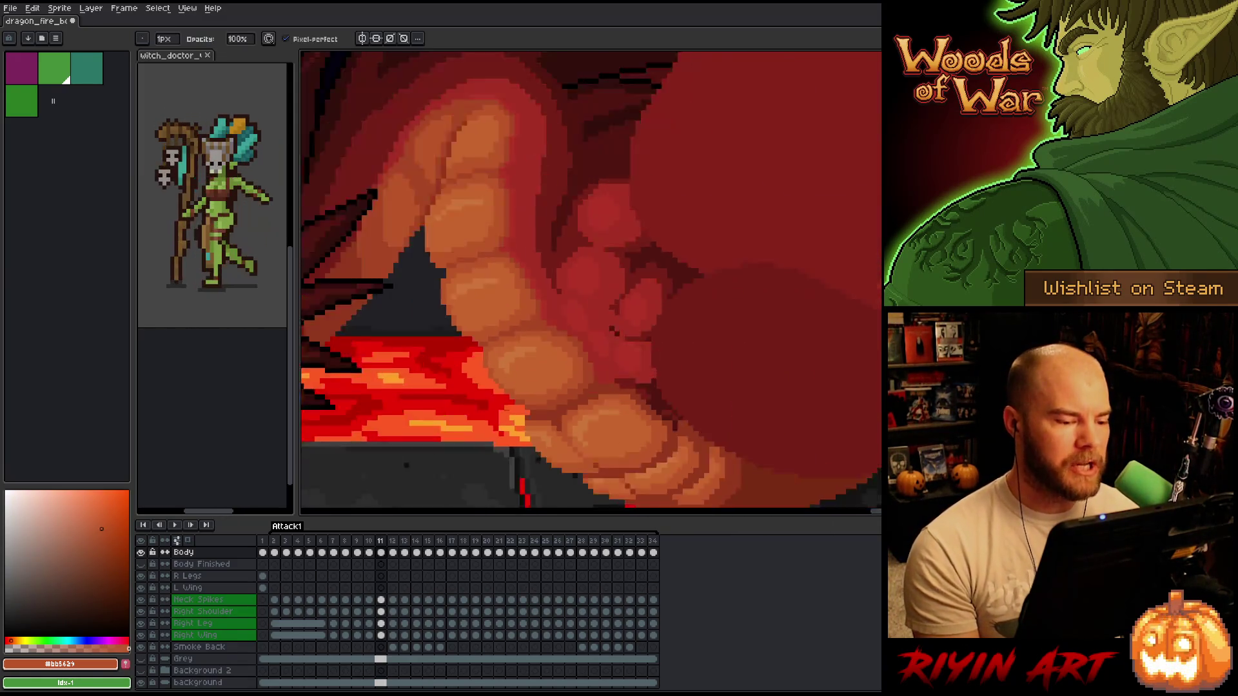
scroll(490, 387, up, 1)
scroll(472, 359, up, 1)
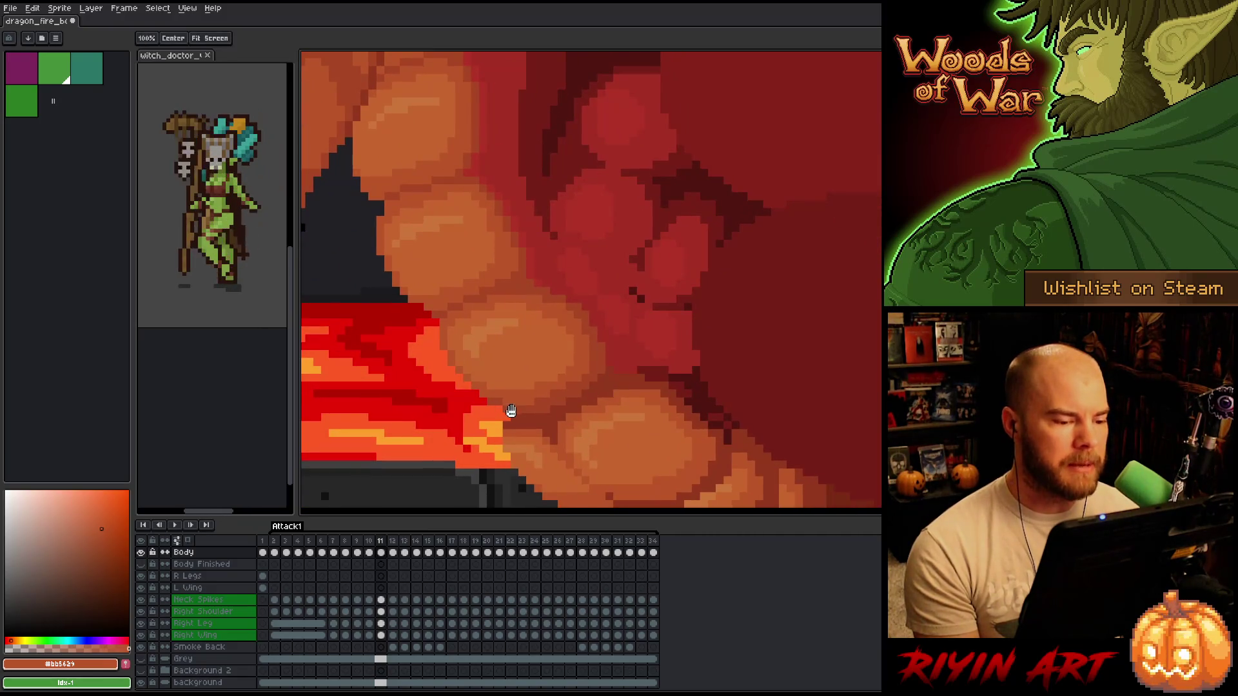
drag(506, 414, 470, 396)
key(b)
- Zoom in and out on frame 11 to inspect the belly scales over the lava
scroll(428, 385, down, 2)
scroll(432, 374, up, 2)
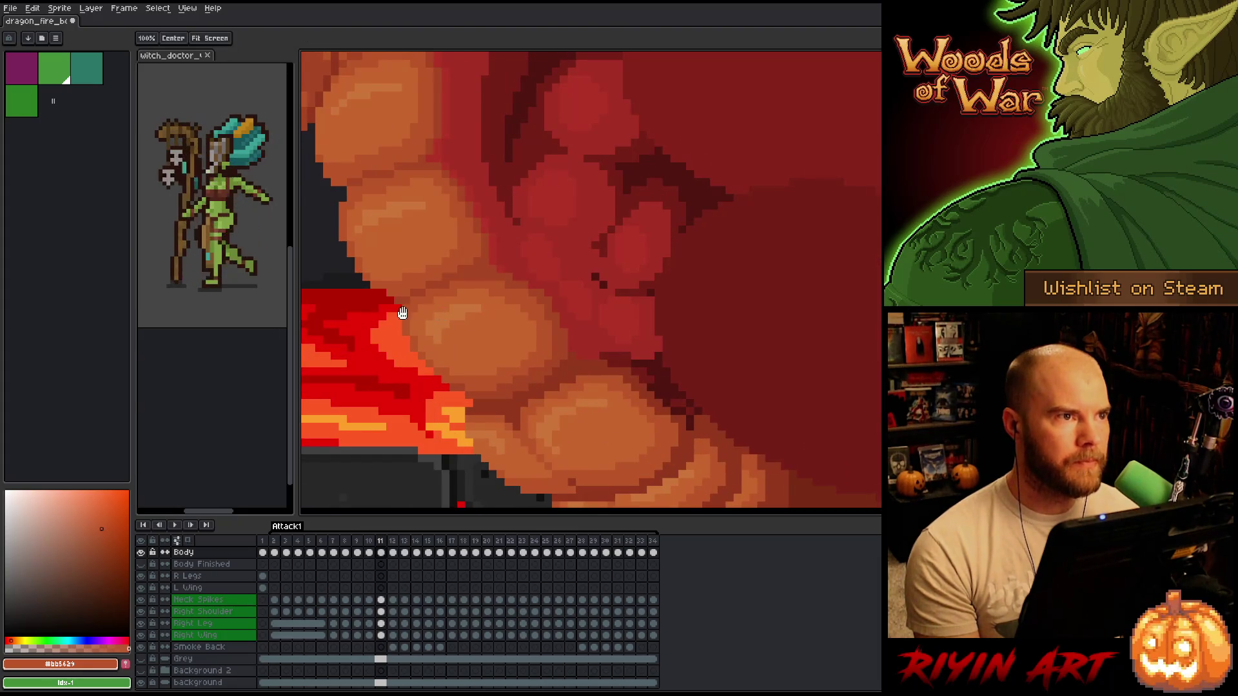
scroll(401, 312, down, 2)
scroll(617, 344, down, 1)
scroll(617, 345, up, 2)
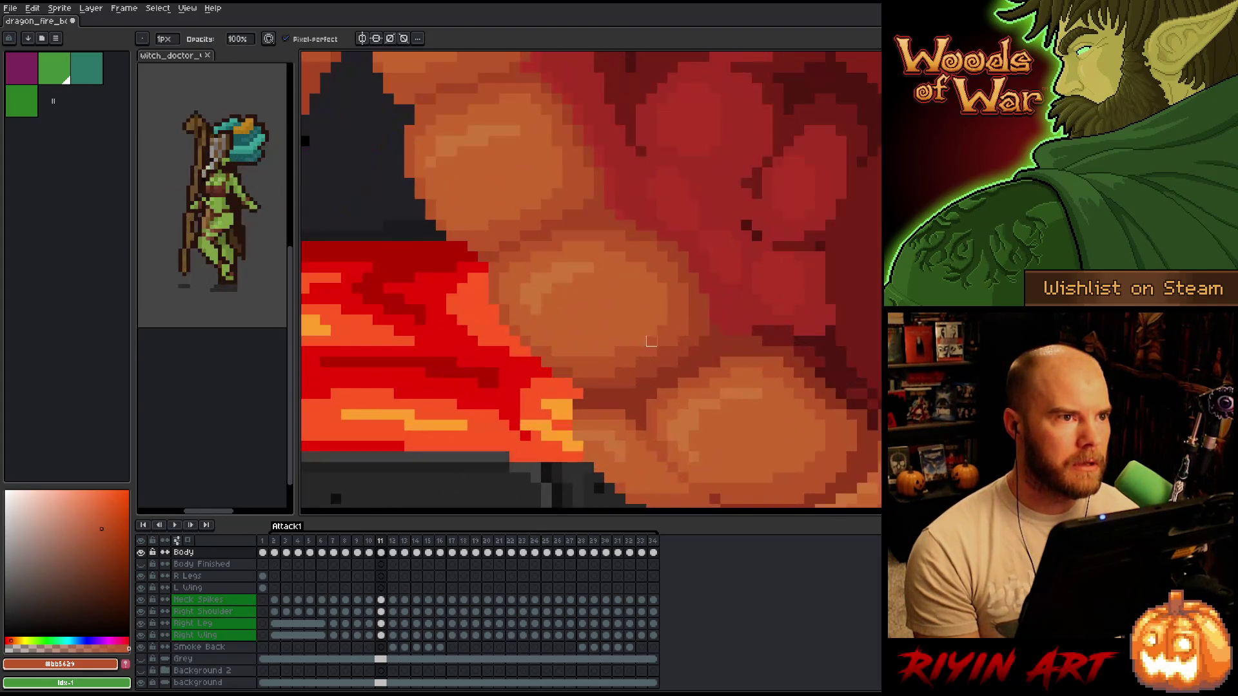
scroll(660, 368, down, 2)
scroll(660, 368, down, 2)
scroll(677, 367, up, 2)
scroll(696, 363, down, 2)
scroll(718, 360, up, 2)
scroll(718, 360, down, 2)
scroll(718, 359, up, 2)
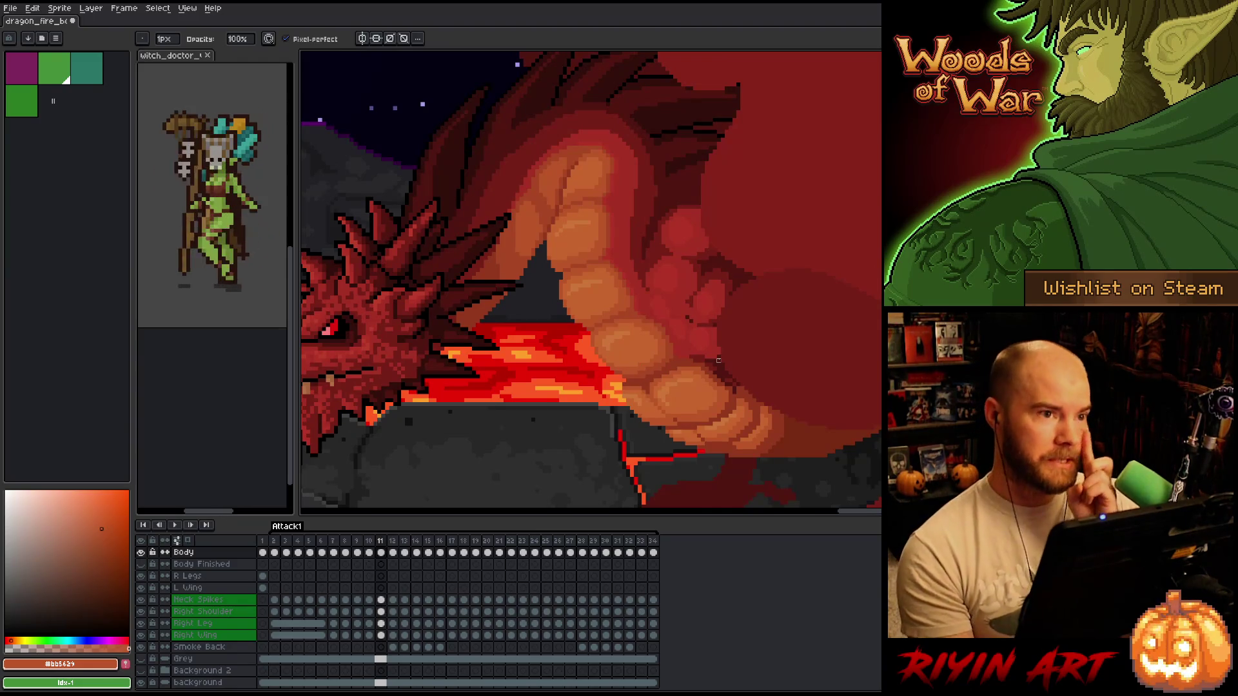
scroll(718, 360, down, 2)
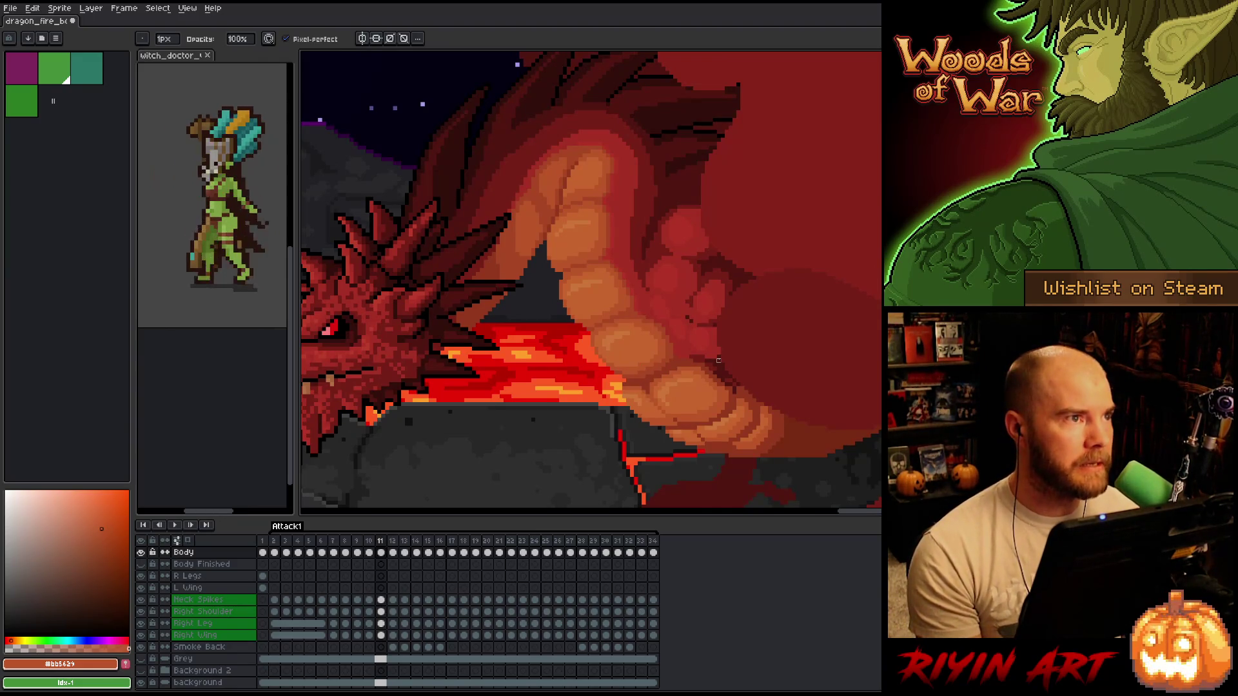
scroll(675, 365, up, 2)
scroll(675, 365, down, 2)
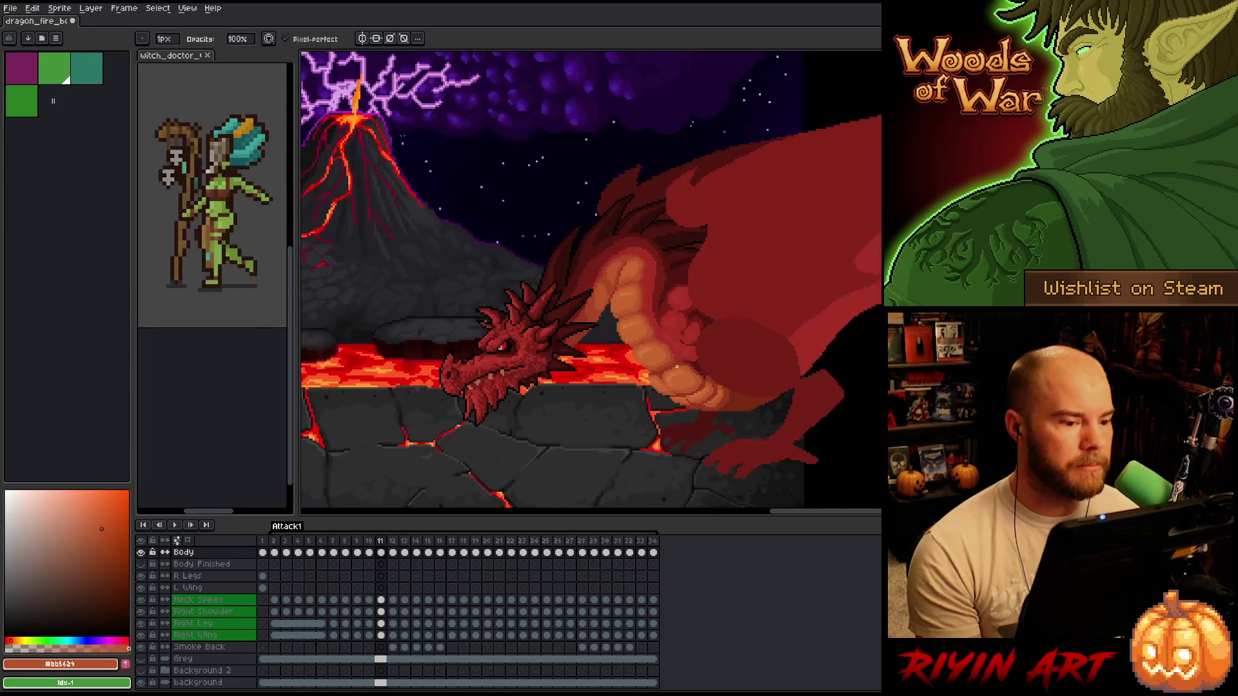
- Flip repeatedly between frames 10 and 11, adjusting the zoom, to compare the dragon's poses
scroll(675, 365, up, 2)
key(Left)
key(Right)
key(Left)
key(Right)
key(Left)
key(Right)
key(Left)
key(Right)
key(Left)
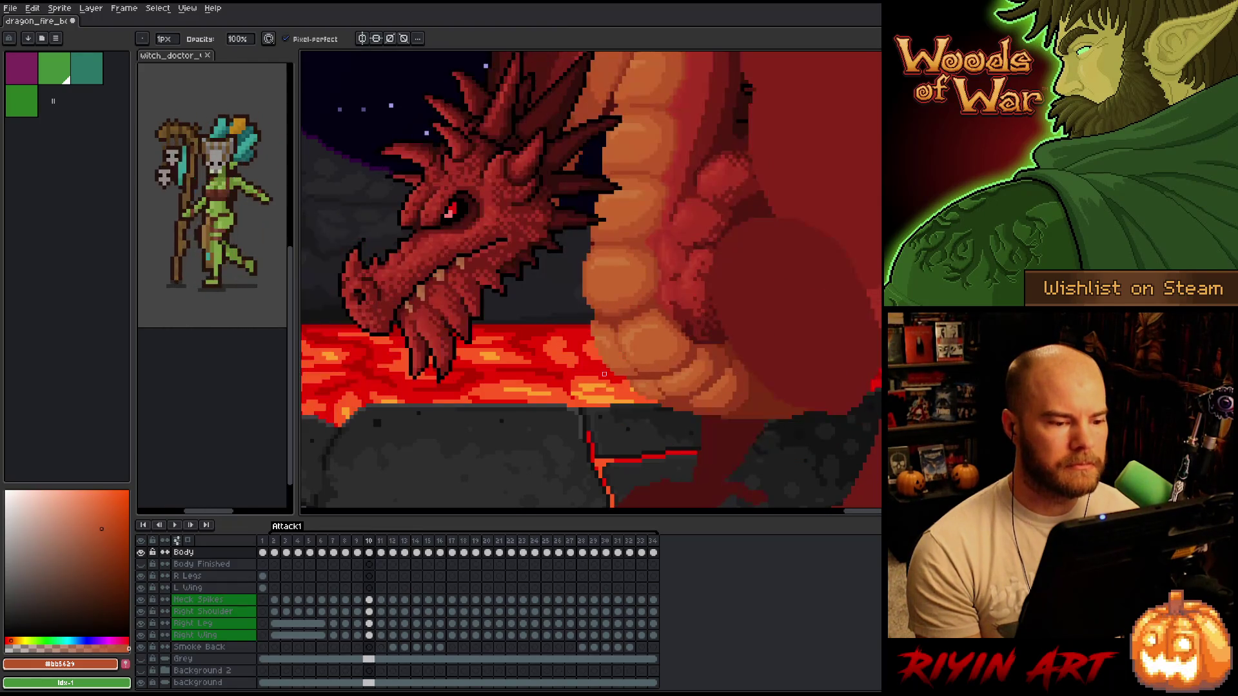
key(Right)
key(Left)
key(Right)
key(Left)
key(Right)
key(Left)
key(Right)
key(Left)
key(Right)
key(Left)
key(Right)
key(Left)
key(Right)
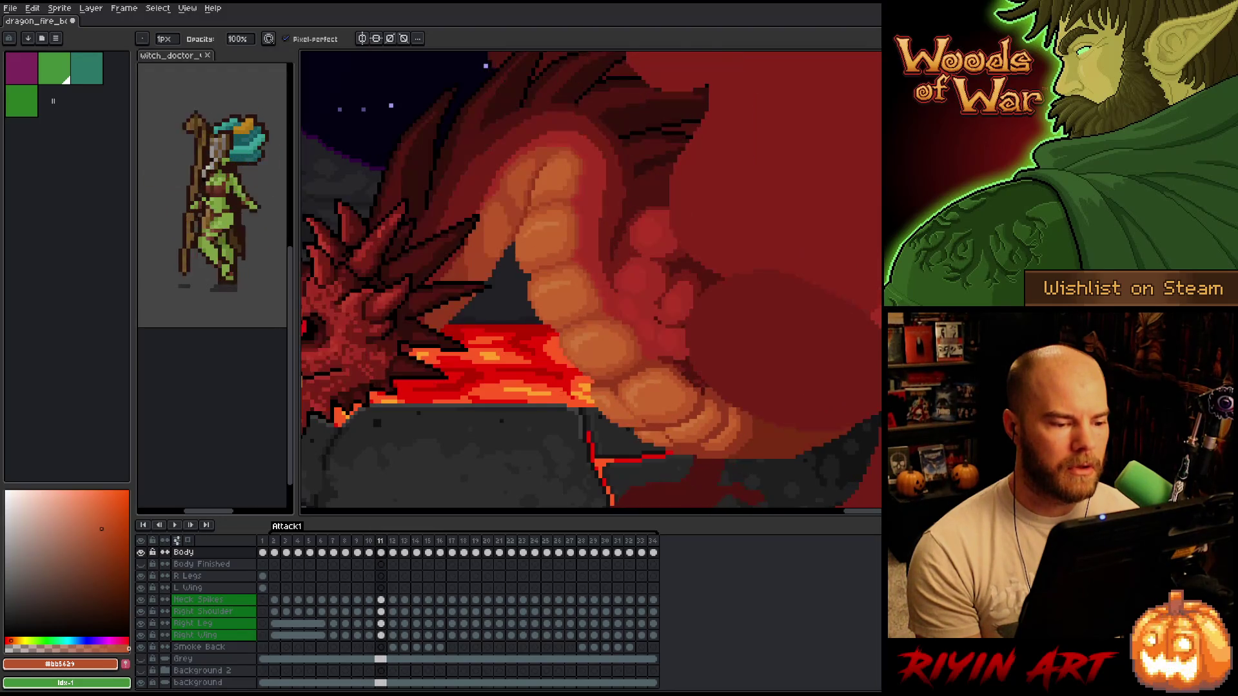
scroll(578, 391, down, 1)
key(Left)
key(Right)
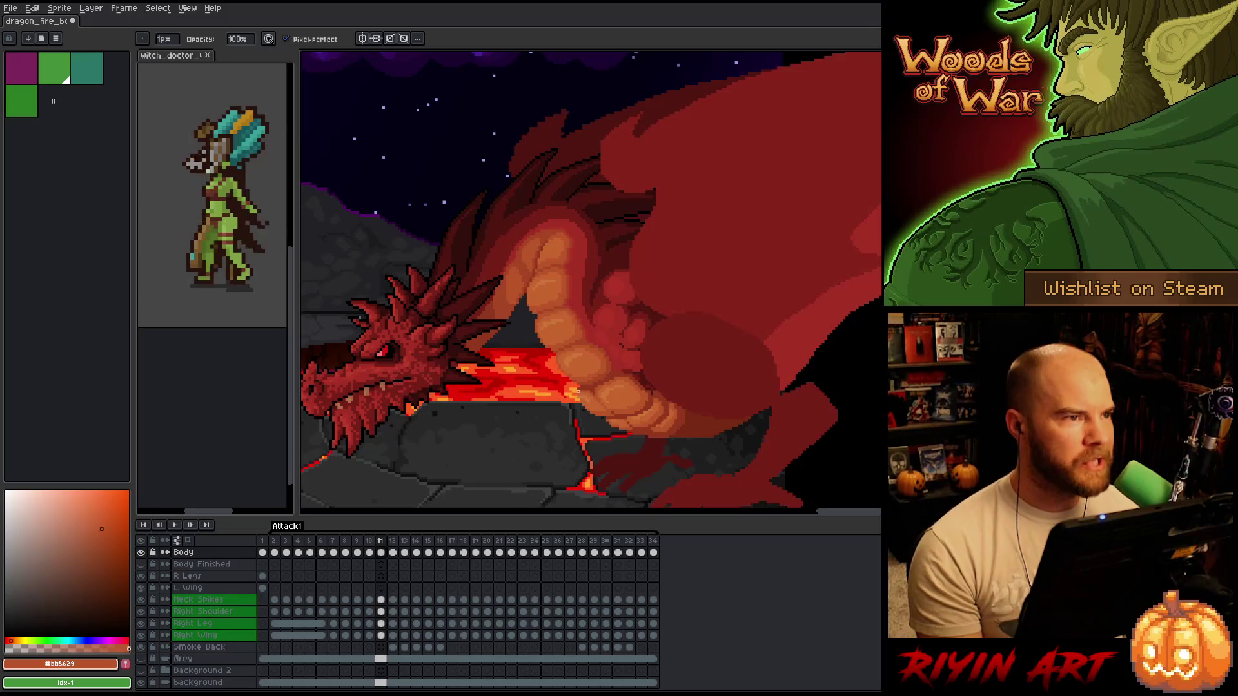
scroll(579, 391, down, 2)
scroll(570, 365, up, 3)
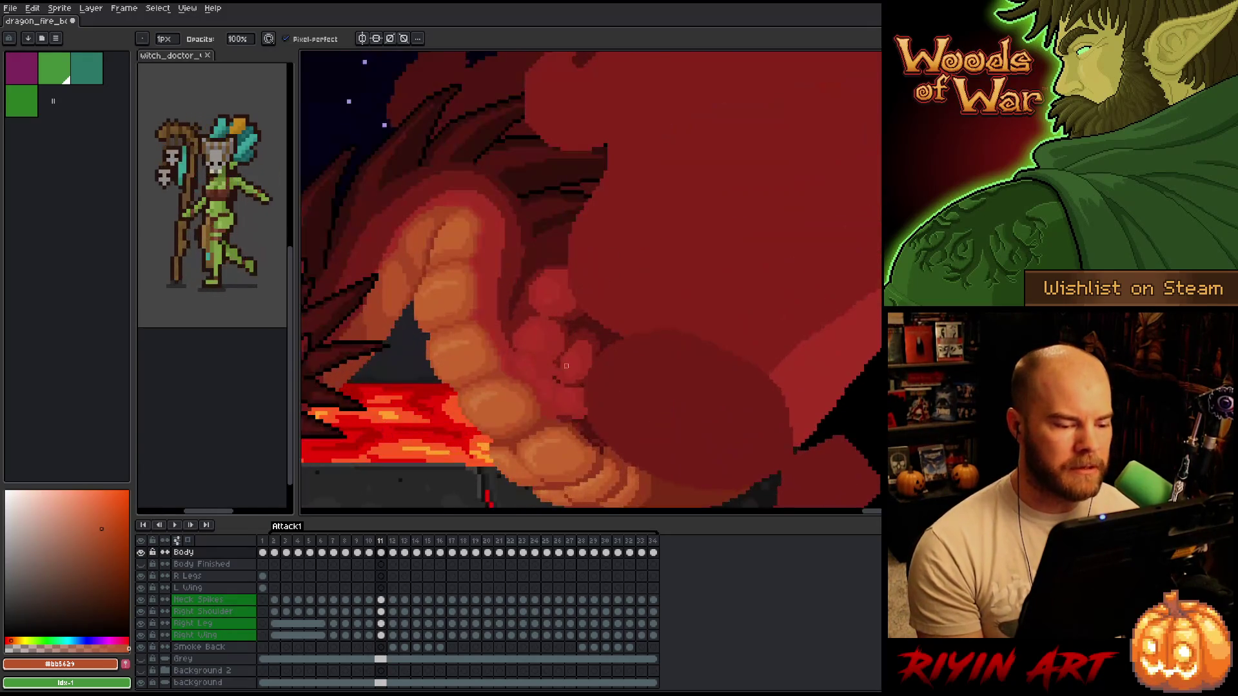
scroll(570, 366, down, 2)
scroll(494, 415, up, 2)
key(Left)
key(Right)
key(Left)
key(Right)
key(Left)
key(Right)
key(Left)
key(Right)
key(Left)
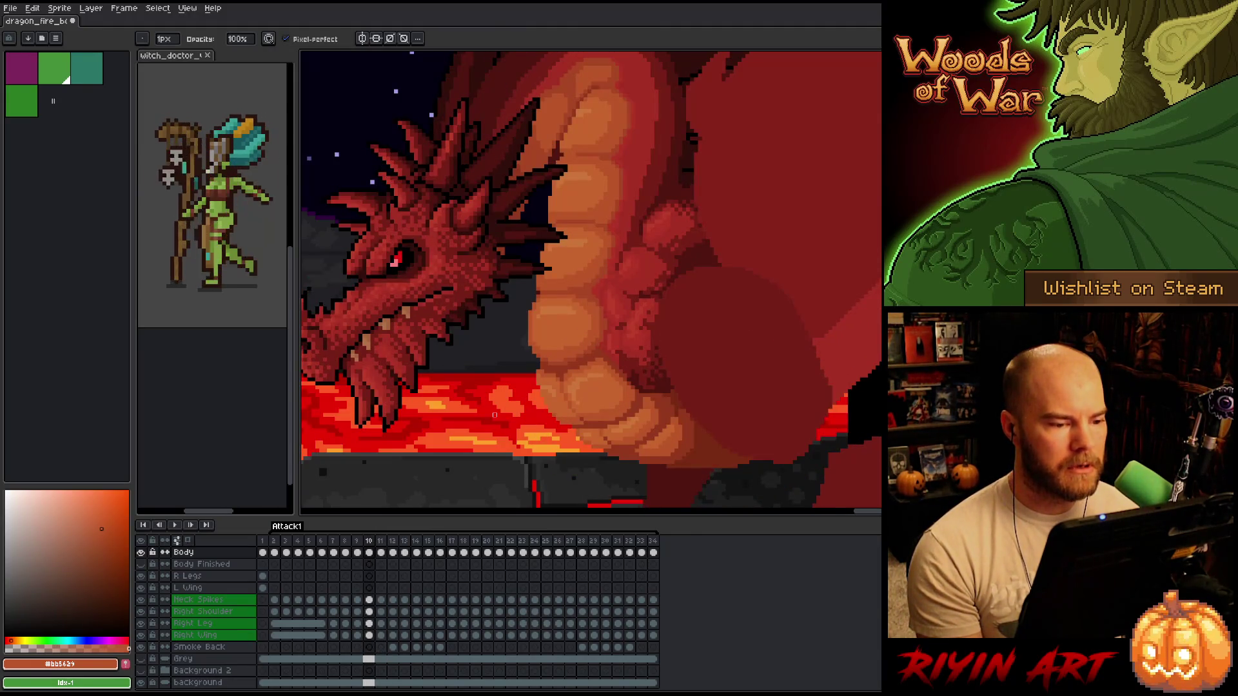
scroll(495, 415, down, 2)
key(Right)
key(Left)
key(Right)
key(Left)
scroll(553, 347, up, 3)
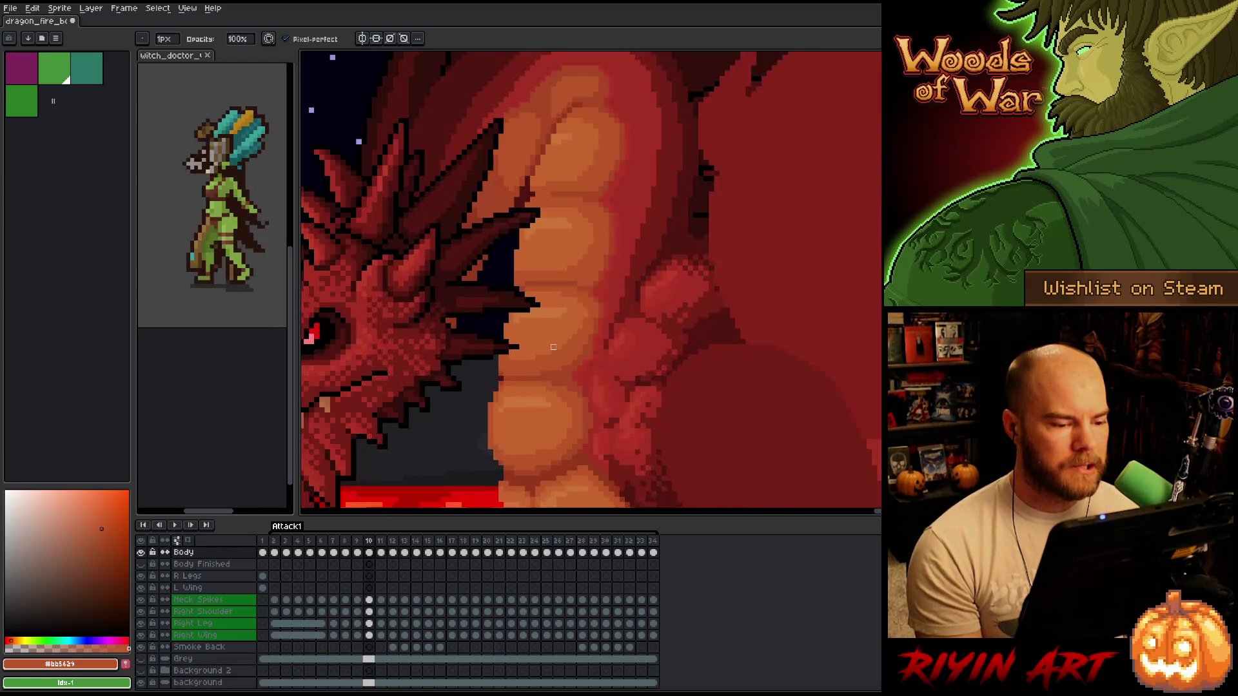
scroll(553, 347, down, 3)
- Step back to frame 8 and zoom in on the dragon's belly
key(Left)
key(Right)
key(Left)
key(Right)
key(Left)
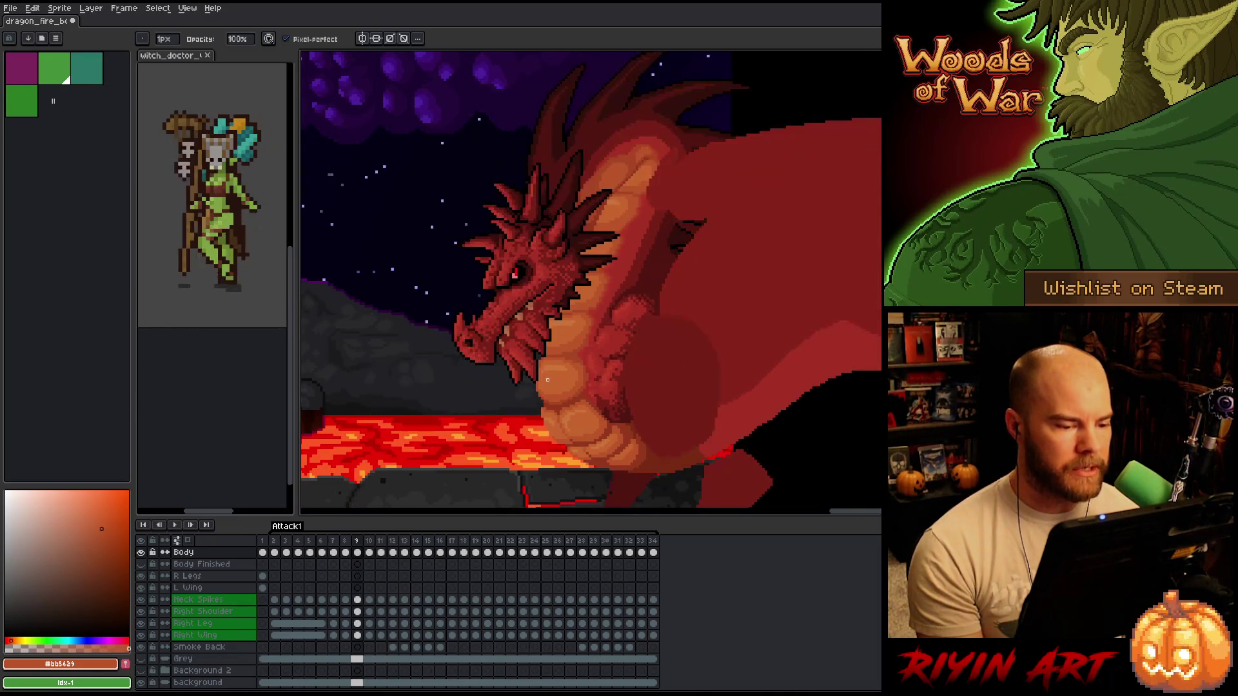
key(Left)
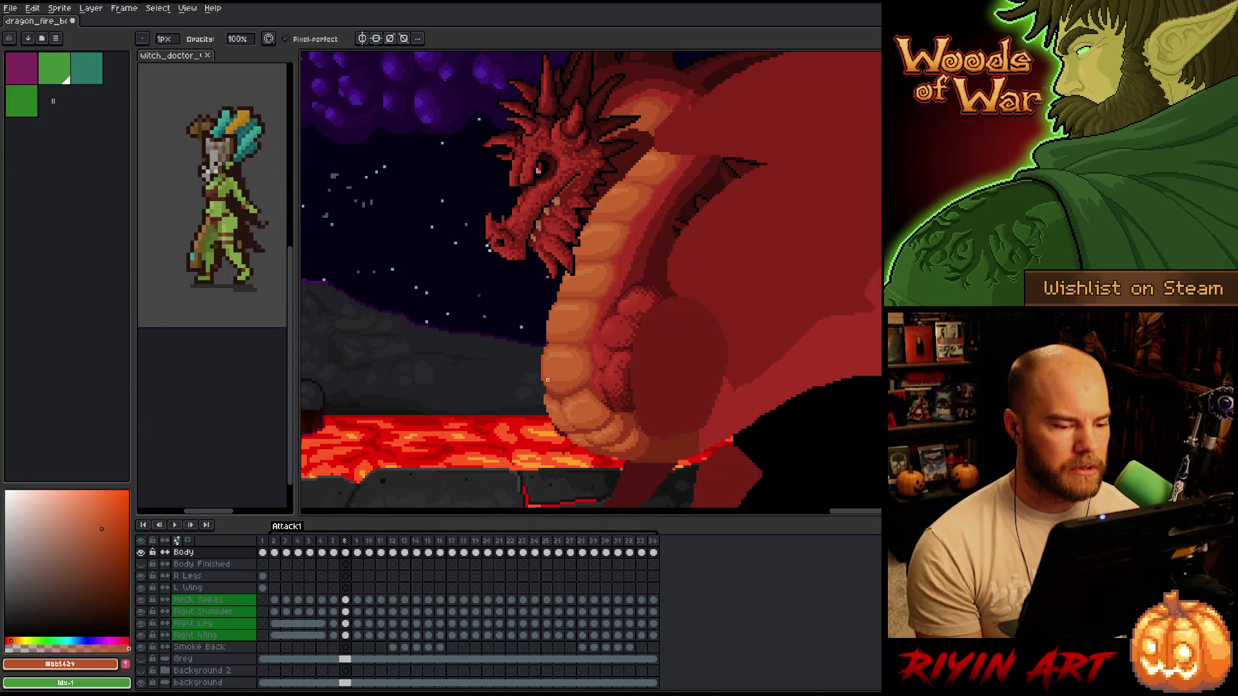
scroll(563, 374, up, 2)
key(Right)
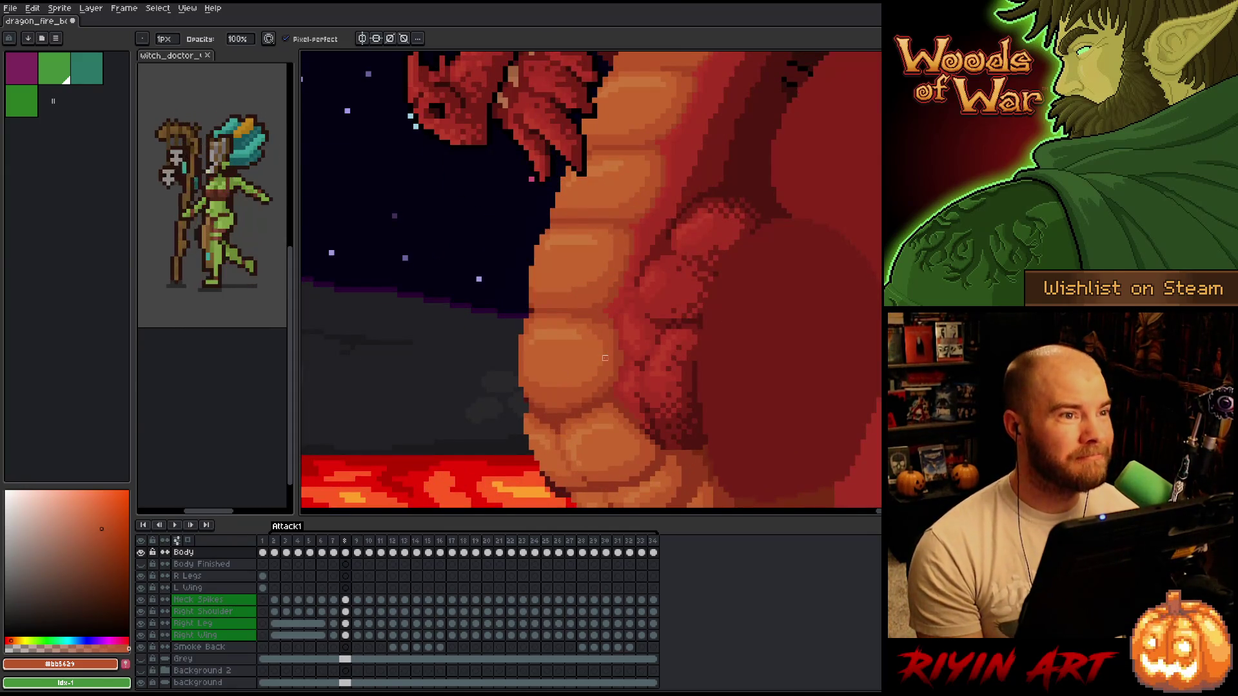
- Pan toward the belly and toggle between frames 8 and 9 to compare poses
key(Right)
key(Left)
key(Left)
mouse_move(605, 358)
mouse_down()
mouse_move(602, 331)
mouse_move(586, 329)
mouse_up()
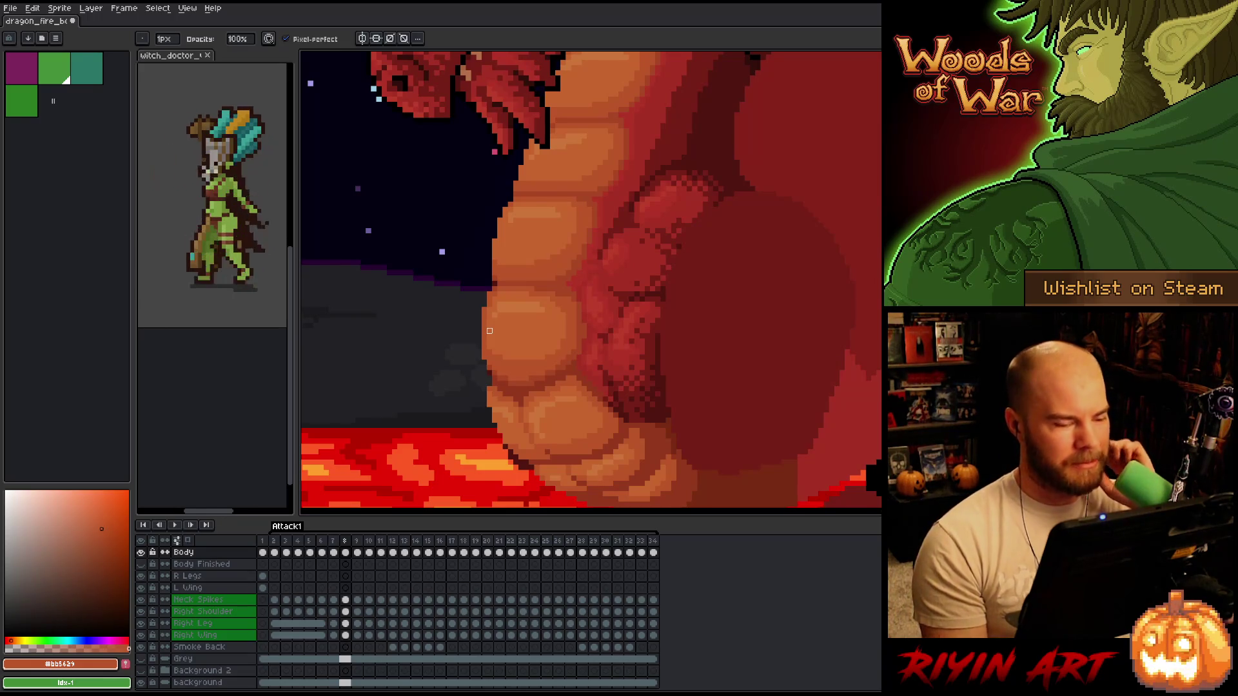
key(Right)
key(Left)
key(Right)
key(Left)
key(Right)
key(Left)
key(Right)
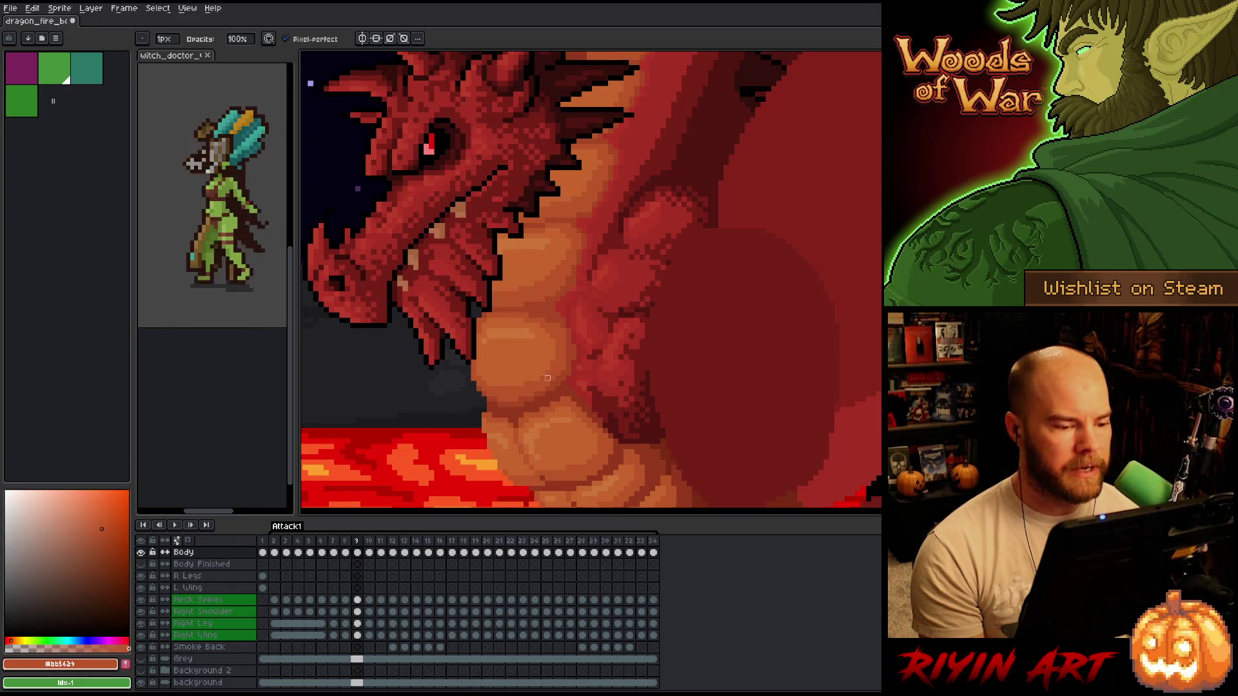
- Compare frame 10 with frame 9, settle on frame 9, and bring the head and neck into view
key(Right)
key(Left)
key(Right)
key(Left)
key(Right)
key(Left)
mouse_move(509, 372)
mouse_down()
mouse_move(565, 295)
mouse_move(510, 425)
mouse_move(561, 356)
mouse_move(533, 319)
mouse_up()
scroll(603, 306, up, 1)
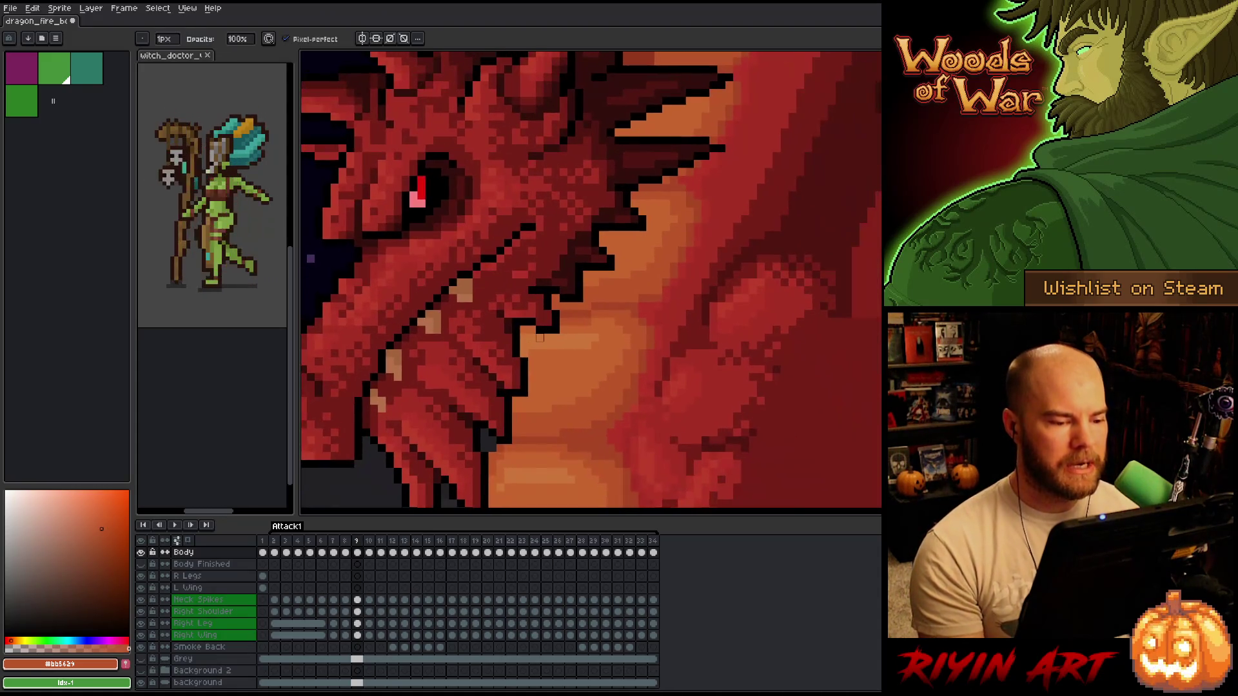
- Sample neck oranges #a74624, #bb5629 and #c7652f, then compare frame 9 against frame 8
alt+click(604, 293)
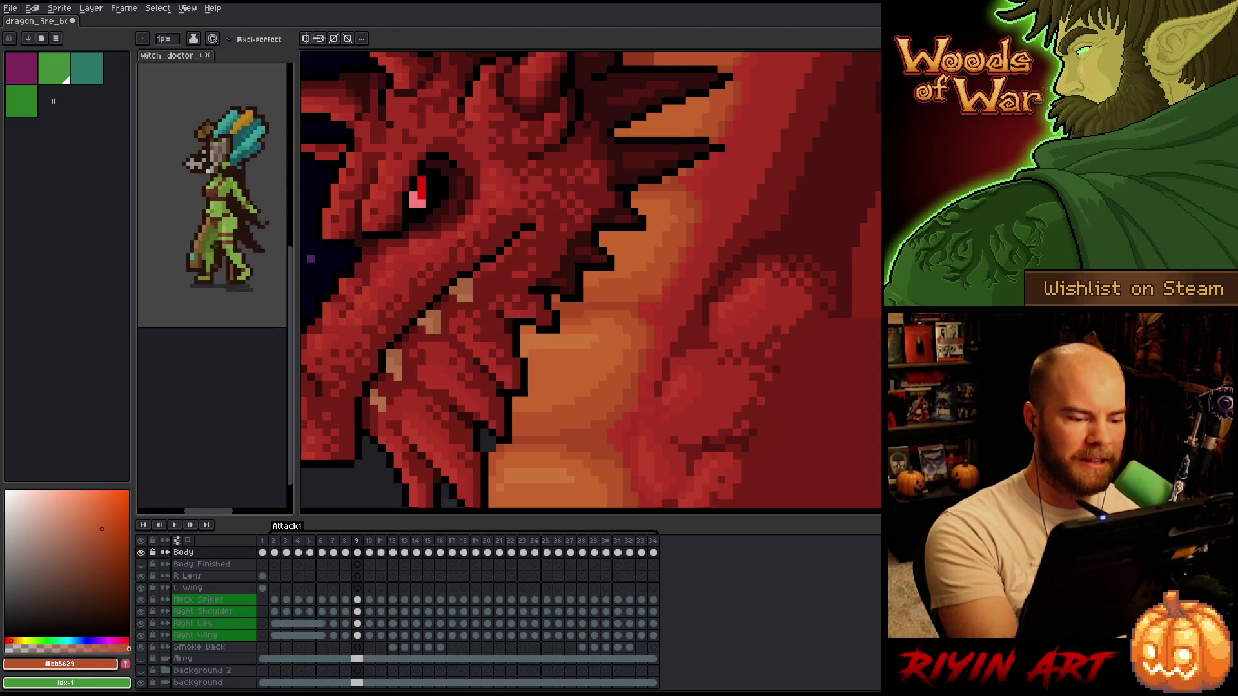
alt+click(624, 301)
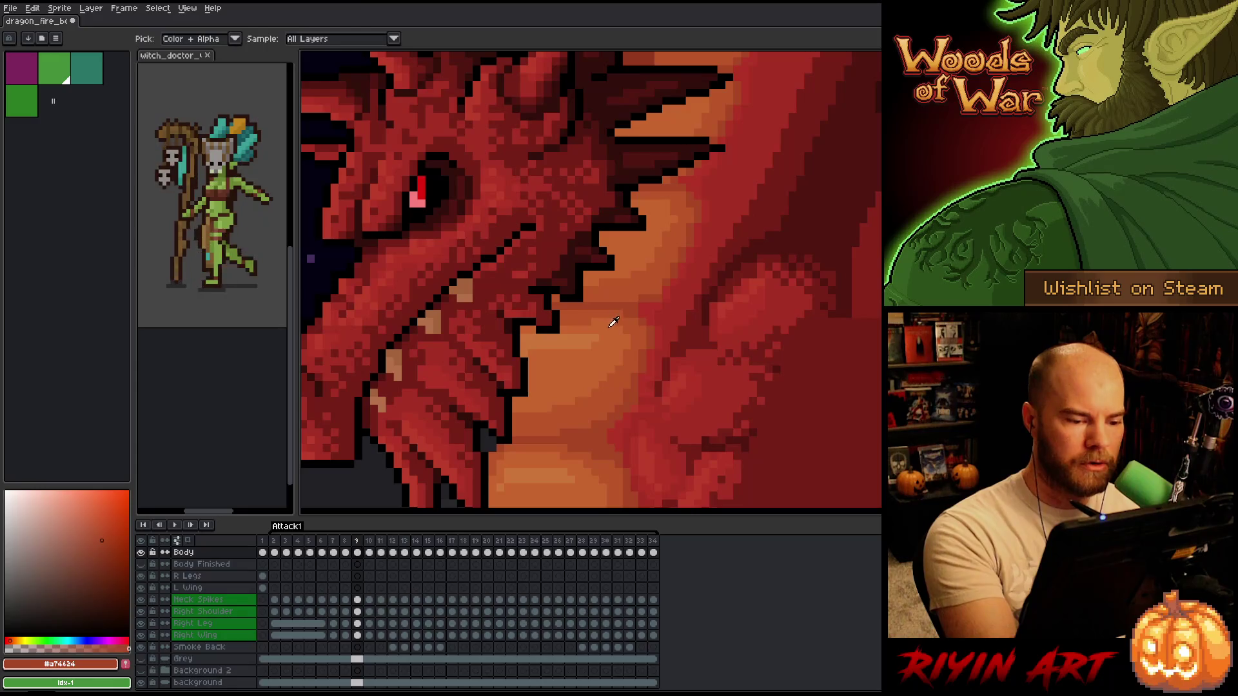
alt+click(610, 313)
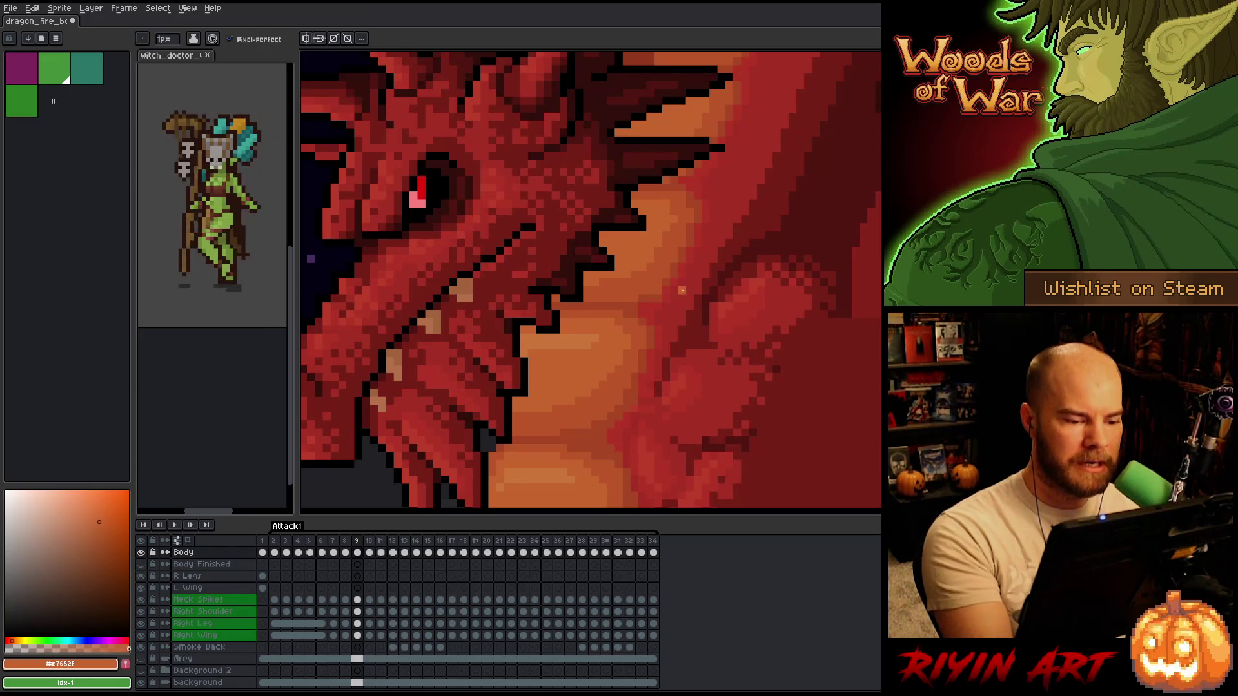
key(Left)
key(Right)
key(Left)
key(Right)
key(Left)
key(Right)
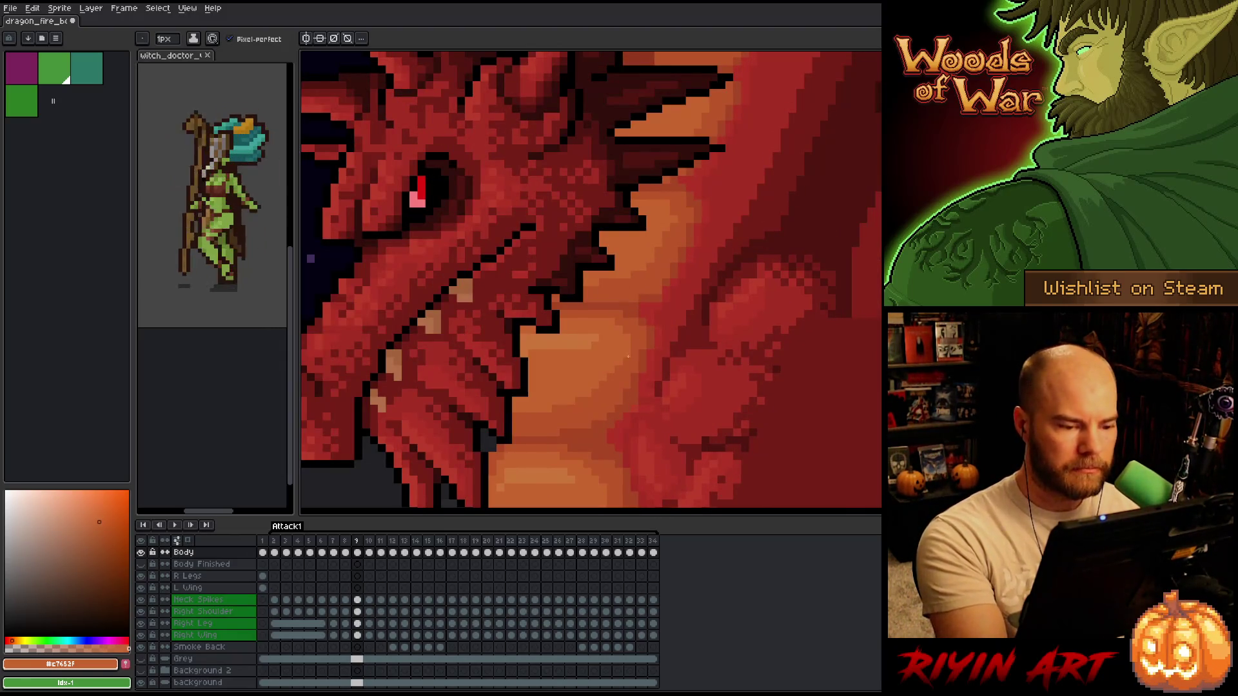
- Sample #a74624, red #a52f24, orange #bb5624 and scale red #b13327, then compare scales with frame 8
alt+click(635, 334)
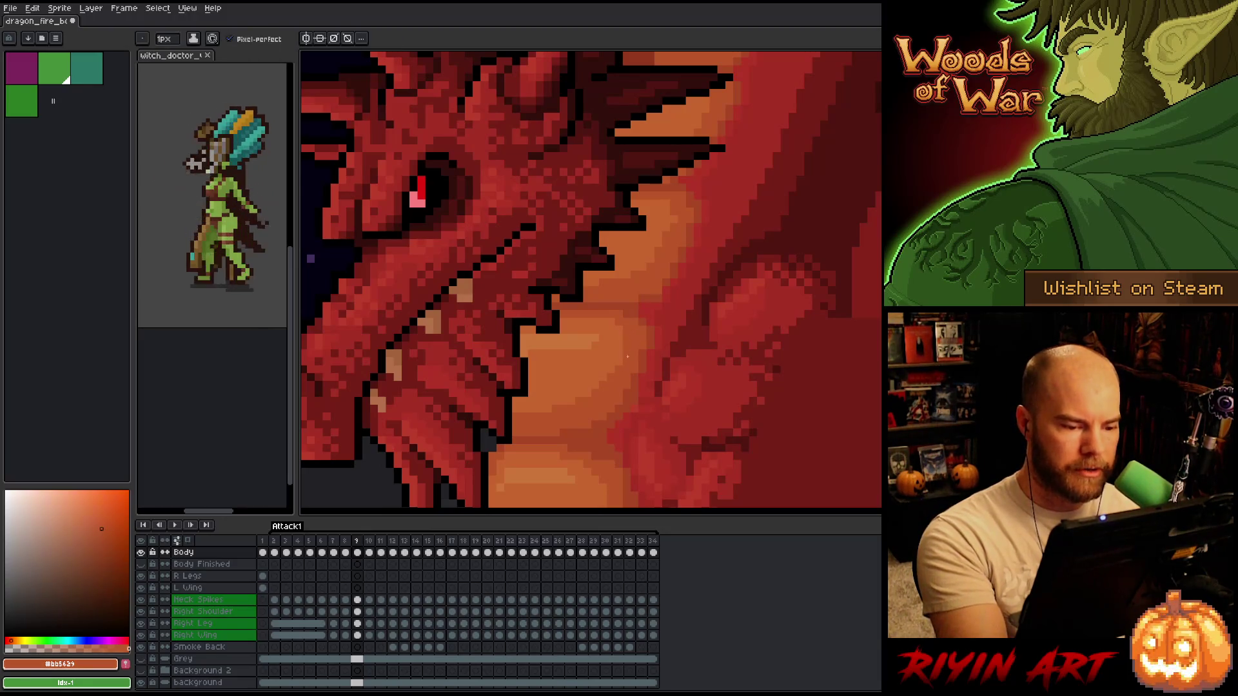
alt+click(643, 350)
alt+click(646, 344)
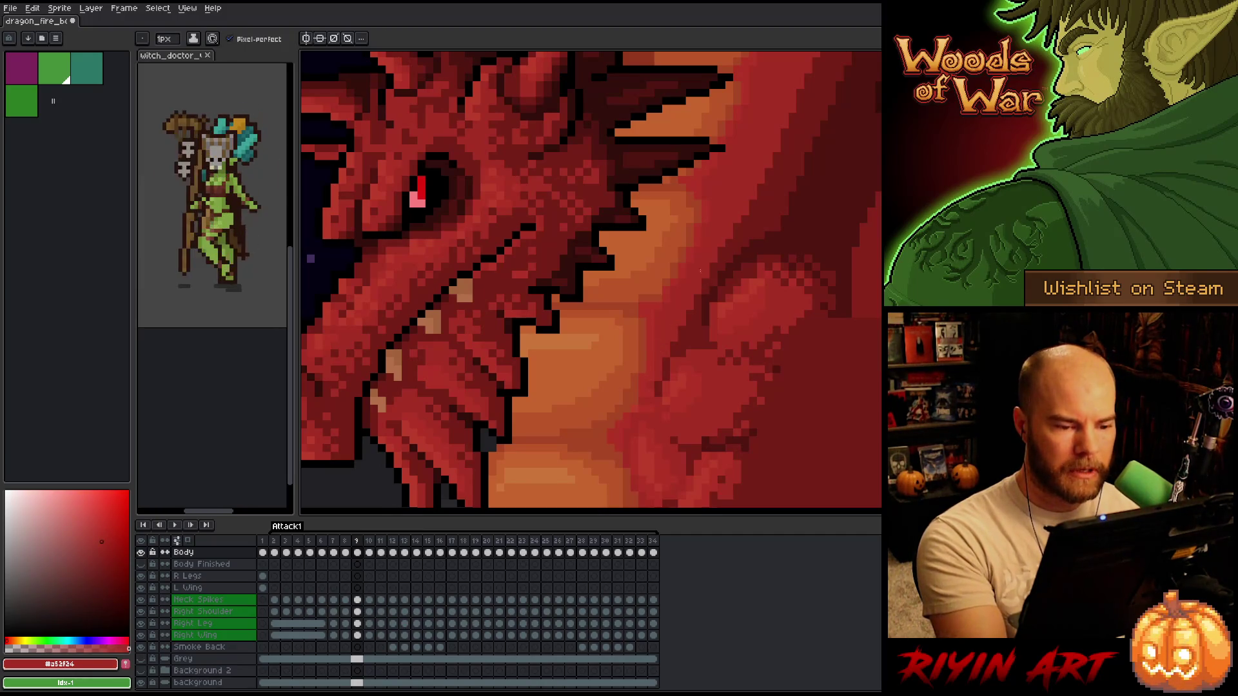
alt+click(673, 220)
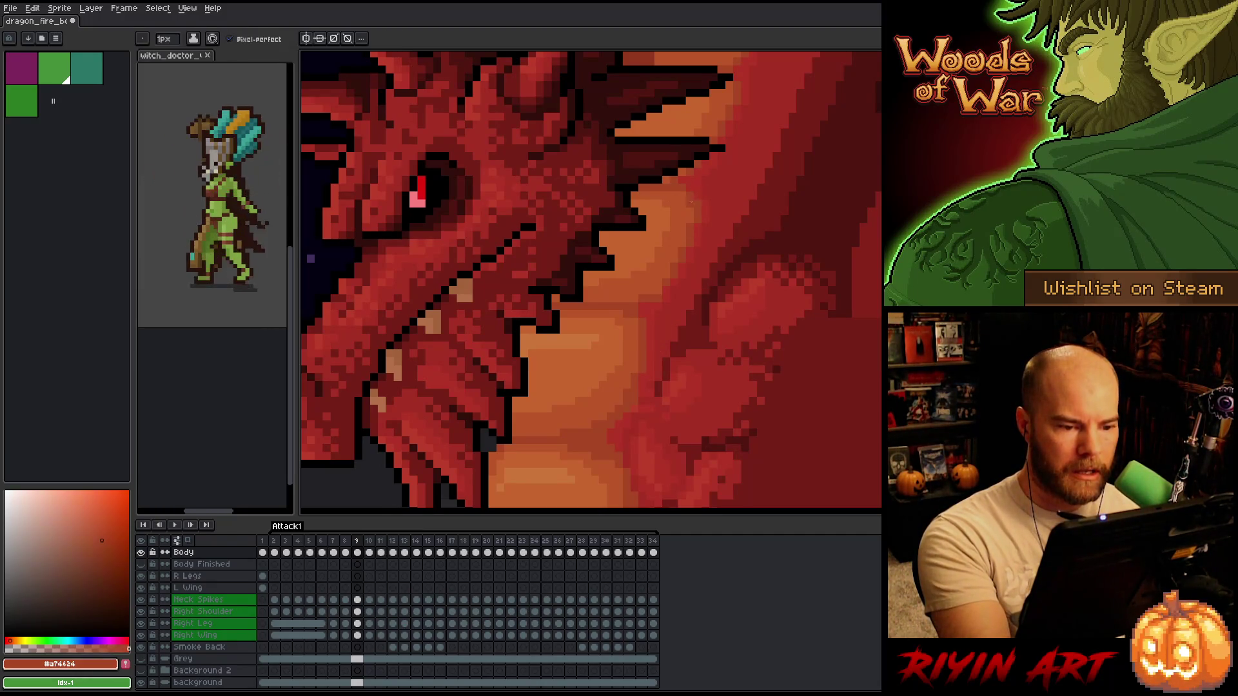
alt+click(698, 200)
alt+click(692, 190)
alt+click(688, 197)
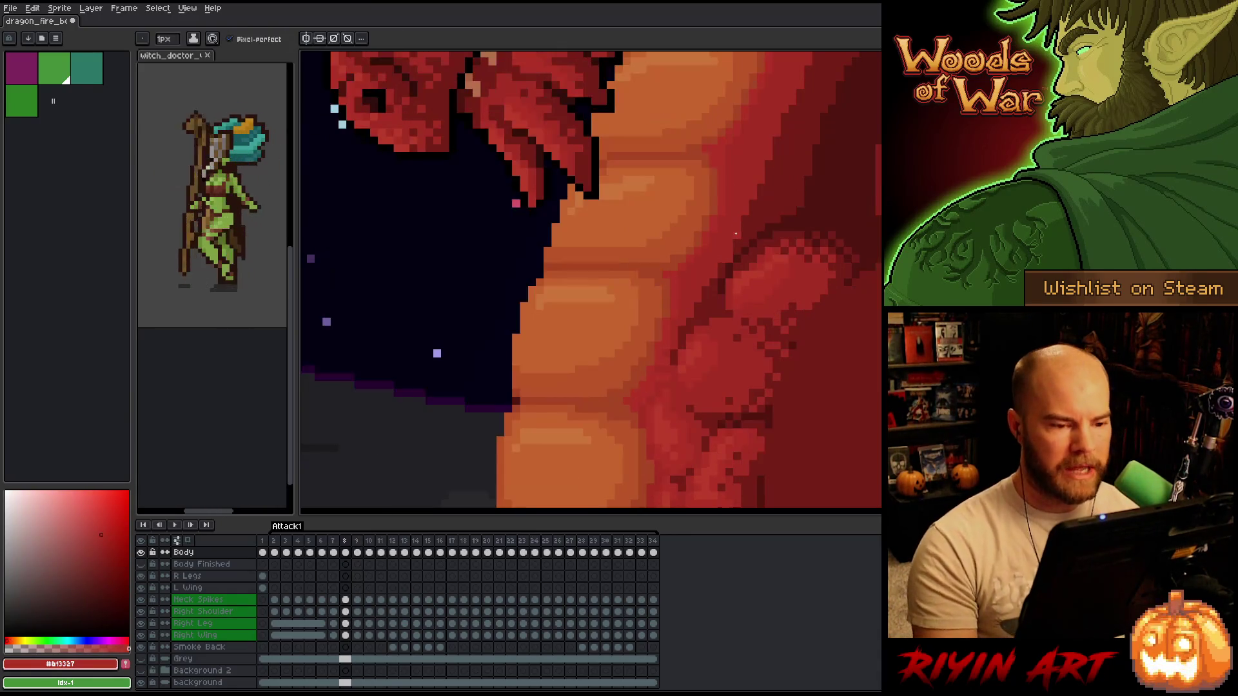
key(Left)
key(Right)
key(Left)
key(Right)
key(Left)
key(Right)
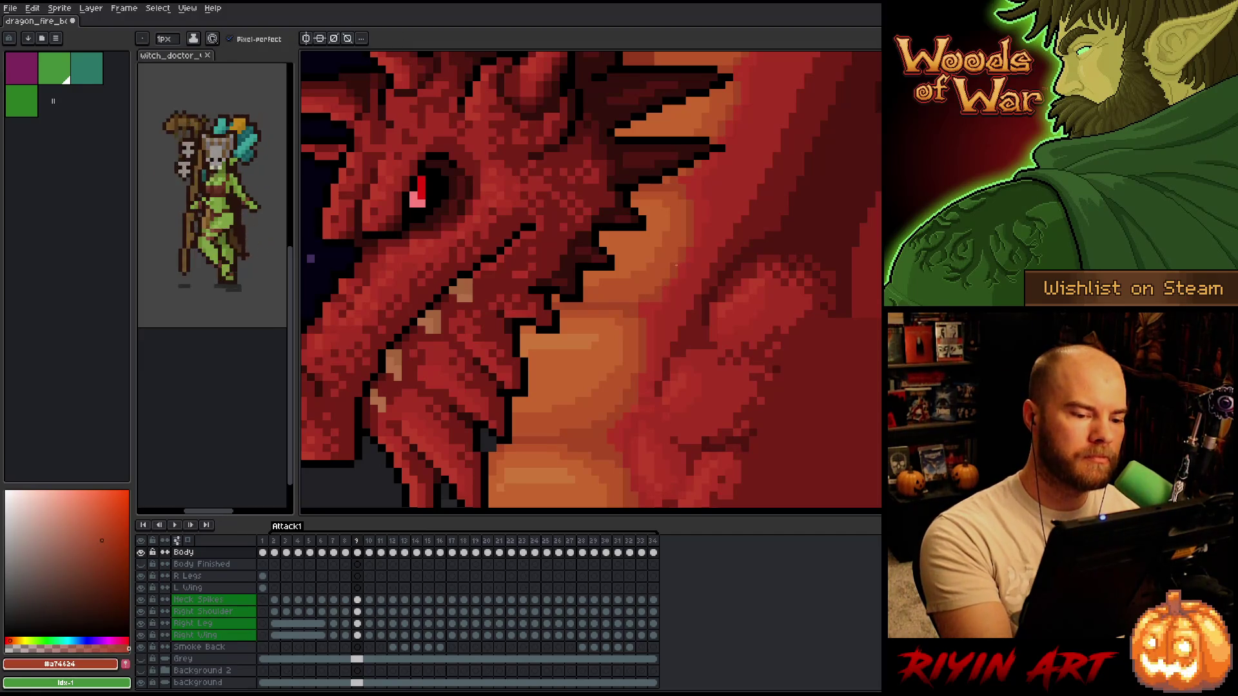
- Pick scale red #a52f24 and darker orange #a74624, checking the neck shading across frames 8 and 9
alt+click(659, 311)
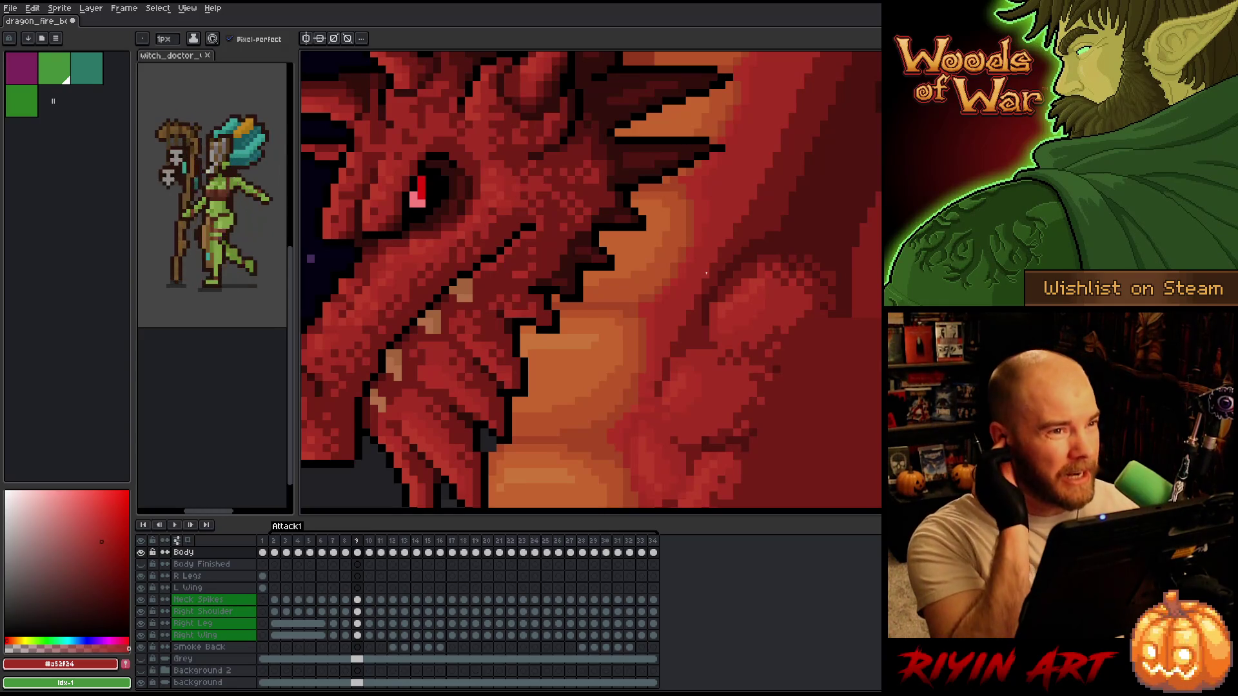
key(Left)
key(Right)
key(Left)
key(Right)
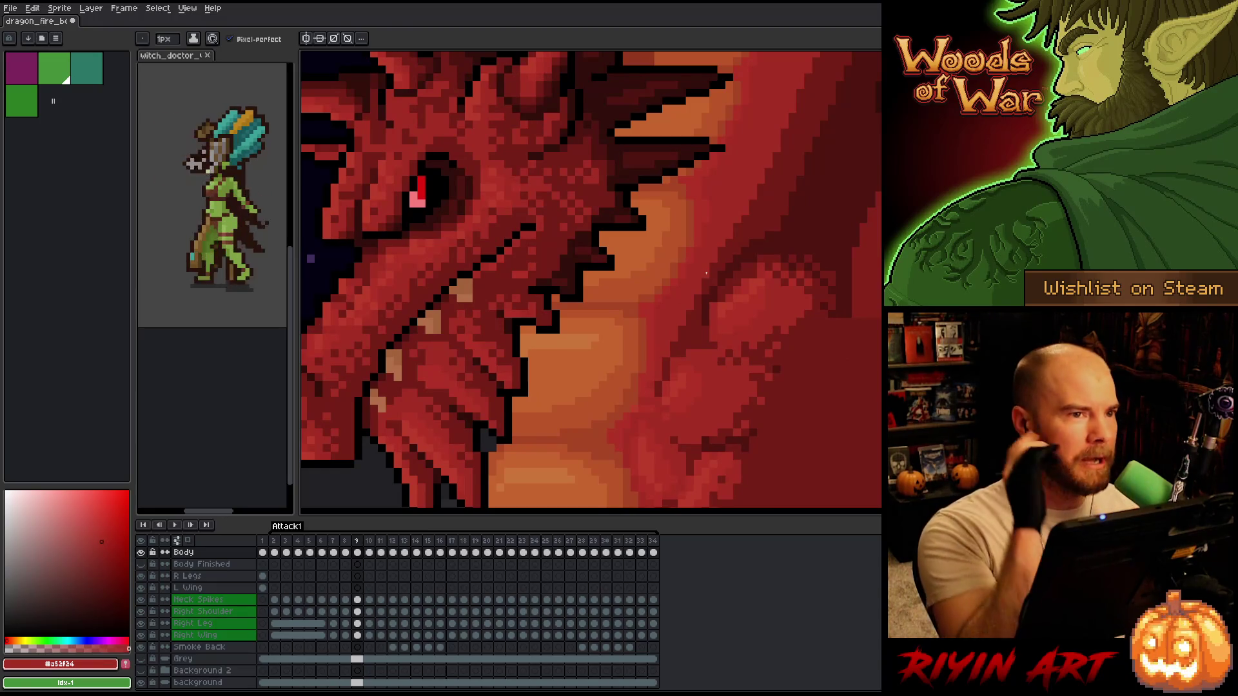
alt+click(642, 298)
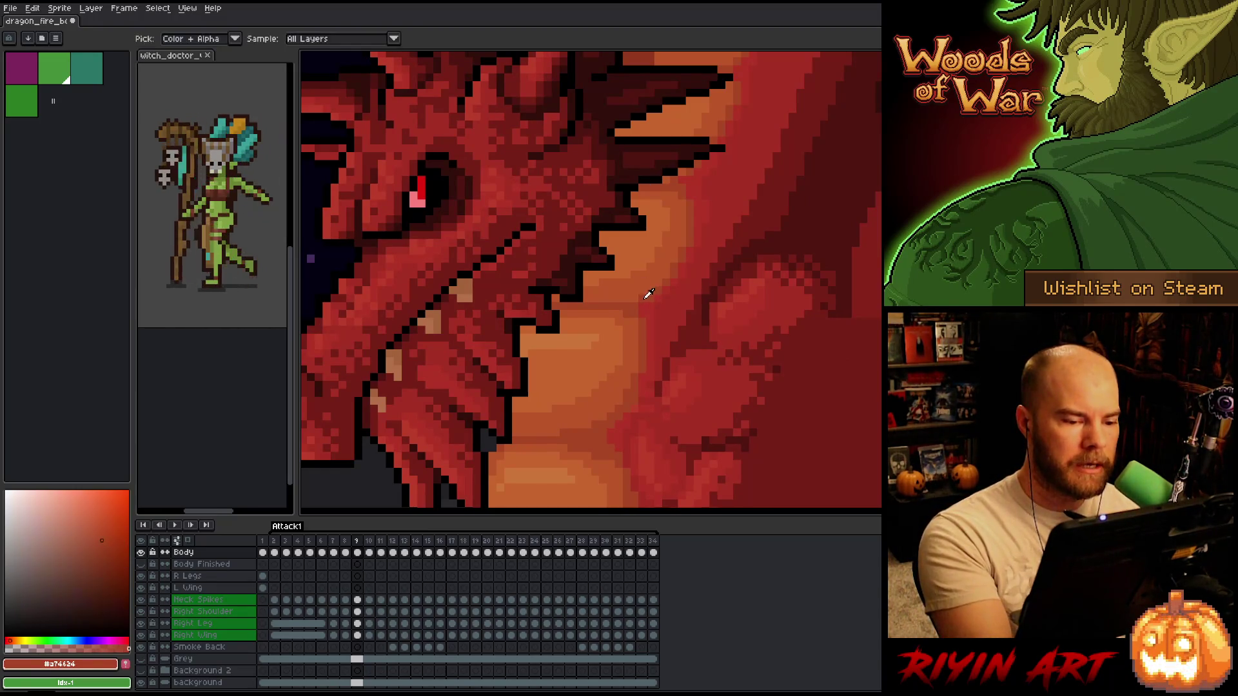
key(Left)
key(Right)
key(Left)
key(Right)
key(Left)
key(Right)
key(Left)
key(Right)
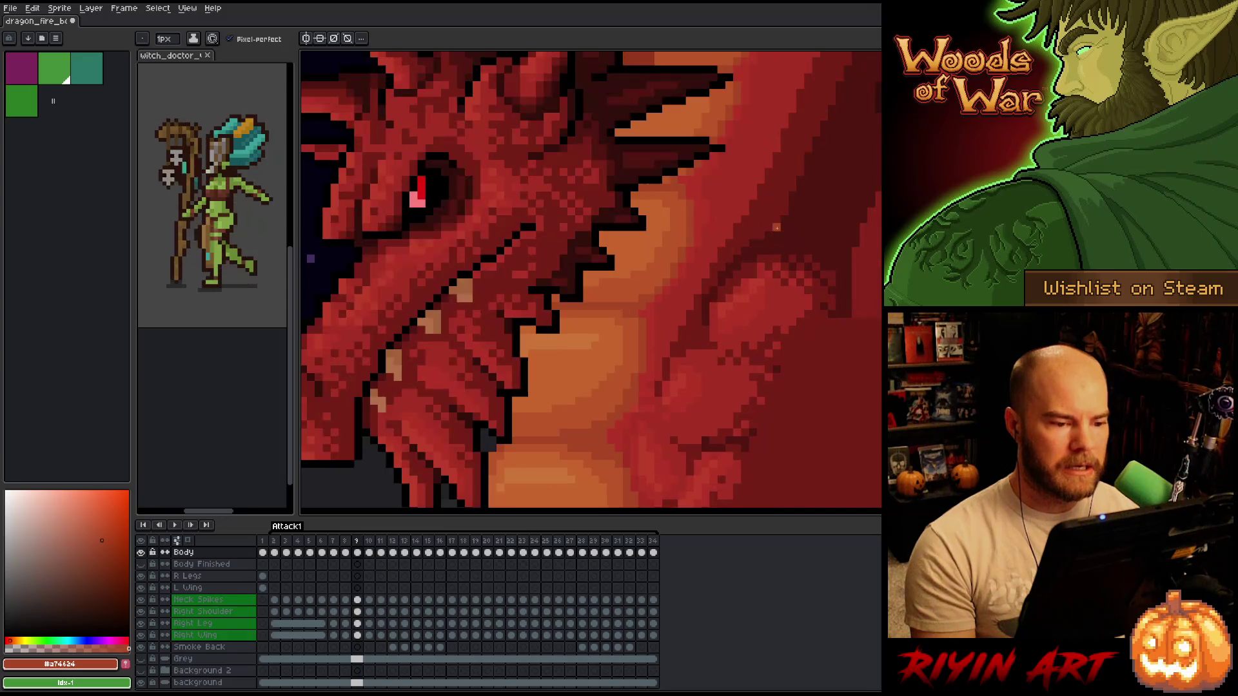
- Pick orange #c7652f and red #a52f24 for the neck scales, comparing frame 9 against frame 8
alt+click(619, 265)
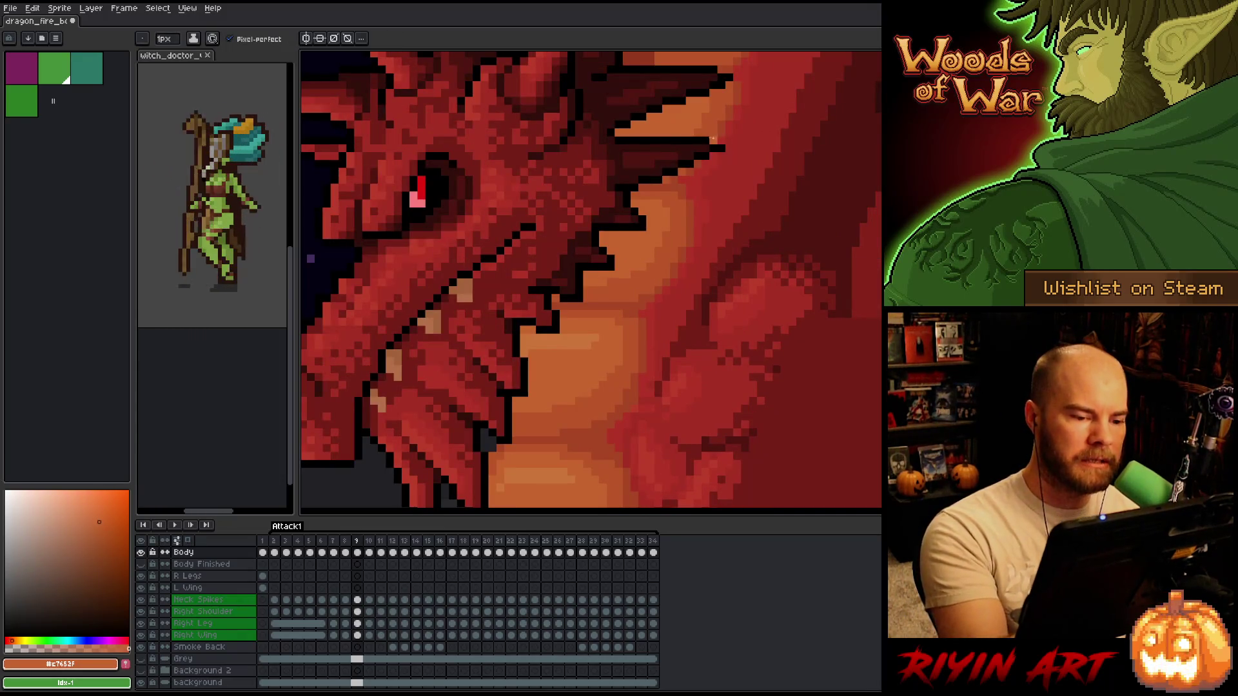
key(Left)
key(Right)
key(Left)
key(Right)
key(Left)
key(Right)
key(Left)
key(Right)
key(Left)
key(Right)
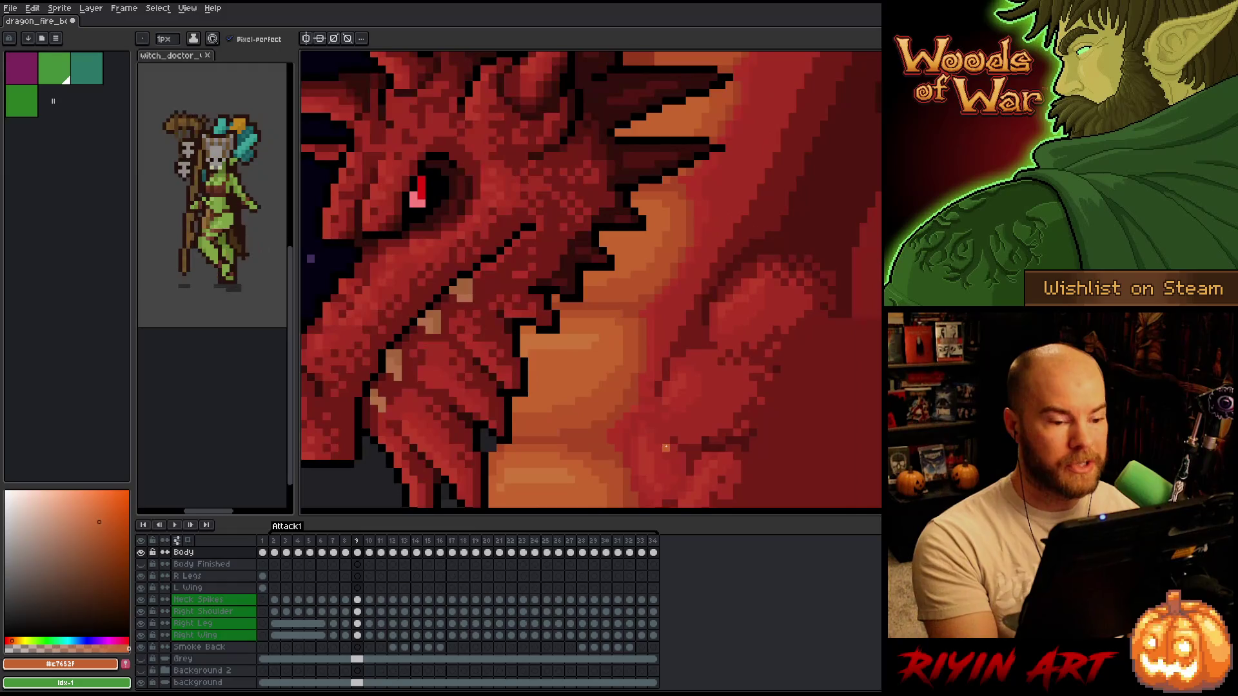
key(Left)
key(Right)
key(Left)
key(Right)
alt+click(706, 197)
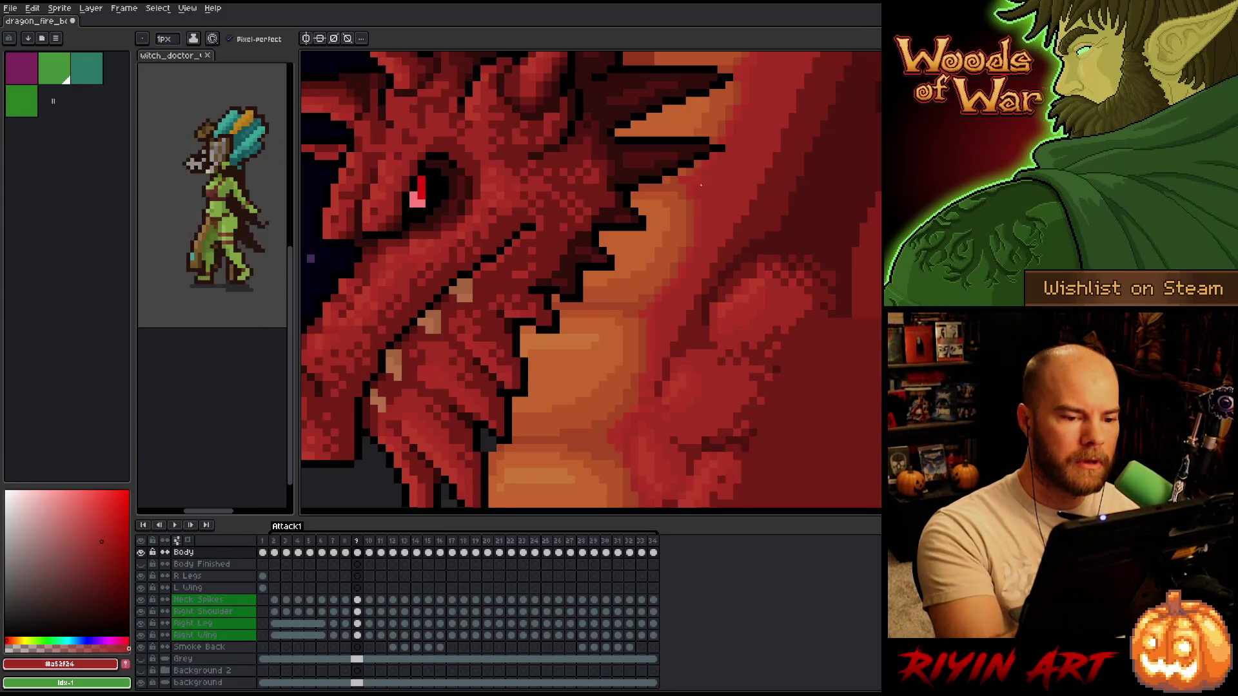
scroll(725, 213, down, 3)
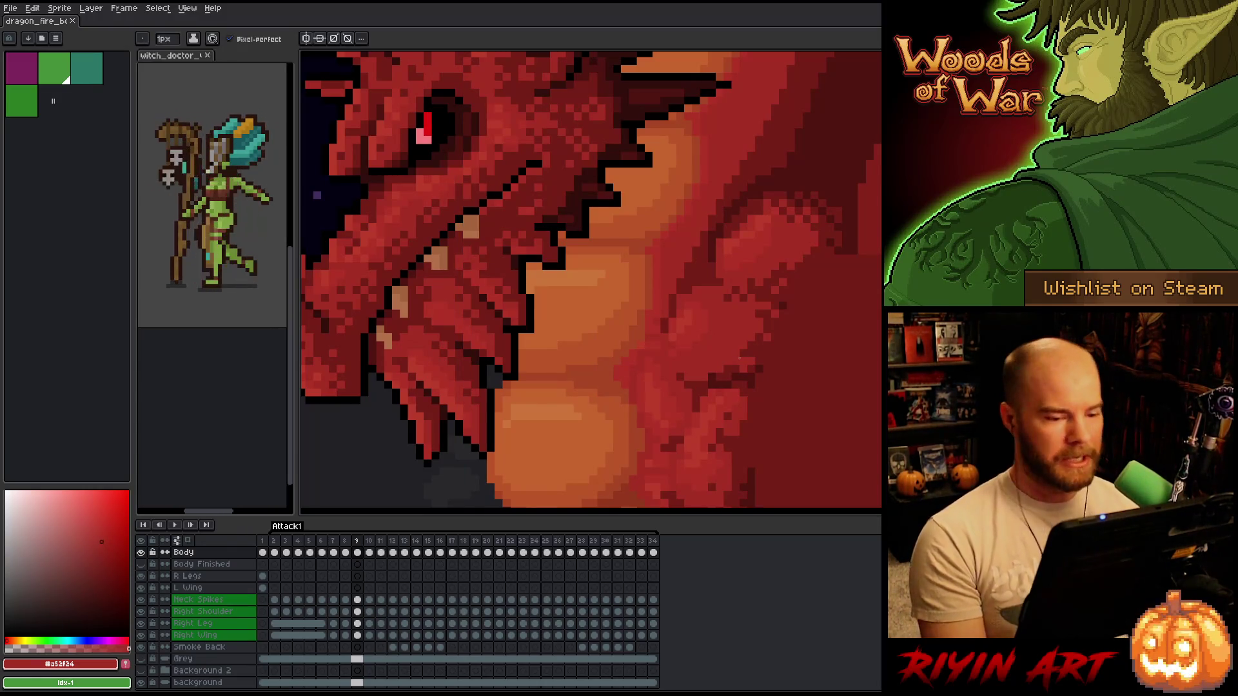
- Step back and forth through the animation frames to land on frame 7
scroll(684, 355, down, 3)
scroll(634, 351, up, 3)
key(comma)
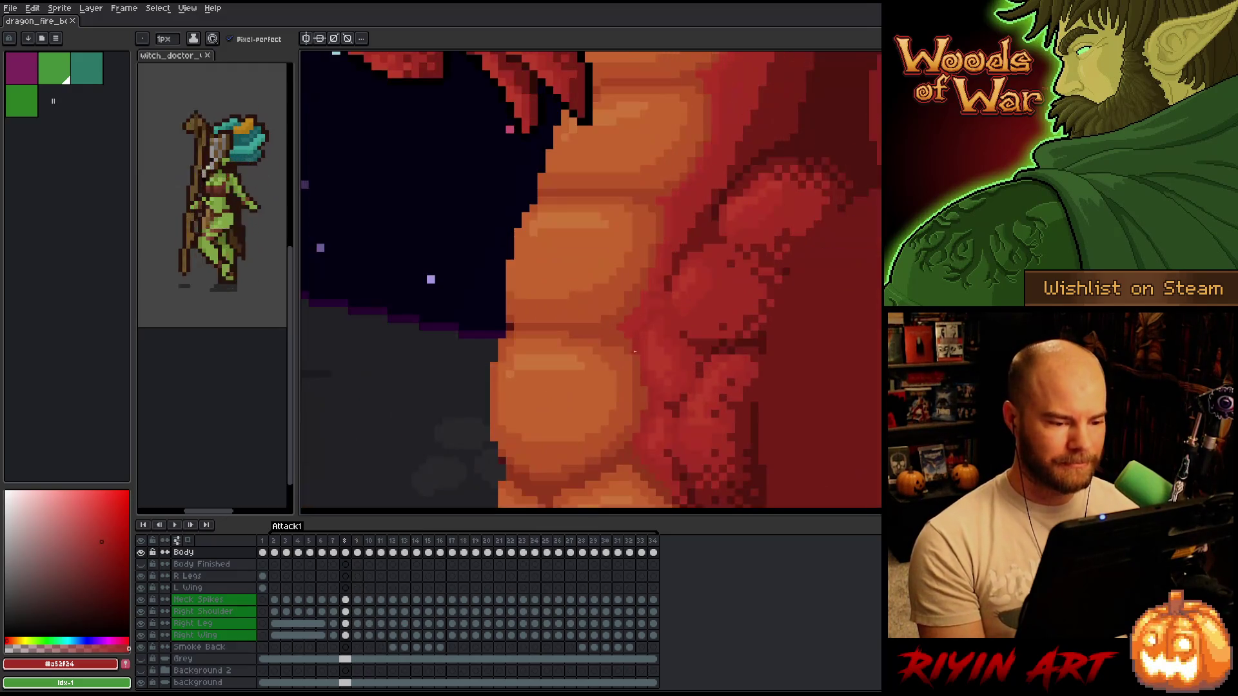
key(period)
key(comma)
key(comma)
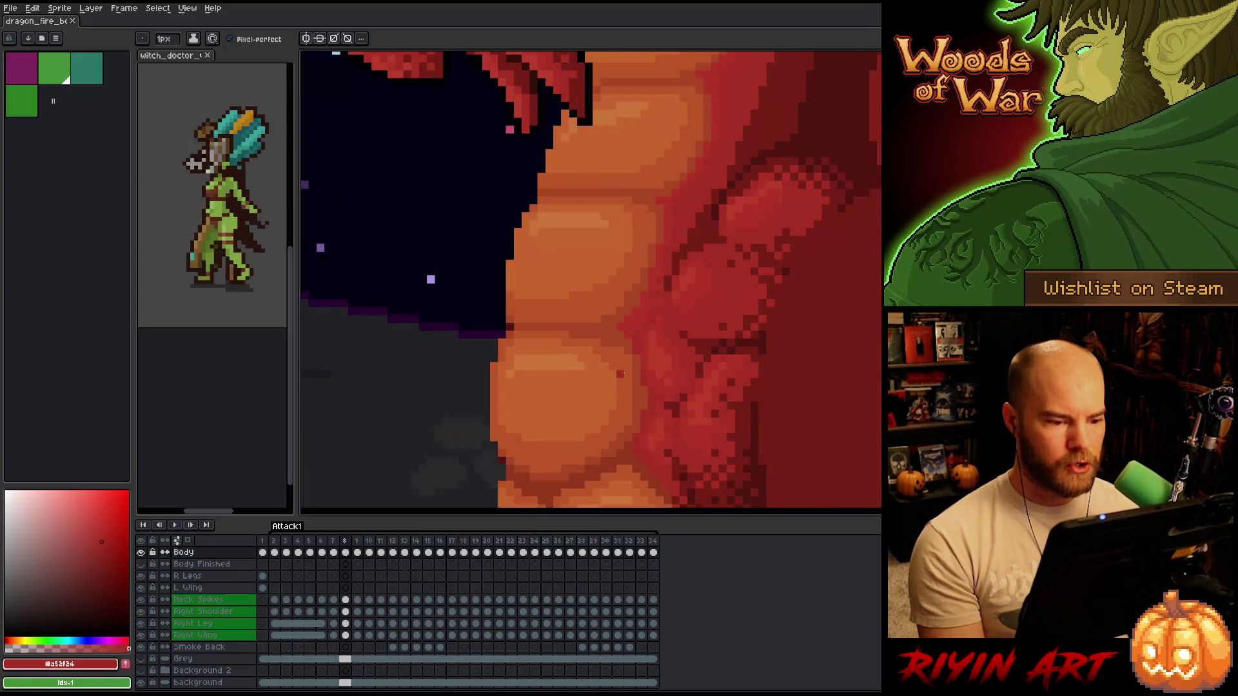
key(comma)
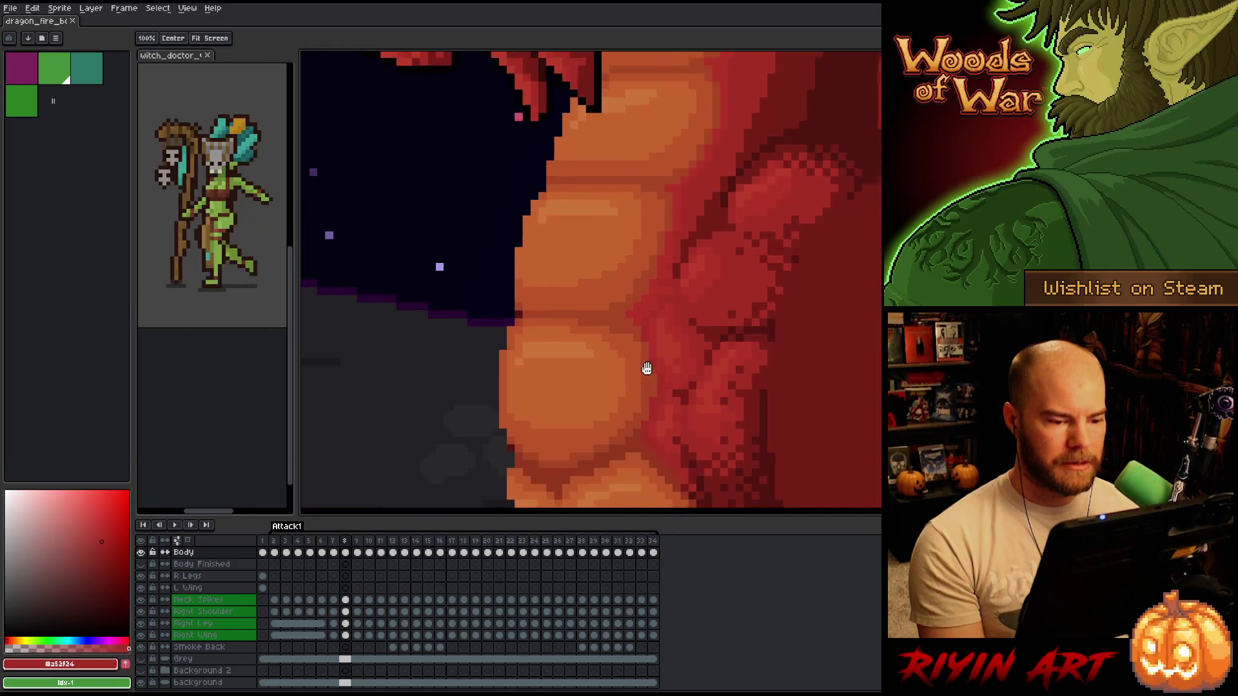
key(period)
key(period)
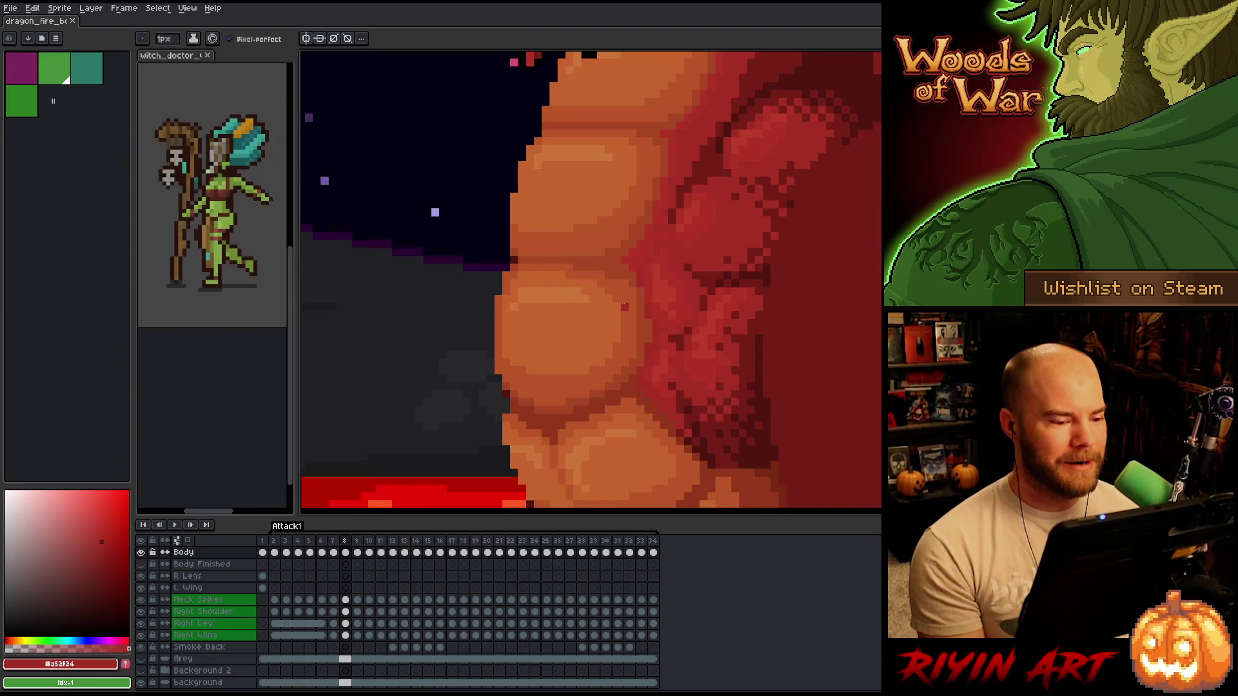
- Zoom and pan so the dragon's neck and belly fill the view
scroll(624, 305, down, 3)
scroll(629, 284, up, 3)
scroll(586, 328, down, 3)
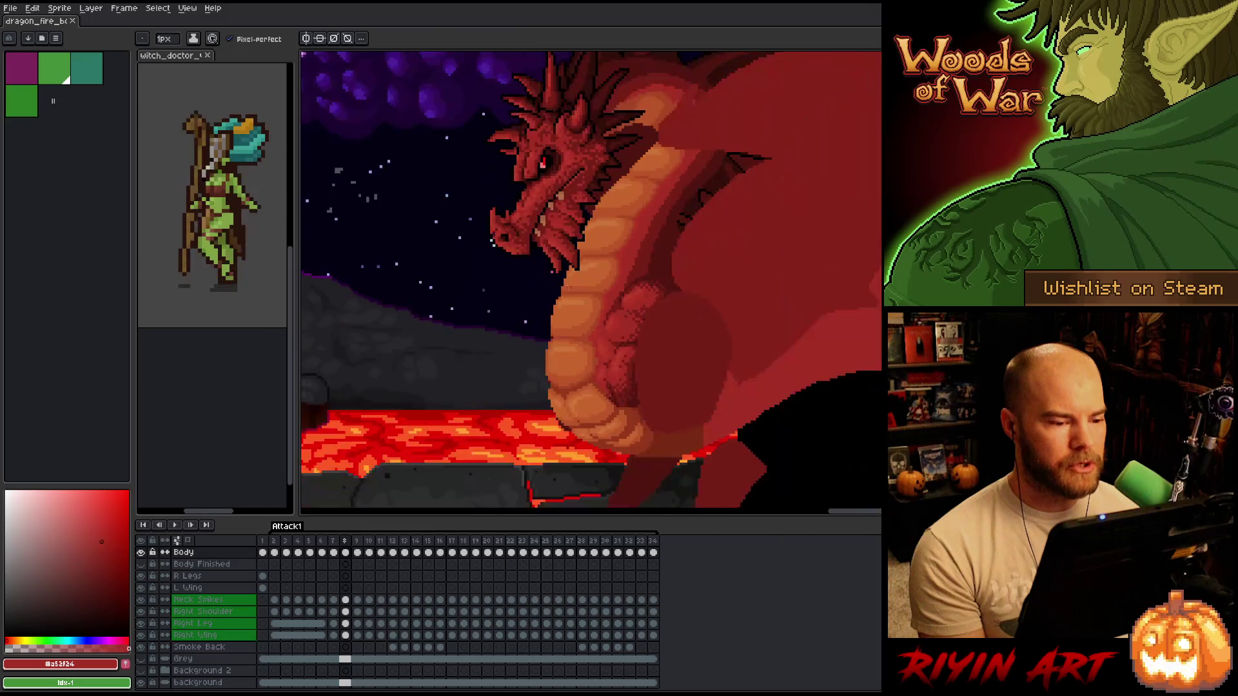
scroll(557, 317, up, 4)
drag(552, 336, 511, 326)
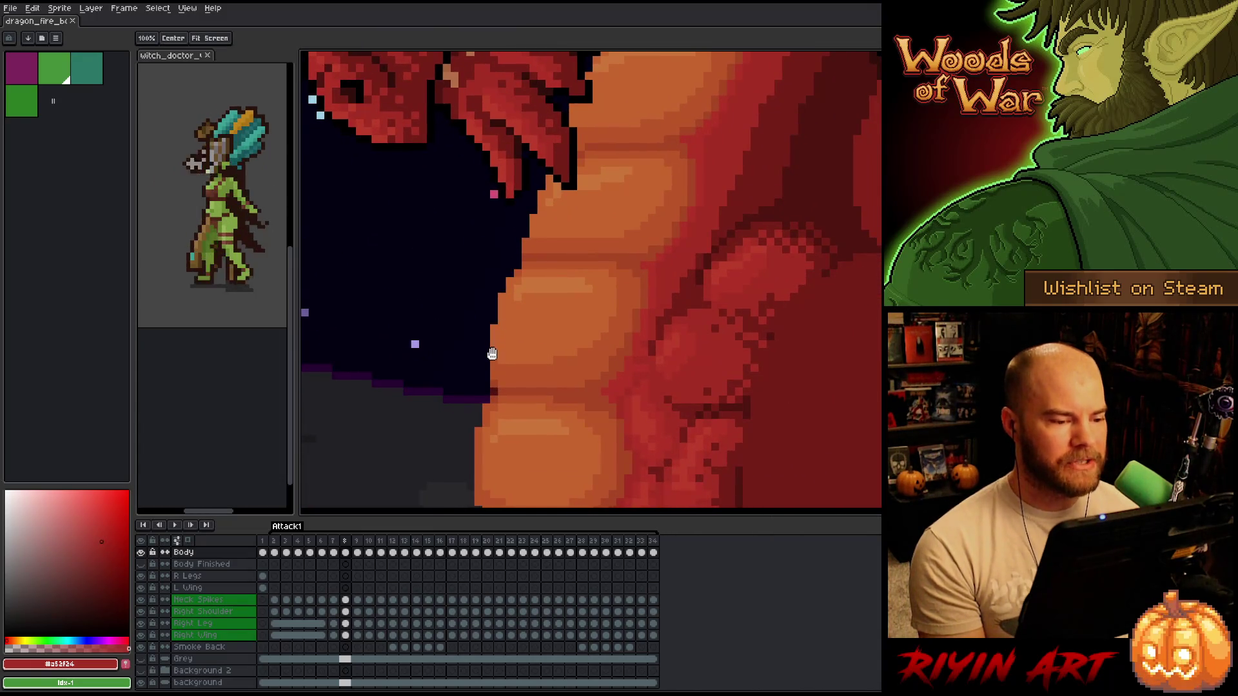
scroll(547, 359, down, 3)
scroll(547, 359, up, 3)
scroll(548, 361, down, 2)
scroll(504, 363, down, 3)
scroll(504, 363, up, 3)
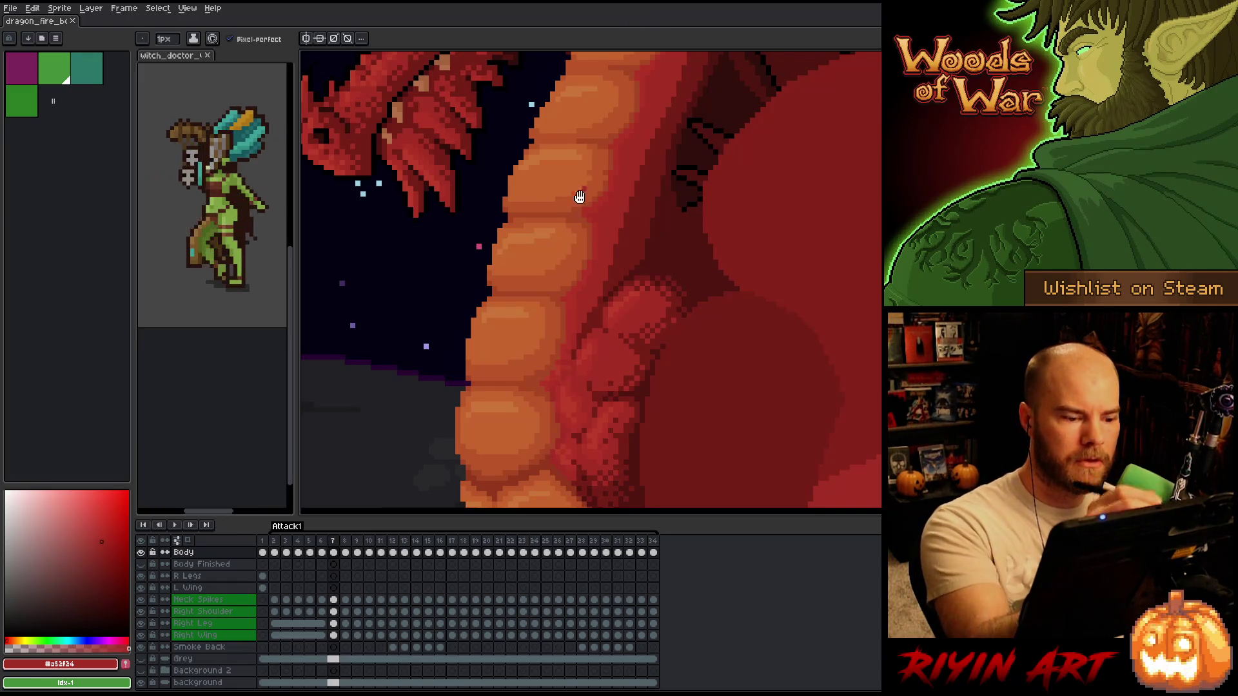
- Pan to centre the belly scales, then sample the dark red-orange and the belly orange
drag(597, 413, 623, 374)
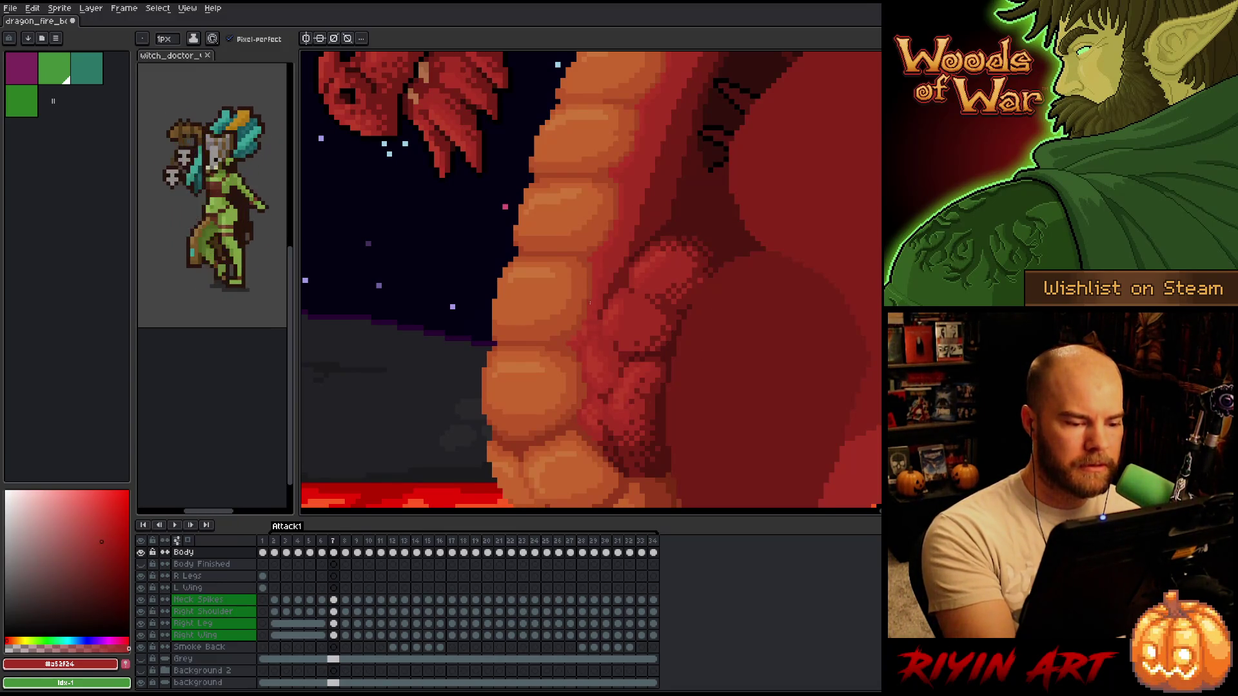
drag(677, 374, 630, 357)
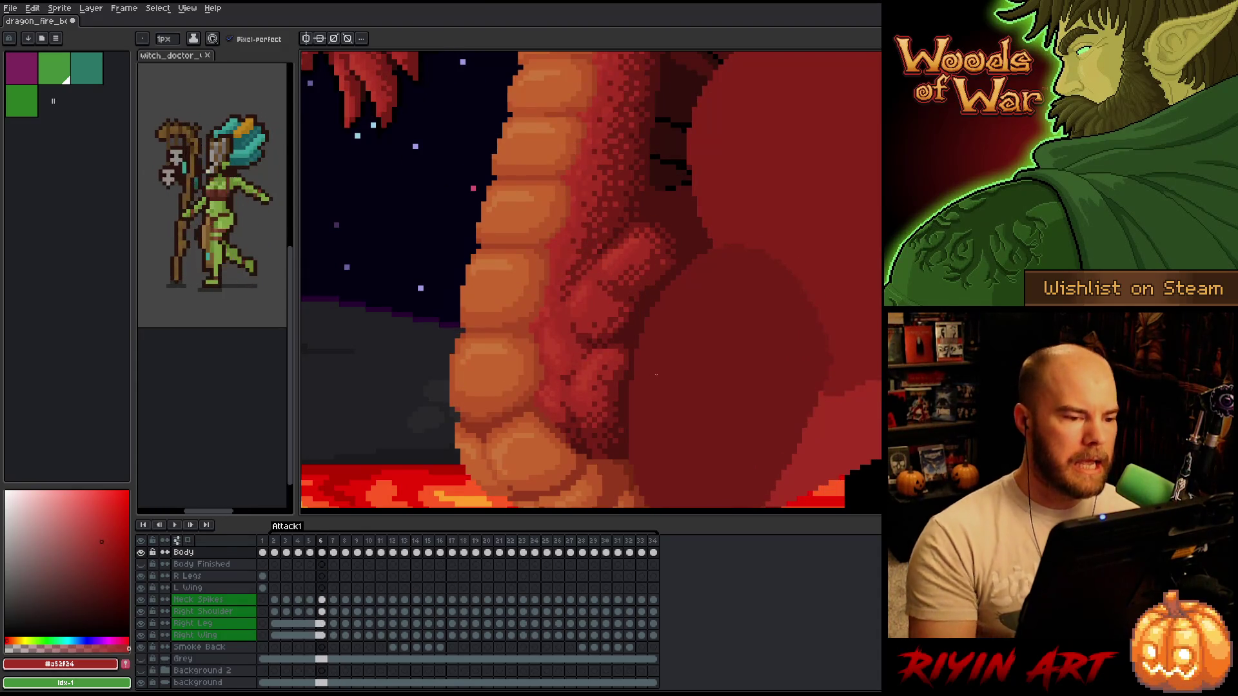
alt+click(494, 176)
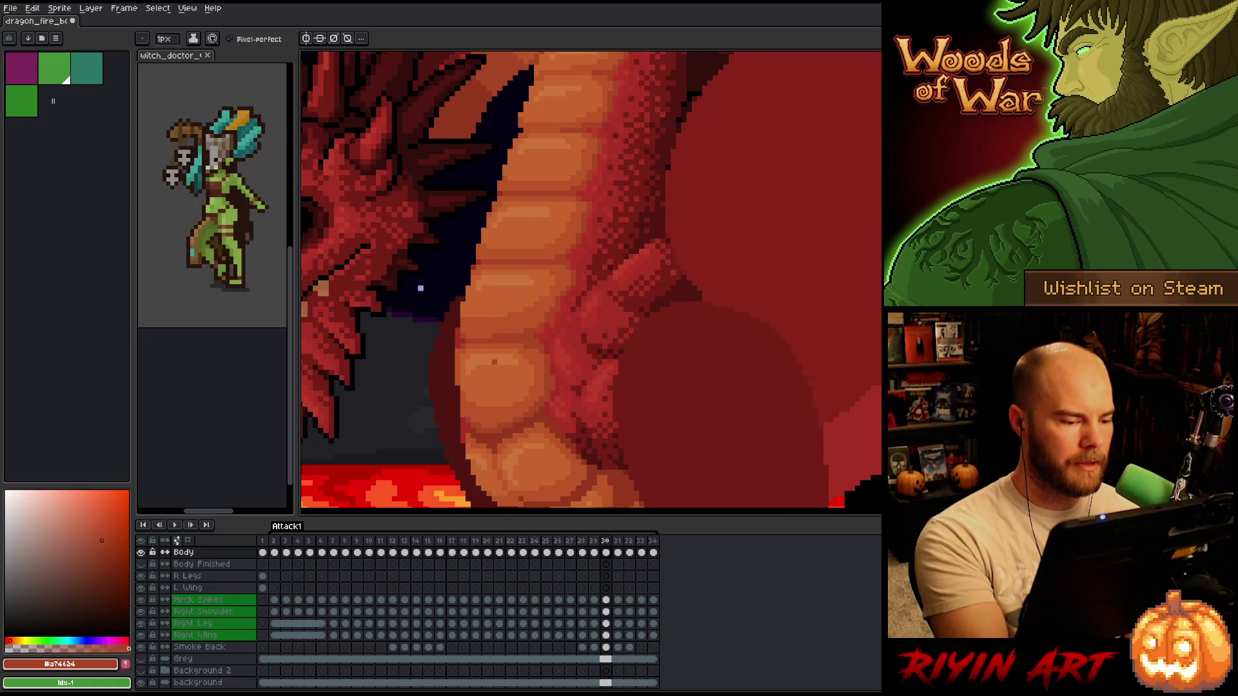
alt+click(504, 286)
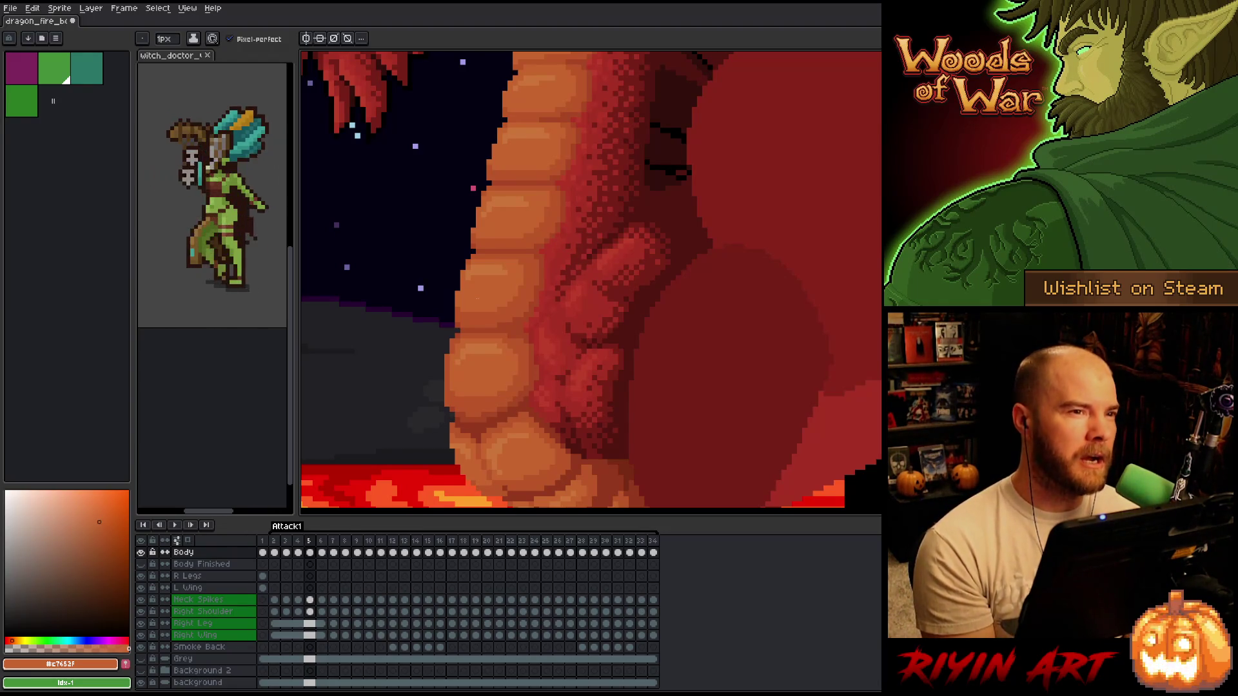
- Flip through frames 6 to 10 to compare the belly shading
key(Right)
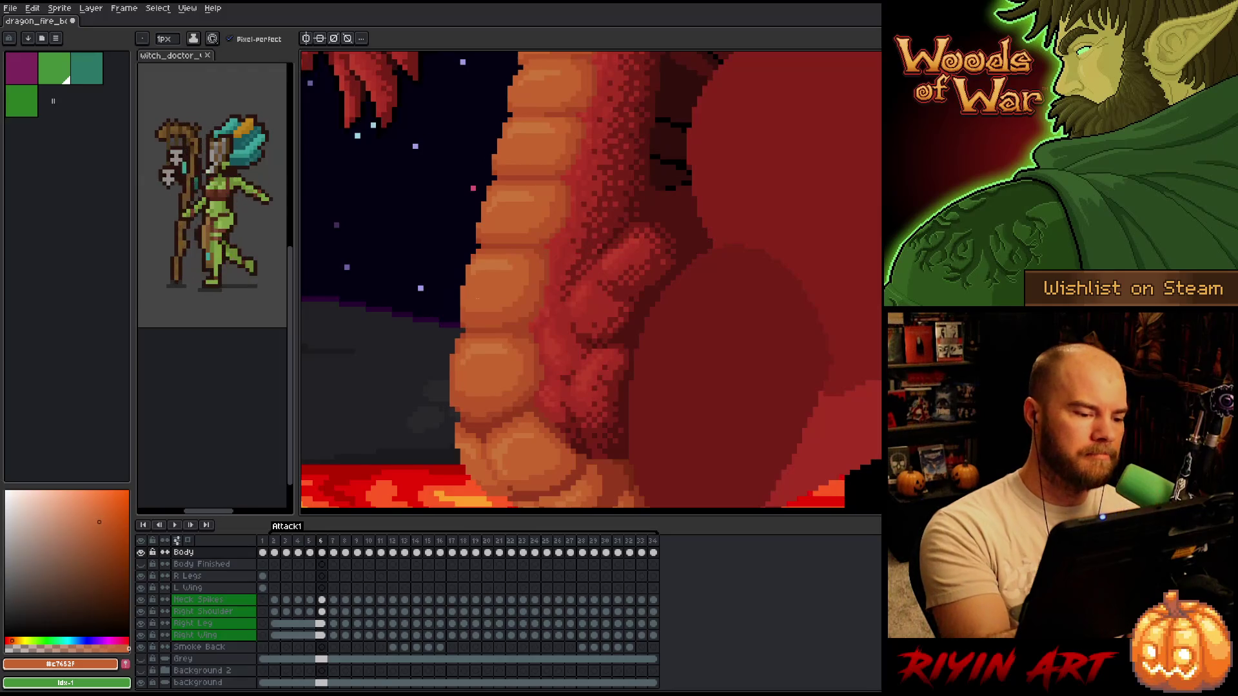
key(Right)
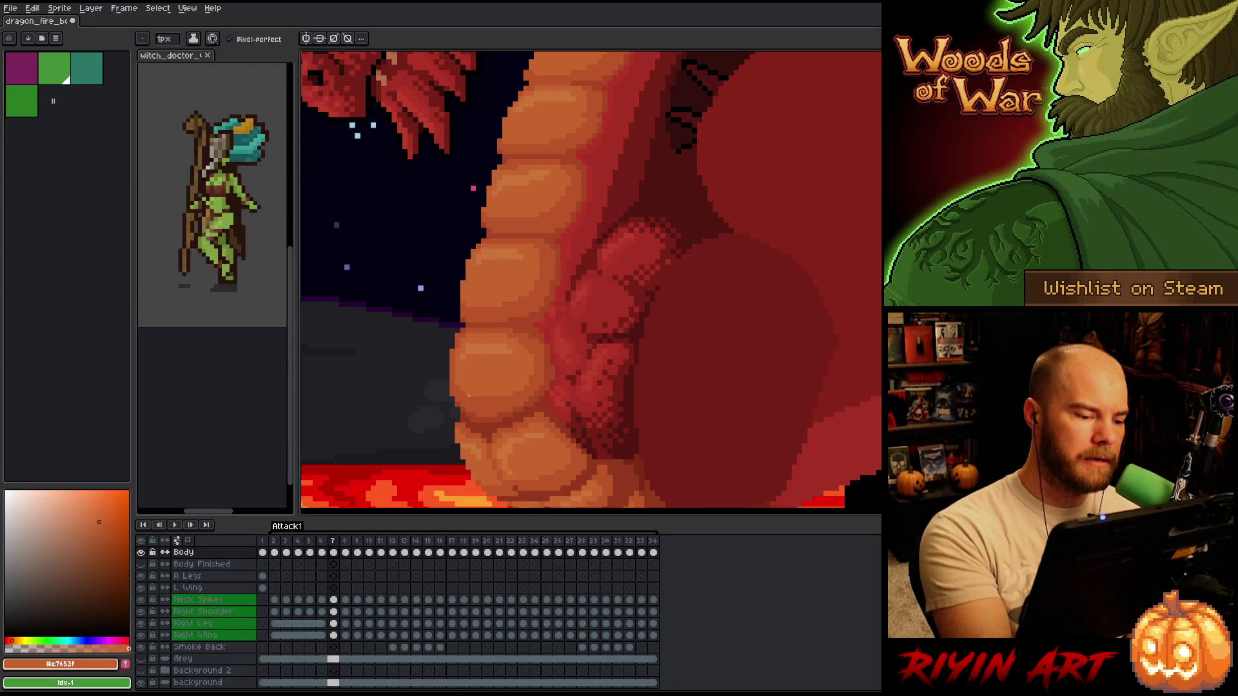
key(Right)
key(Left)
key(Right)
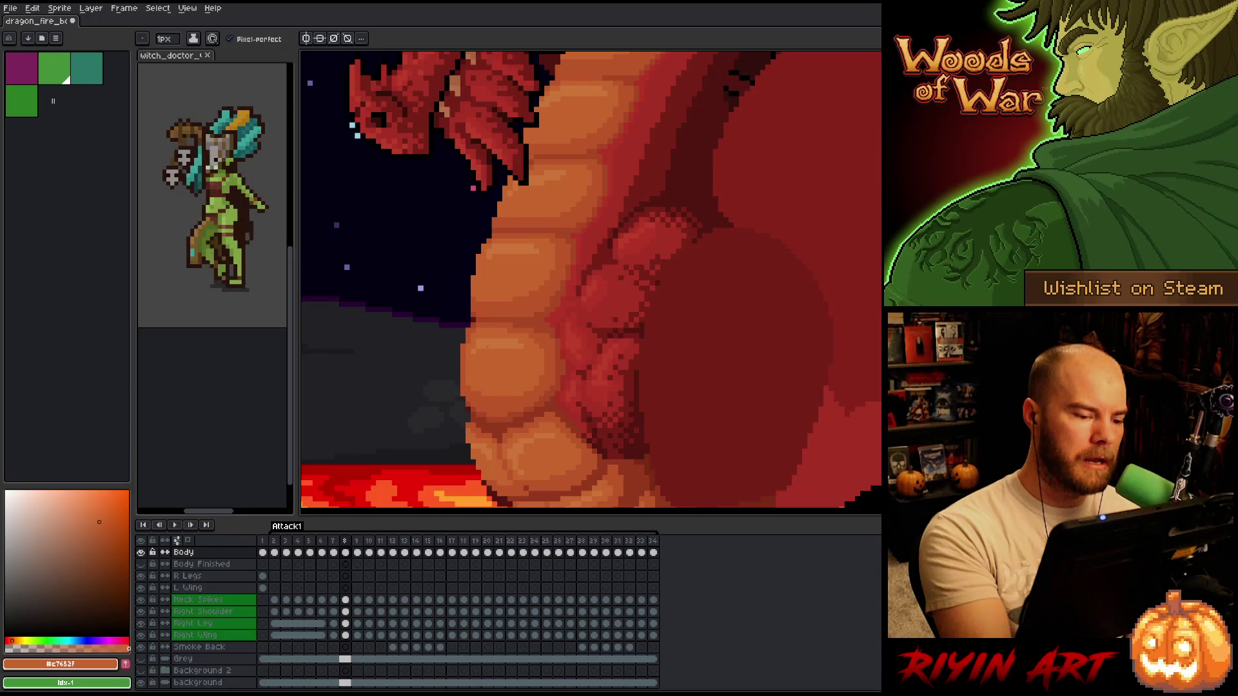
key(Right)
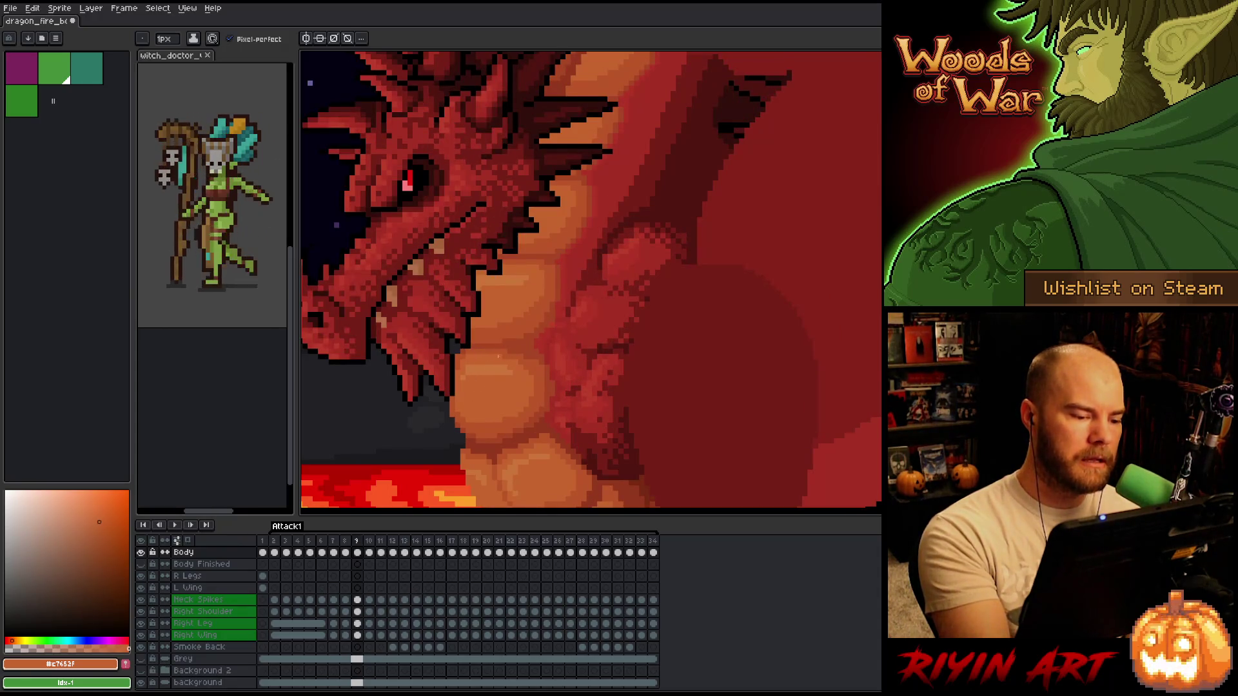
key(Right)
key(Left)
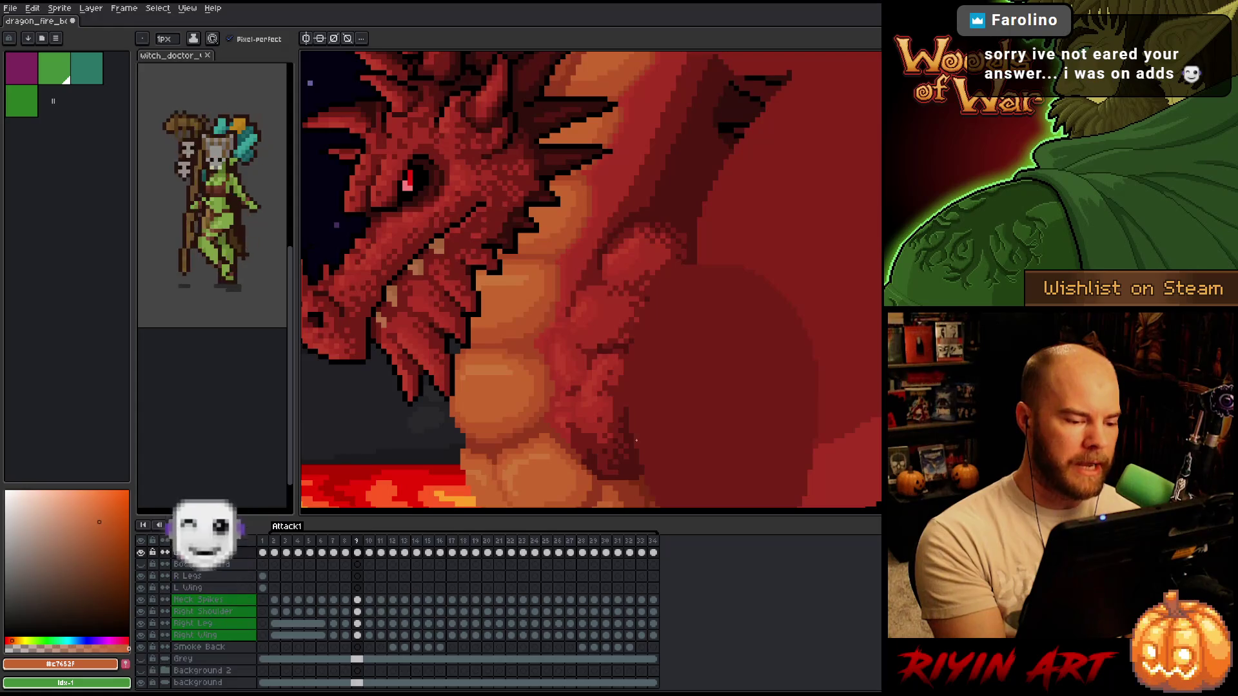
key(Right)
key(Left)
key(Right)
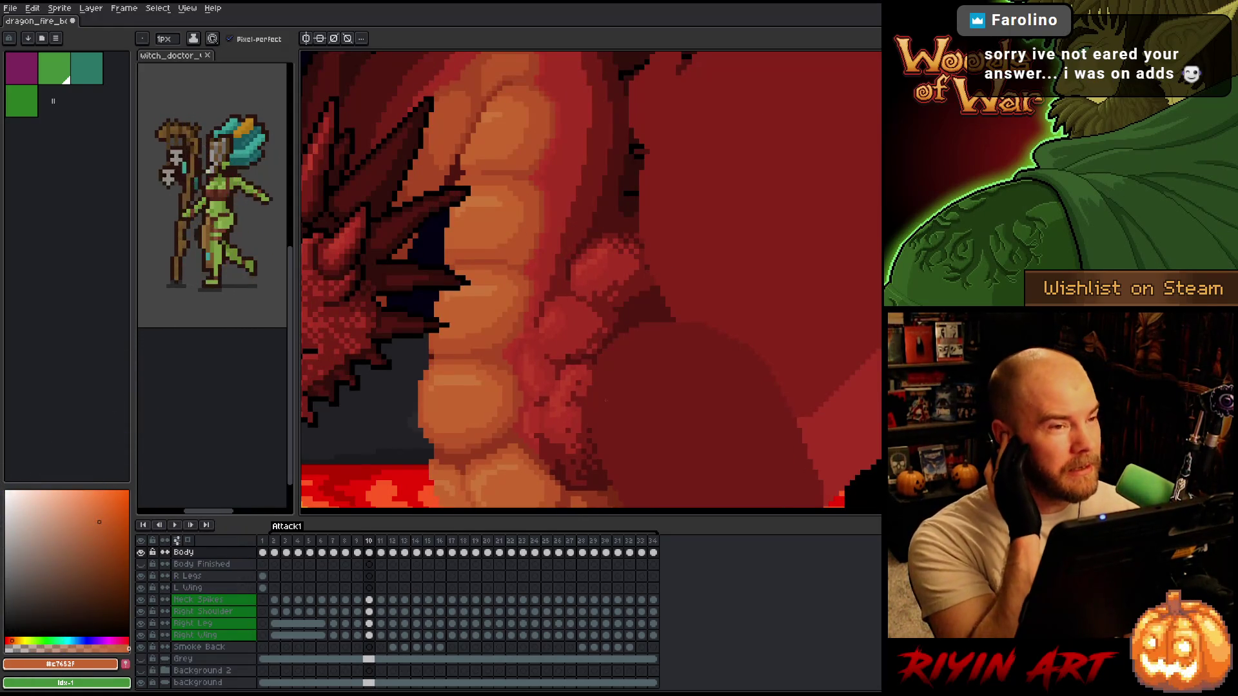
key(Right)
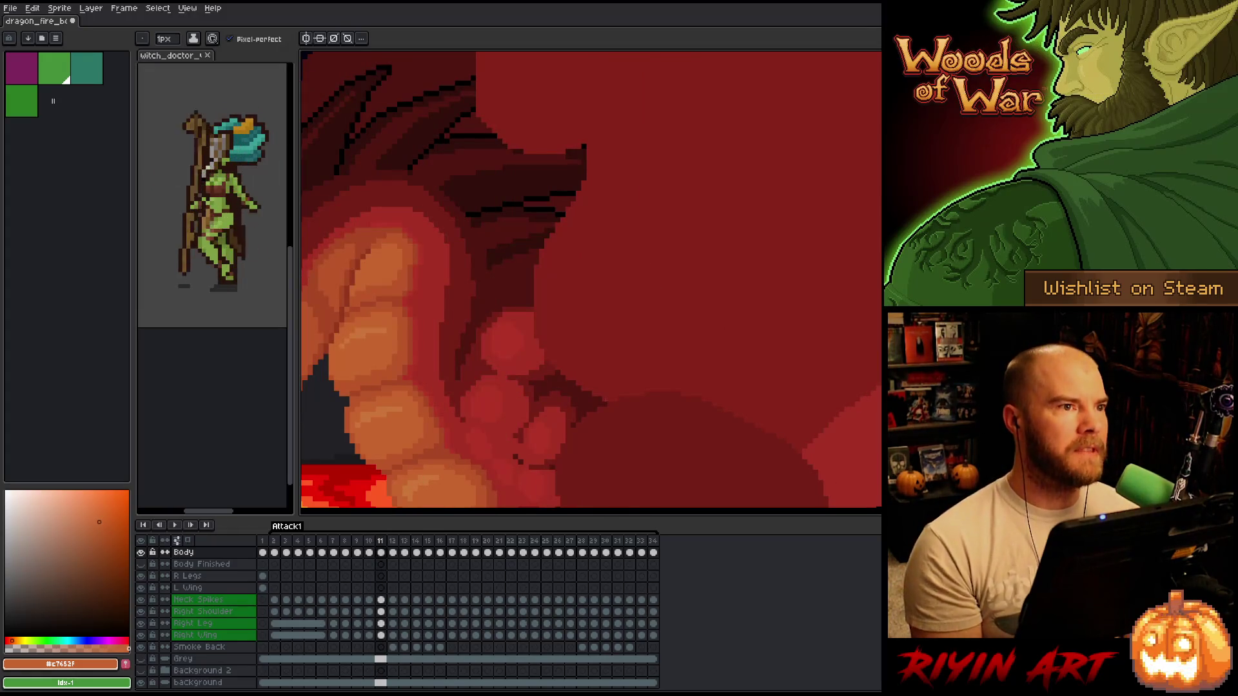
key(Left)
key(Left)
key(Left)
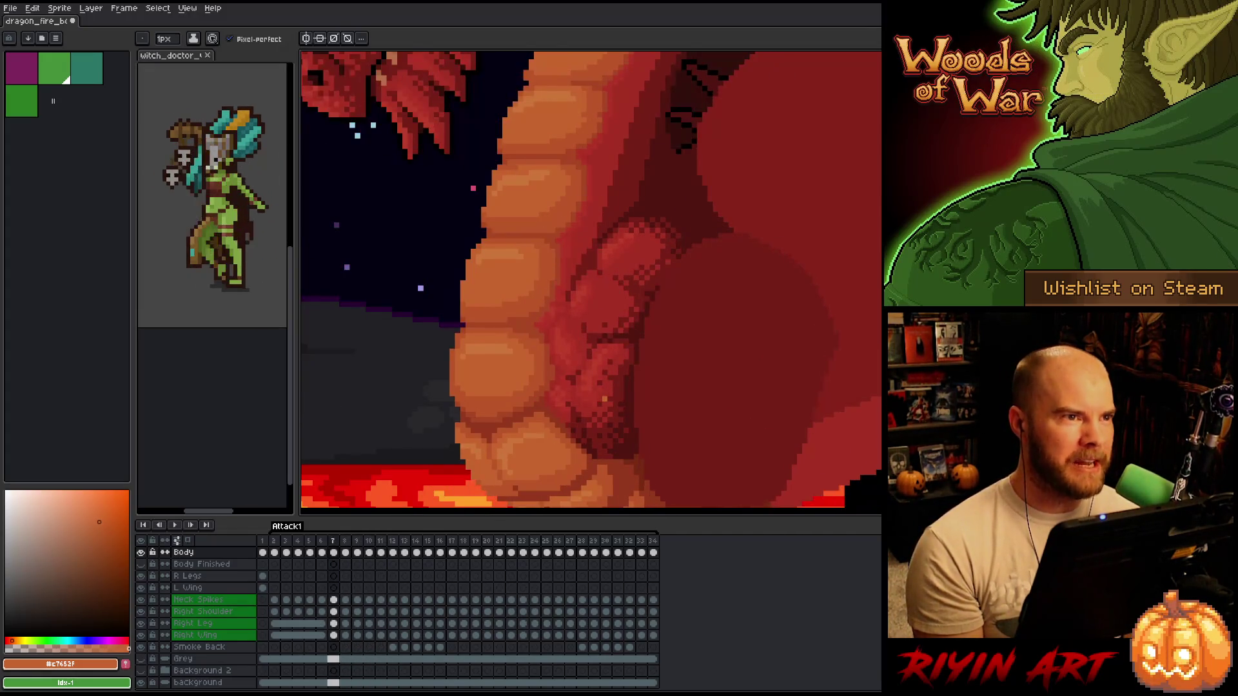
key(Right)
key(Right)
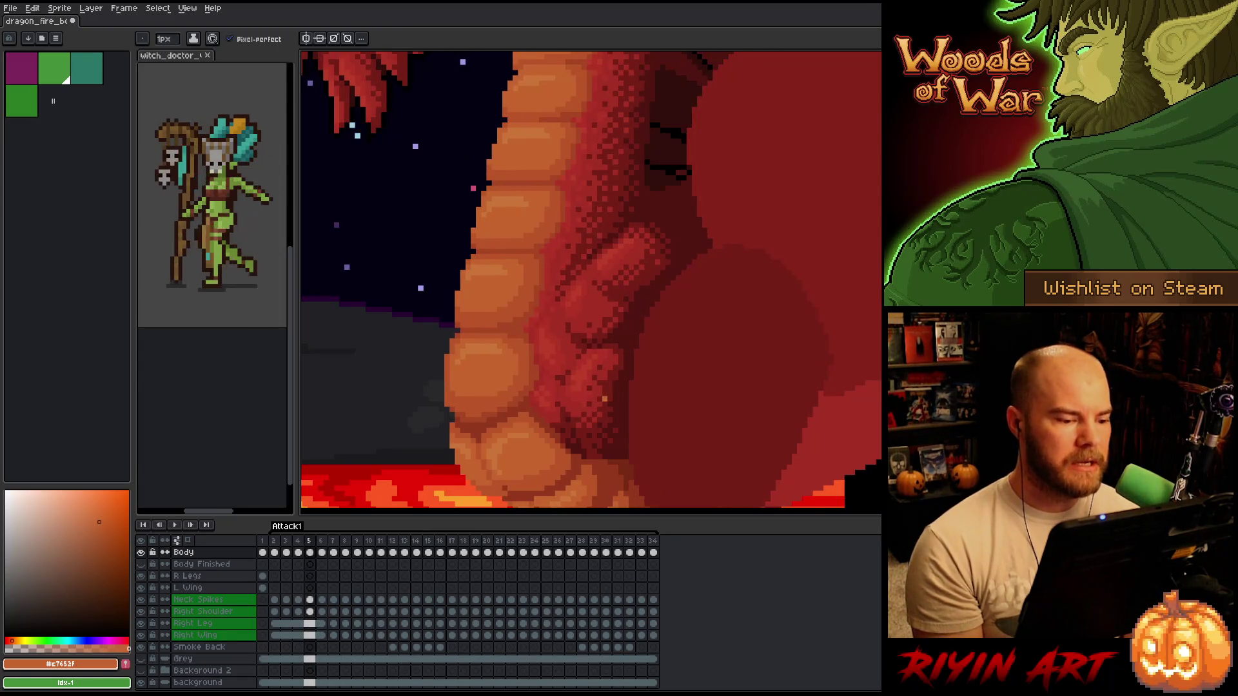
key(Left)
key(Left)
key(Right)
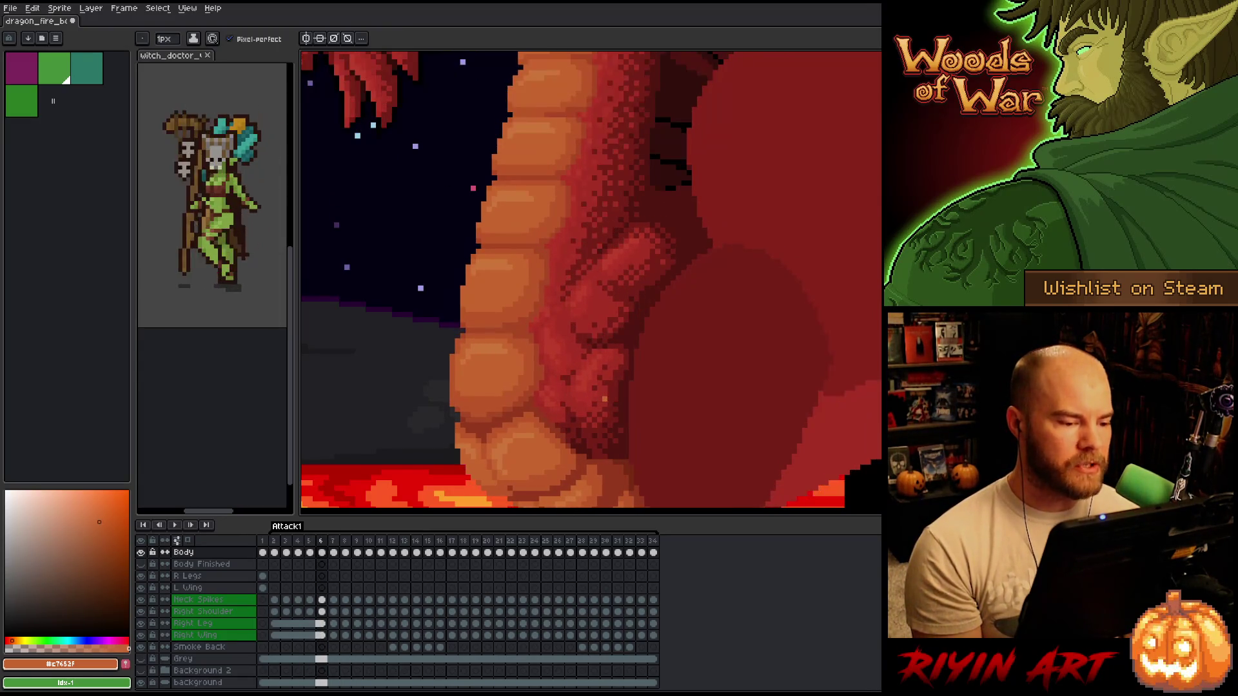
key(Right)
key(Left)
key(Left)
key(Right)
key(Right)
key(Right)
key(Left)
key(Left)
key(Left)
key(Right)
key(Left)
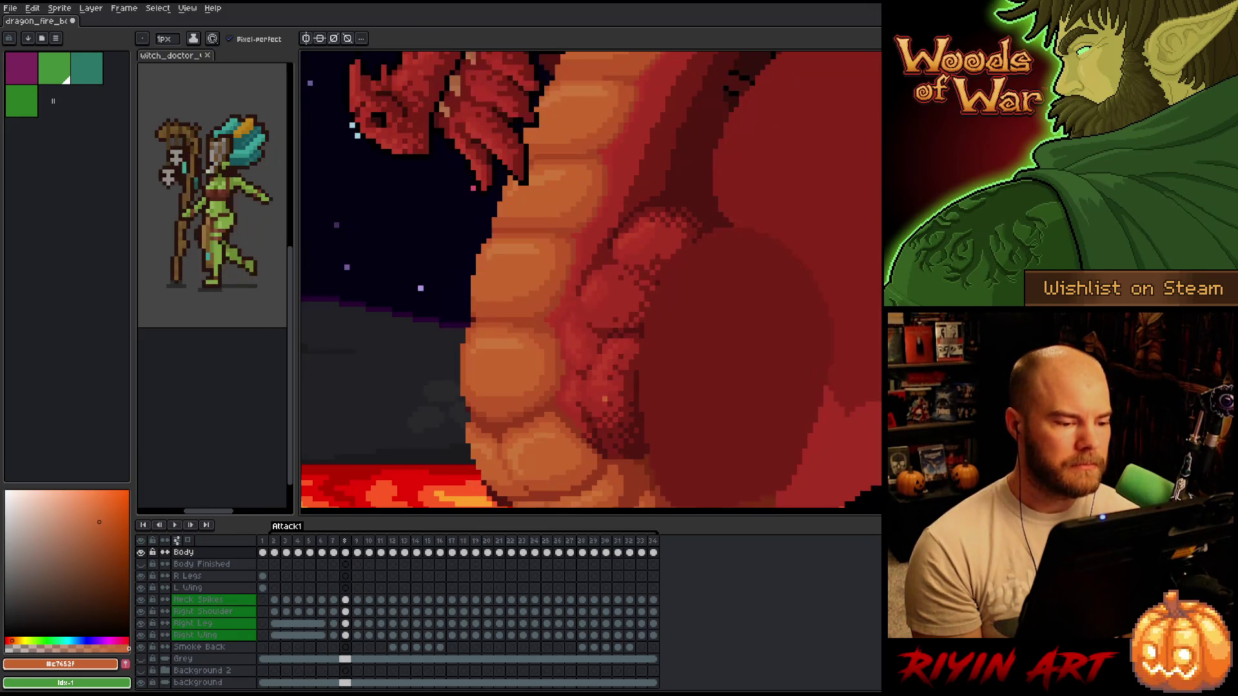
key(Right)
key(Left)
key(Right)
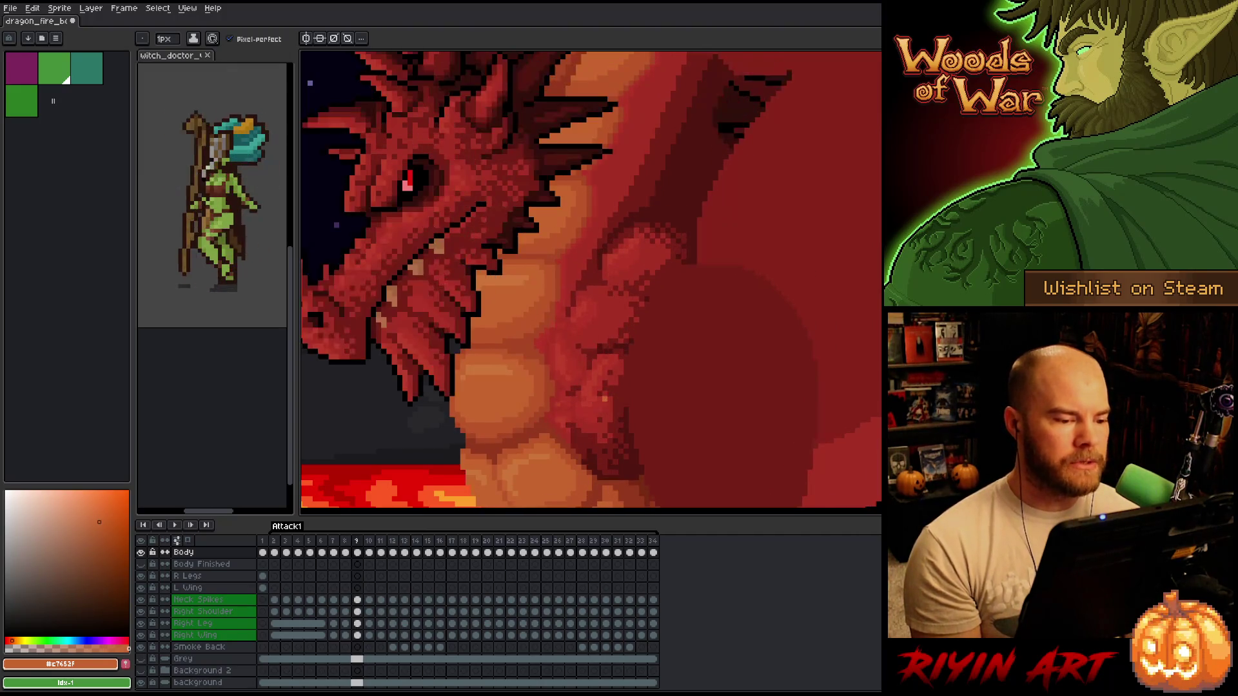
key(Left)
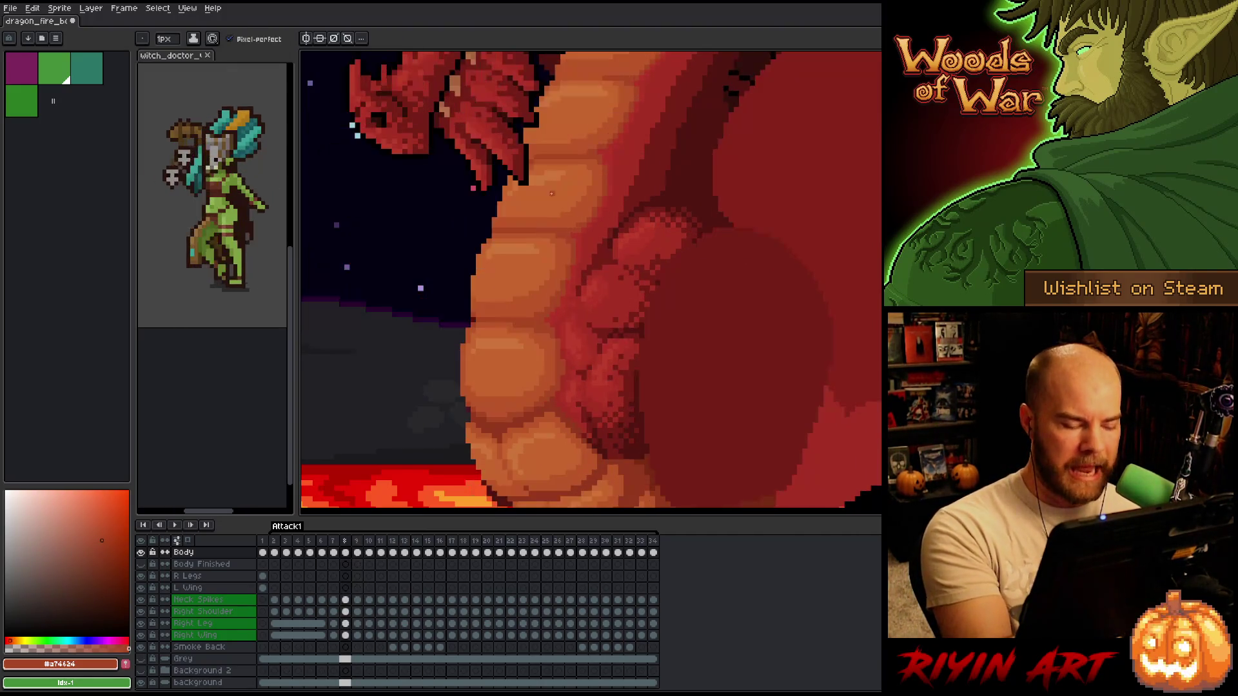
key(Right)
key(Left)
key(Left)
key(Right)
key(Left)
key(Right)
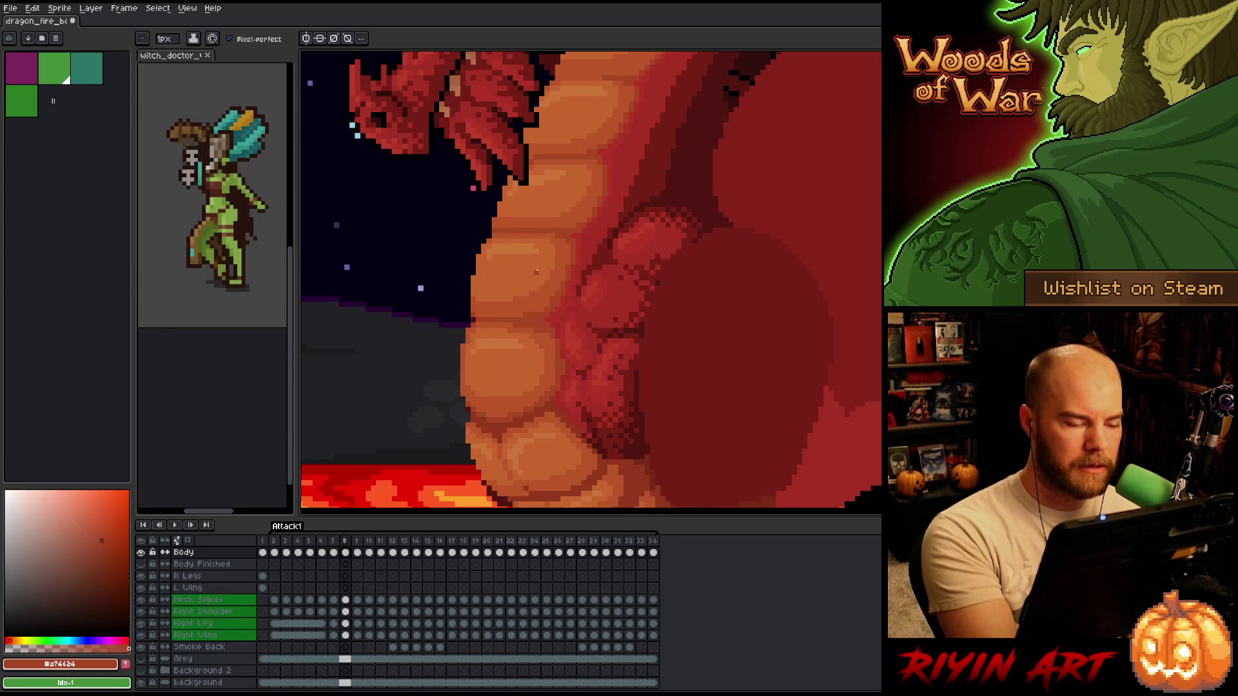
key(Left)
key(Left)
key(Right)
key(Right)
- Sample lighter orange, mid orange and dark red-orange from the belly while comparing frames 7 and 8
alt+click(514, 328)
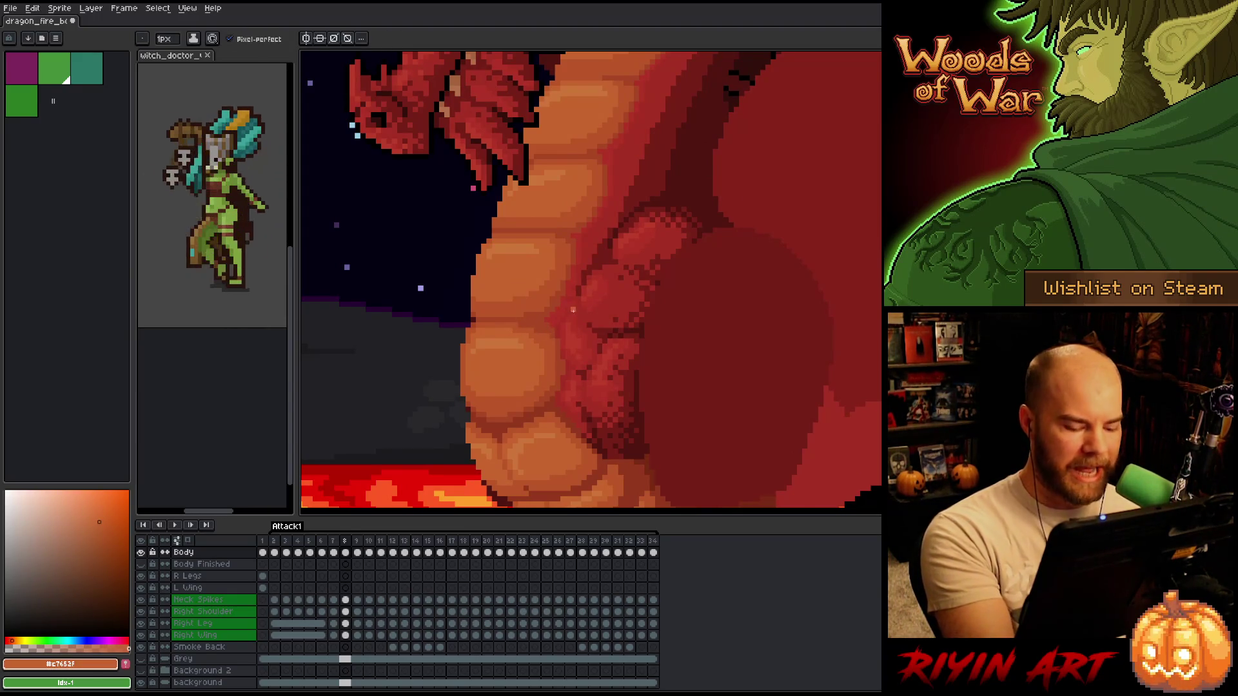
key(Left)
key(Right)
key(Left)
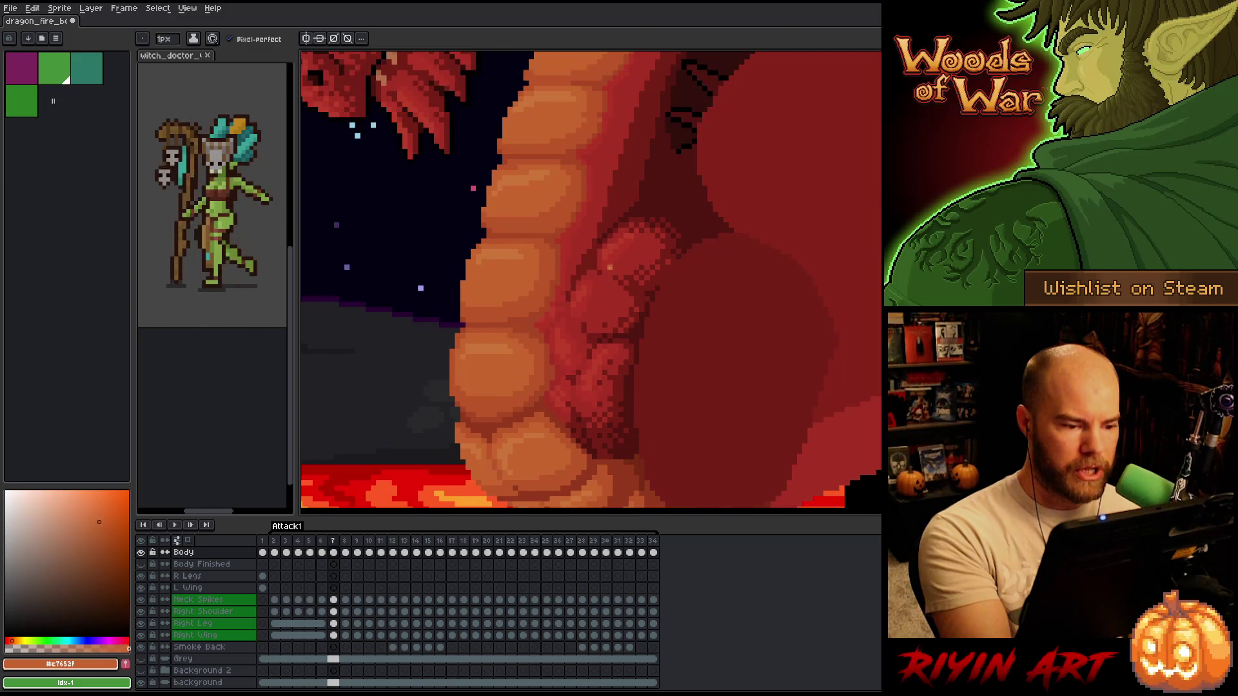
key(Right)
alt+click(537, 331)
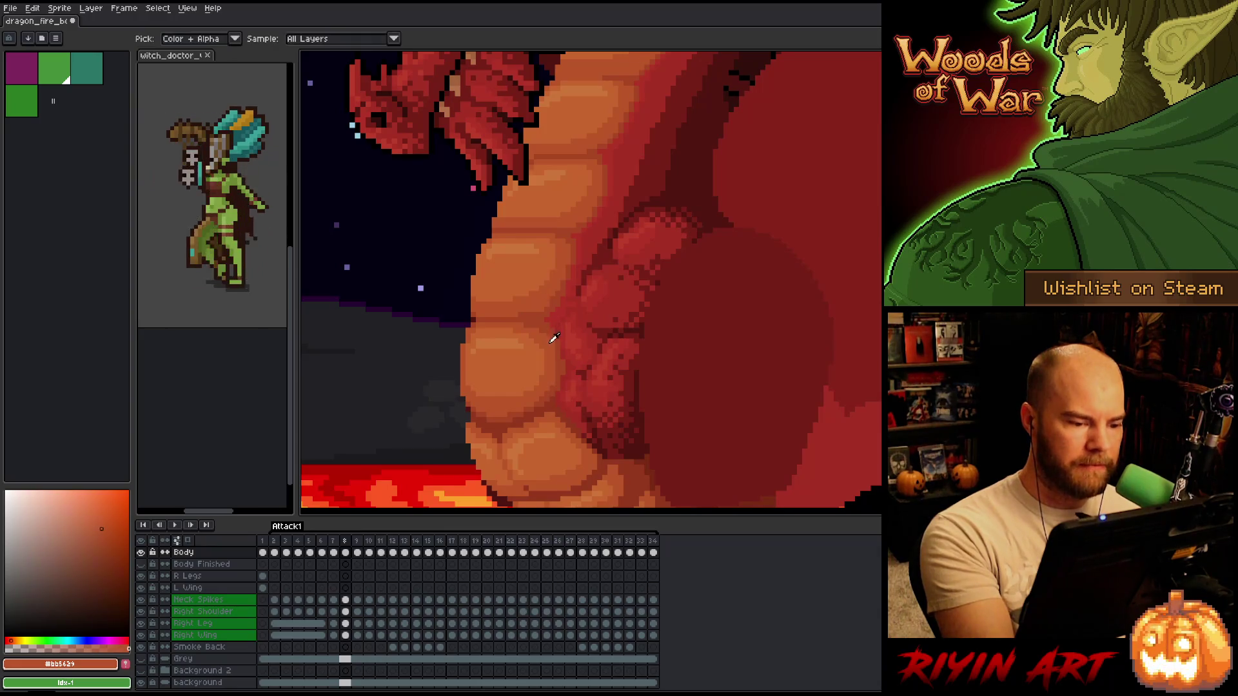
key(Left)
key(Right)
key(Left)
key(Right)
key(Left)
key(Right)
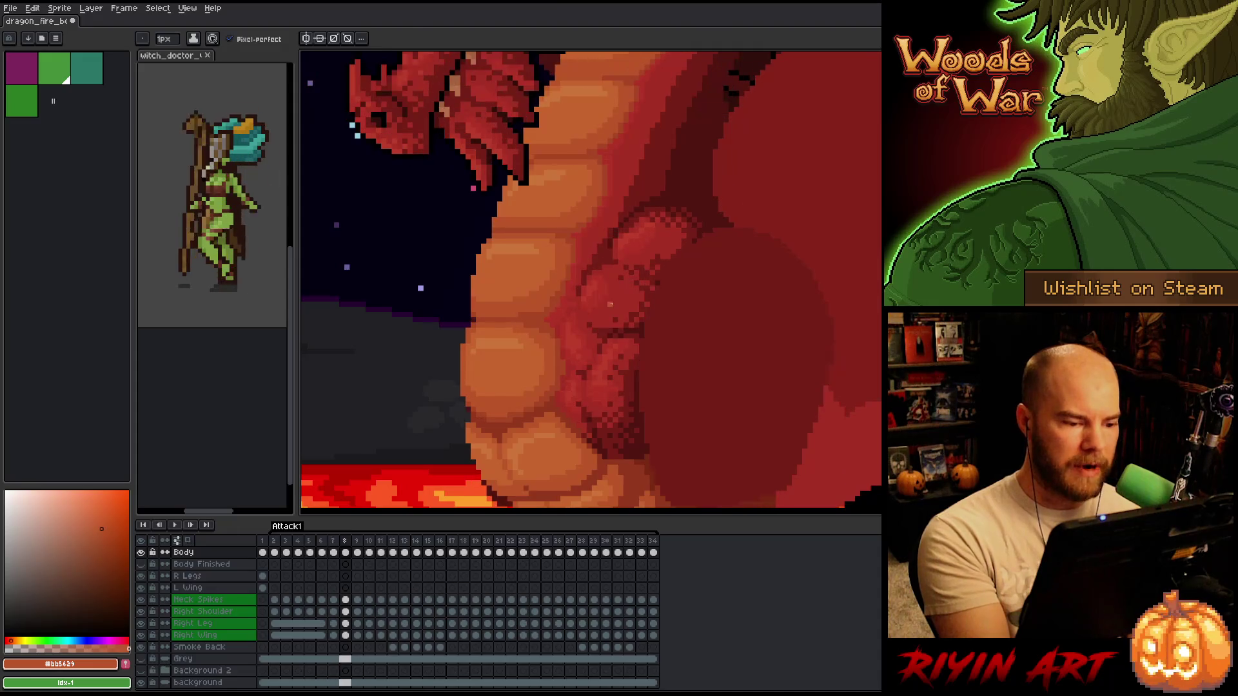
alt+click(553, 277)
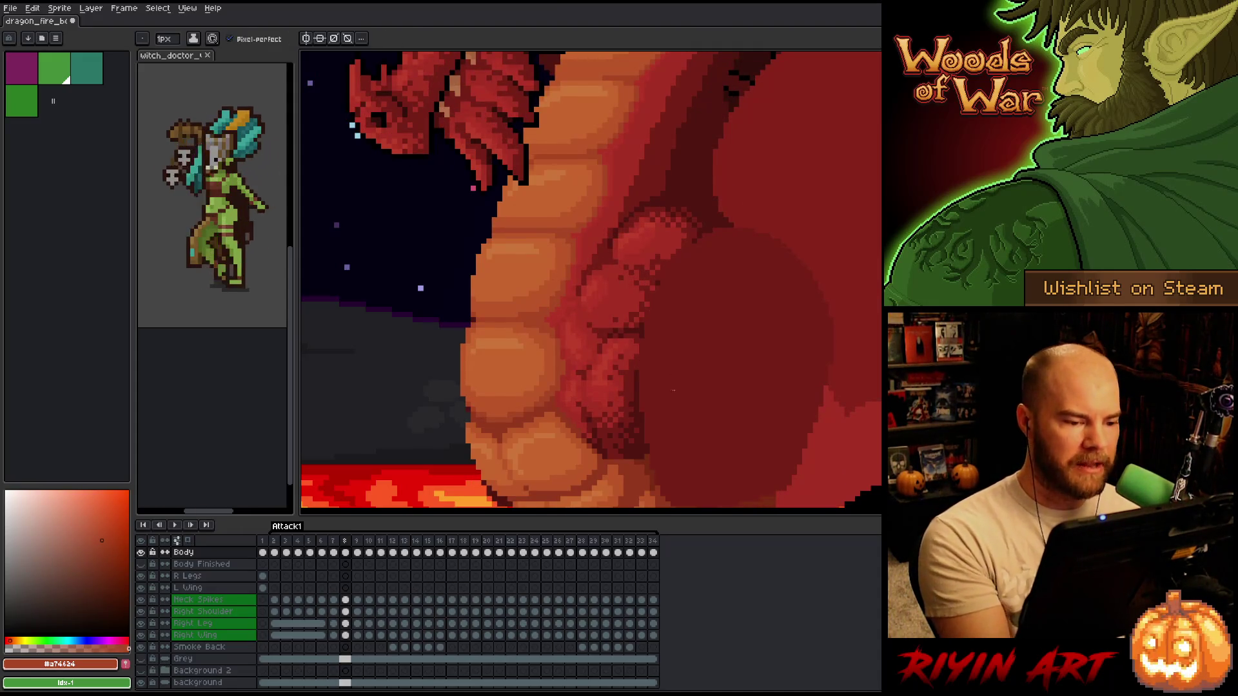
- Toggle between frames 6, 7 and 8 to check the refined belly shading
key(Left)
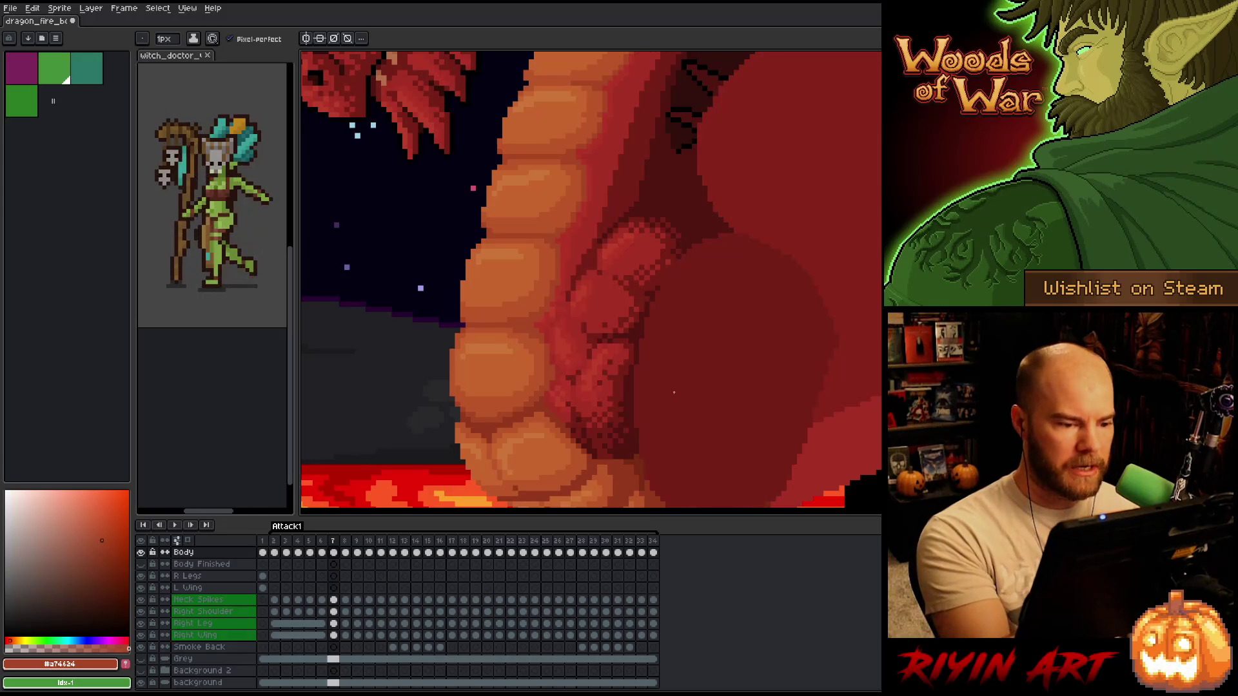
key(Right)
key(Left)
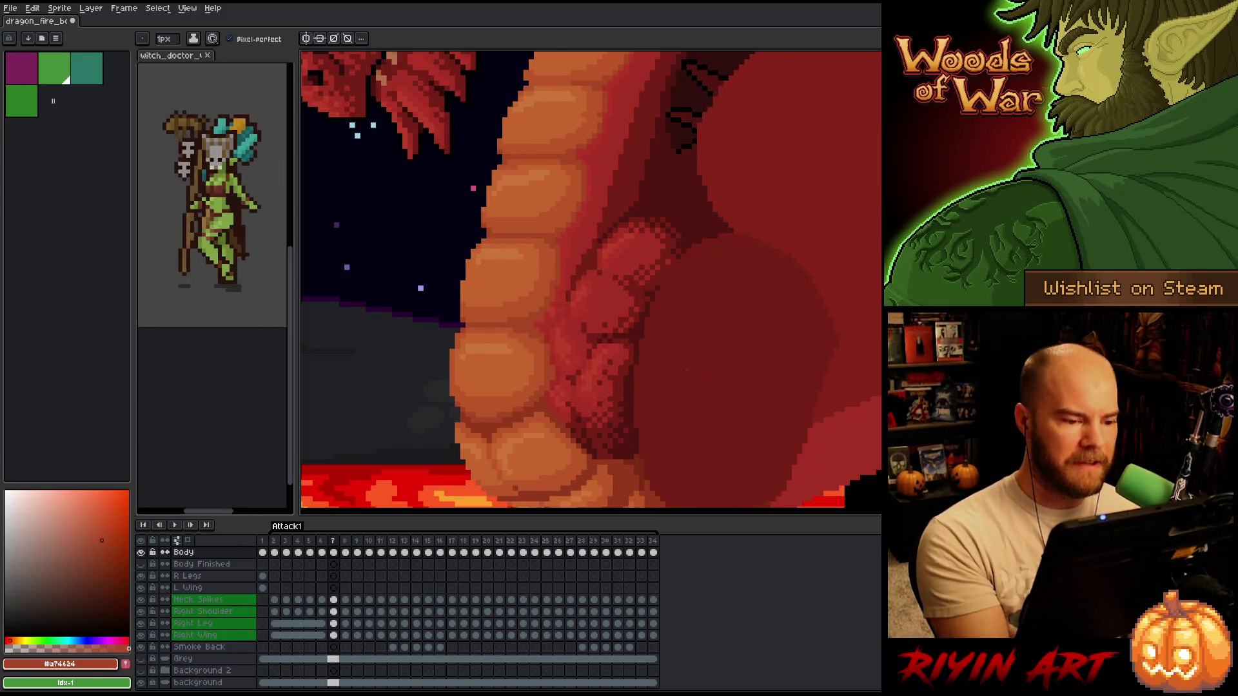
key(Right)
key(Left)
key(Left)
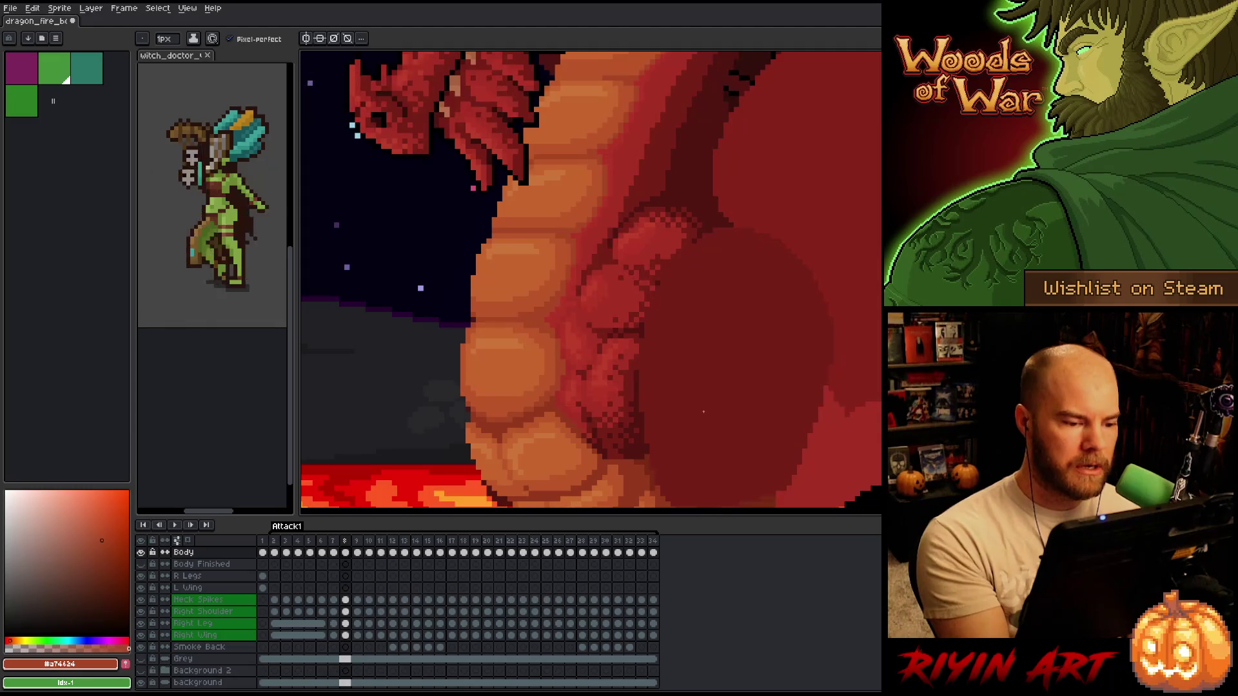
key(Right)
key(Right)
key(Left)
key(Right)
key(Left)
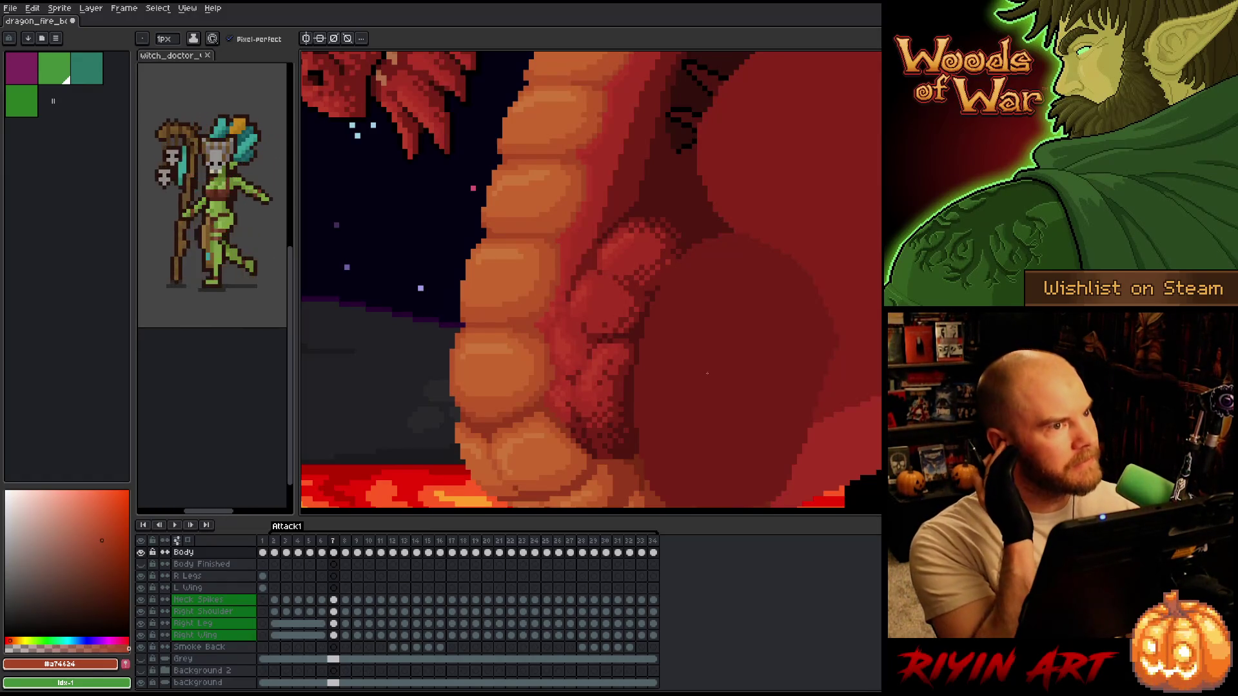
key(Left)
key(Right)
key(Left)
key(Right)
key(Left)
key(Right)
key(Left)
key(Right)
key(Left)
key(Right)
key(Left)
key(Right)
key(Left)
key(Right)
key(Left)
key(Right)
key(Left)
key(Right)
key(Left)
key(Right)
key(Left)
key(Right)
key(Left)
key(Right)
- Save the dragon sprite file and recheck frames 6 and 7
key(ctrl+s)
key(Left)
key(Right)
key(Left)
key(Right)
key(Left)
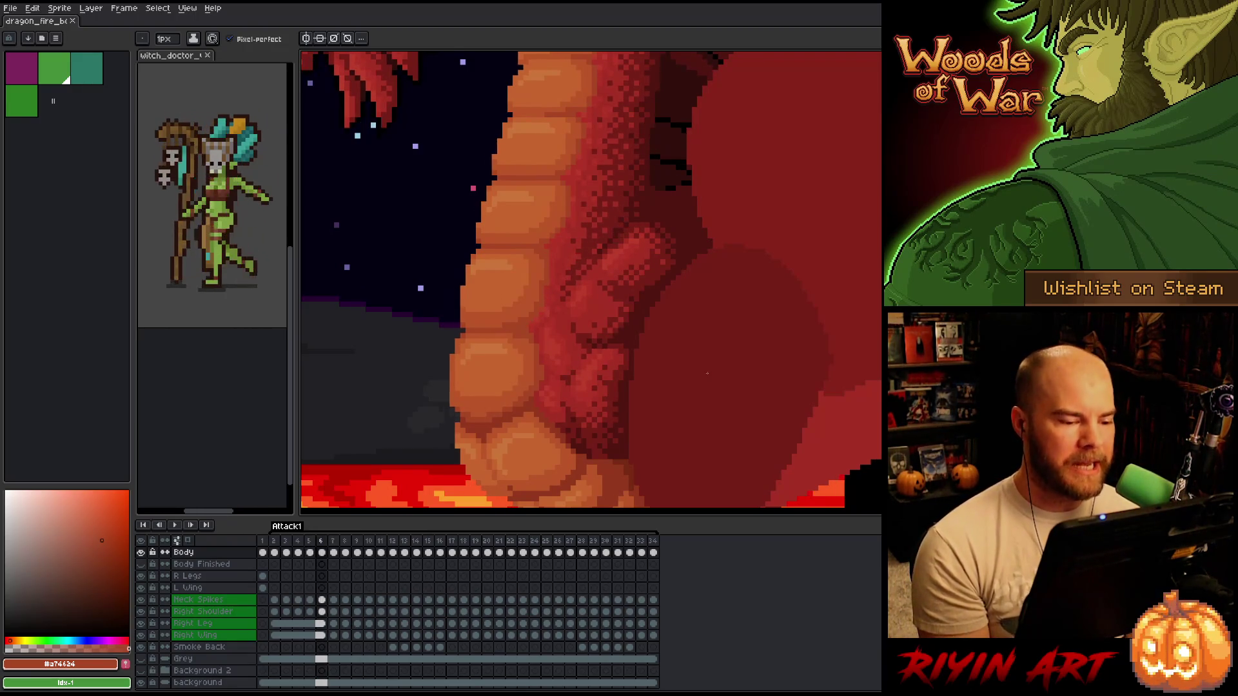
key(Right)
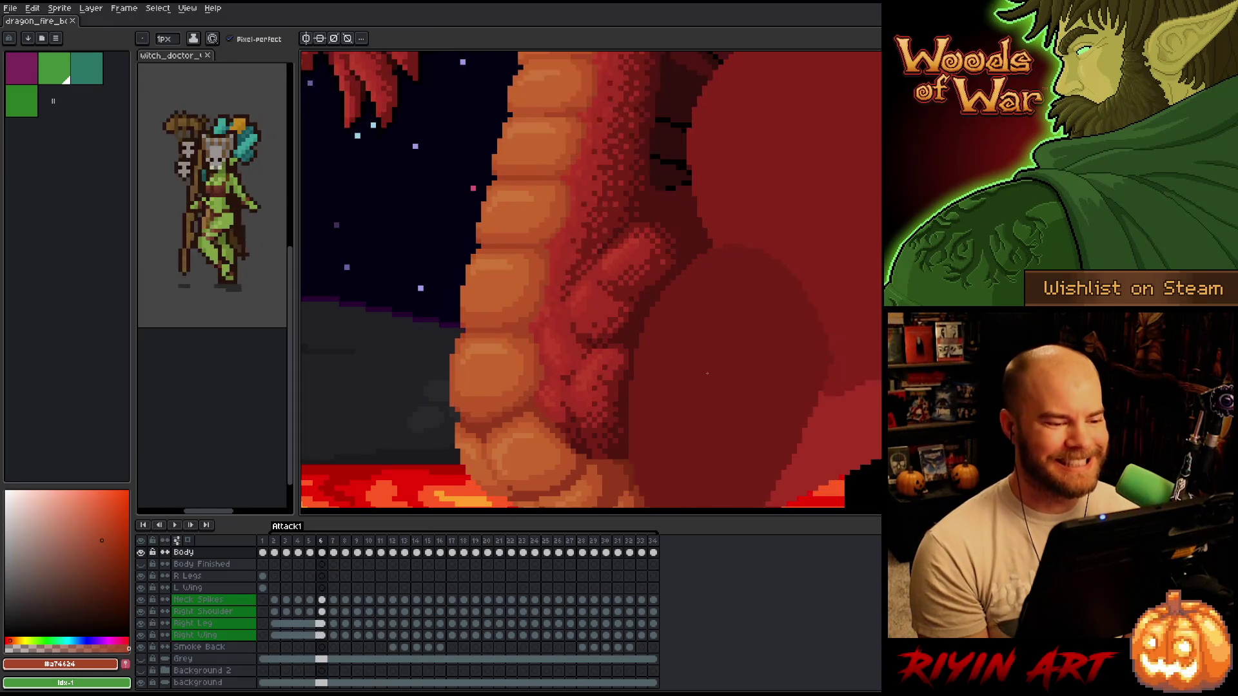
key(Left)
key(Right)
key(Left)
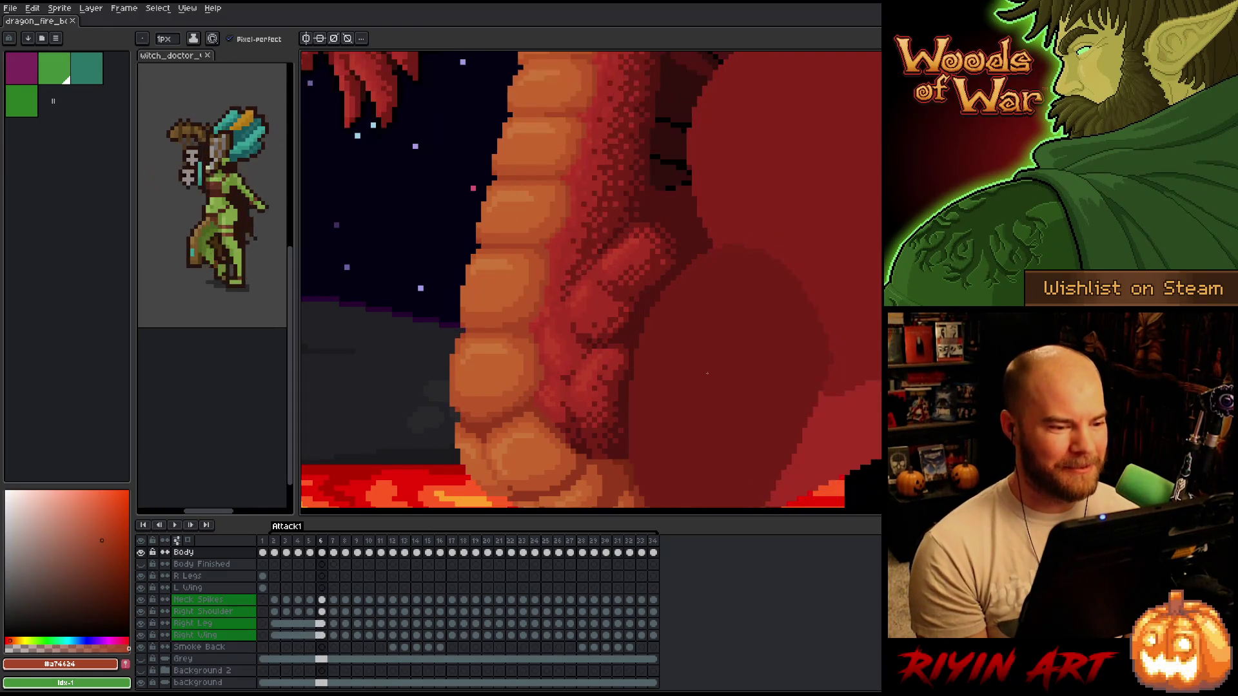
alt+click(570, 224)
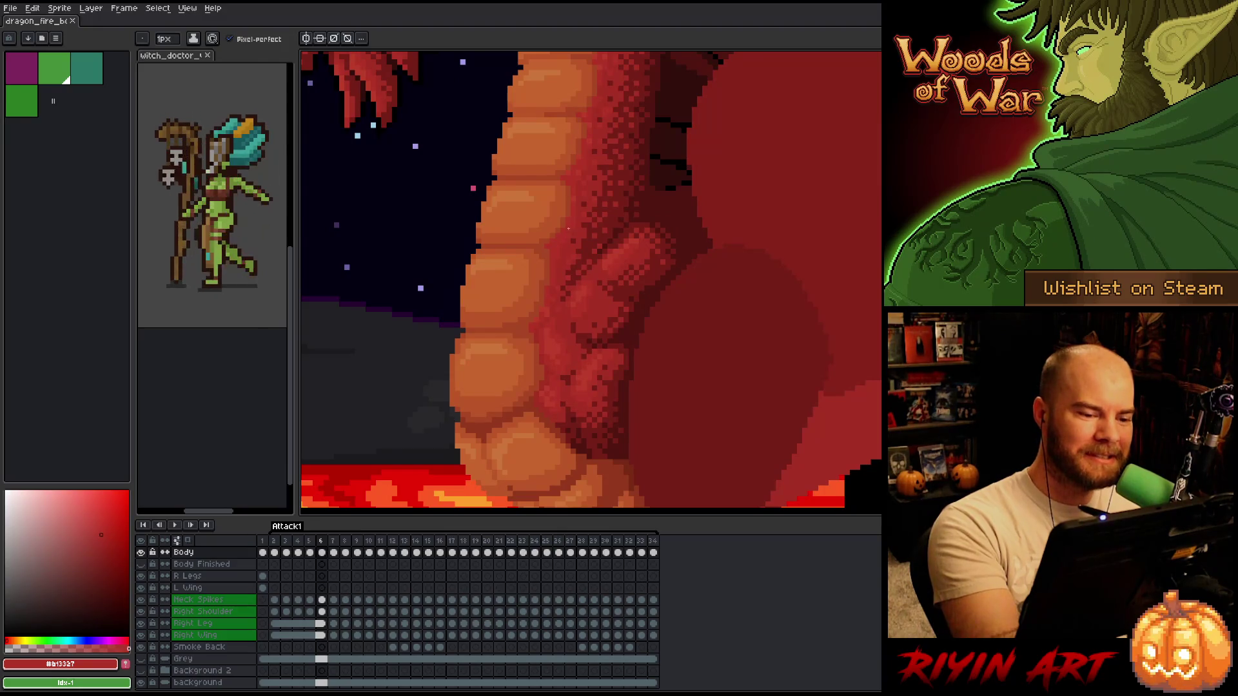
alt+click(568, 237)
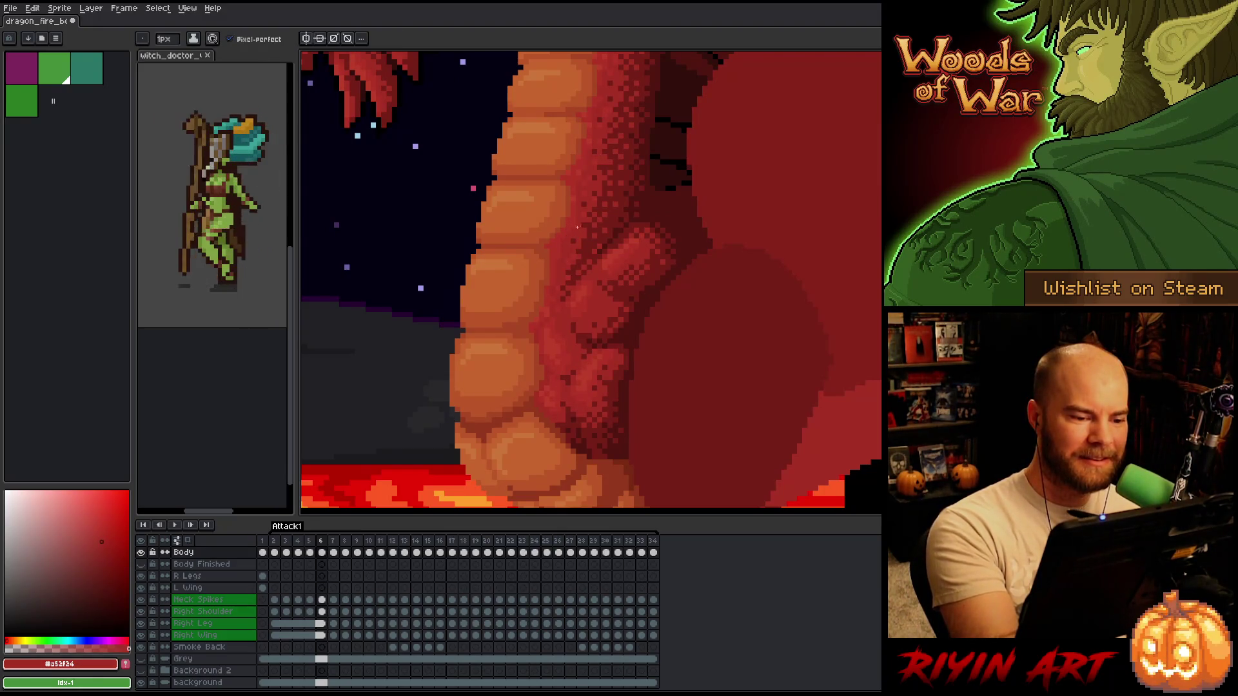
alt+click(696, 294)
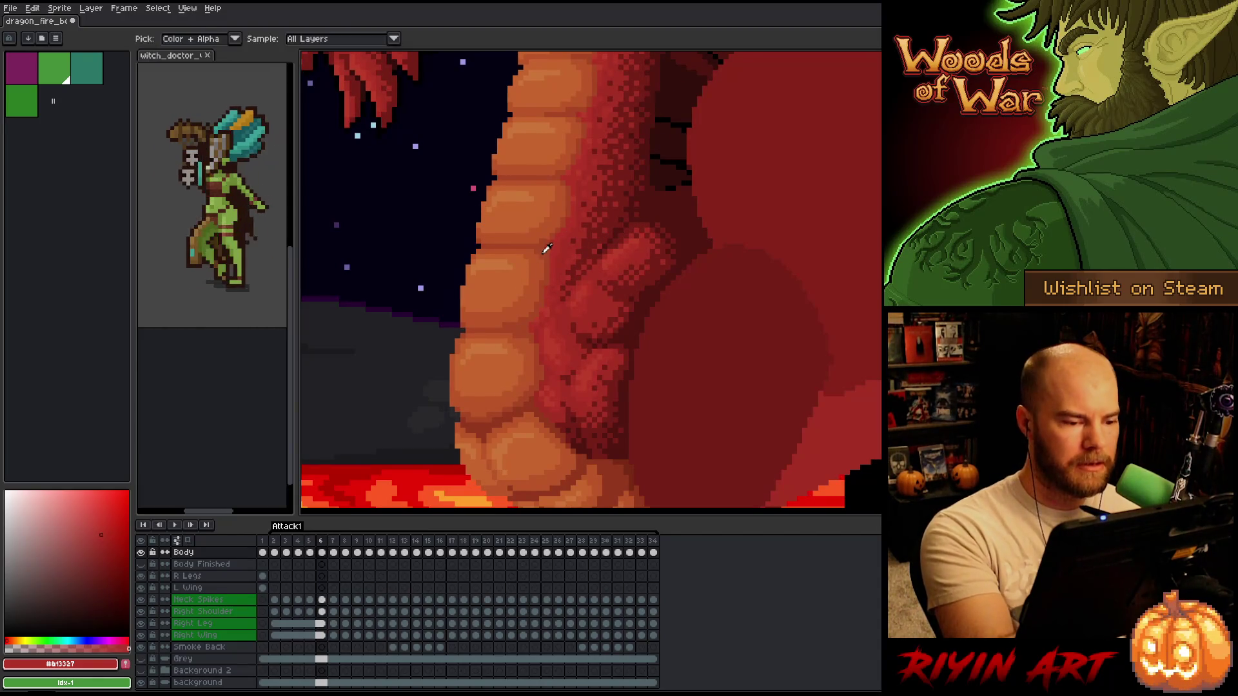
alt+click(535, 266)
alt+click(546, 251)
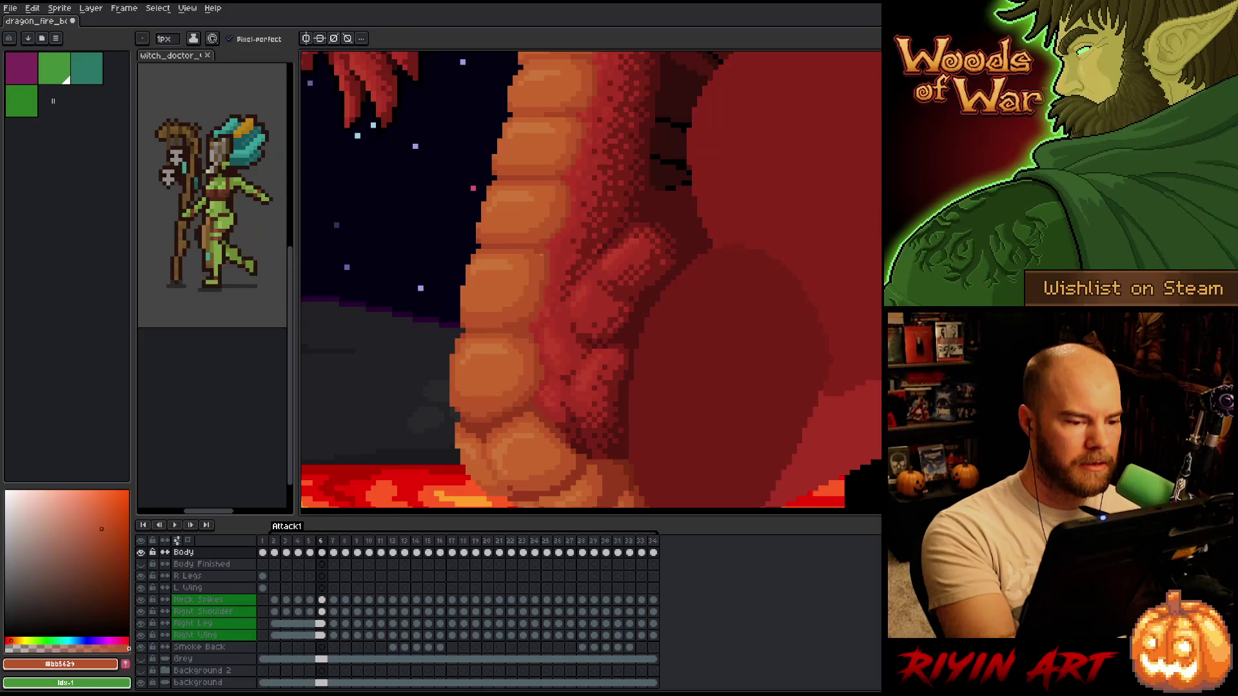
key(comma)
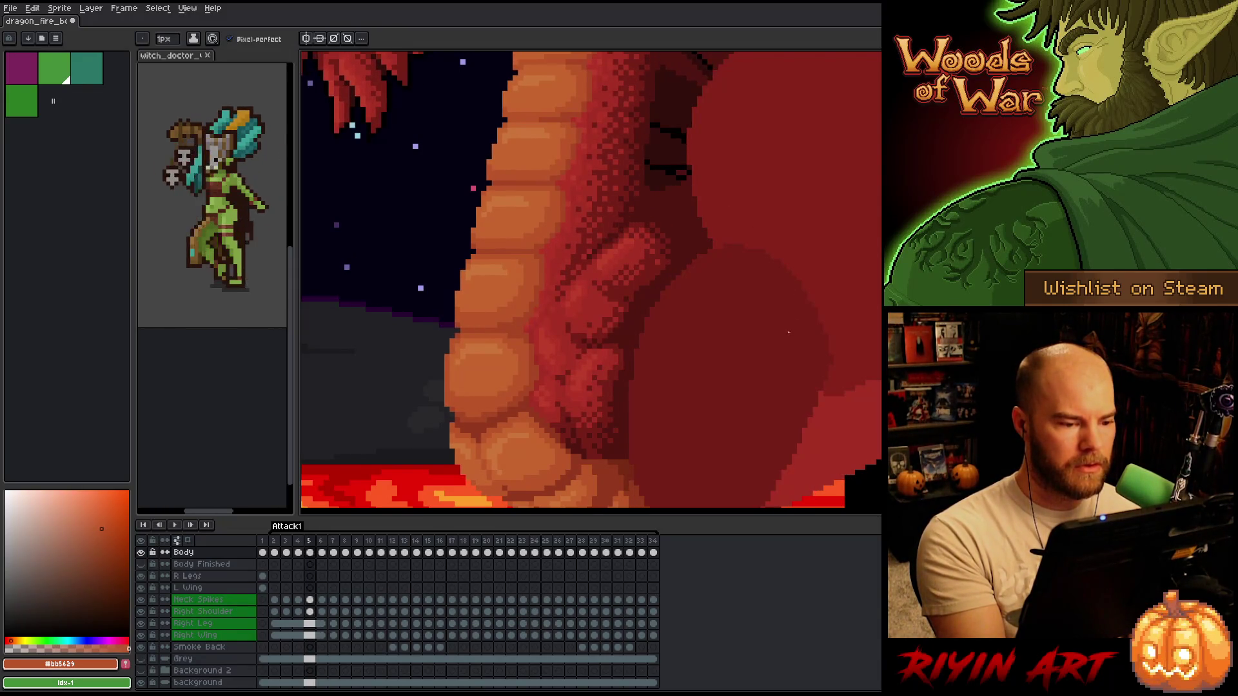
key(period)
key(comma)
key(period)
key(period)
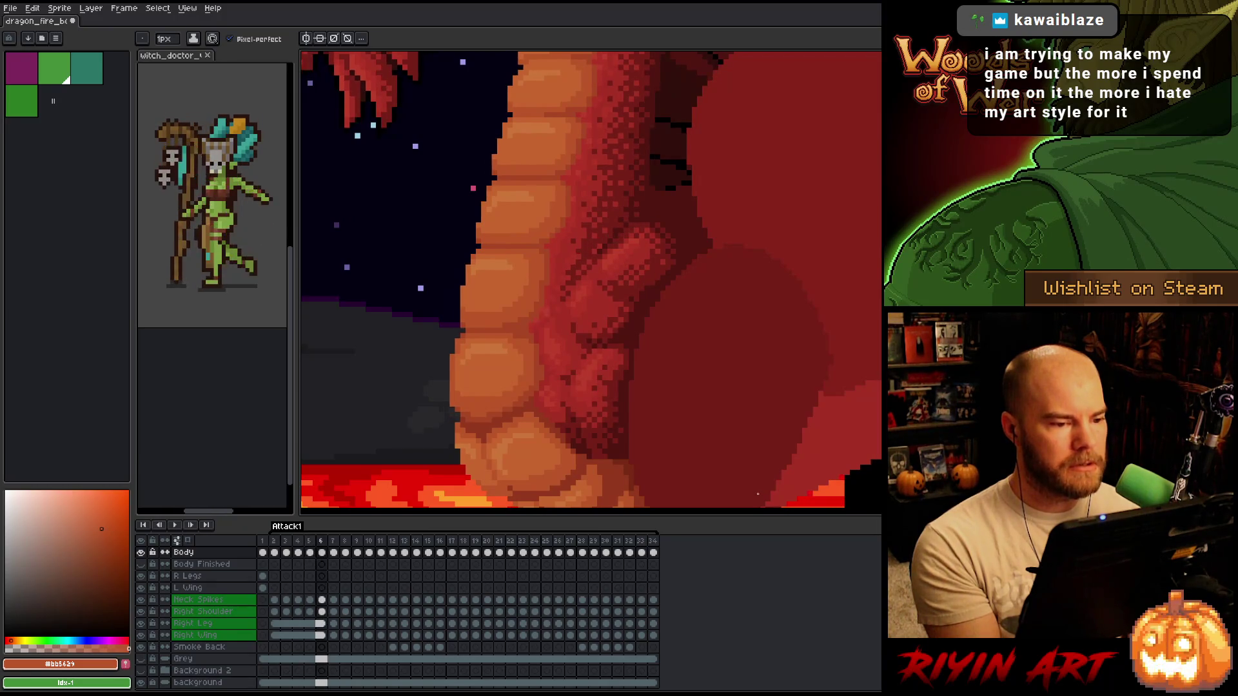
key(Right)
key(Right)
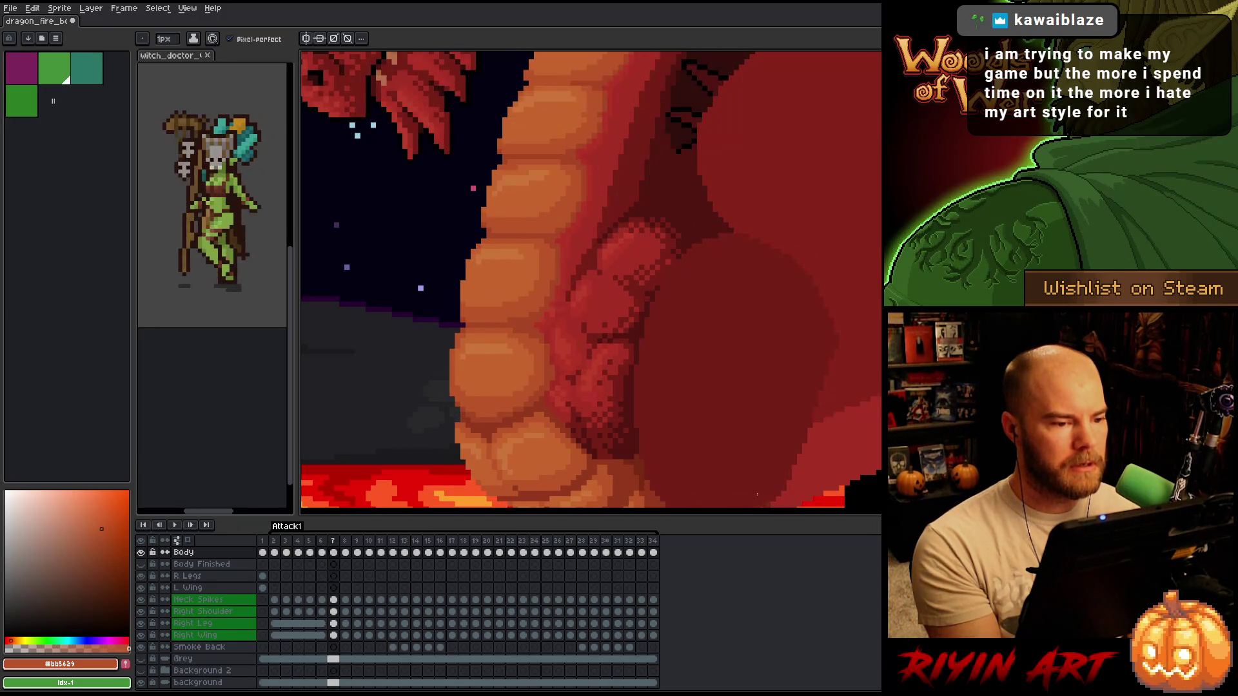
- Sample the dark red-brown and redder body colours from the belly, then compare frames 6 and 7
alt+click(602, 103)
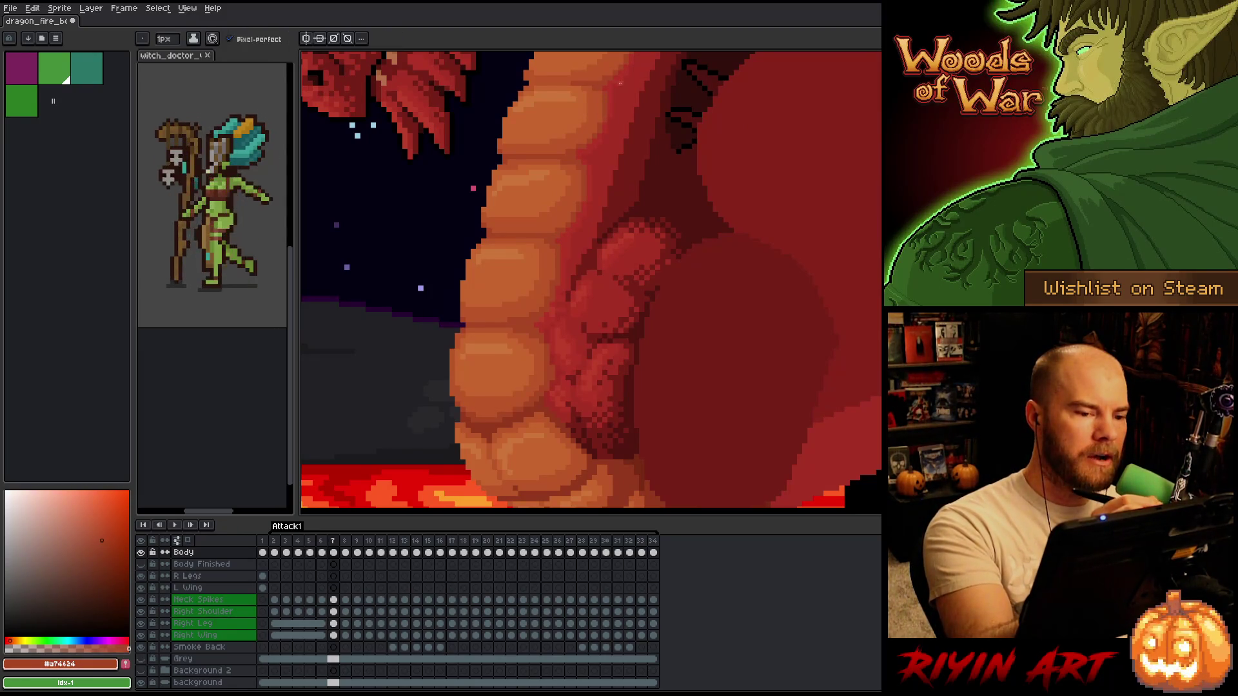
alt+click(621, 89)
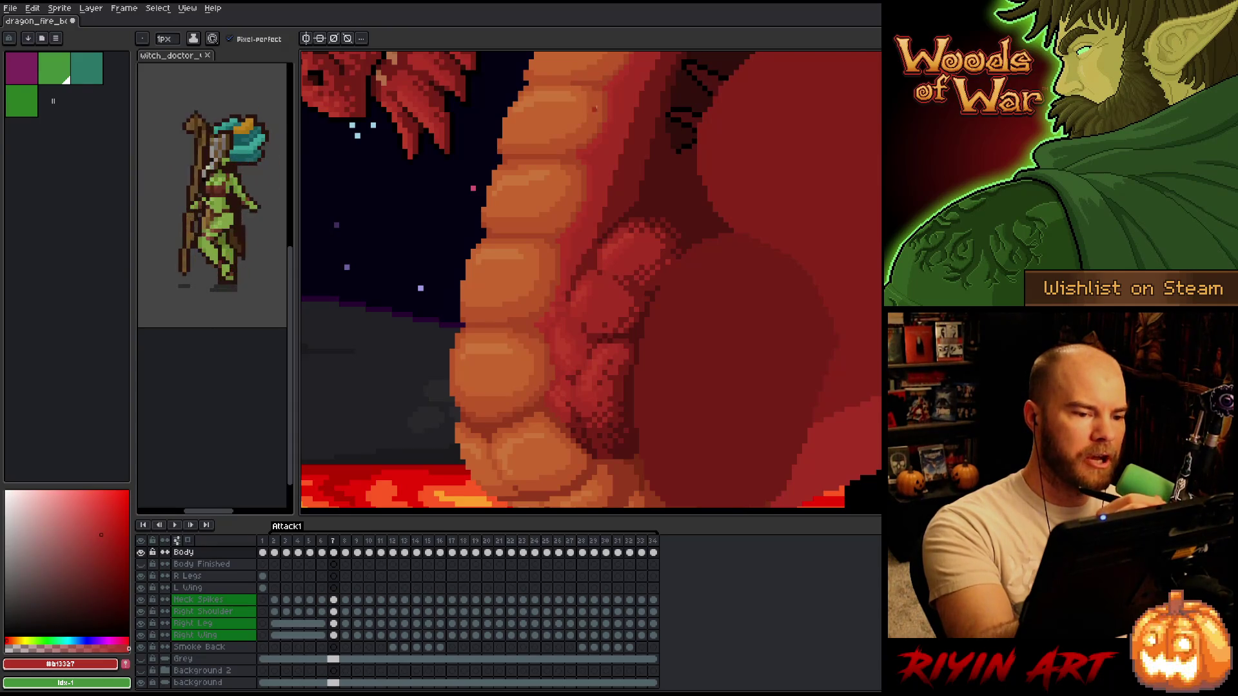
alt+click(619, 83)
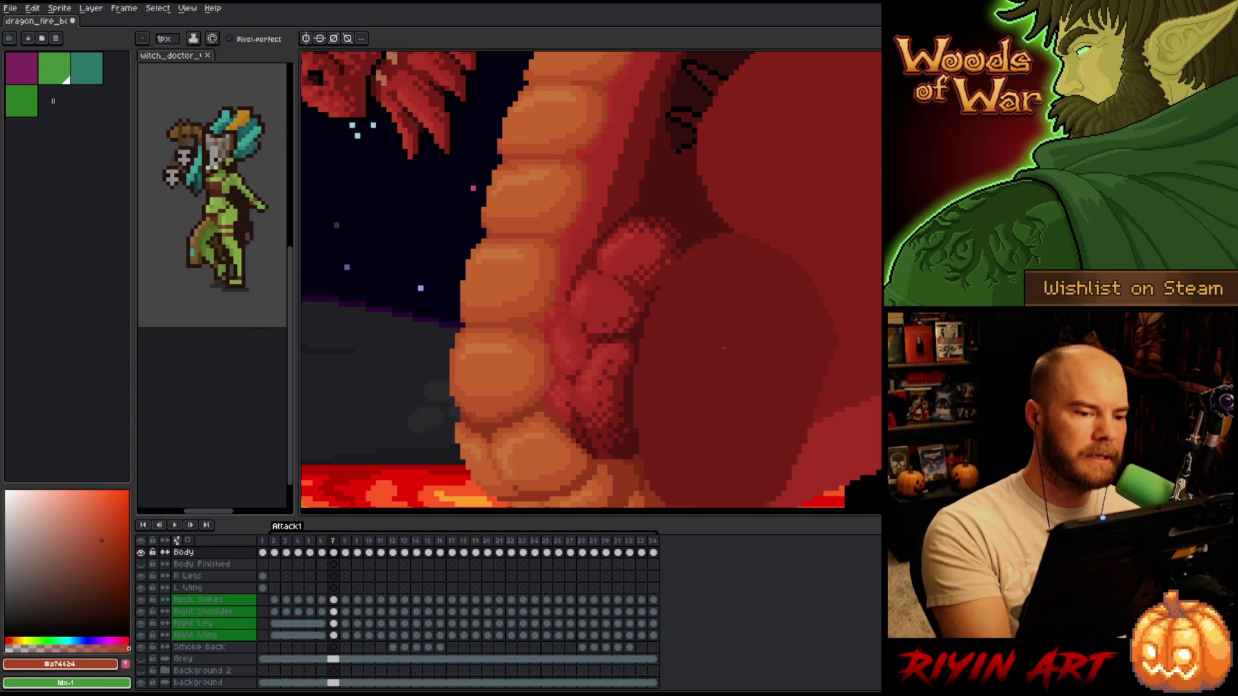
key(Left)
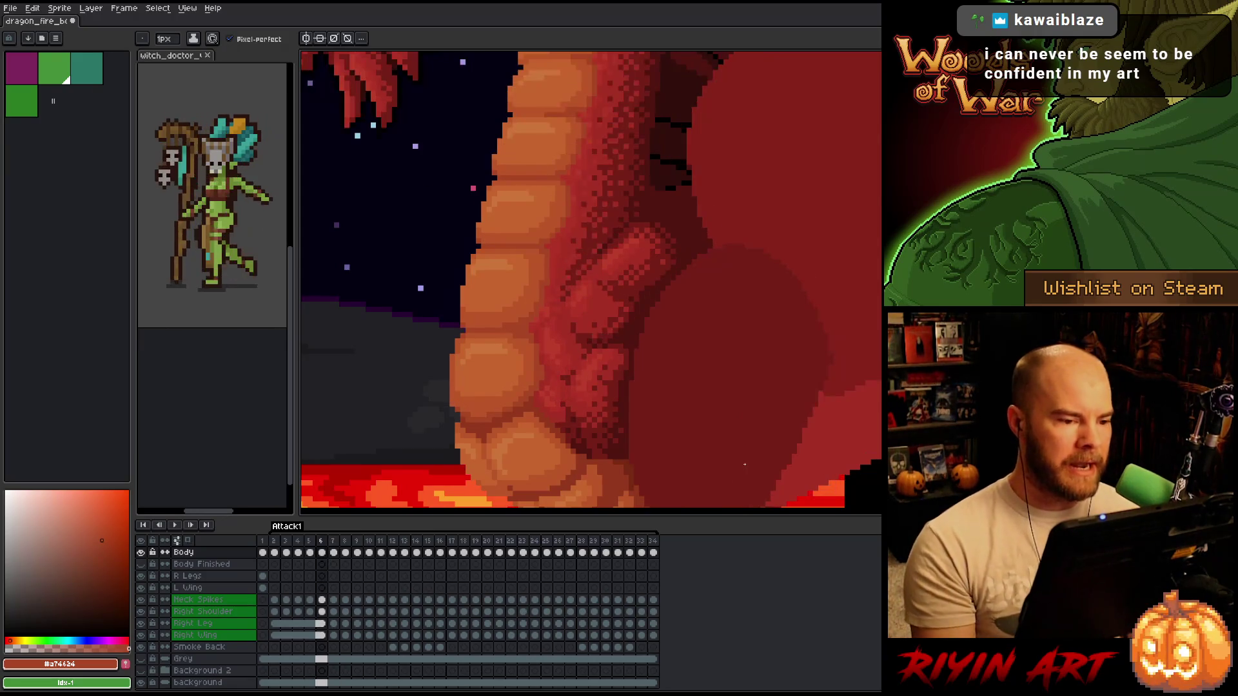
key(Right)
key(Left)
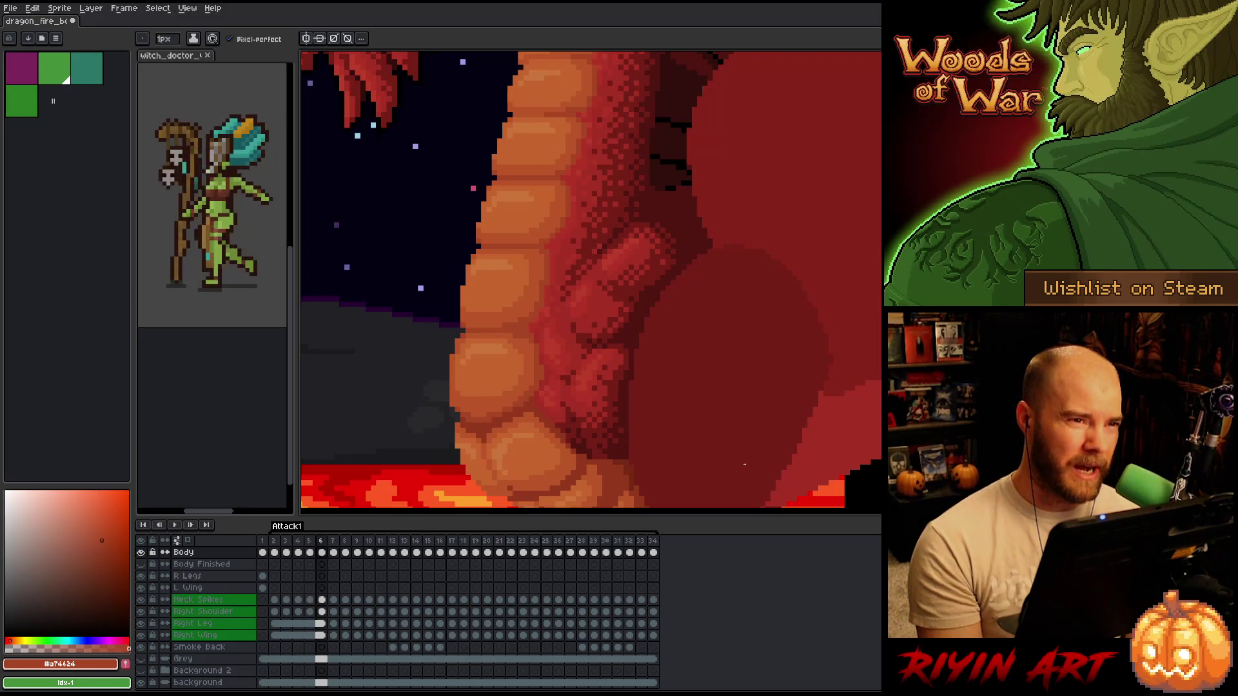
- Save the dragon animation file and flip between frames 6 and 7 to verify it
key(ctrl+s)
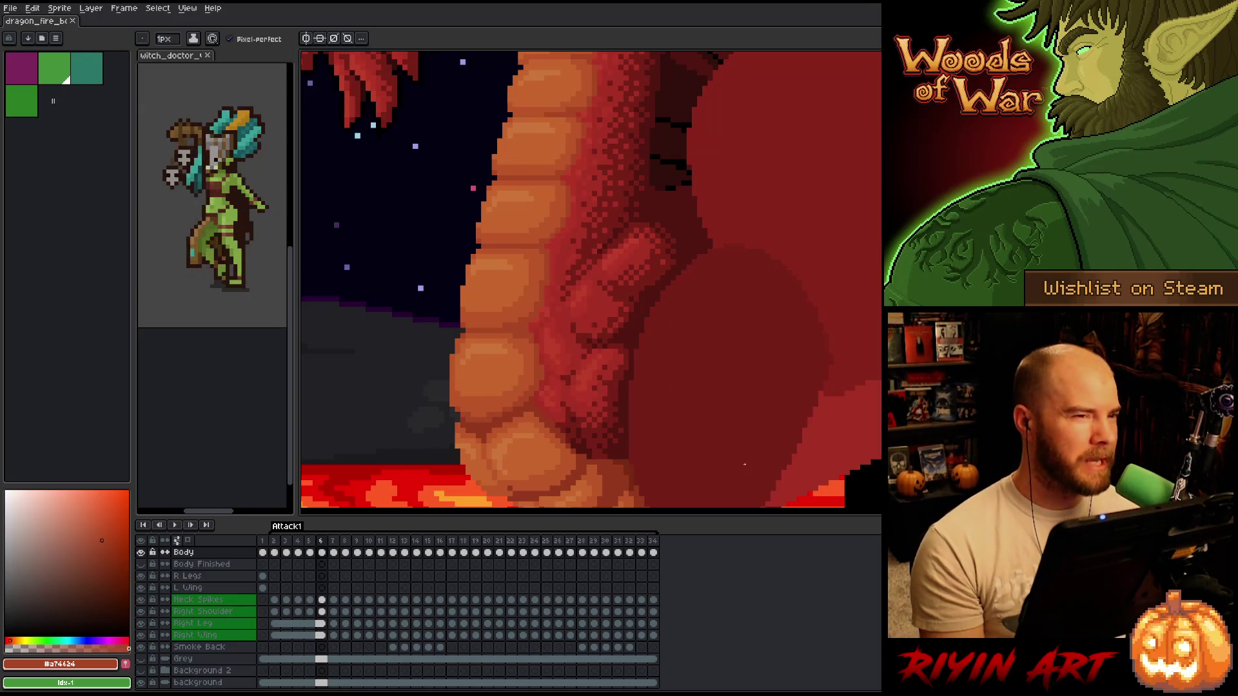
key(Right)
key(Left)
key(Right)
key(Left)
key(Right)
key(Left)
key(Right)
key(Left)
key(Right)
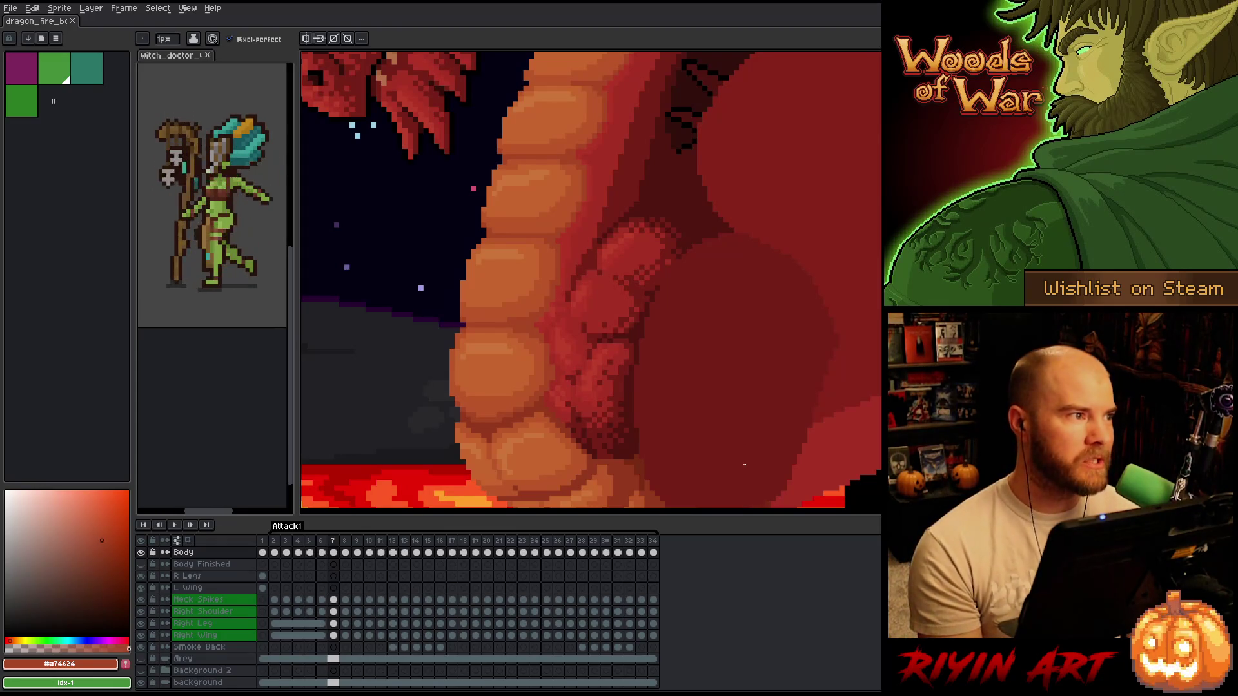
key(Left)
key(Right)
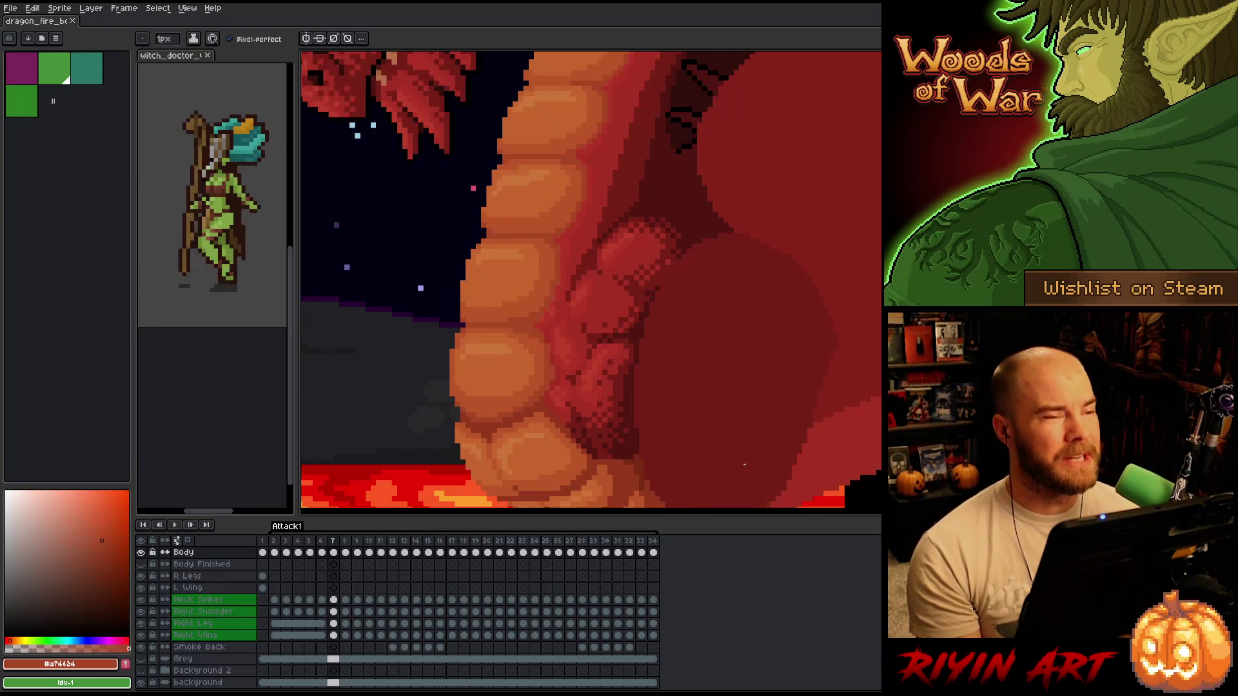
key(Left)
key(Right)
key(Left)
key(Right)
key(Left)
key(Right)
key(Left)
key(Right)
key(Left)
key(Right)
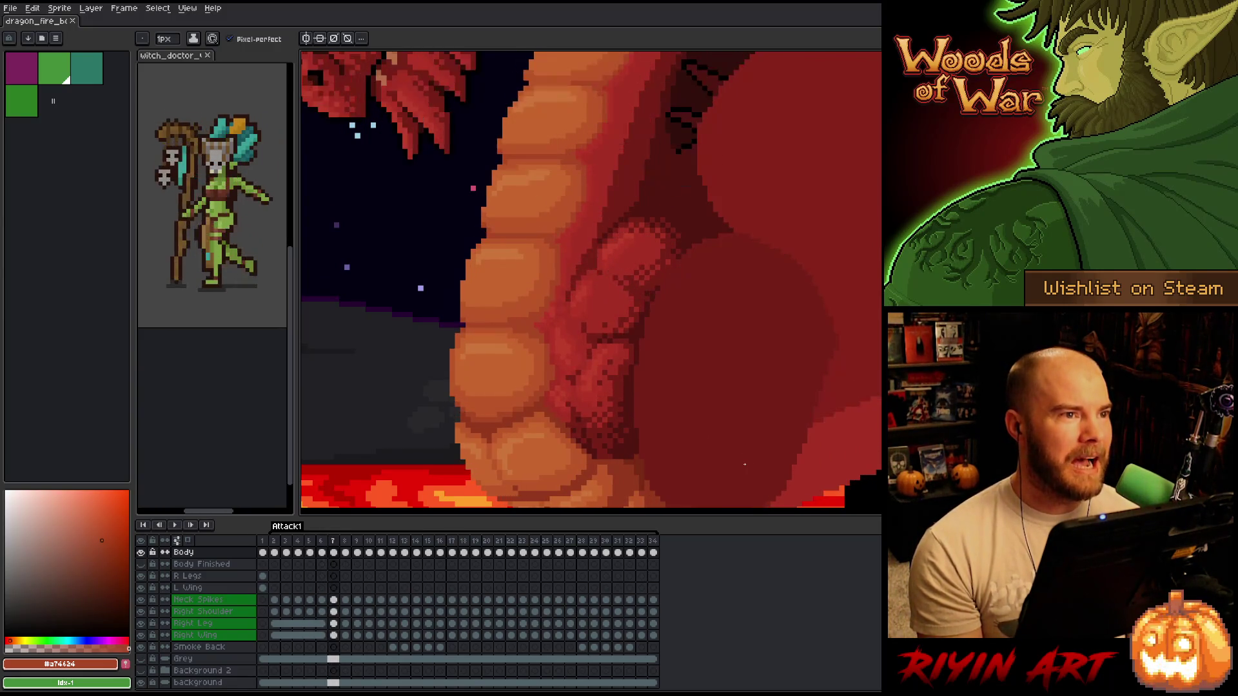
key(Left)
key(Right)
key(Left)
key(Right)
key(Left)
key(Right)
key(Left)
key(Right)
key(Left)
key(Right)
key(Left)
key(Right)
key(Left)
key(Right)
key(Left)
key(Right)
key(Left)
key(Right)
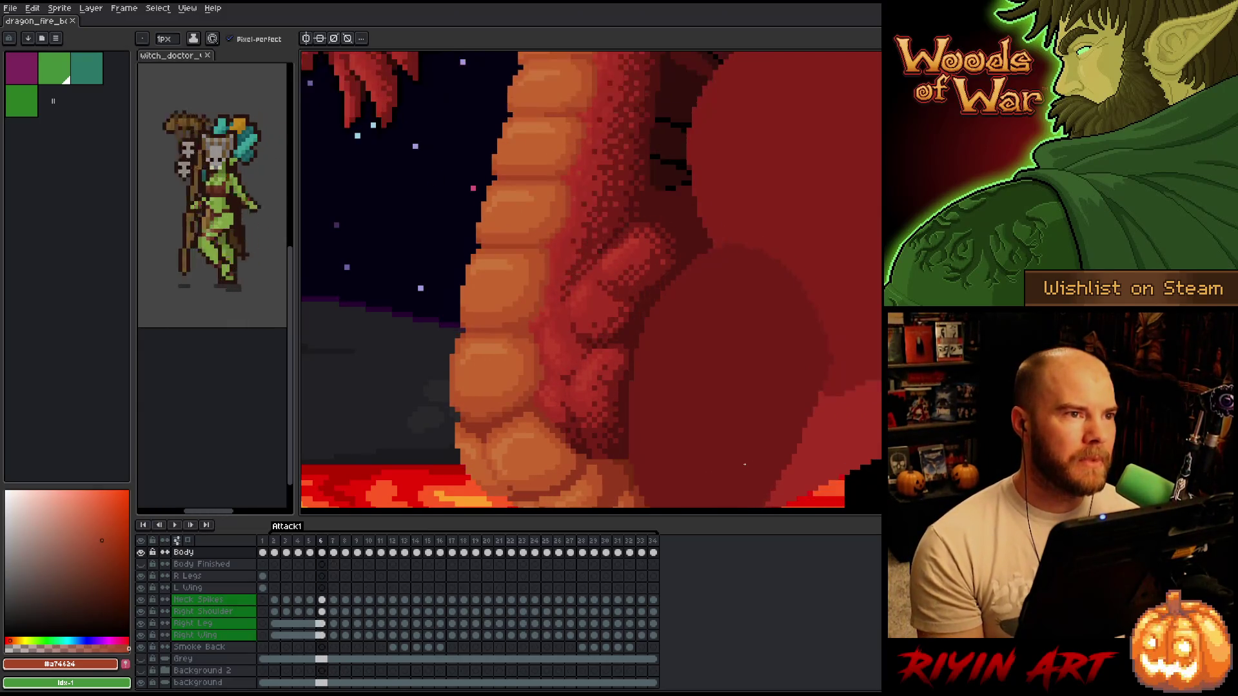
key(Right)
key(Left)
key(Right)
key(Left)
key(Right)
key(Left)
key(Left)
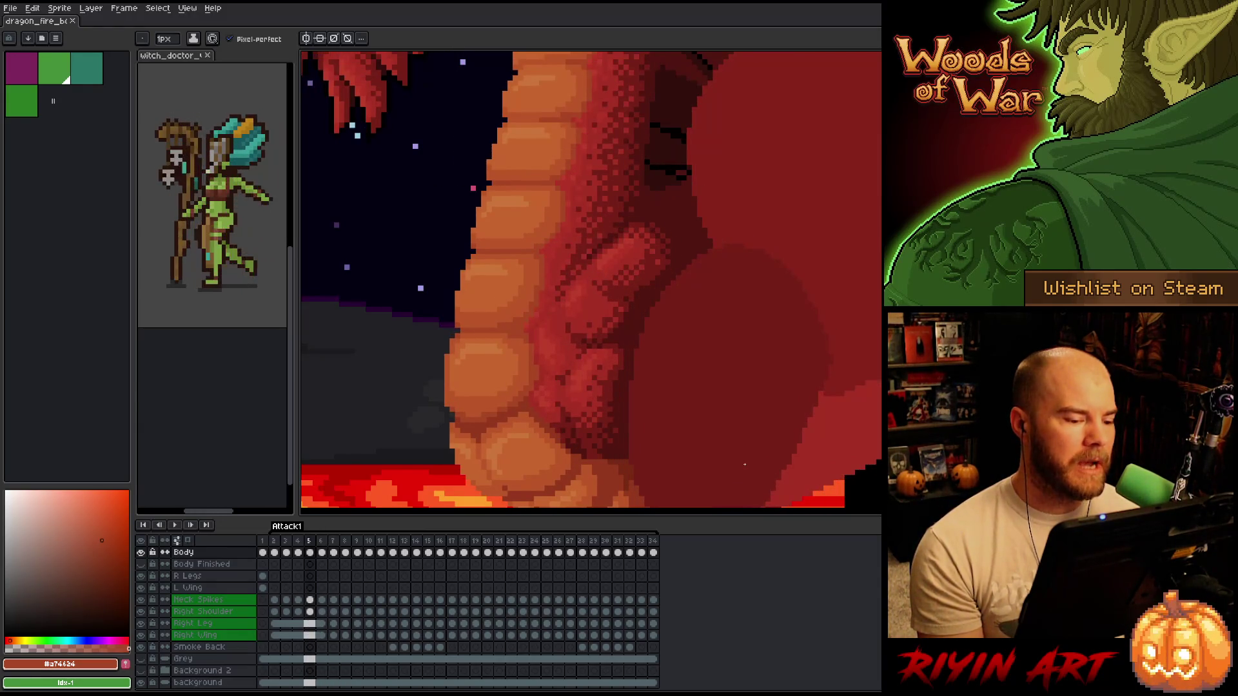
key(Right)
key(Right)
key(Left)
key(Right)
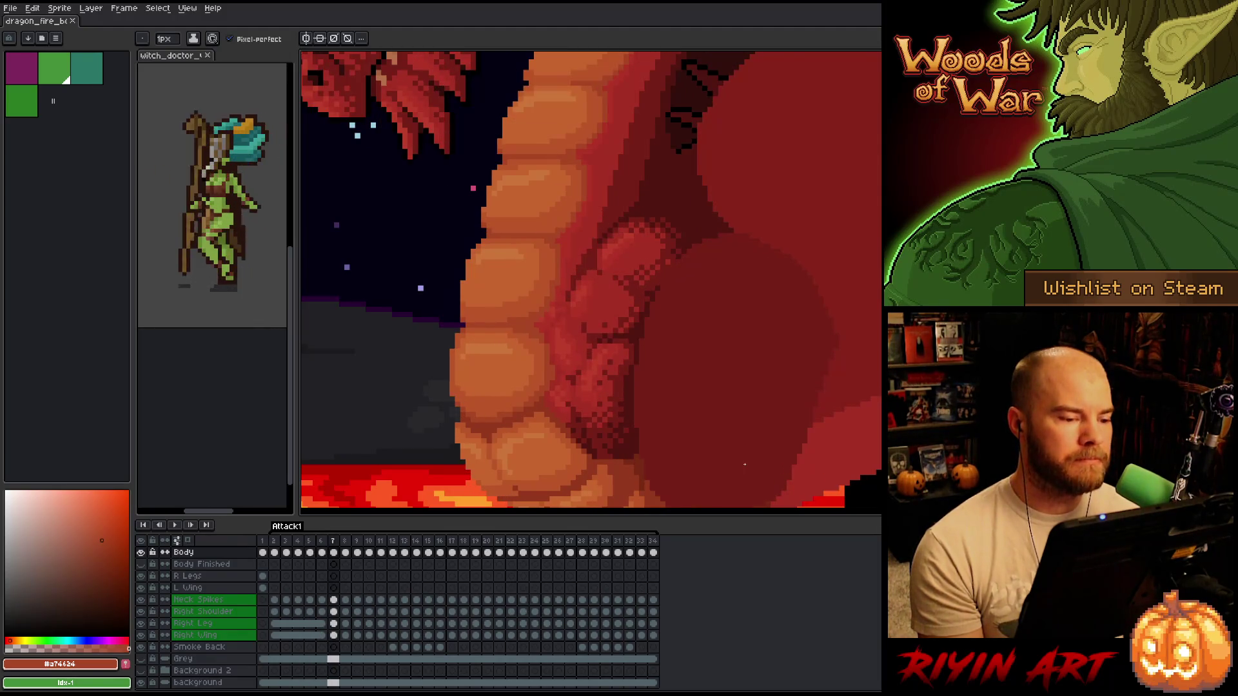
key(Left)
key(Right)
key(Left)
key(Right)
key(Left)
key(Right)
key(Left)
key(Right)
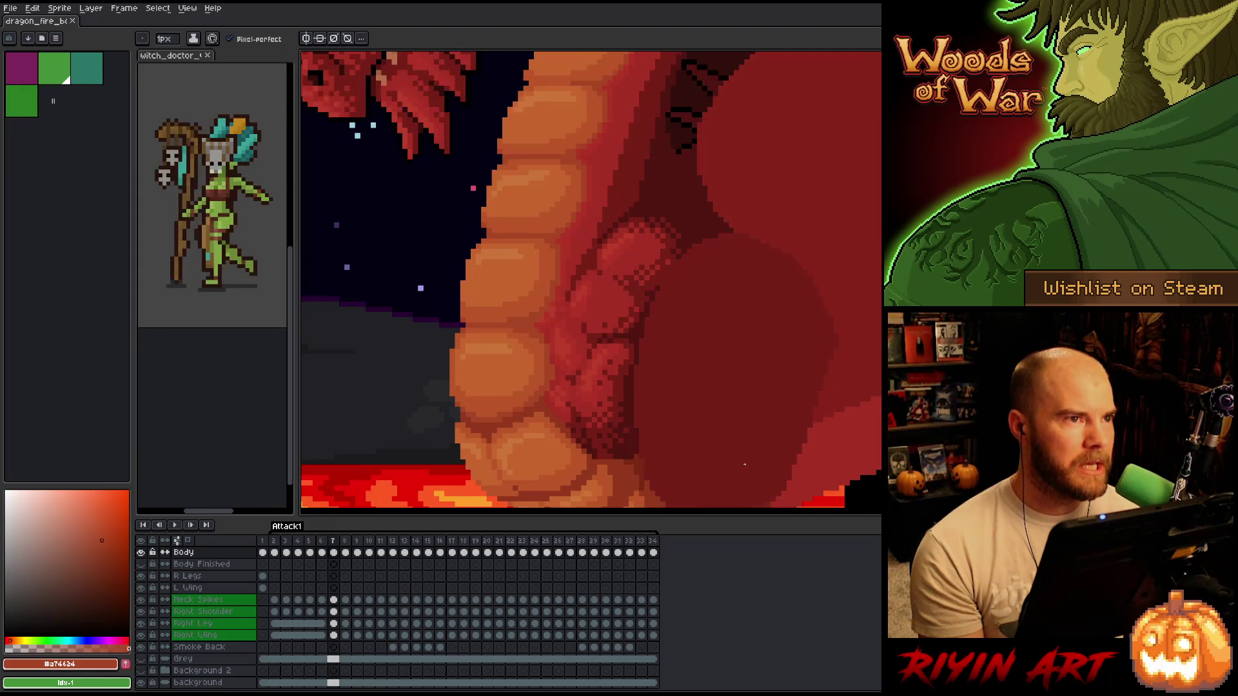
key(Left)
key(Right)
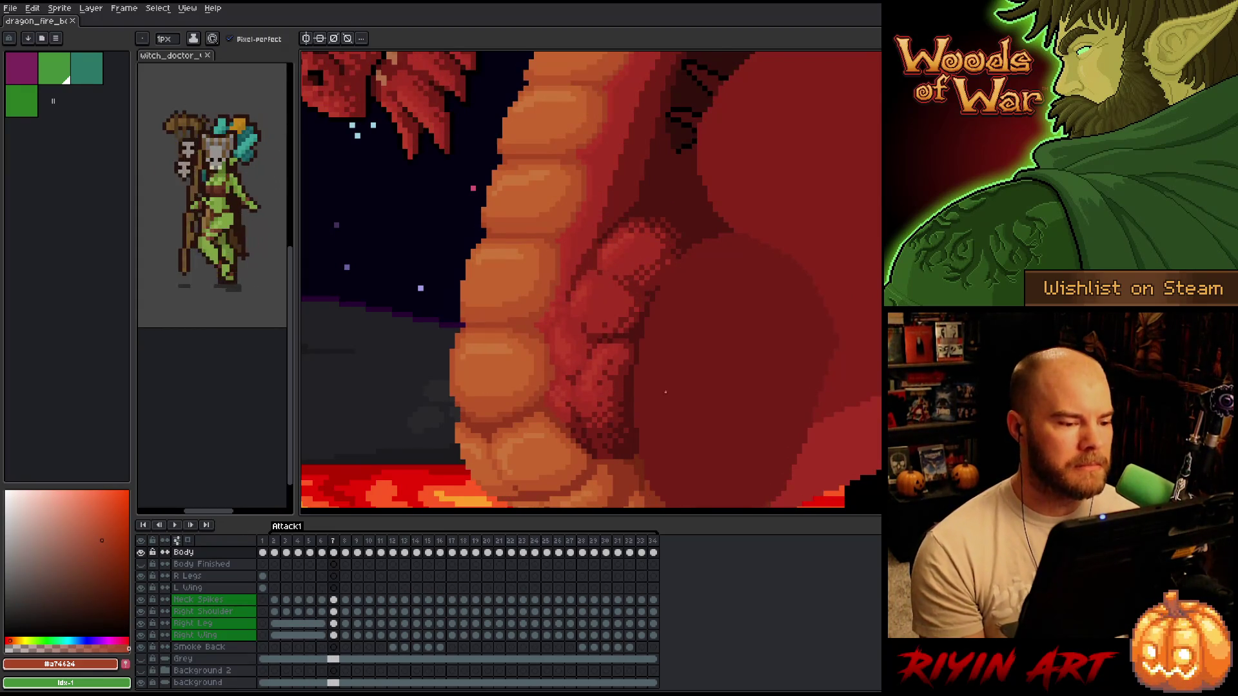
scroll(671, 395, down, 3)
scroll(671, 395, up, 3)
key(Left)
scroll(670, 396, down, 3)
key(Right)
scroll(600, 383, up, 3)
scroll(594, 375, down, 1)
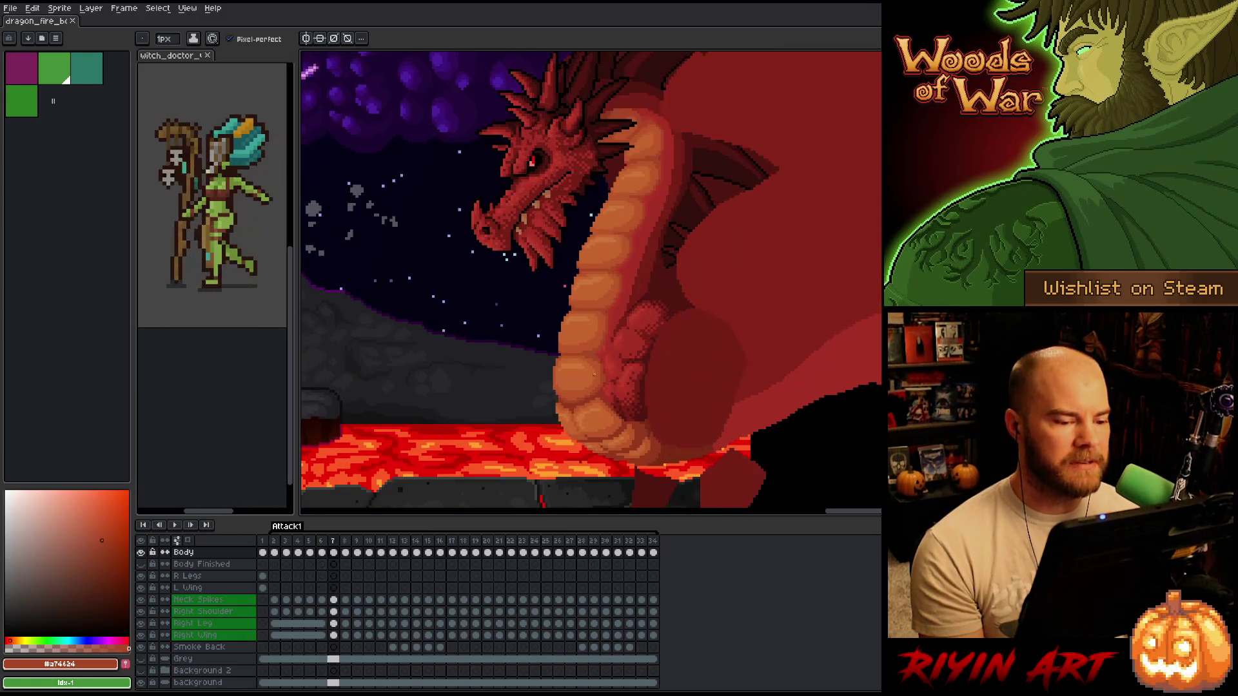
scroll(594, 374, up, 1)
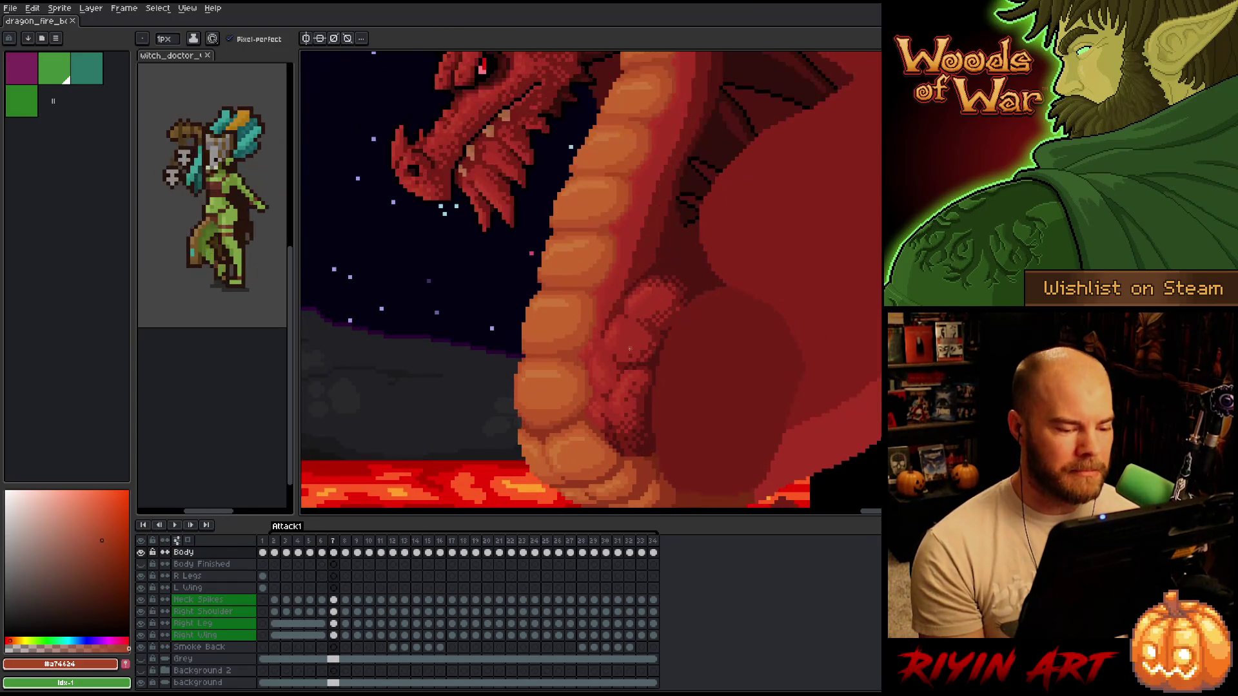
key(Left)
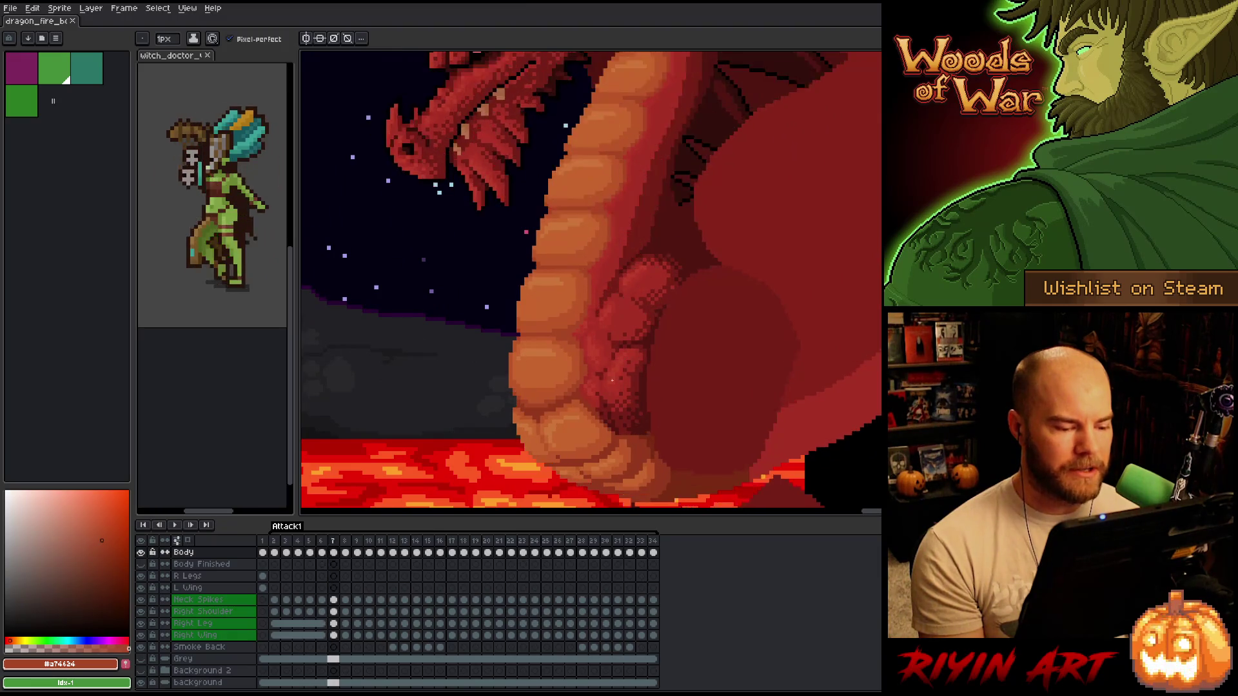
scroll(618, 363, down, 2)
scroll(571, 462, up, 2)
key(Right)
key(Left)
key(Right)
key(Left)
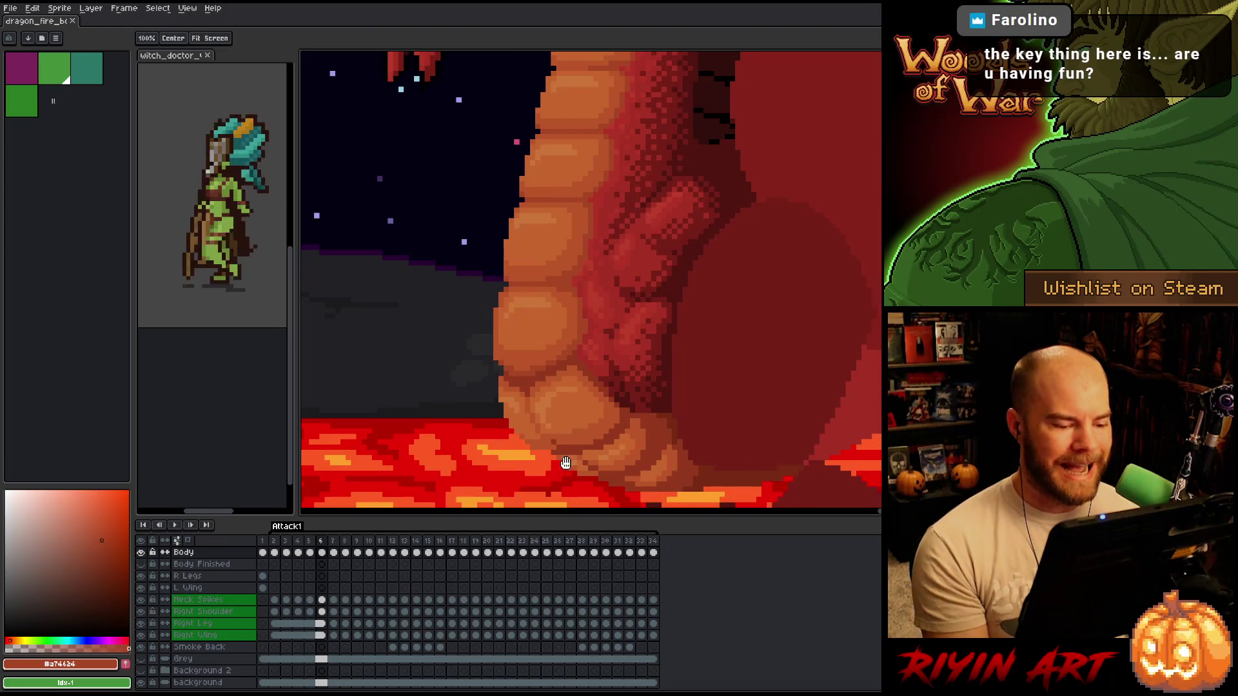
scroll(556, 436, up, 2)
key(Right)
key(Left)
key(Right)
key(Left)
key(Right)
key(Left)
key(m)
- Select the block where belly meets lava and repaint its red contact pixels in lighter orange
drag(507, 356, 589, 420)
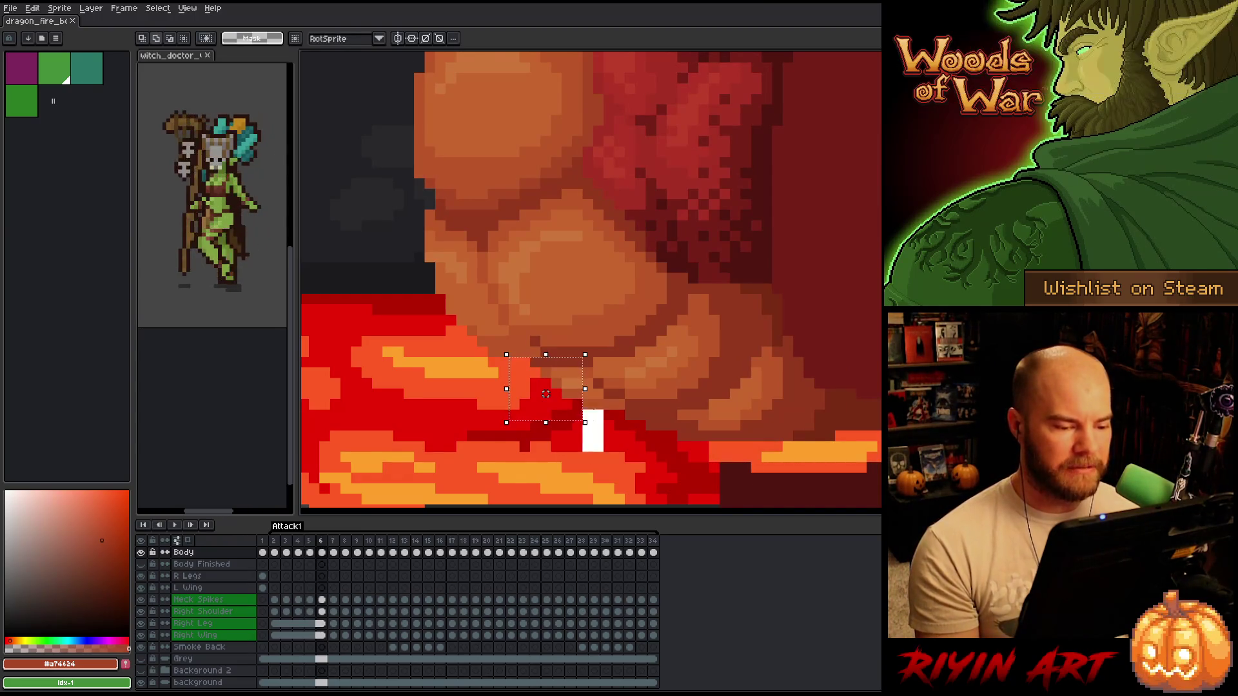
key(Return)
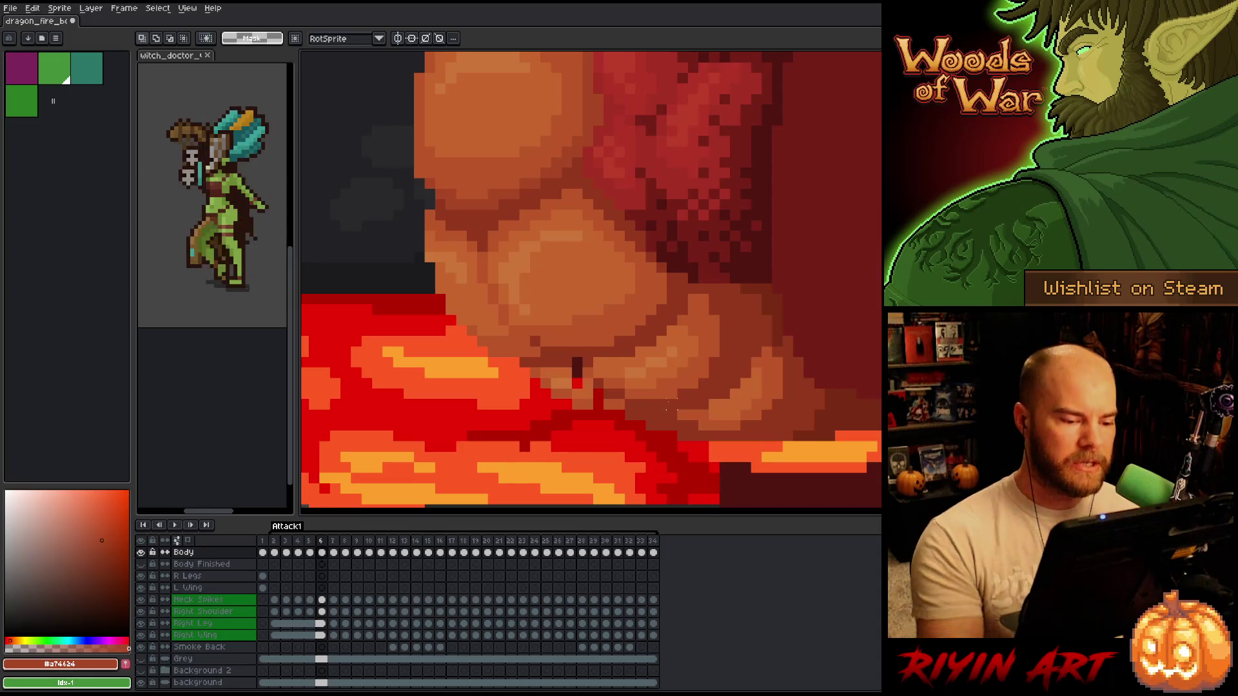
key(i)
click(592, 387)
key(b)
click(588, 372)
click(577, 383)
click(588, 361)
- Sample darker brown, mid orange and red-brown, then place dark red contact pixels under the belly
alt+click(589, 360)
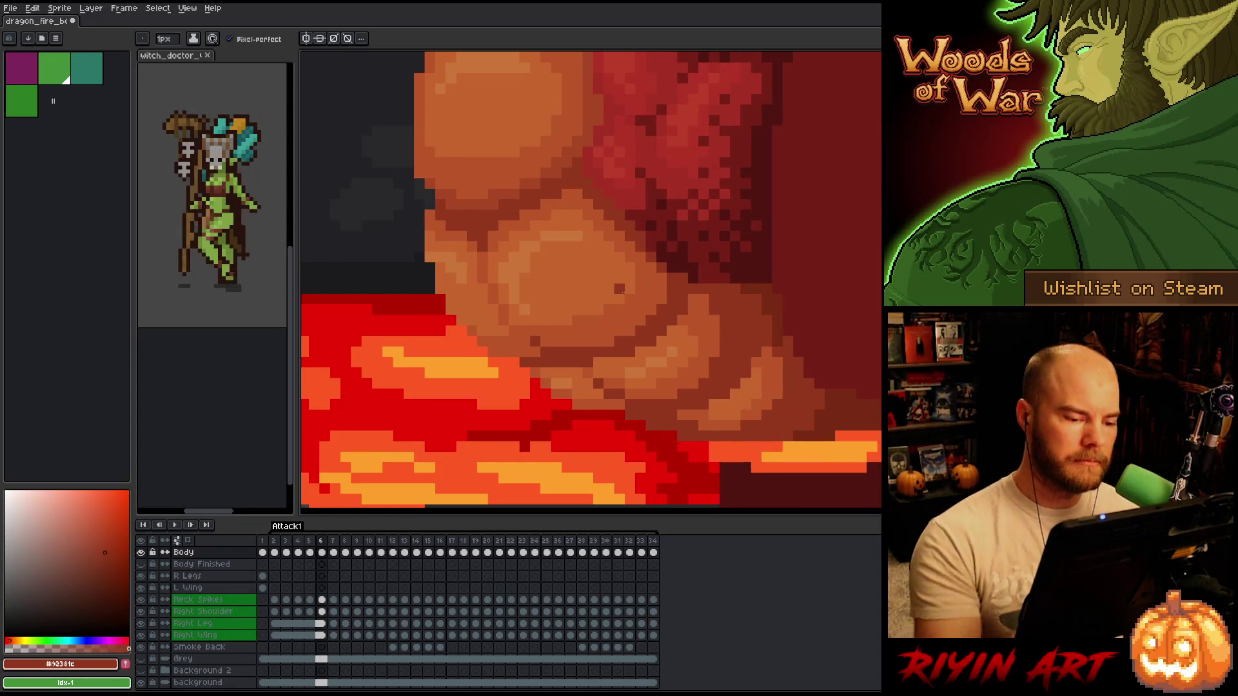
alt+click(591, 397)
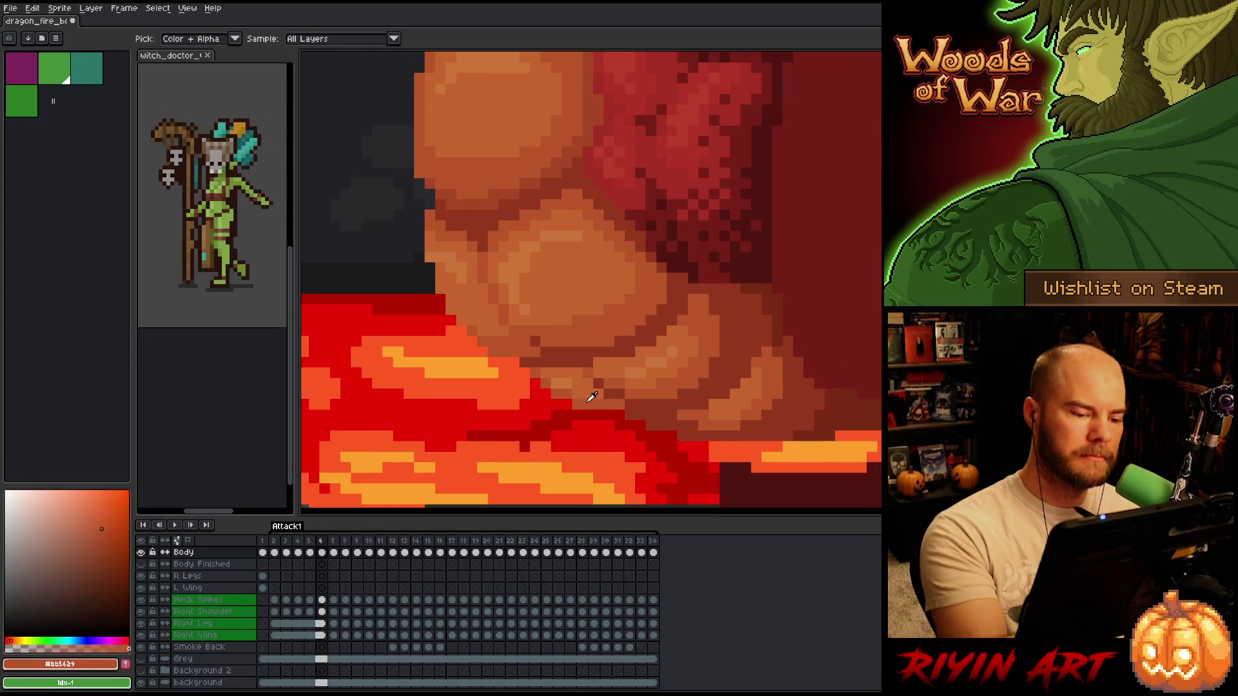
alt+click(531, 360)
key(Return)
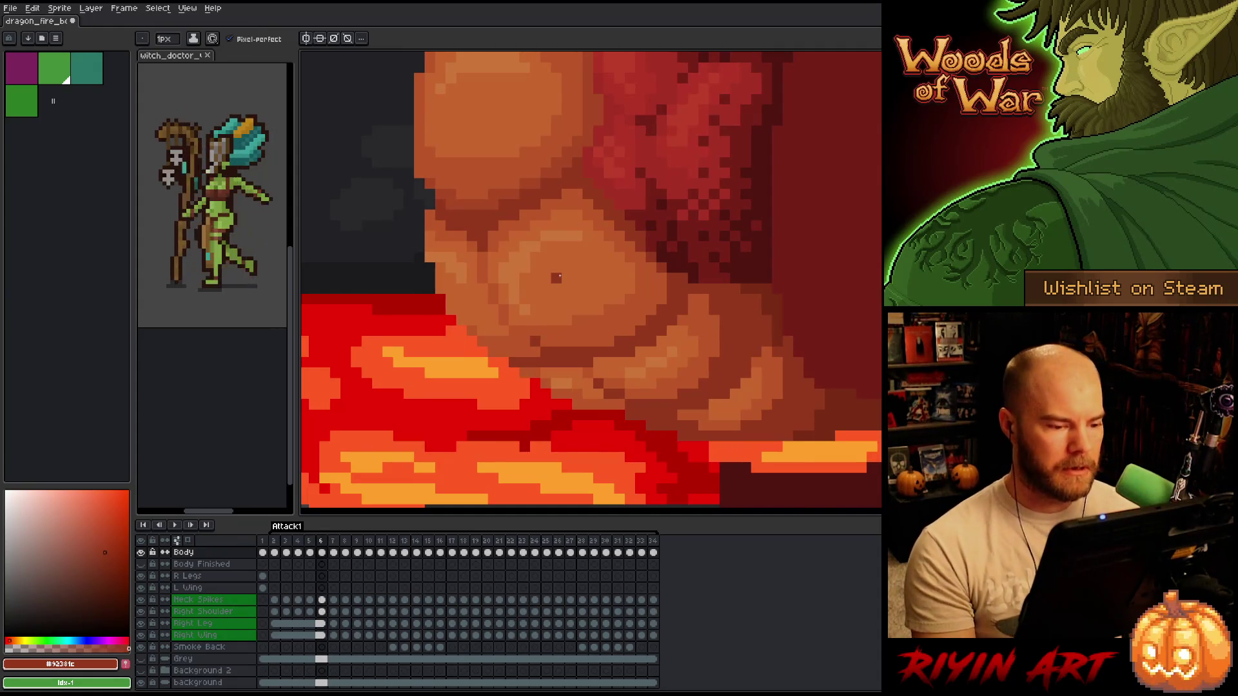
key(Return)
key(v)
key(ctrl+y)
key(ctrl+y)
key(ctrl+y)
key(ctrl+y)
key(ctrl+y)
key(ctrl+y)
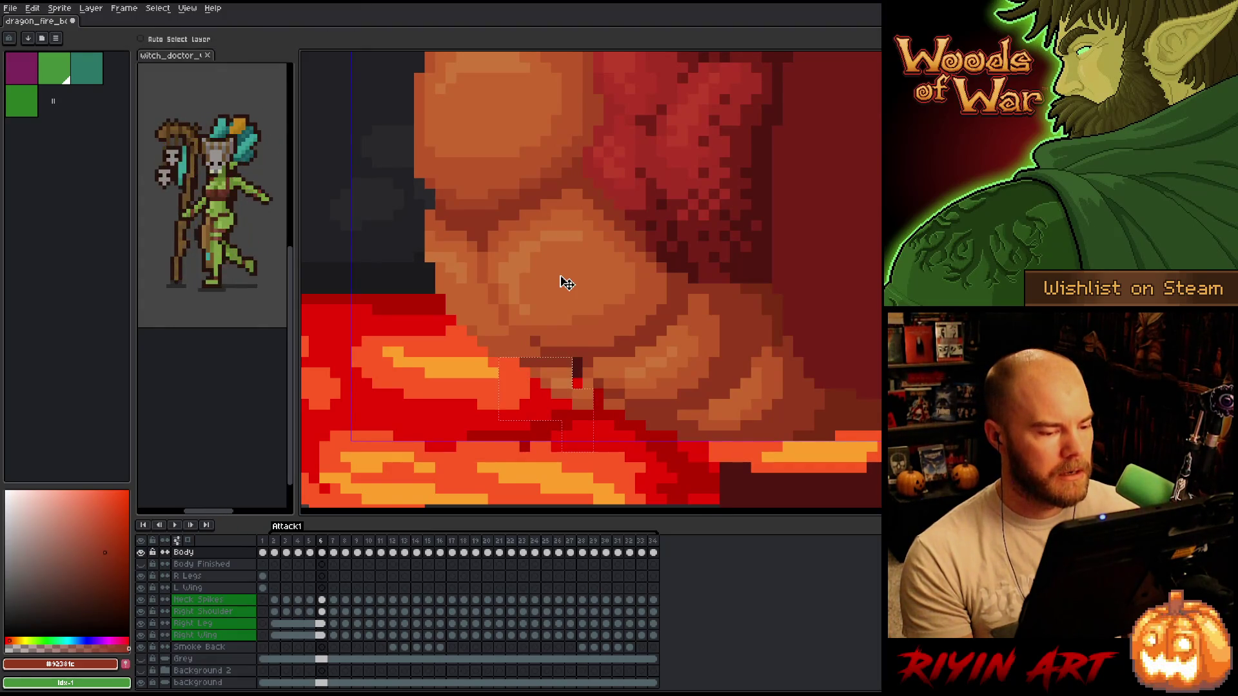